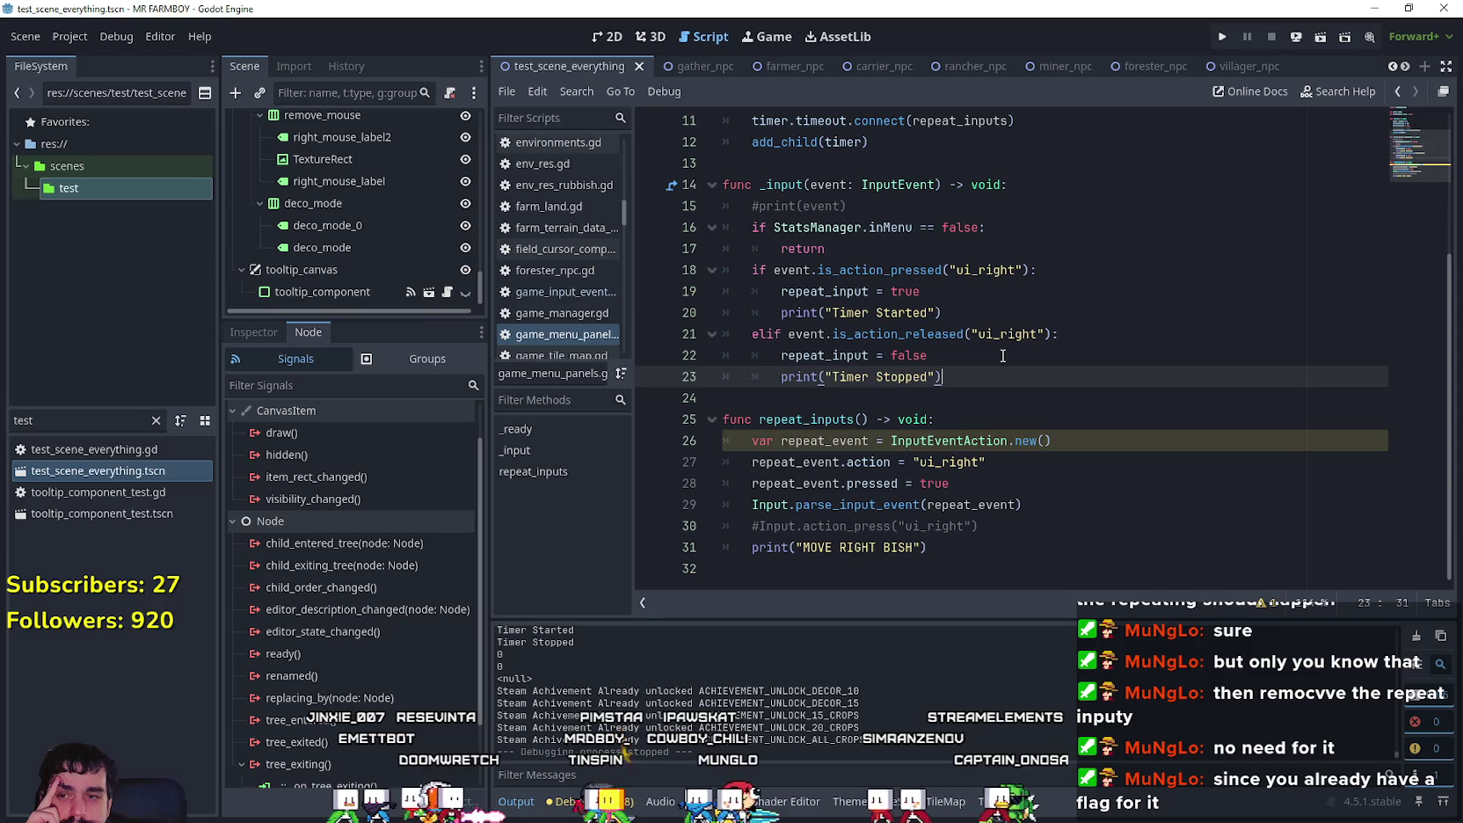
Step: Insert 'if repeat_input == false:' with an indented return as the first lines of repeat_inputs
click(1007, 417)
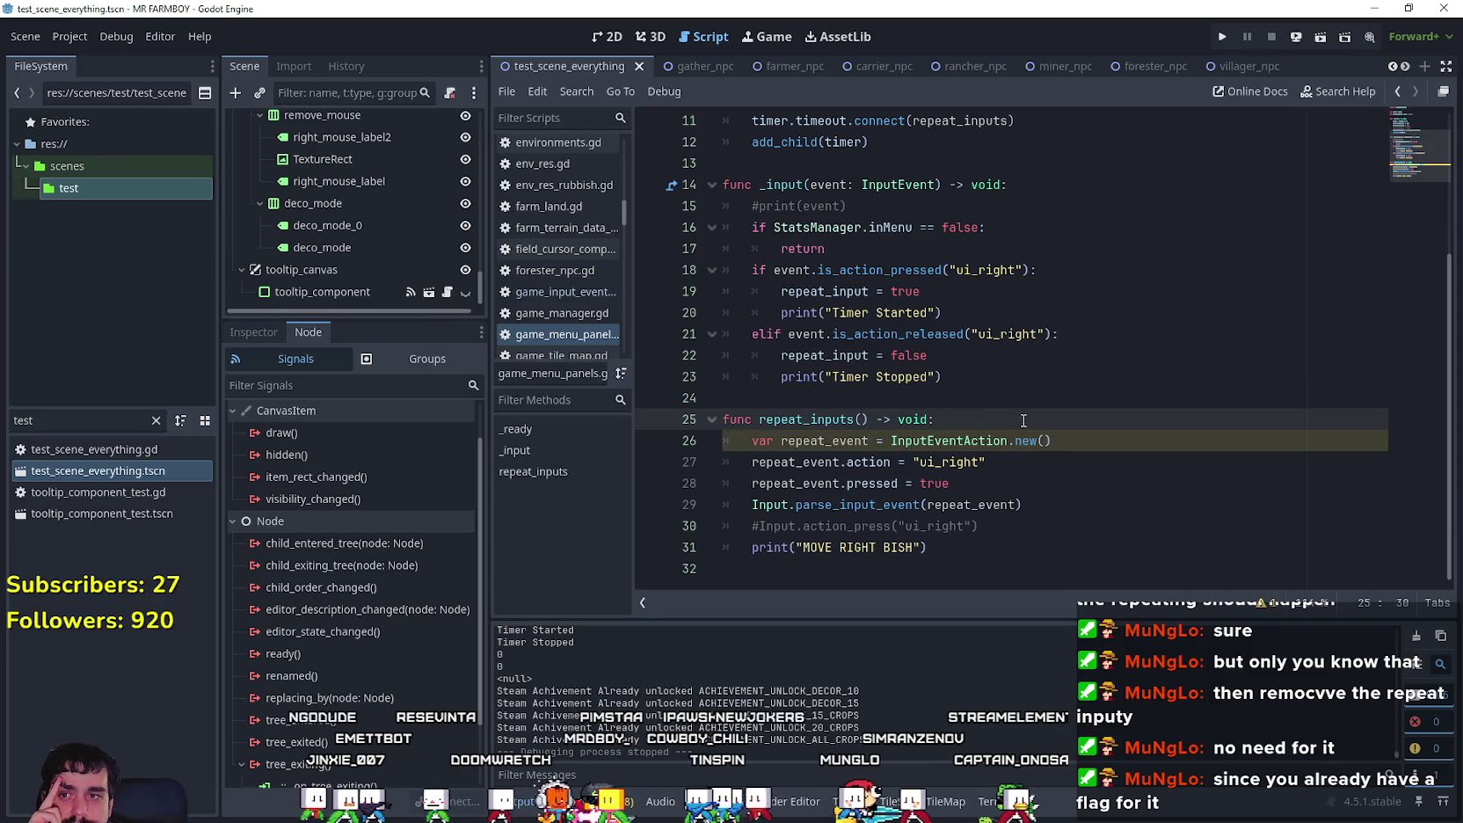
key(Return)
text(i)
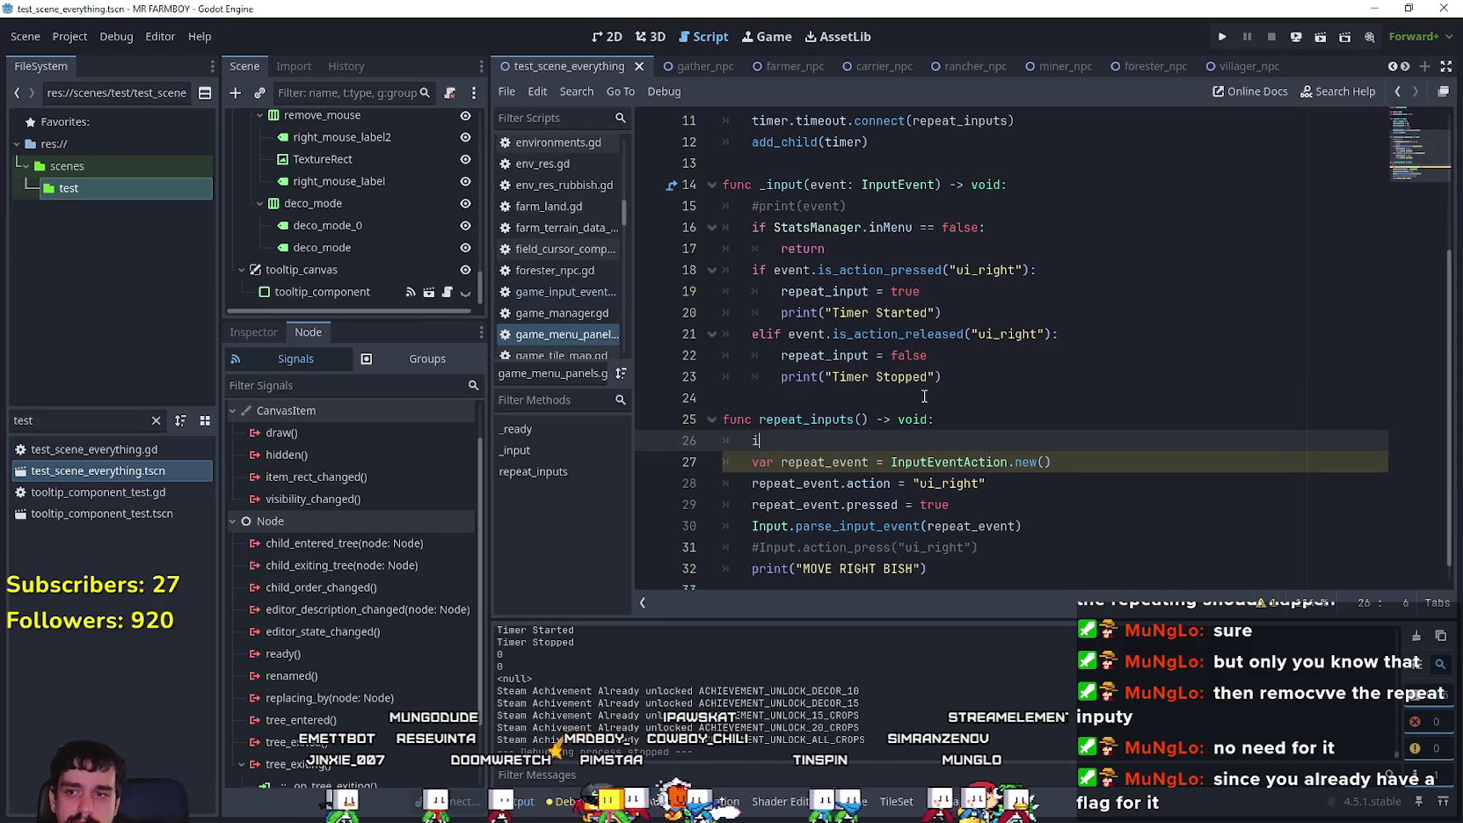
text(f)
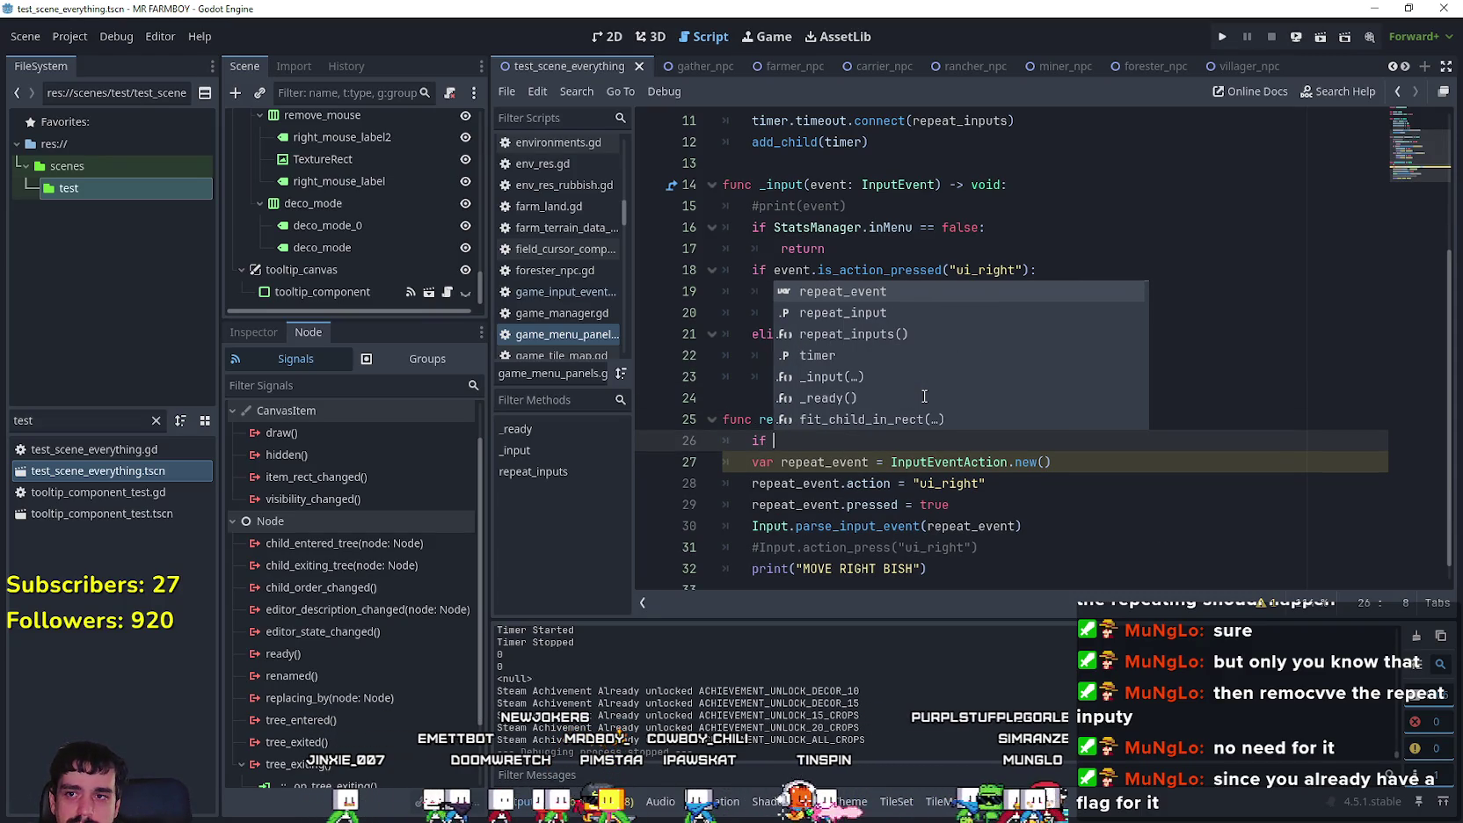
click(1005, 485)
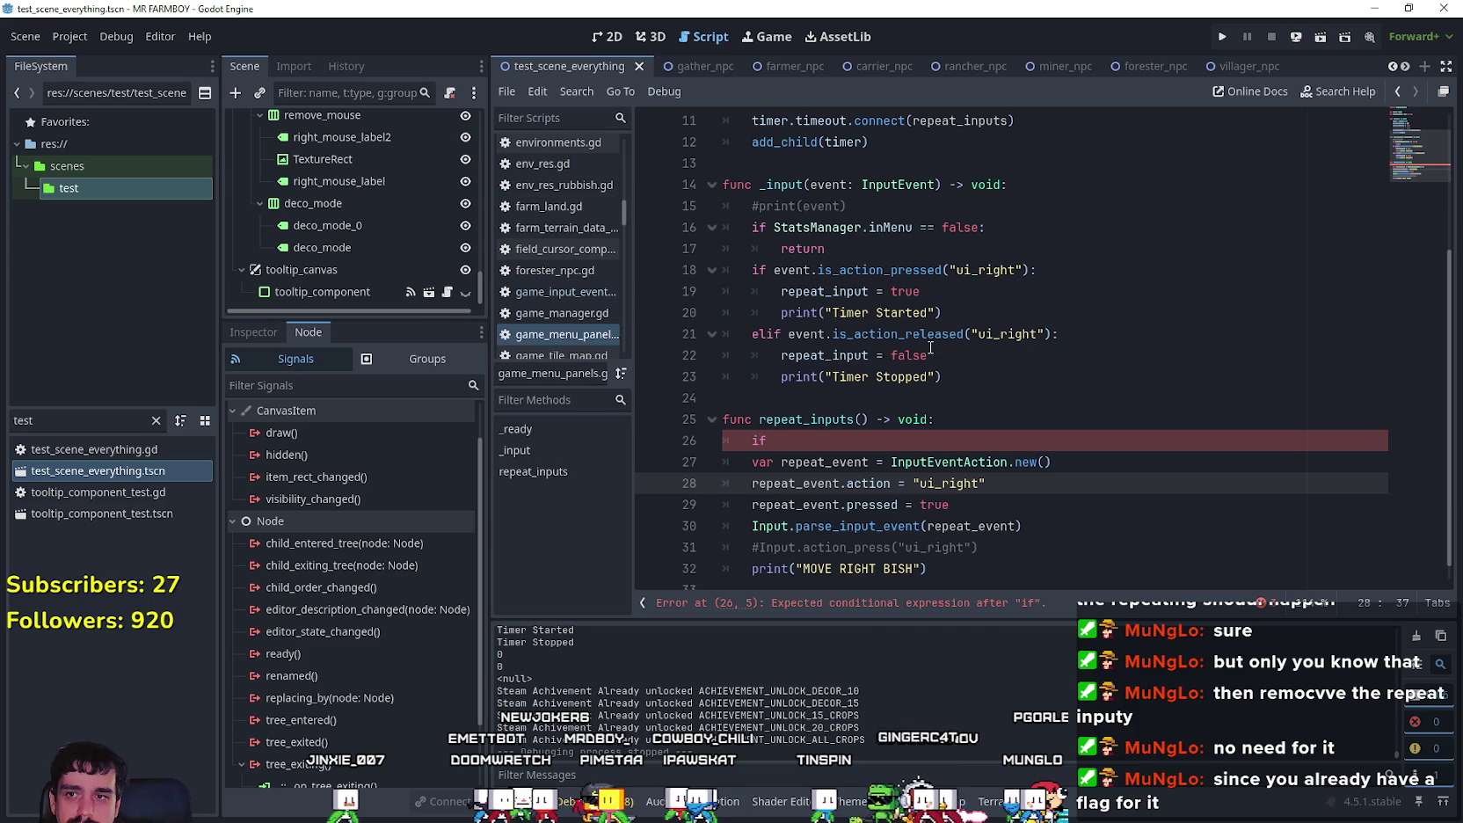
double_click(836, 290)
key(ctrl+c)
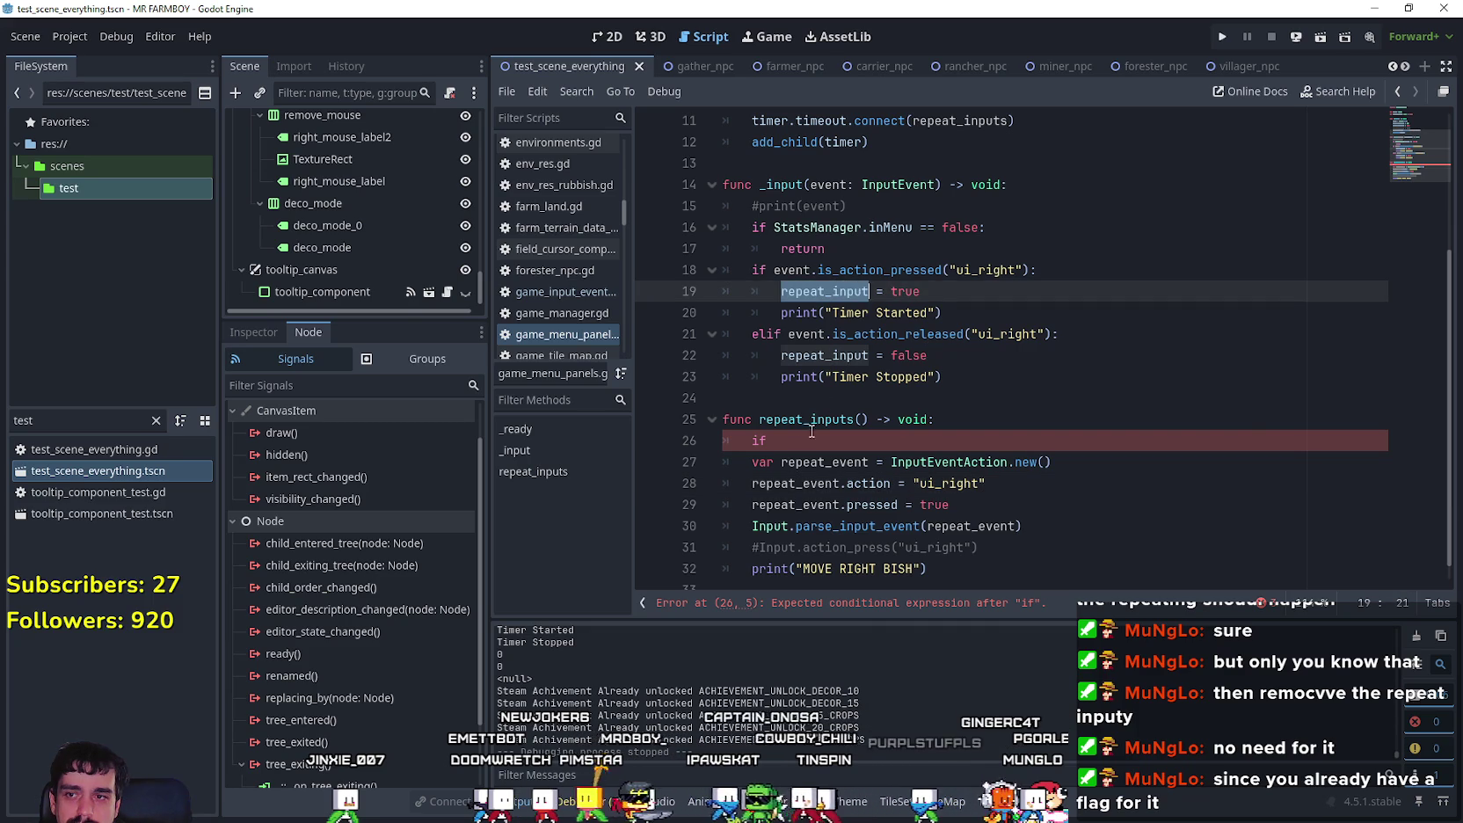
click(804, 443)
key(ctrl+v)
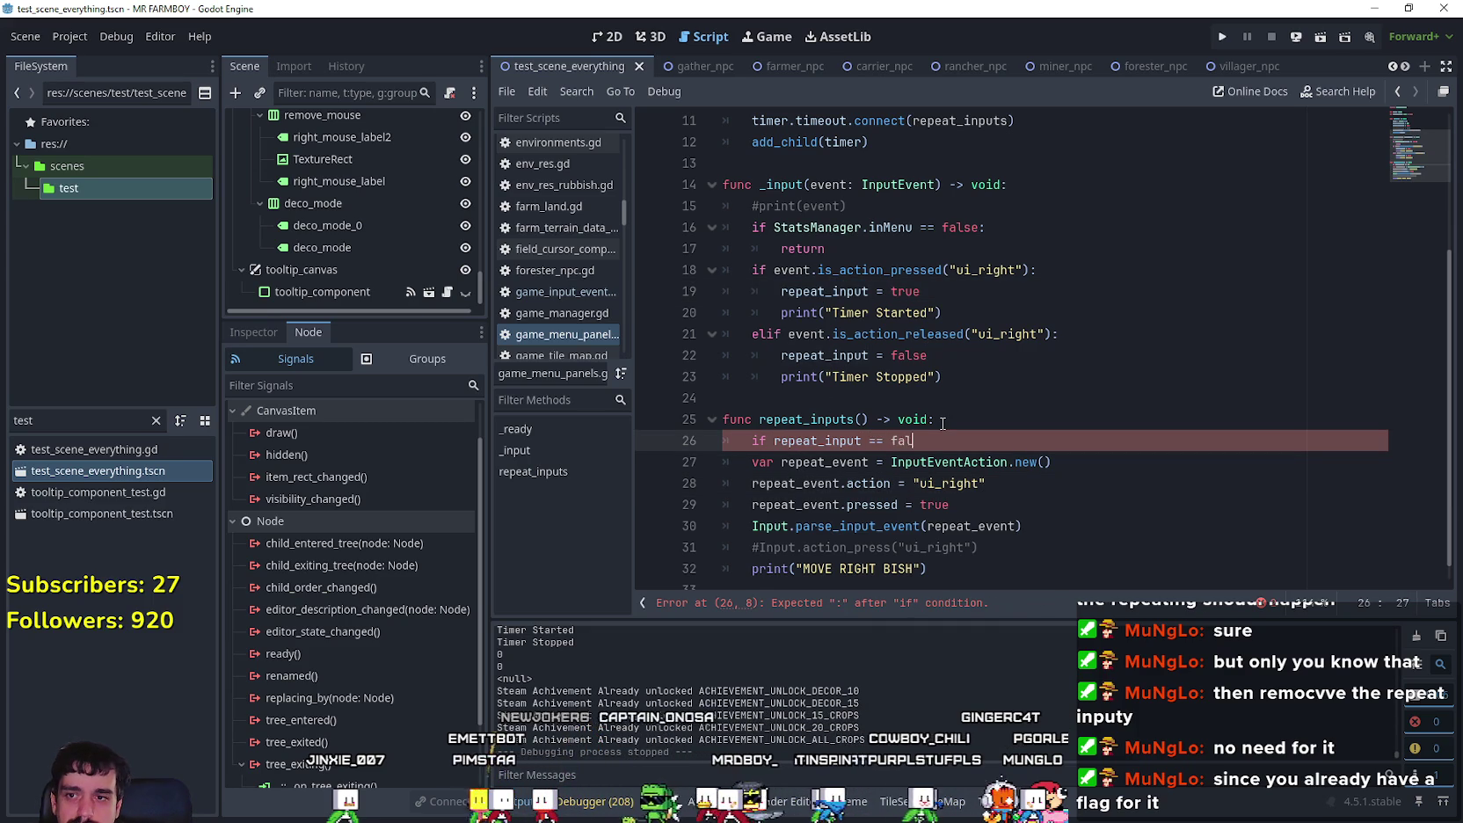
key(Return)
text(return)
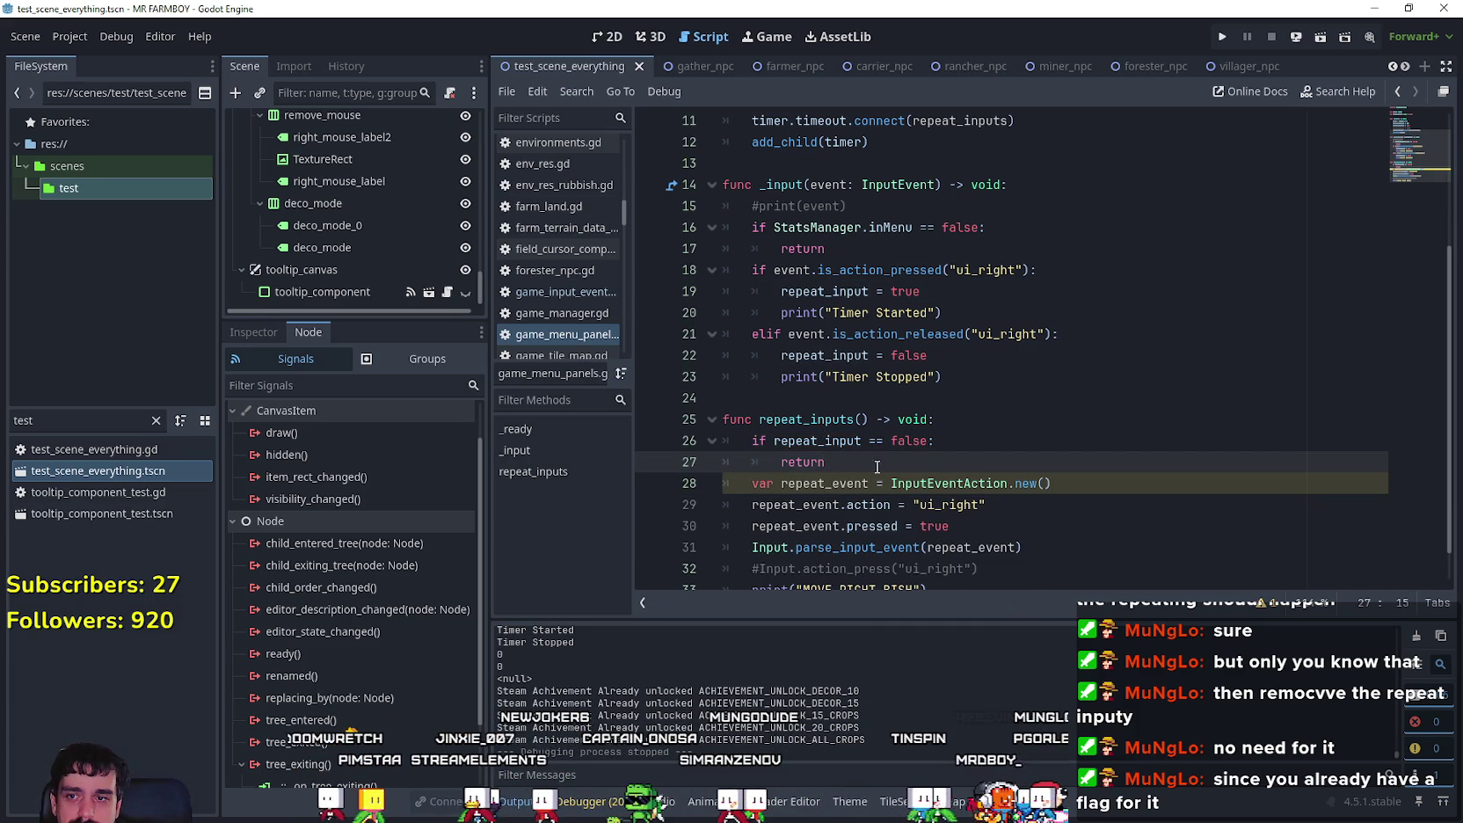
scroll(885, 475, down, 1)
Step: Paste line 18's ui_right is_action_pressed check below the InputEventAction line and indent the action assignment under it
drag(751, 463, 1009, 466)
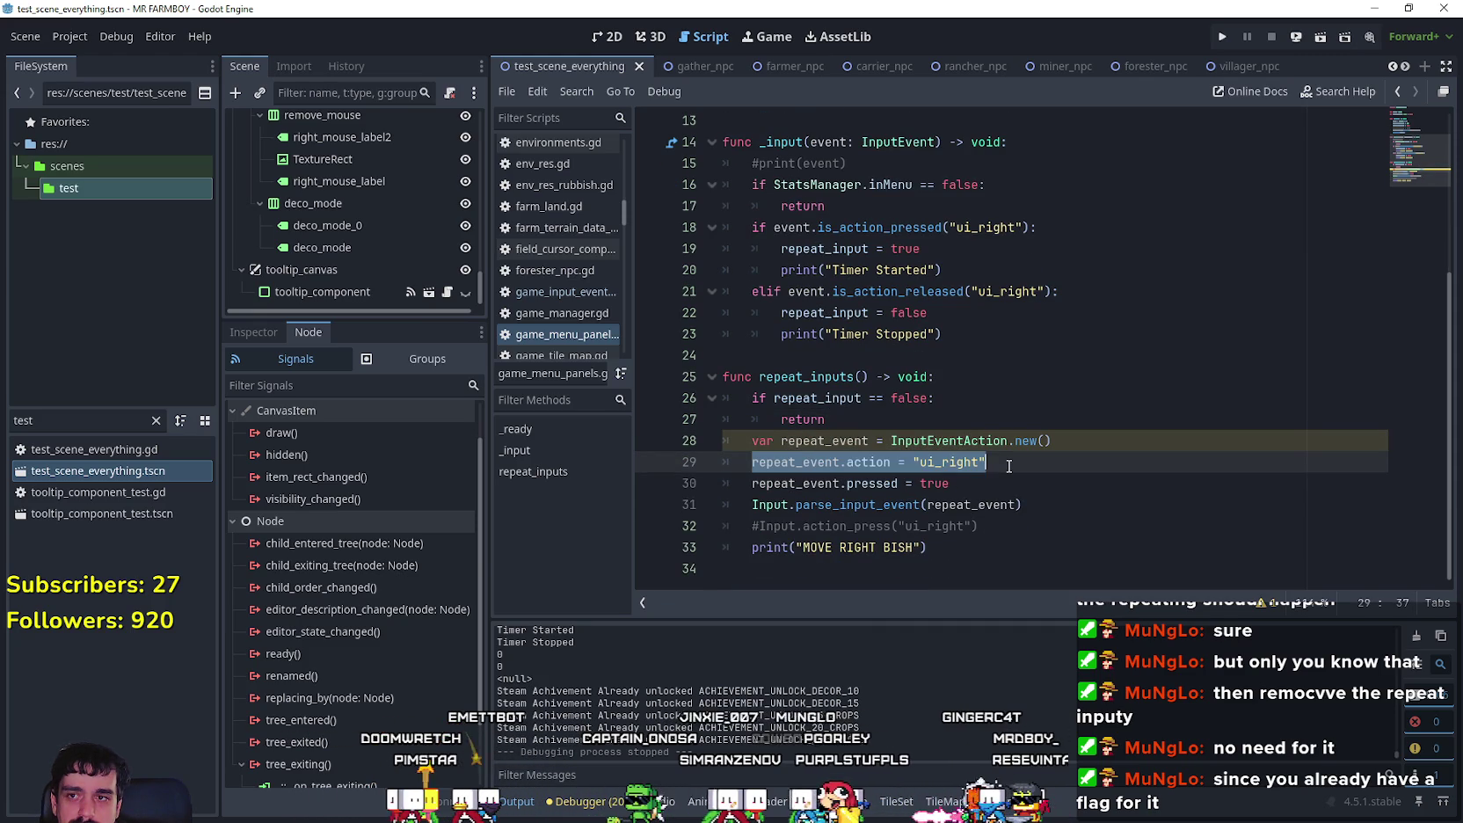
mouse_move(1039, 228)
mouse_down()
mouse_move(724, 227)
mouse_move(753, 226)
mouse_up()
key(ctrl+c)
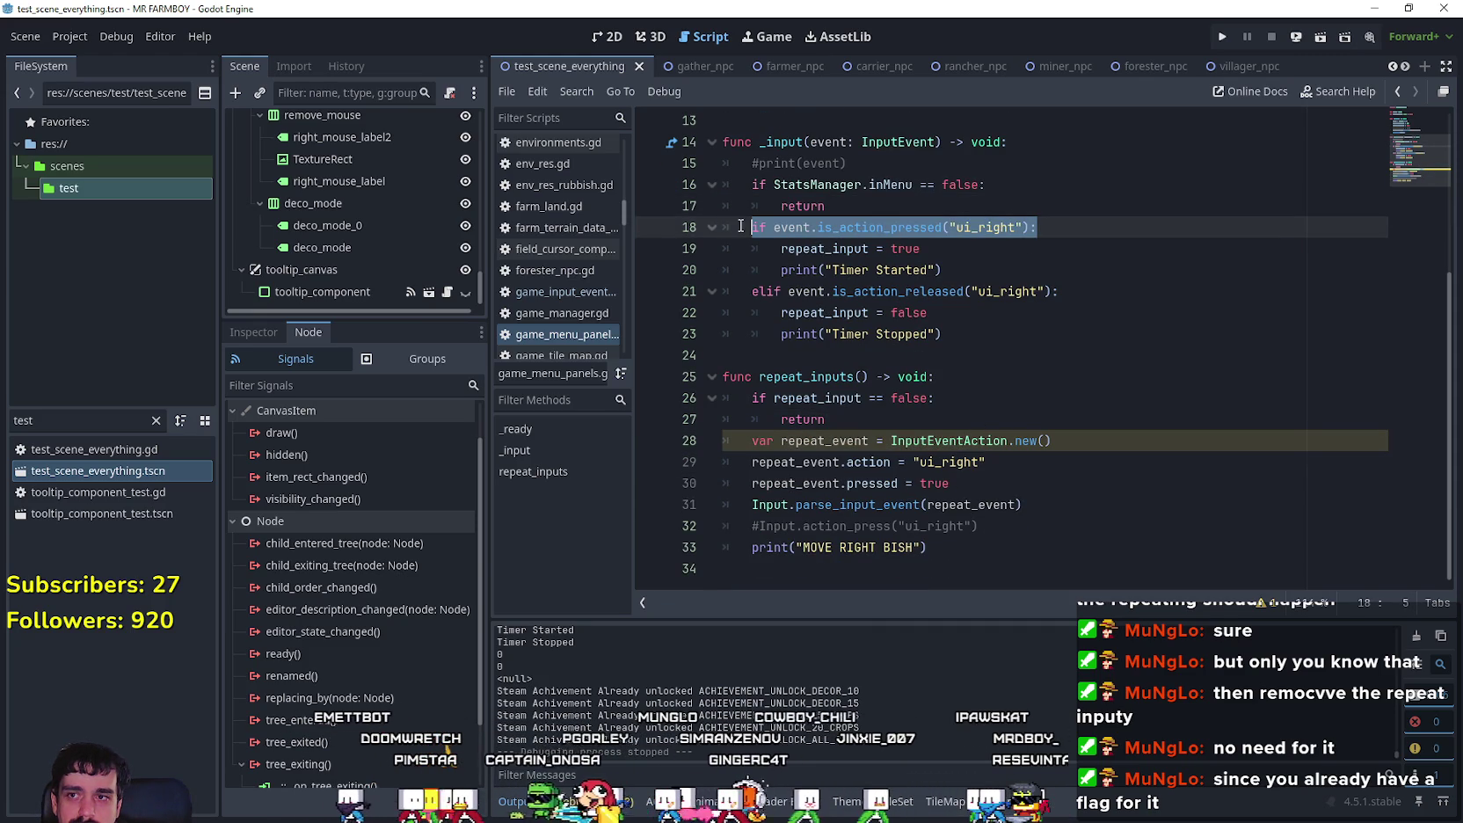
click(1121, 445)
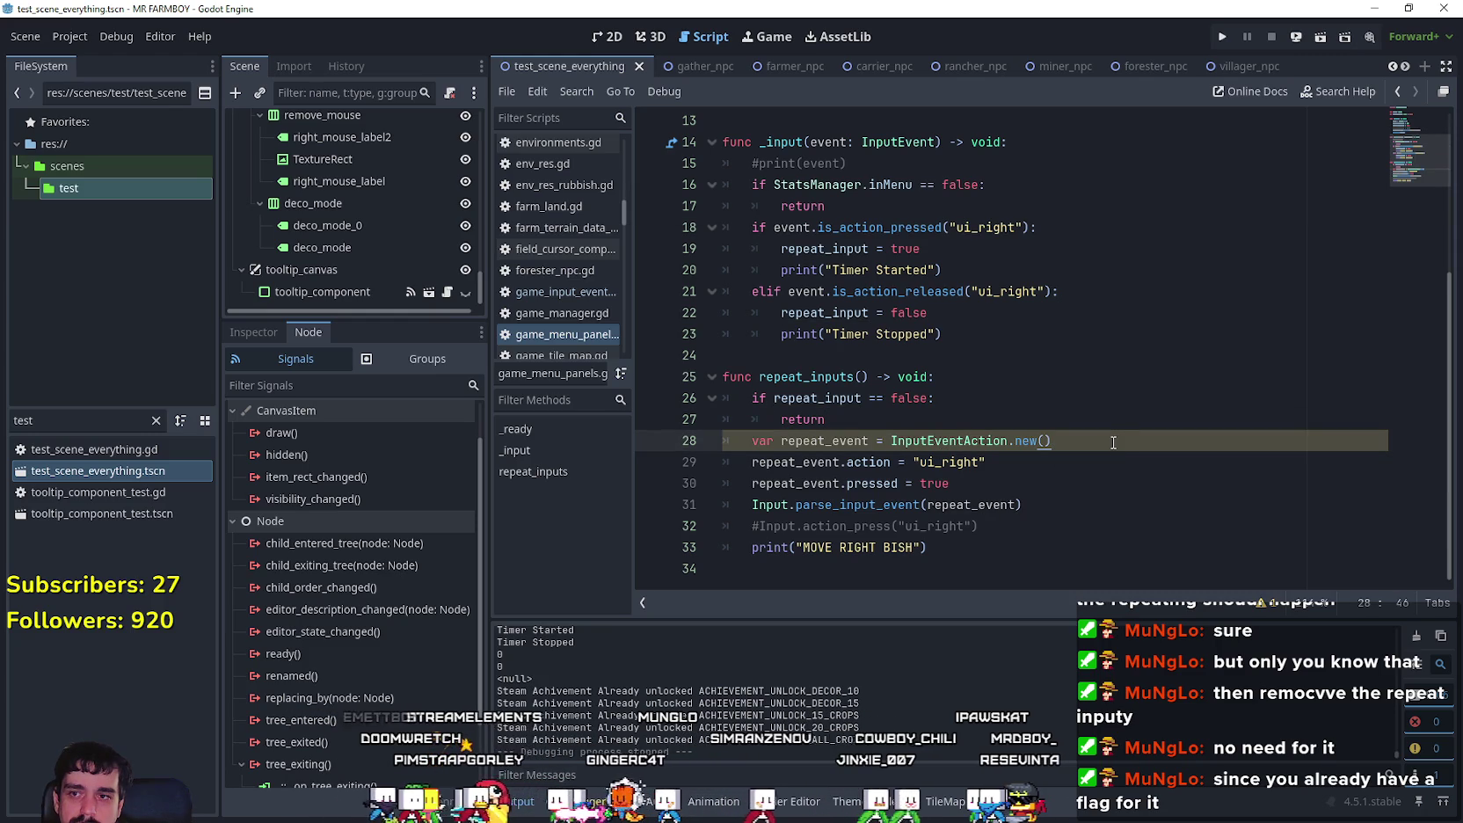
key(Return)
key(ctrl+v)
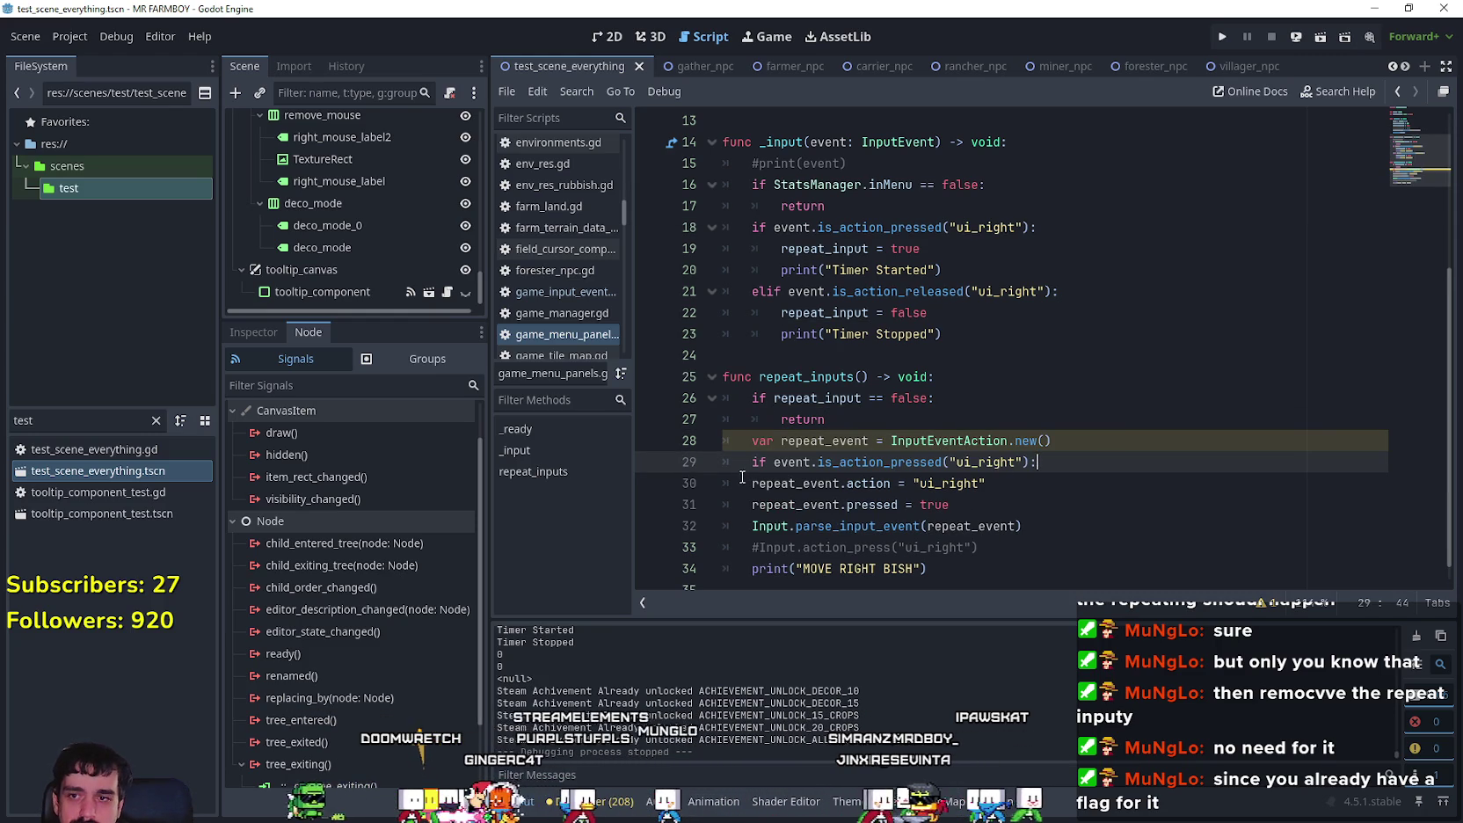
click(736, 484)
key(ctrl+shift+Right)
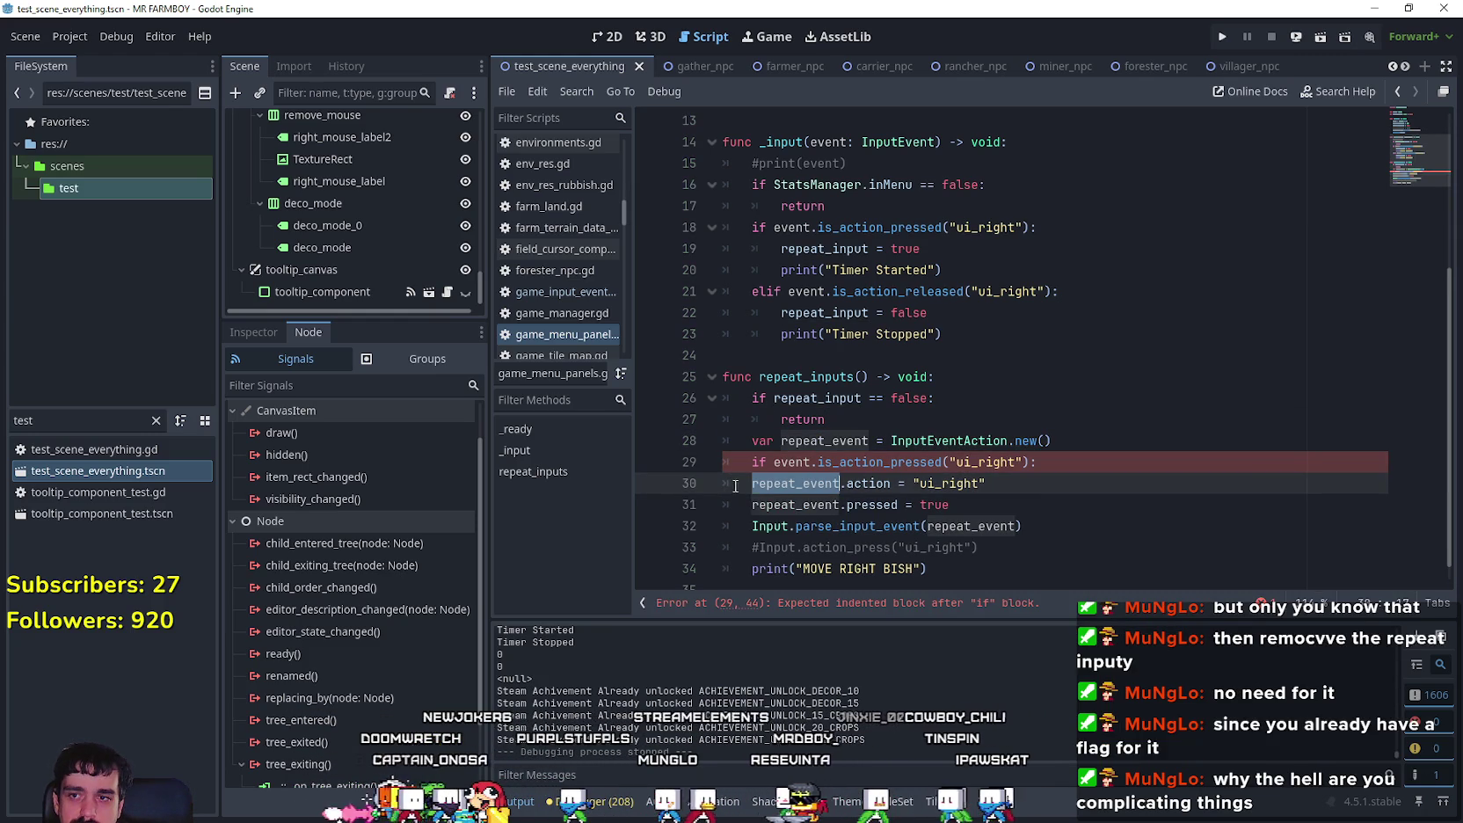
click(736, 484)
key(Tab)
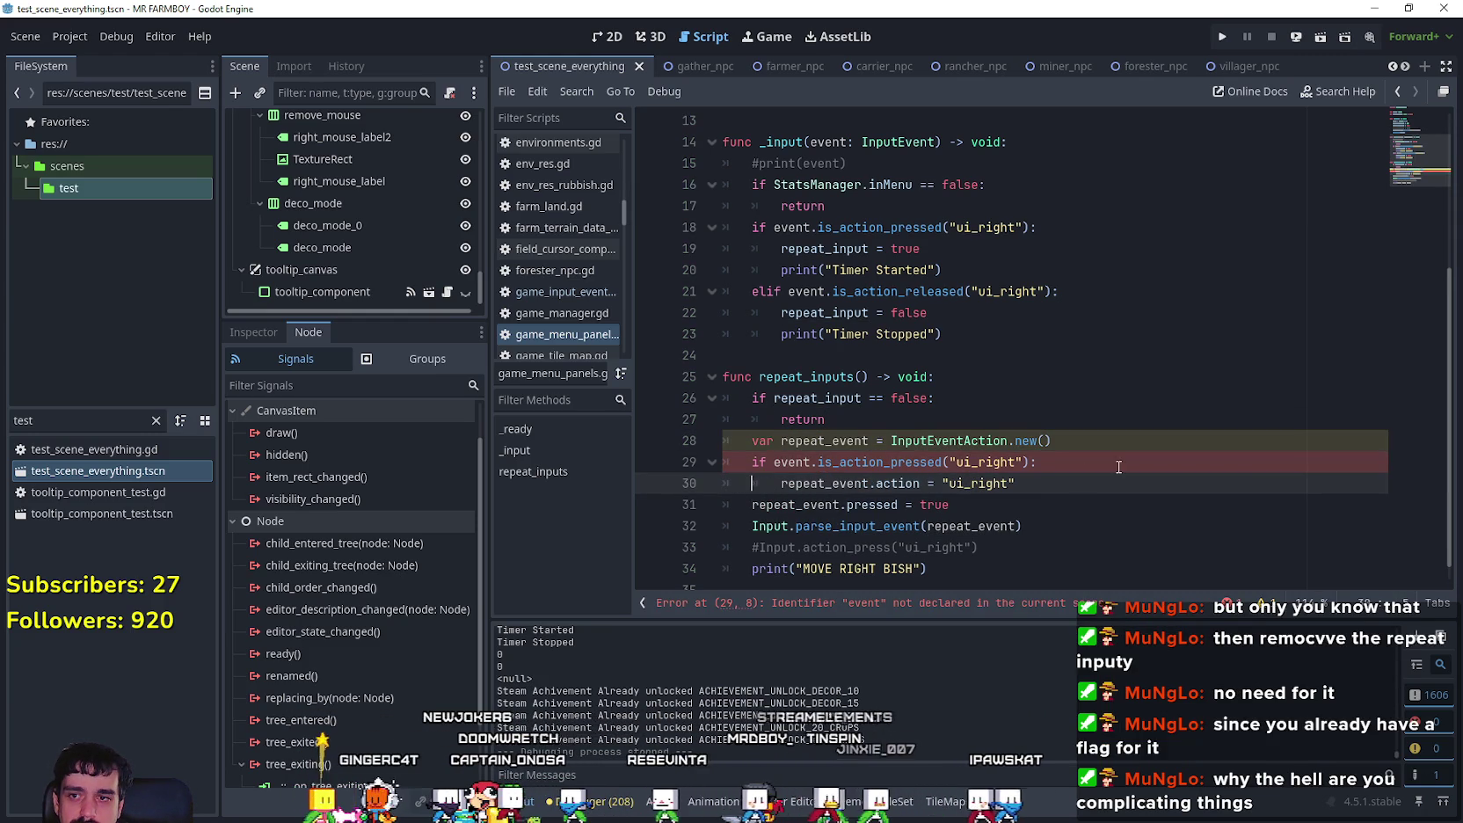
Step: Replace event with Input so the condition reads Input.is_action_pressed("ui_right")
click(1118, 467)
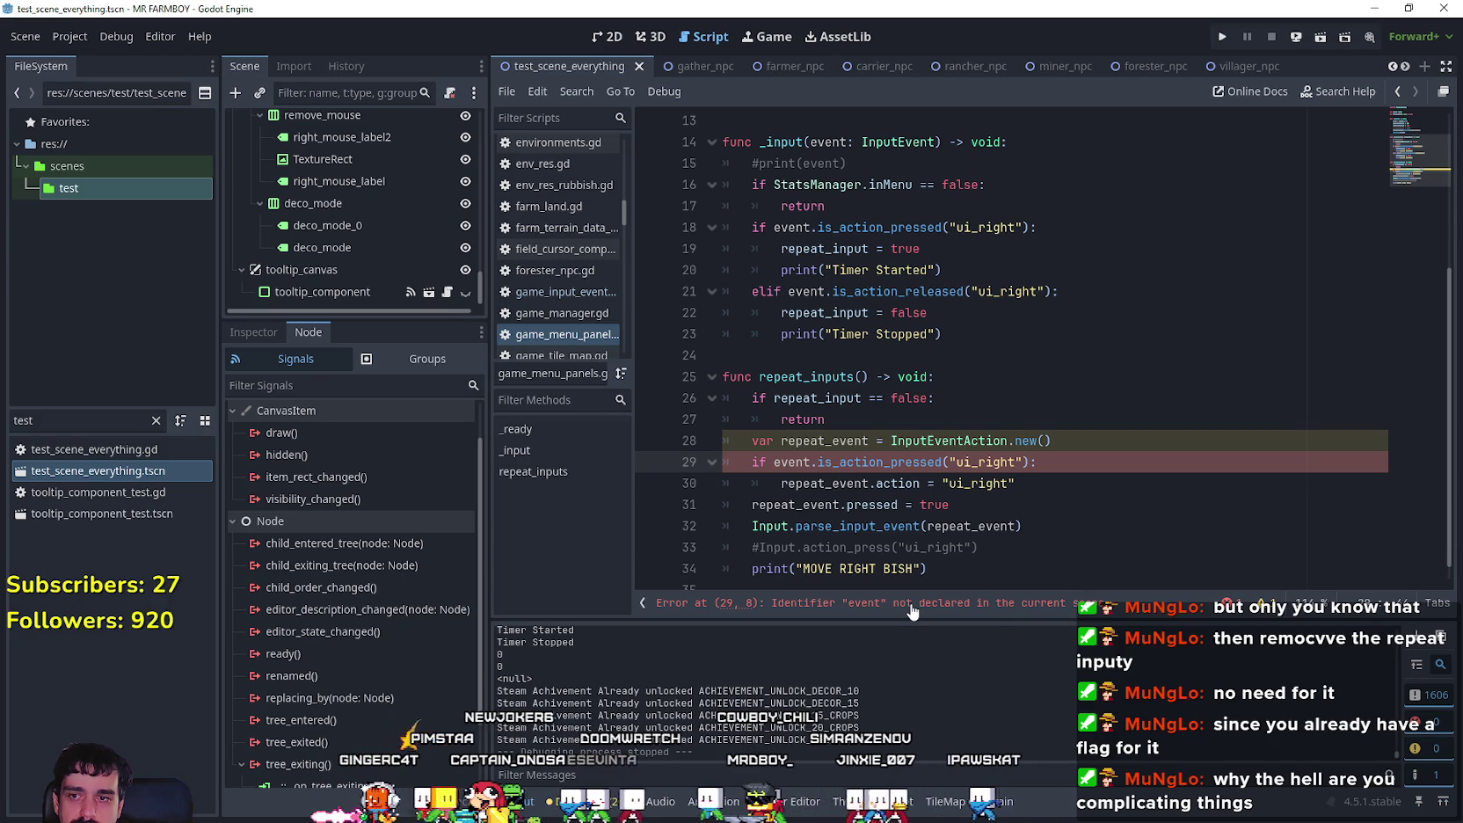
double_click(791, 466)
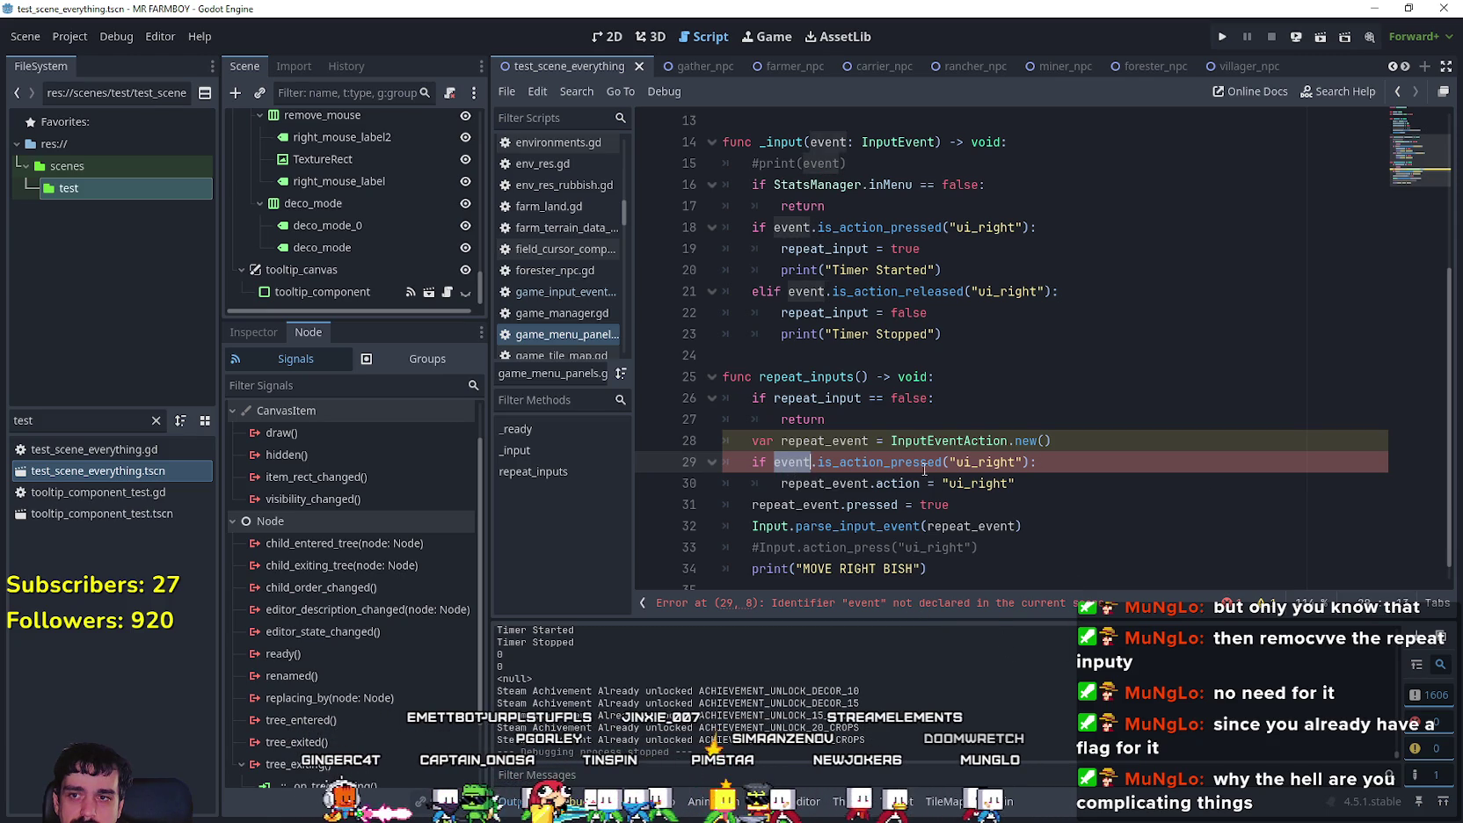
text(Input)
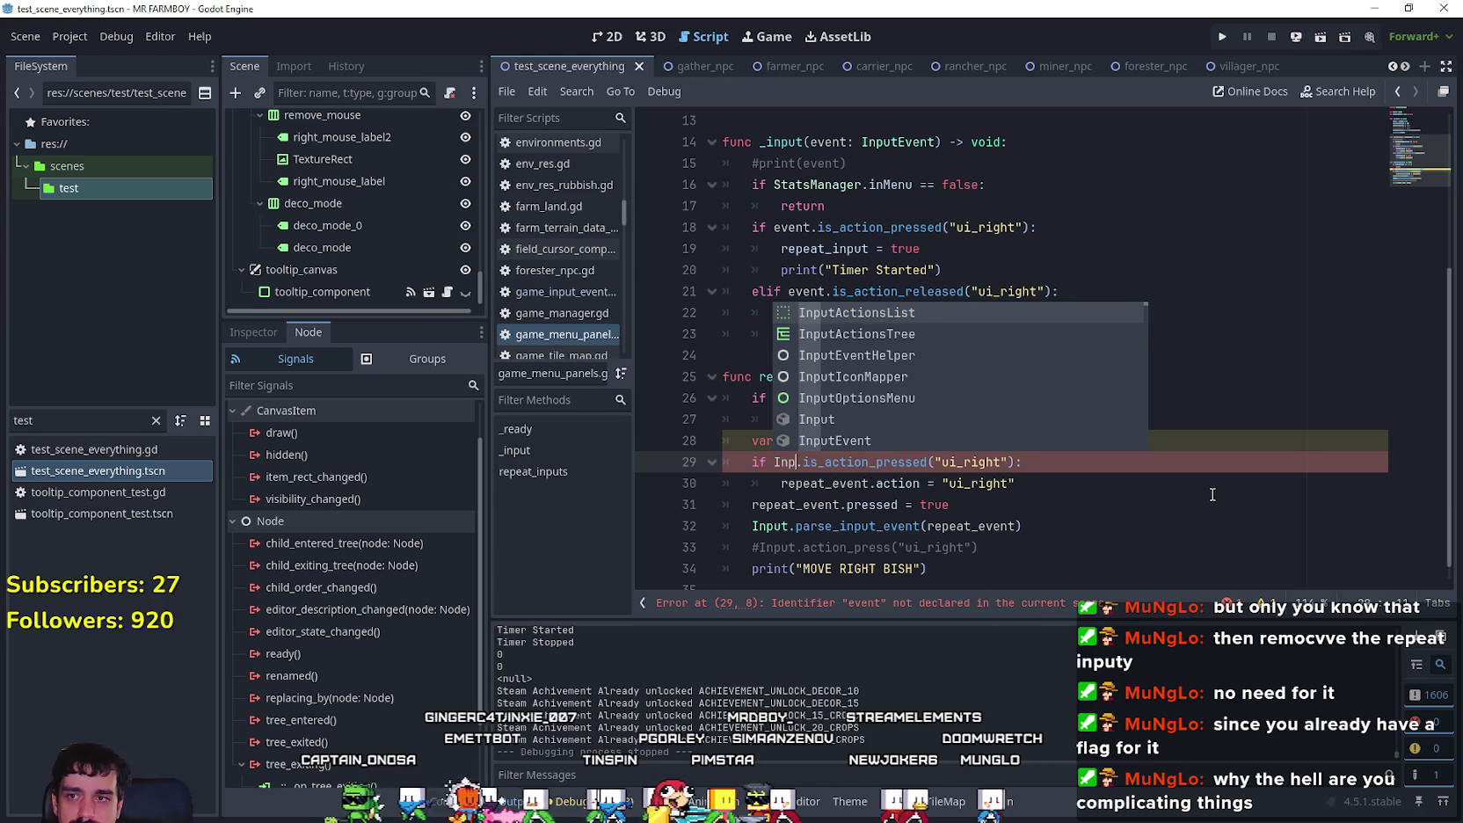
key(Down)
key(Down)
key(Down)
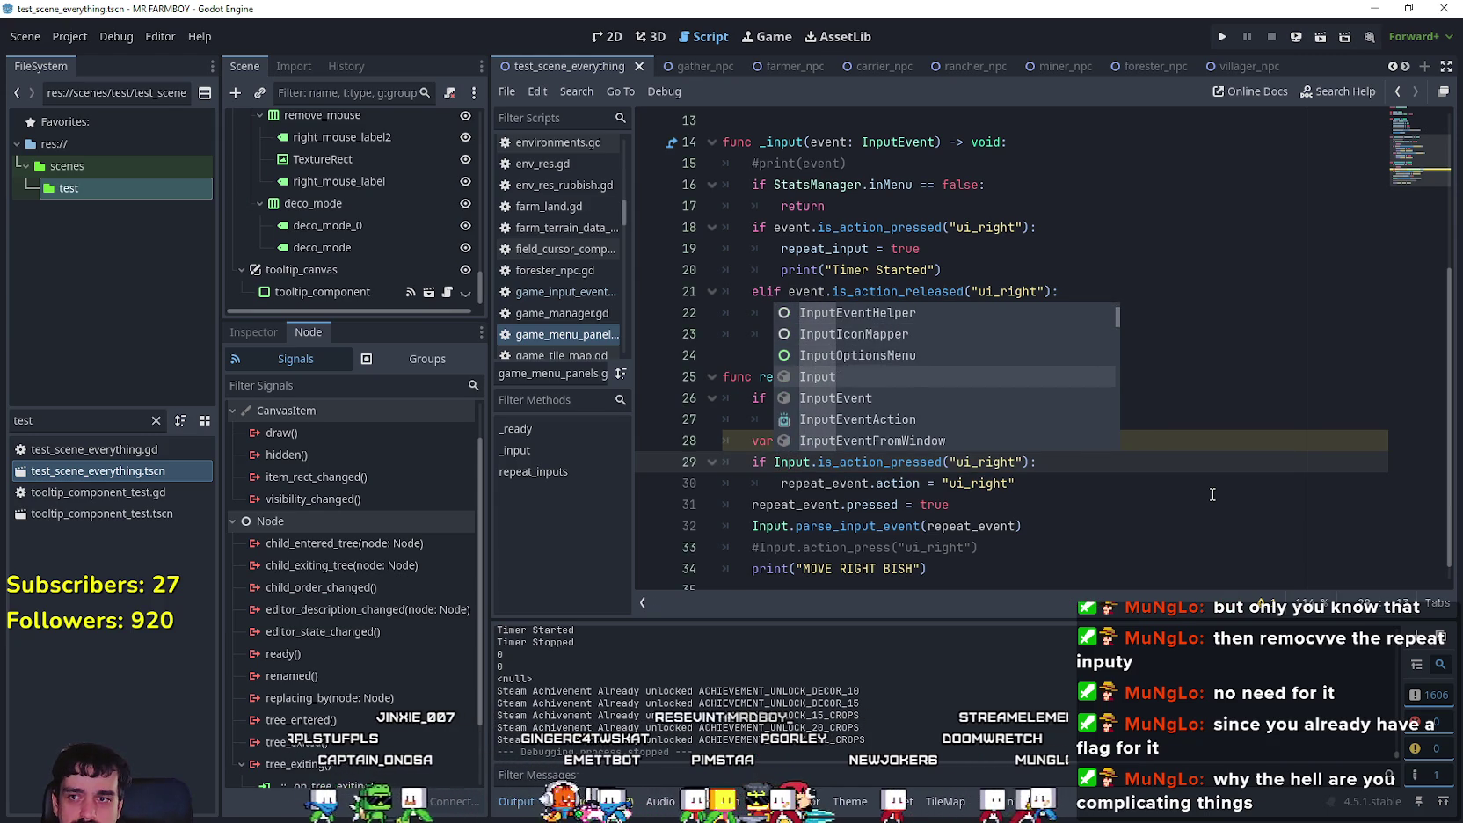
key(Escape)
click(1115, 497)
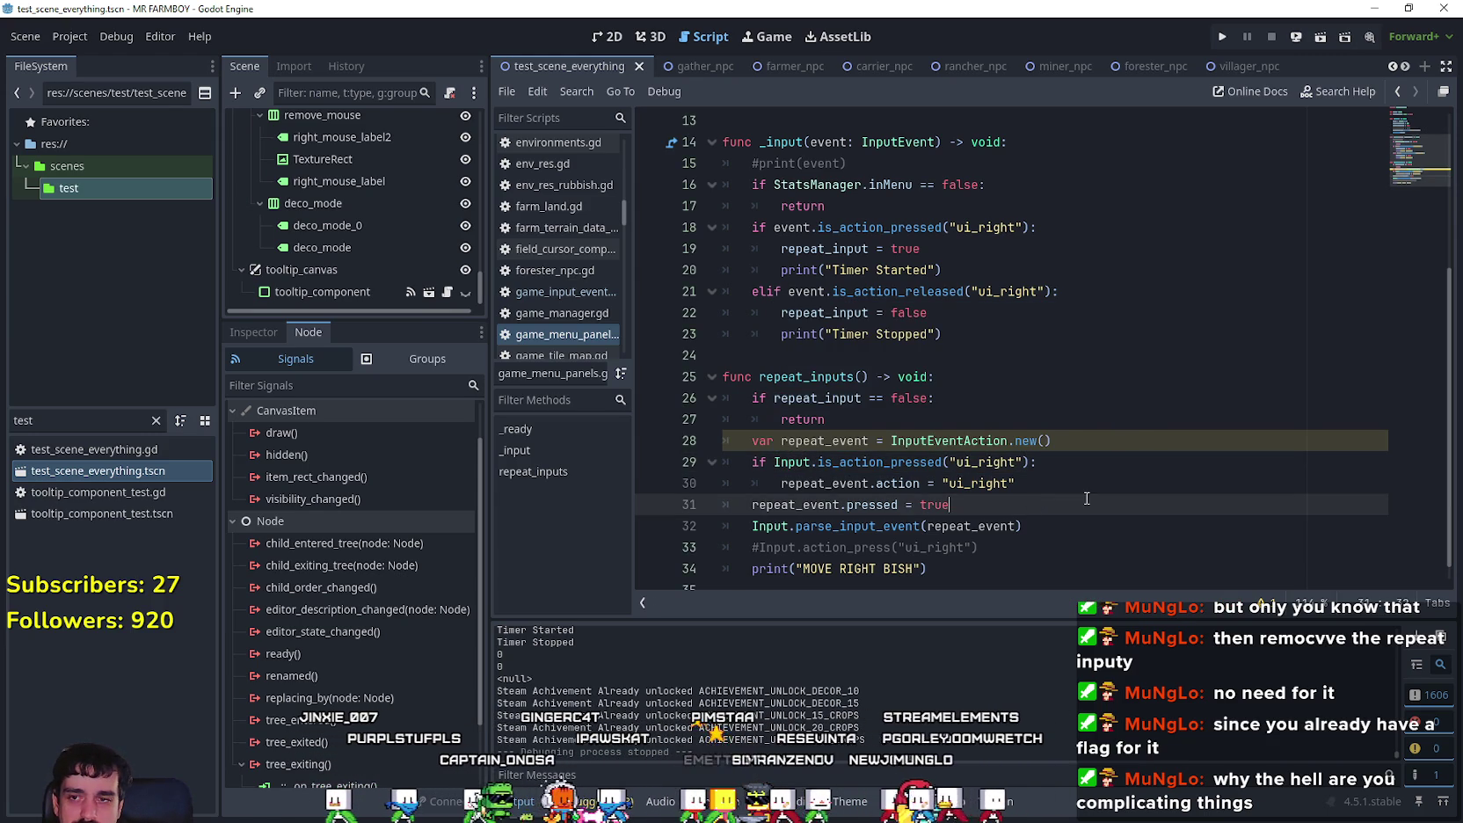
mouse_move(779, 468)
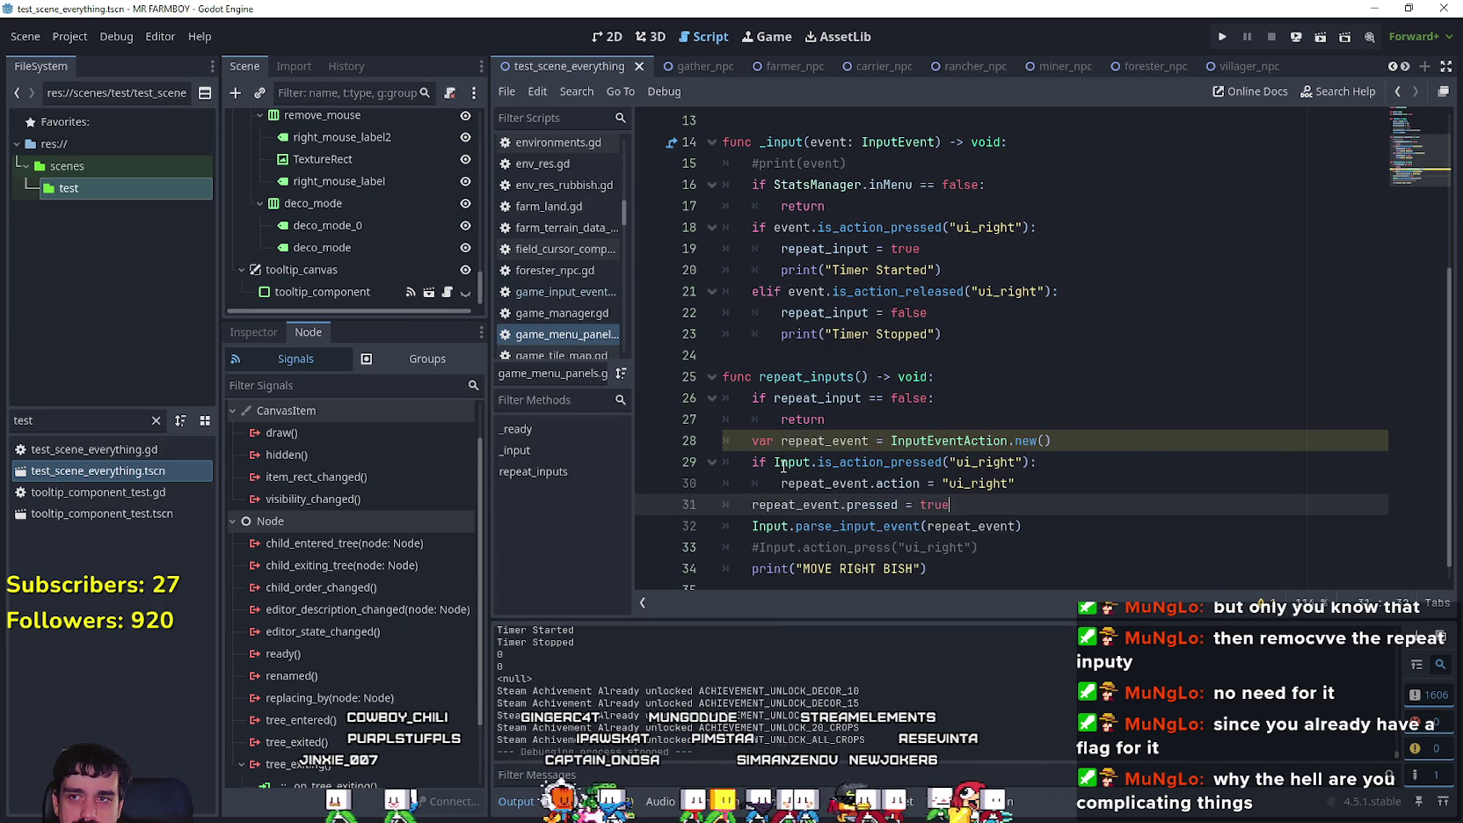
click(758, 483)
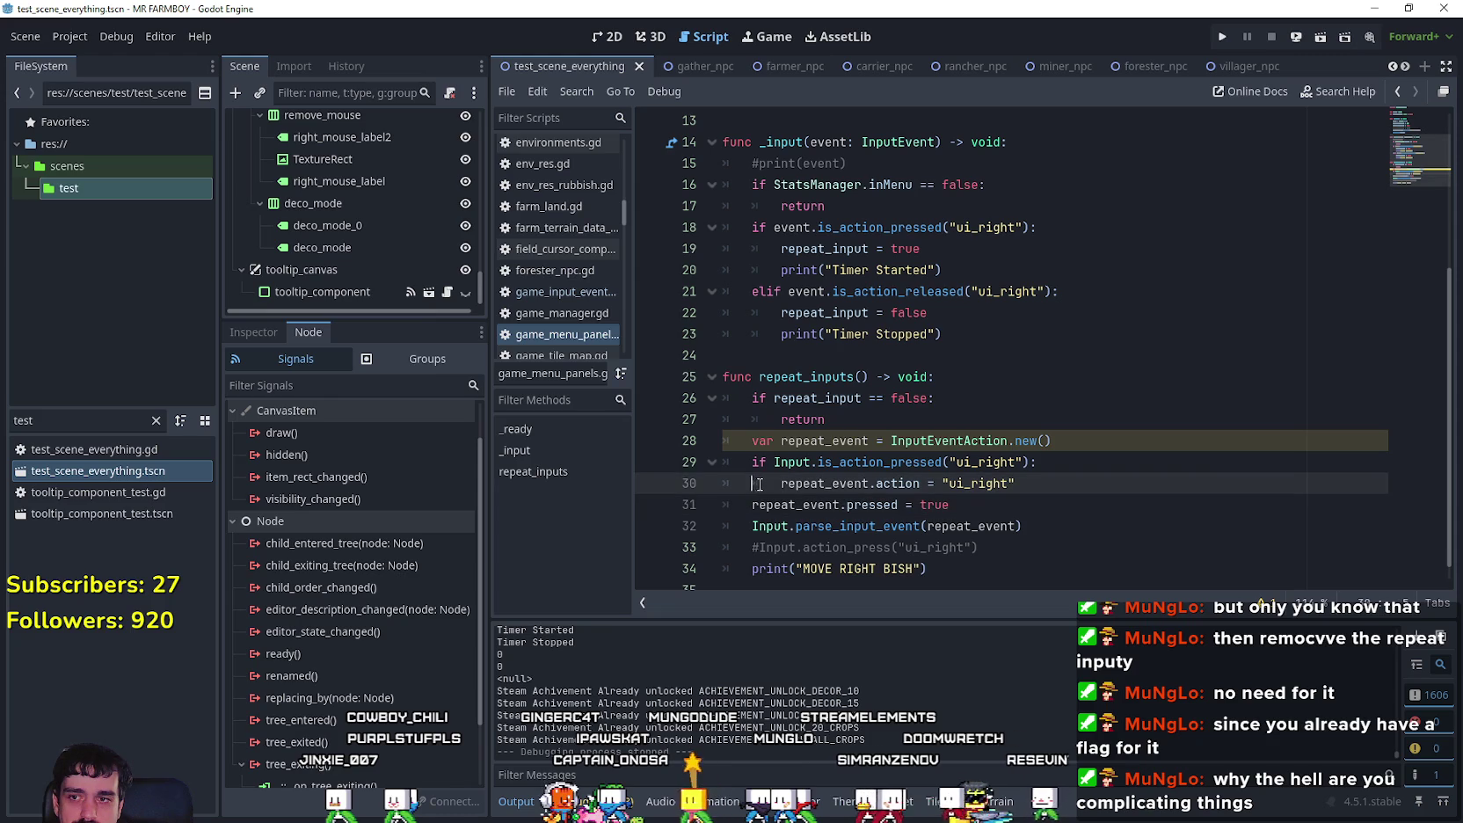
drag(648, 439, 648, 459)
key(ctrl+c)
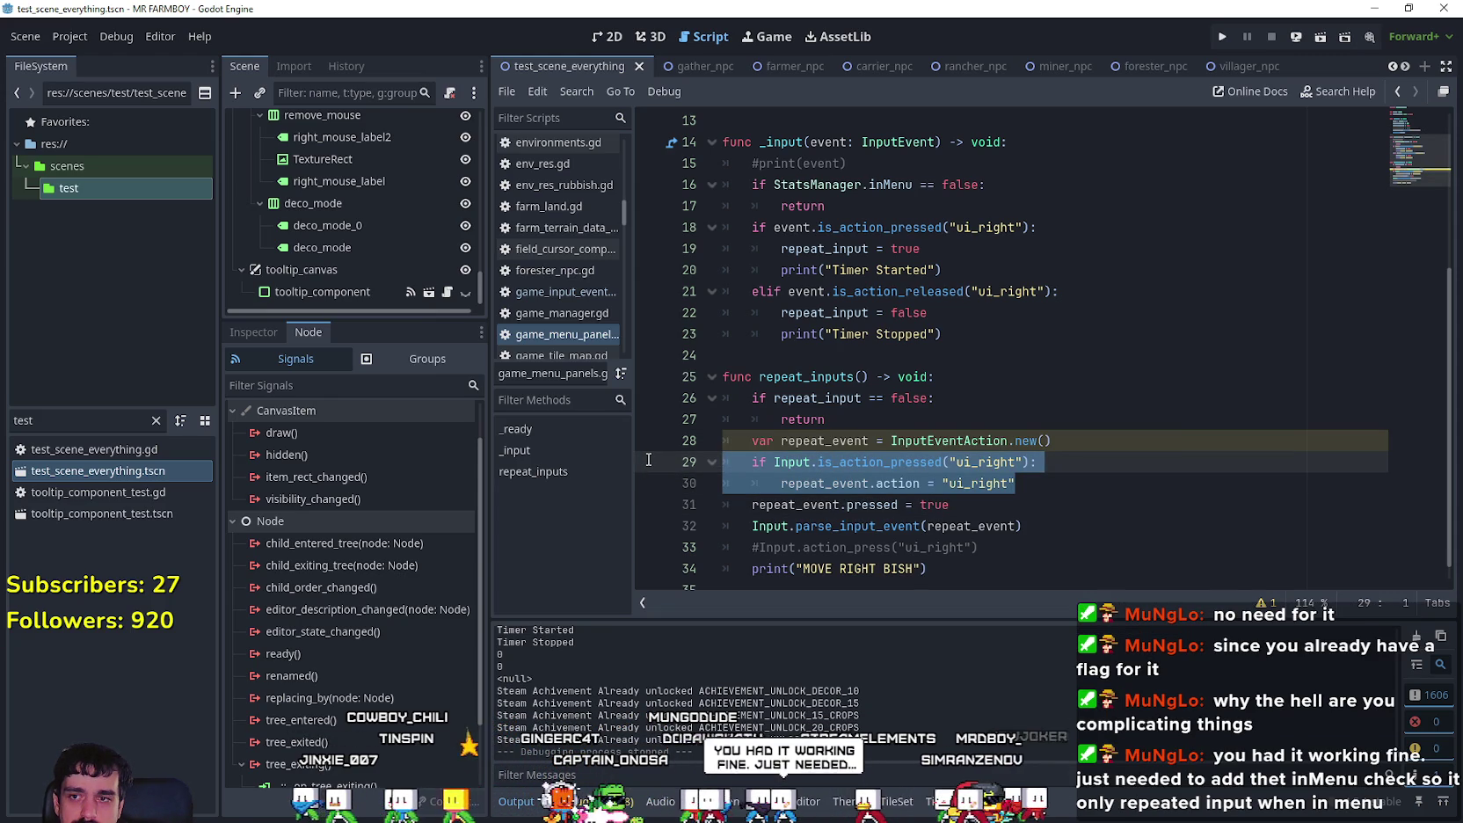
click(1055, 483)
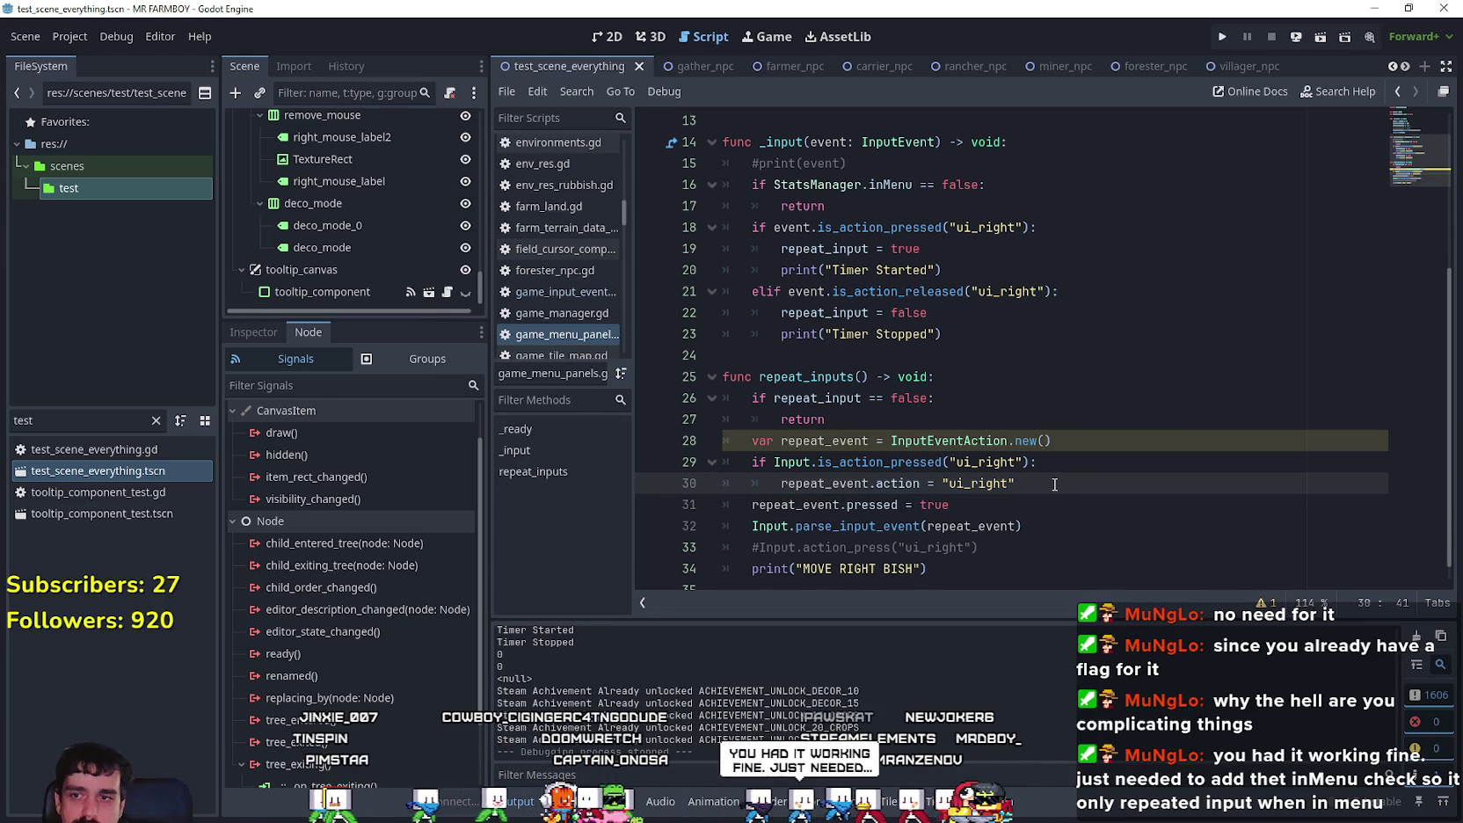
Step: Paste a copy of the ui_right block and turn it into an elif ui_left branch
key(Return)
key(ctrl+v)
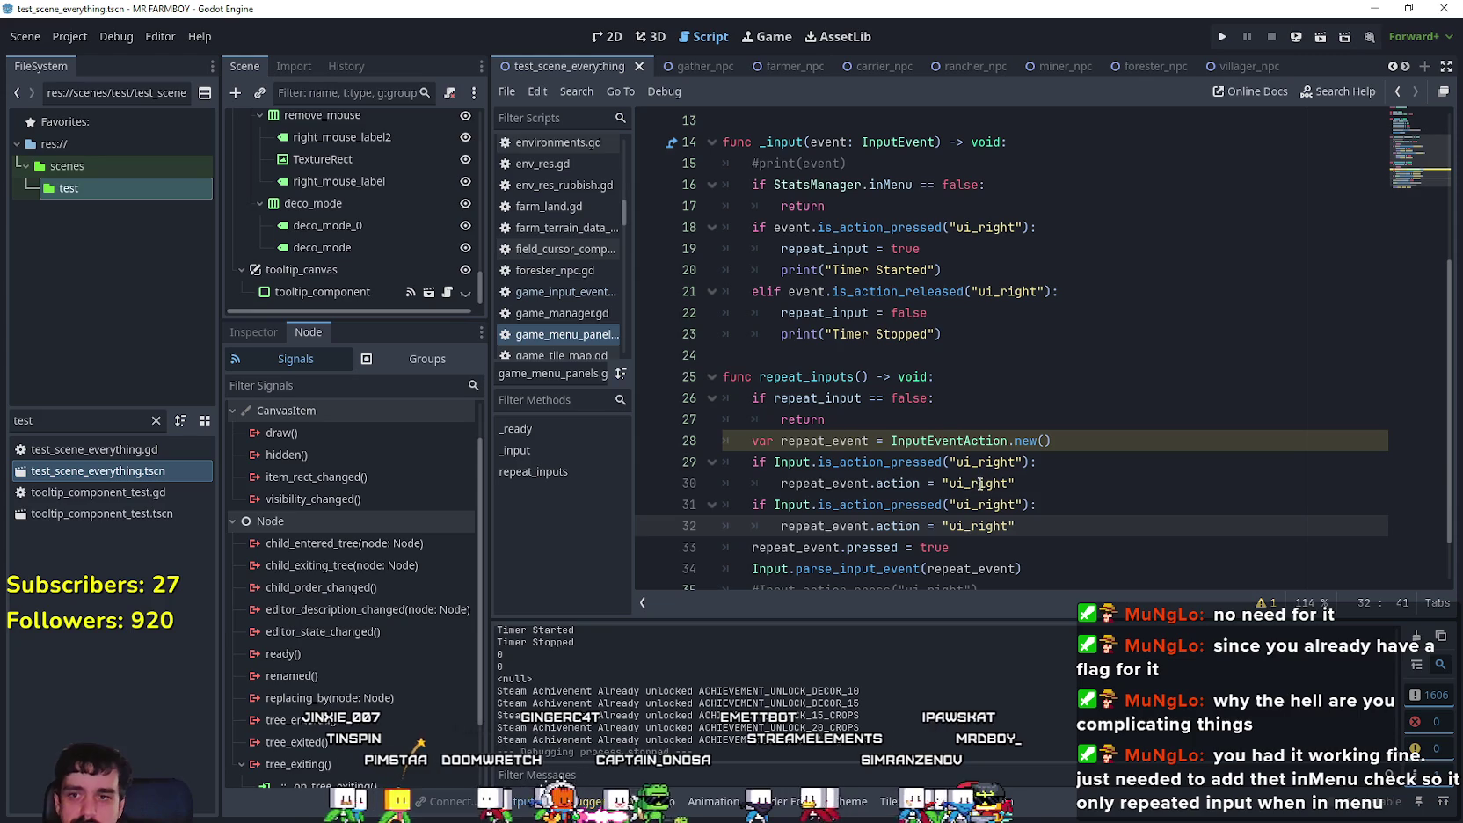
double_click(985, 503)
text(ui)
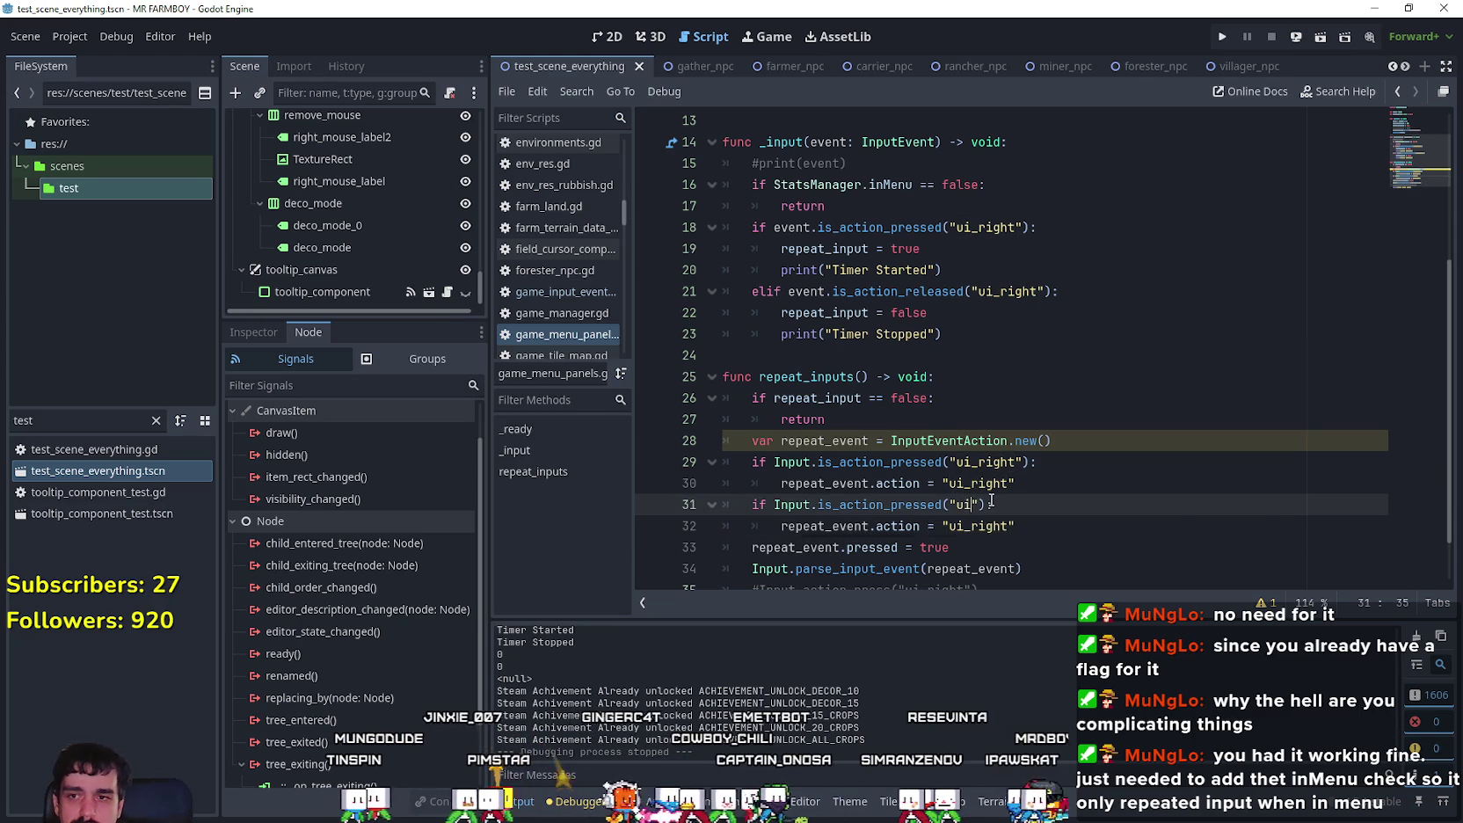
text(_left)
key(Return)
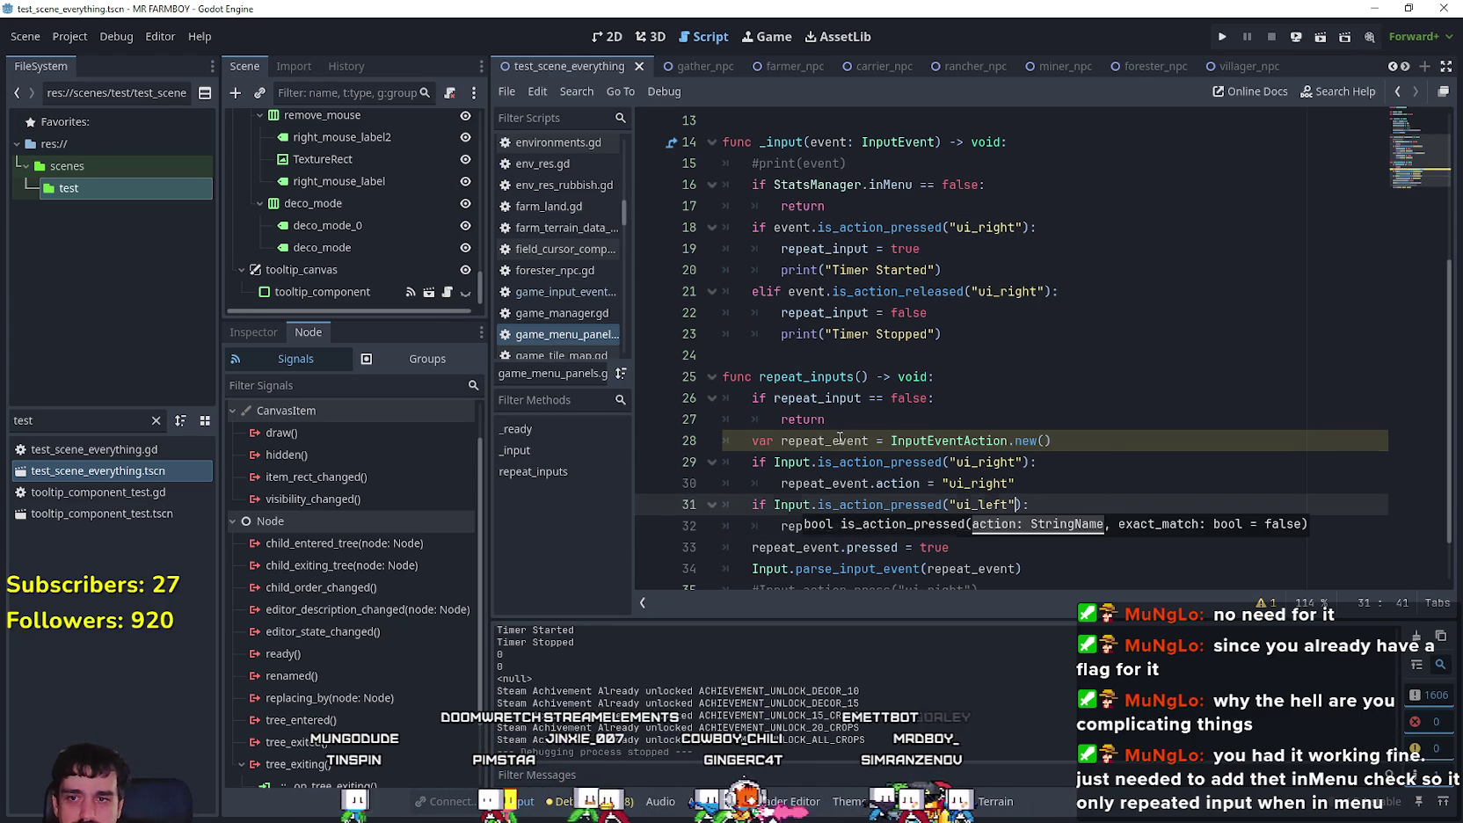
double_click(981, 526)
text(ui_left)
key(Return)
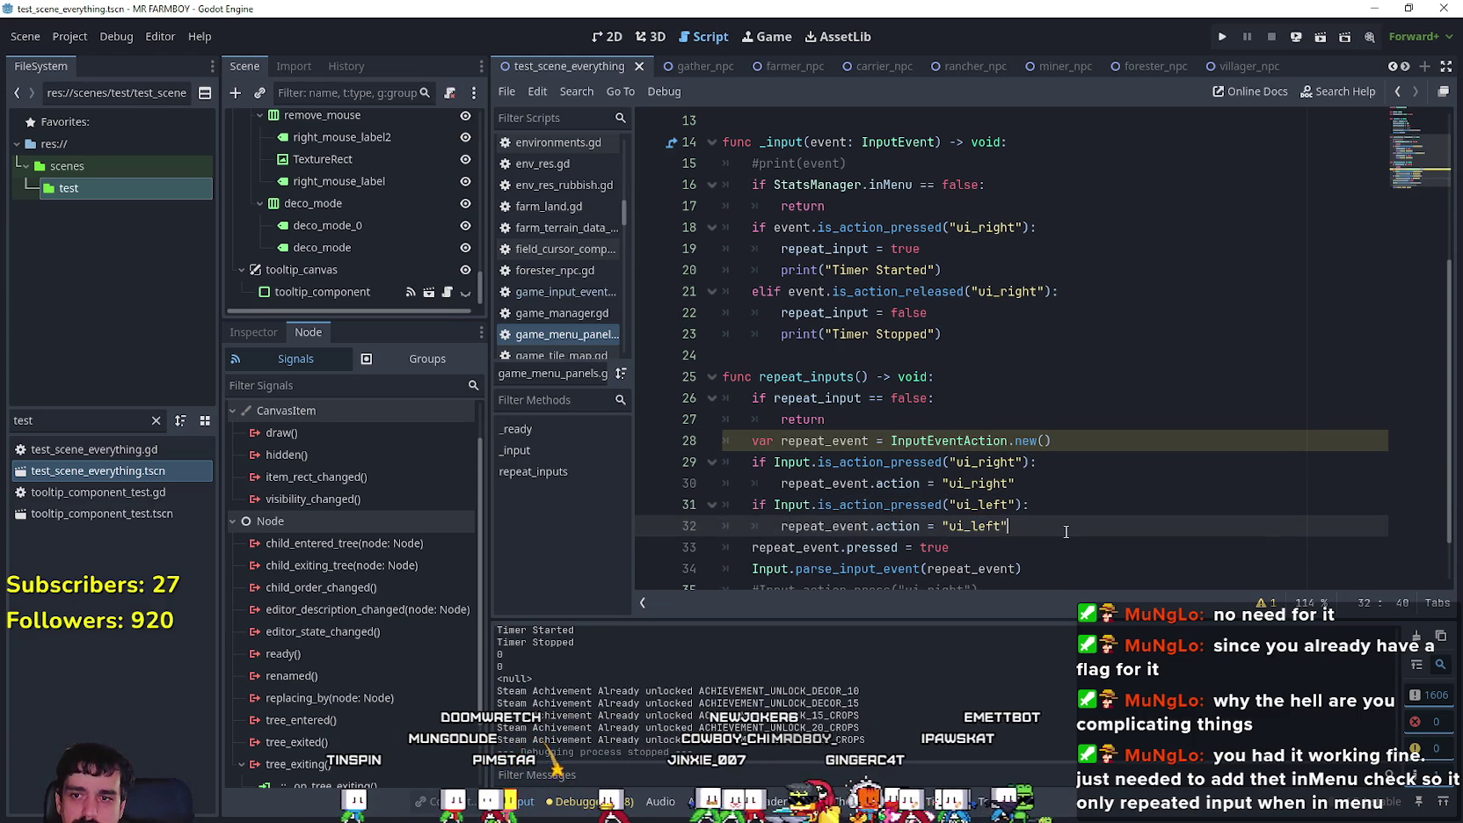
click(752, 505)
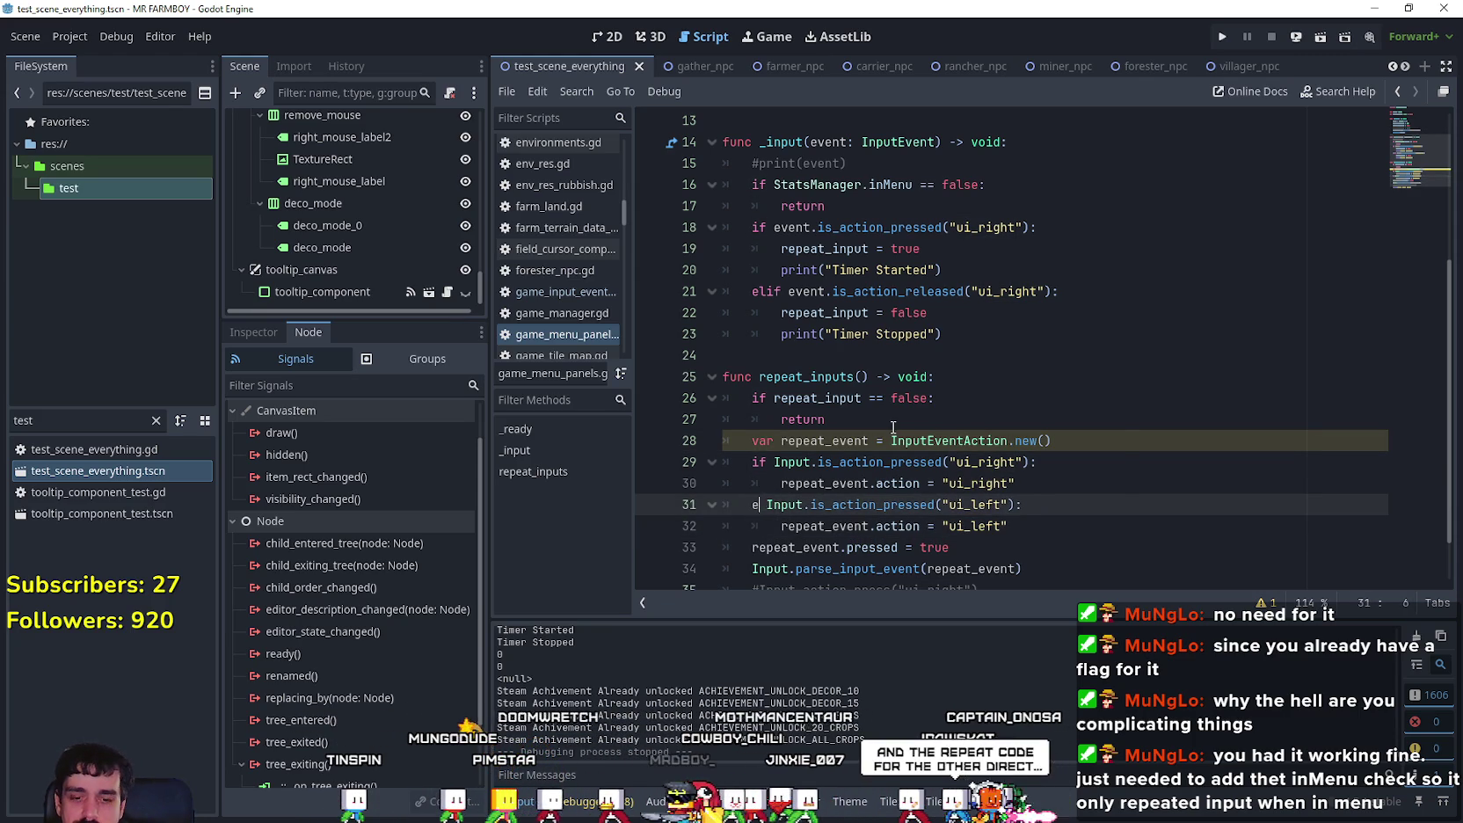
text(elif)
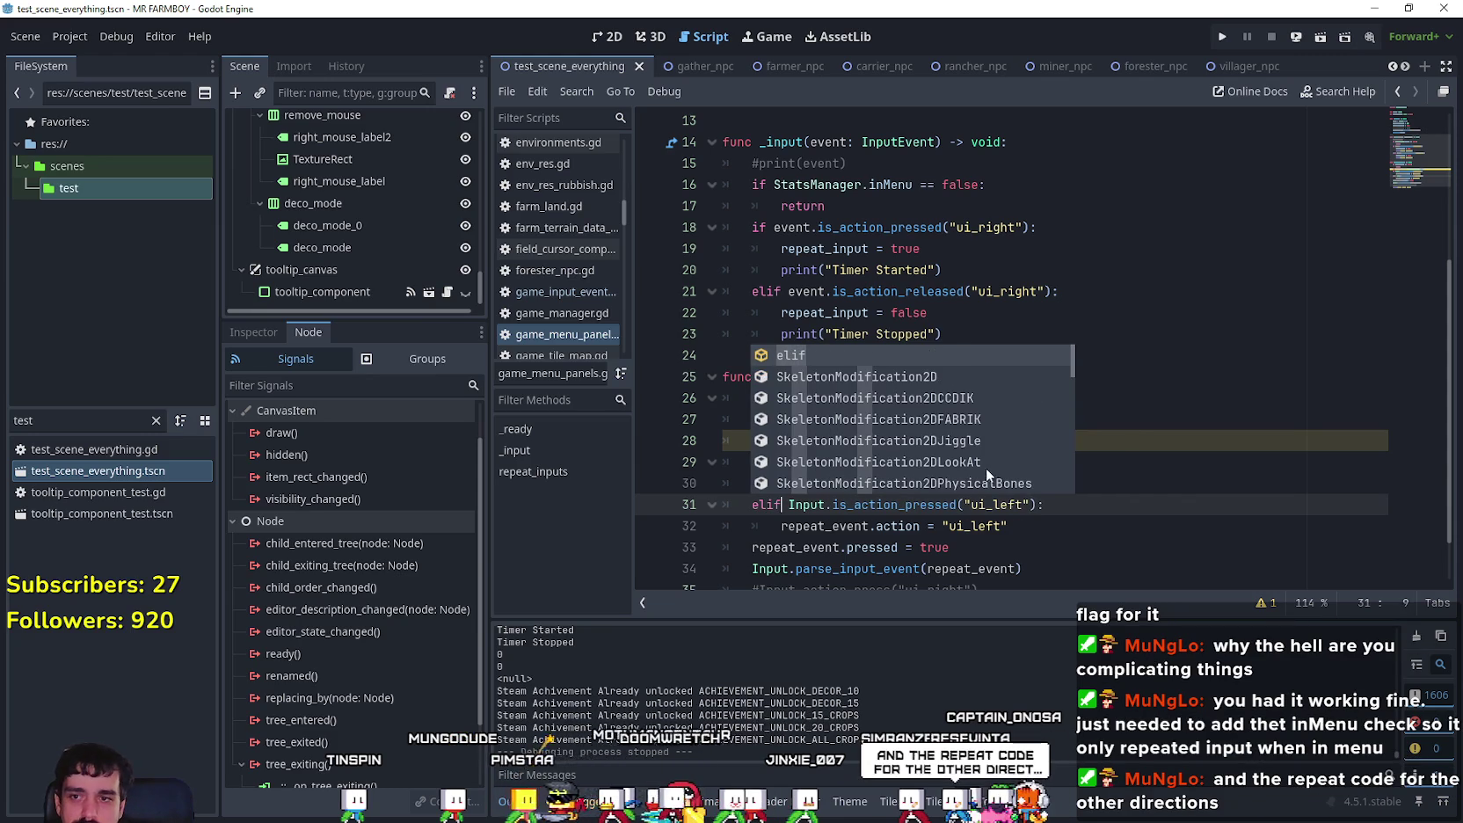
Step: Duplicate the ui_left branch below itself, undoing a garbled edit to the copy
drag(1006, 526, 978, 525)
drag(865, 519, 679, 511)
key(ctrl+c)
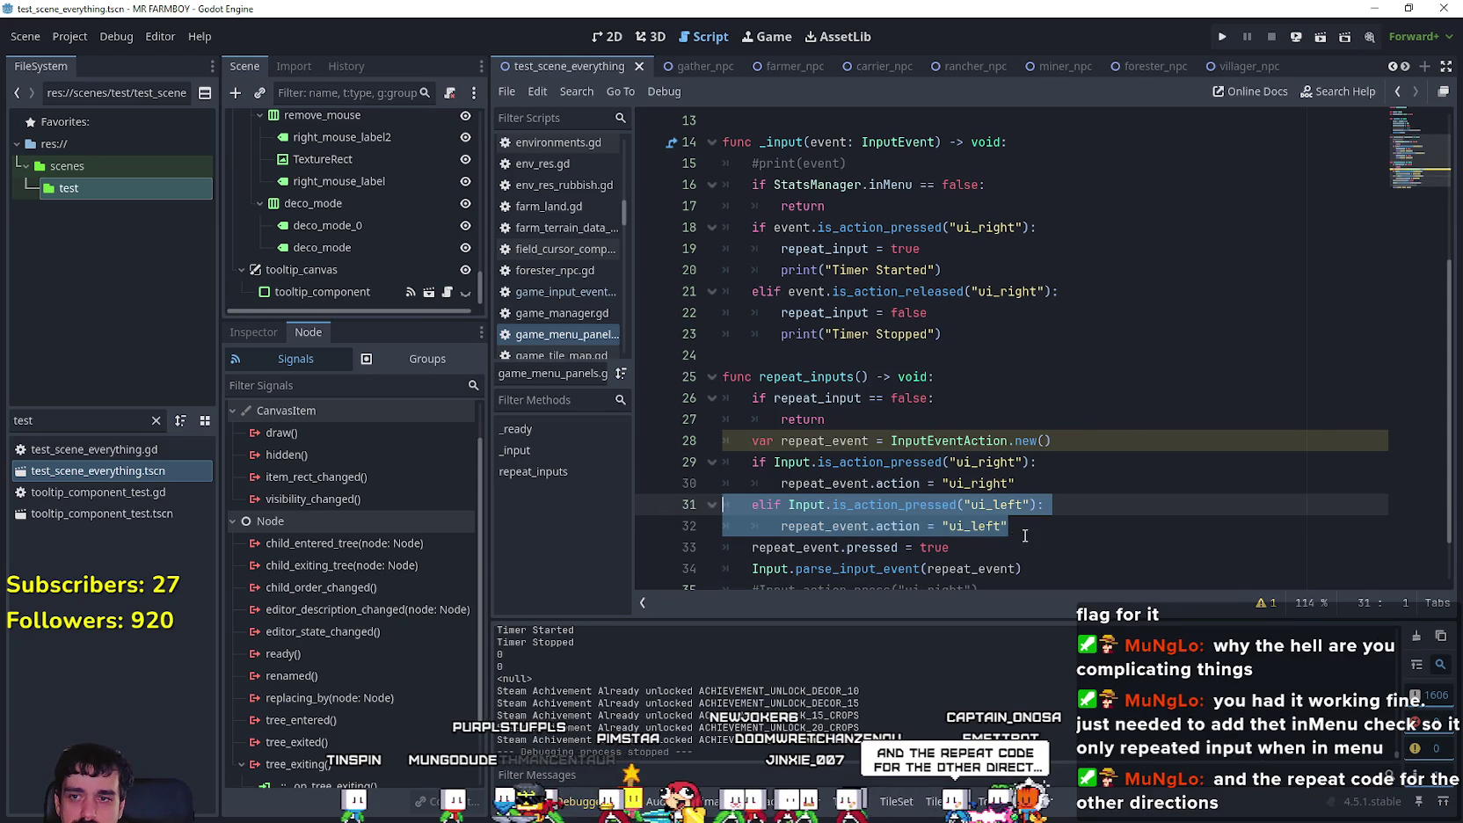
click(1024, 531)
key(Return)
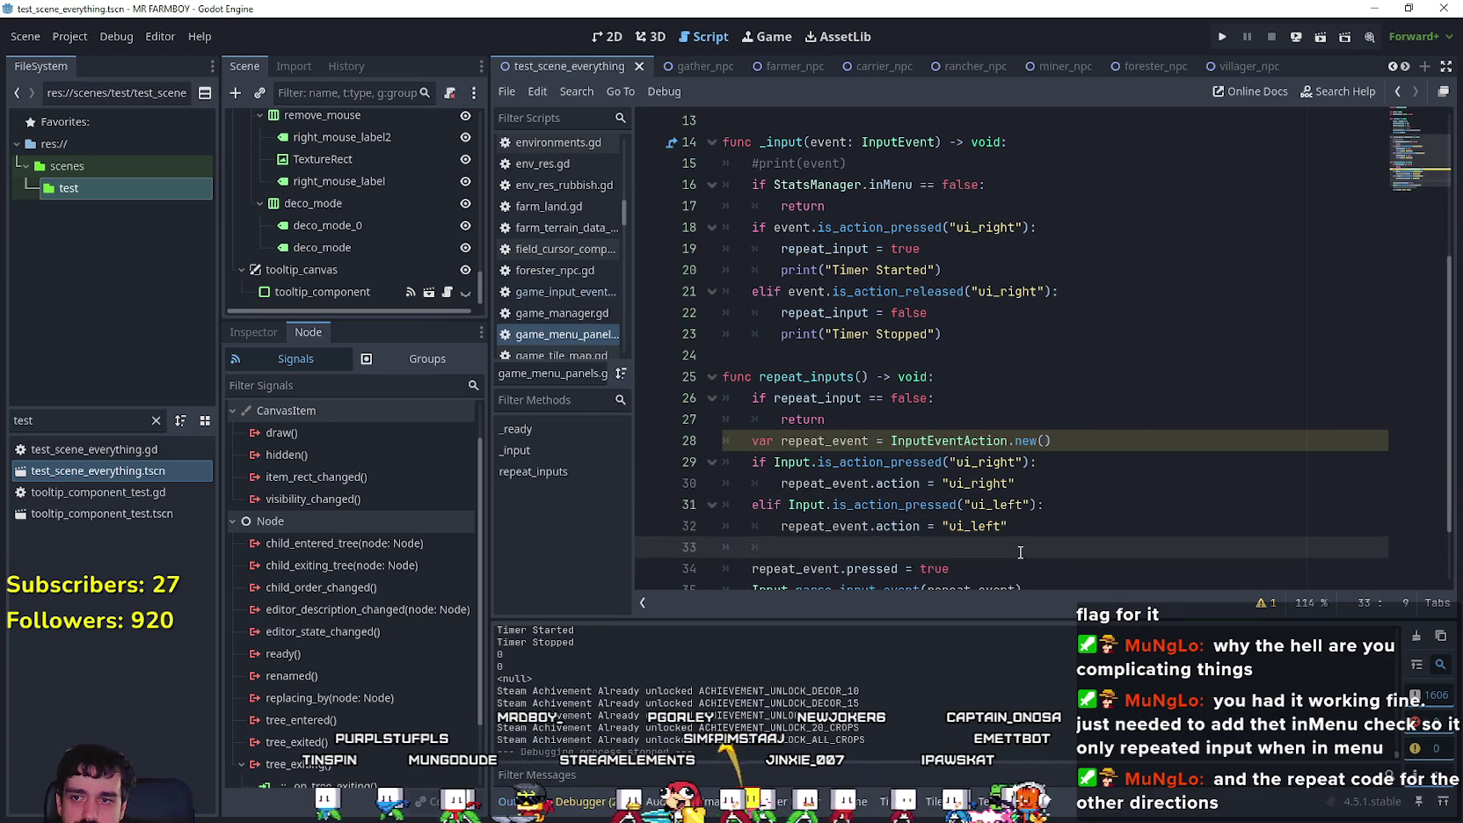
key(ctrl+v)
scroll(1020, 549, down, 2)
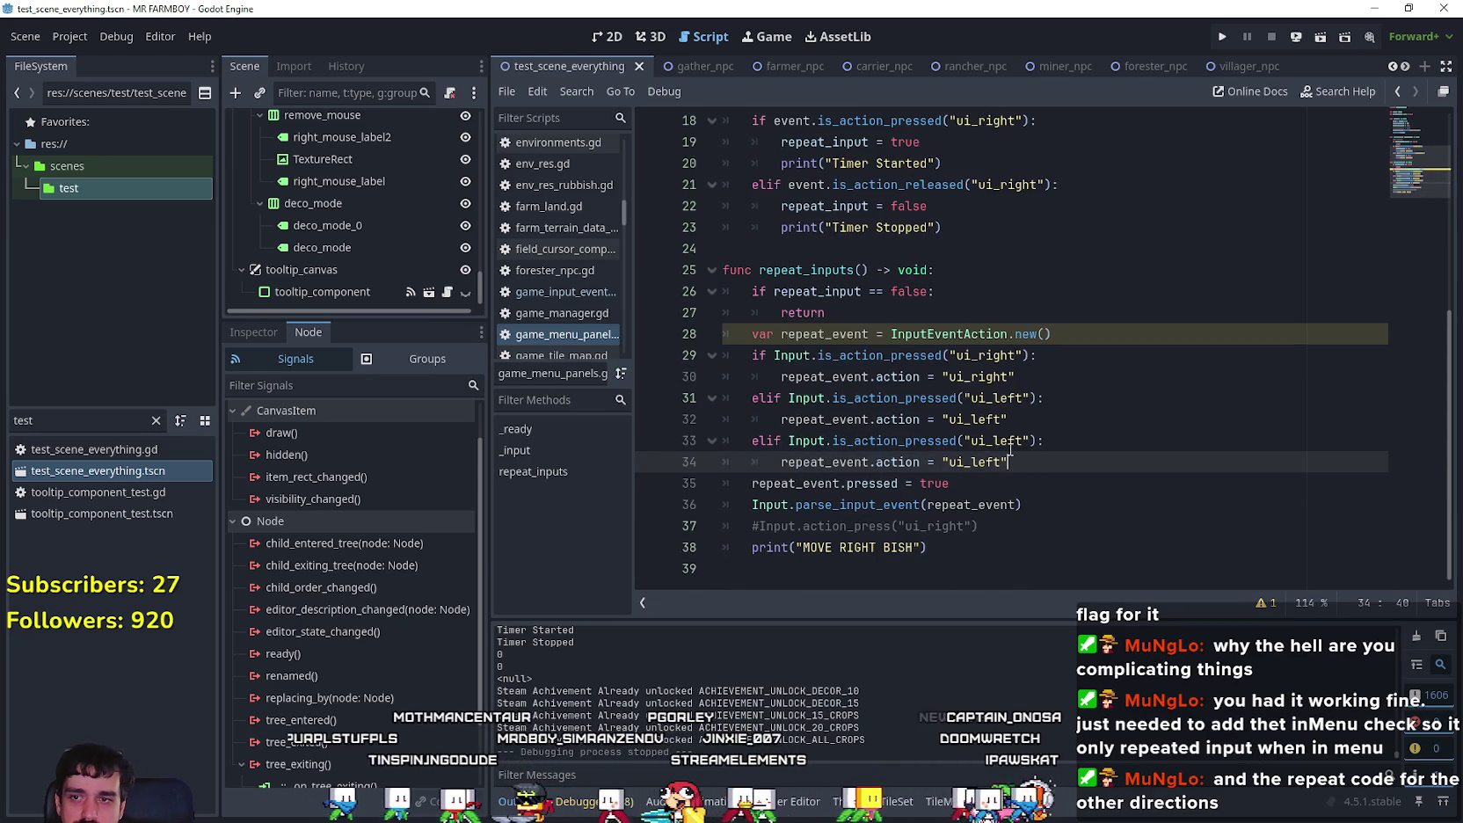
key(Up)
key(Delete)
key(Delete)
key(BackSpace)
key(BackSpace)
key(BackSpace)
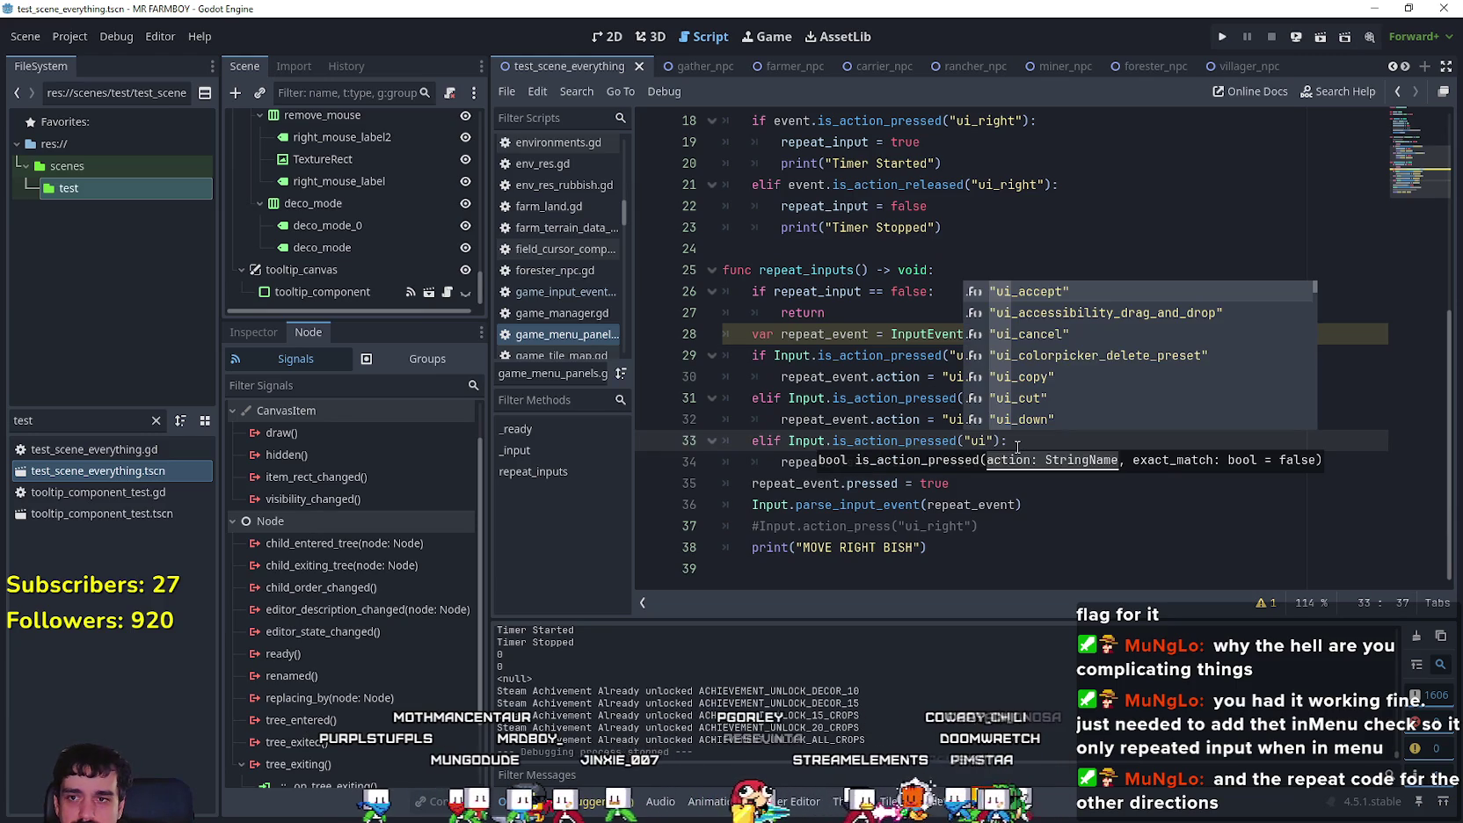
text(_ri)
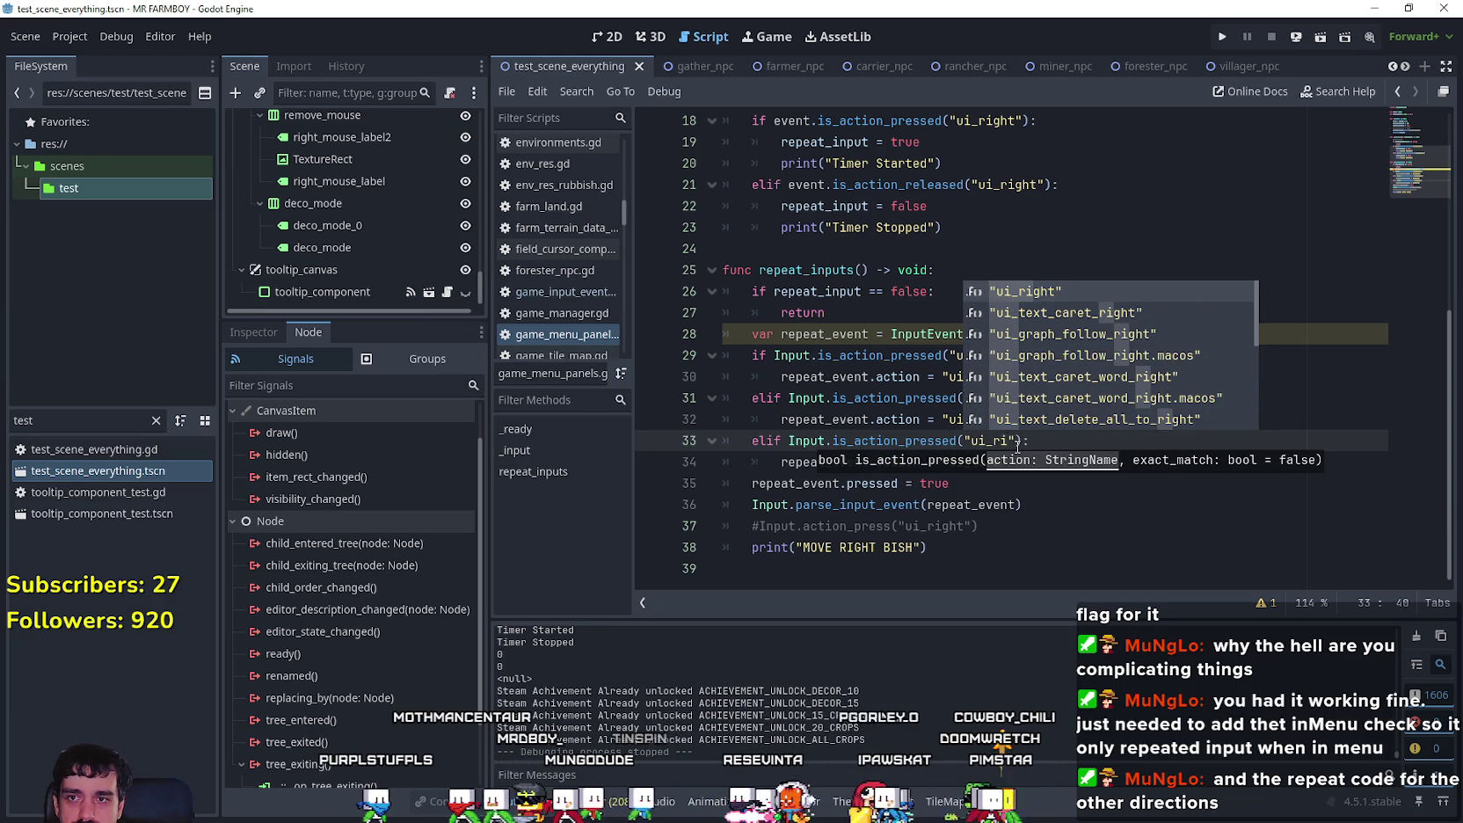
key(Return)
text(up)
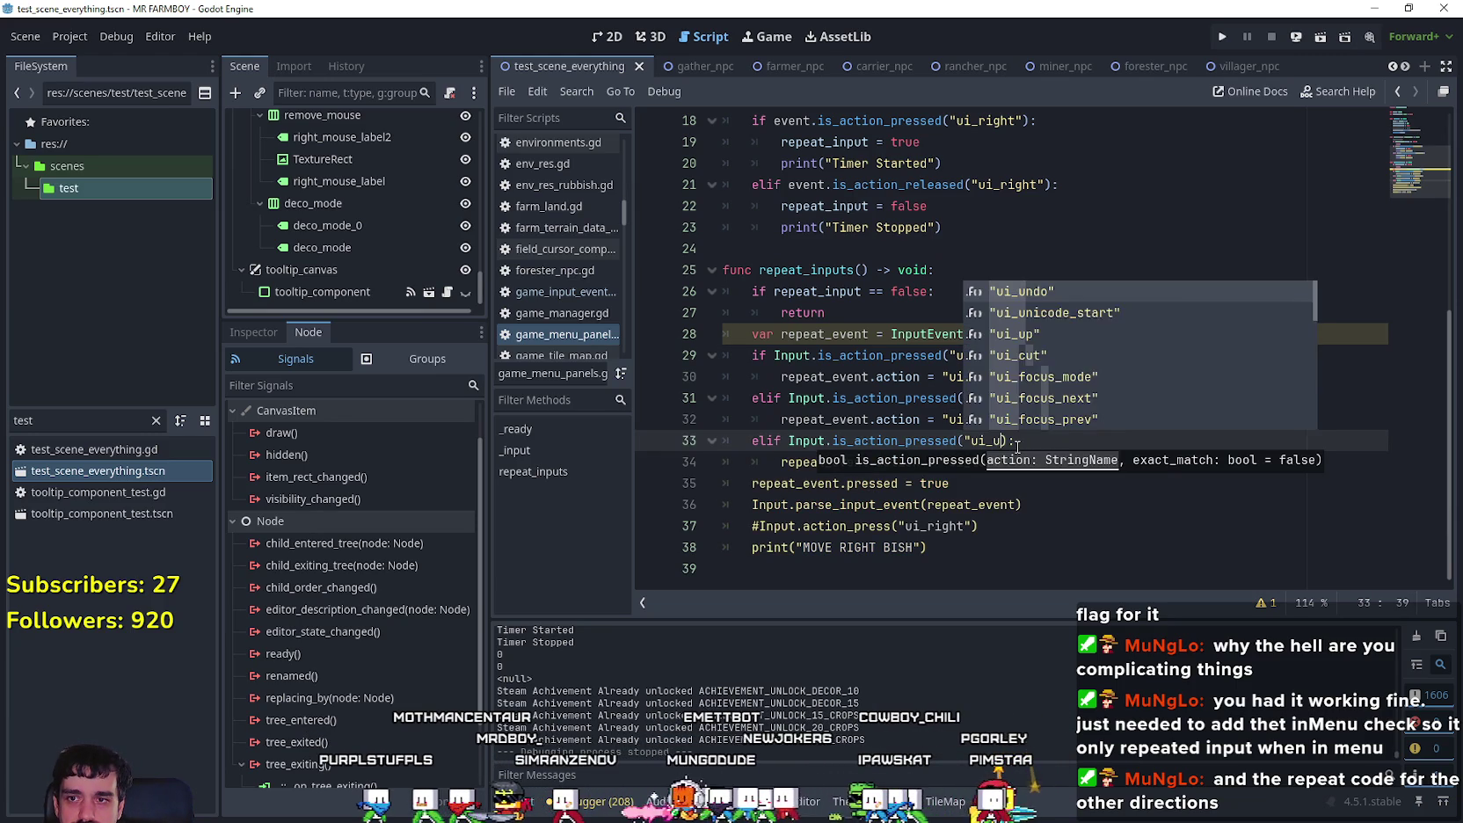
key(Return)
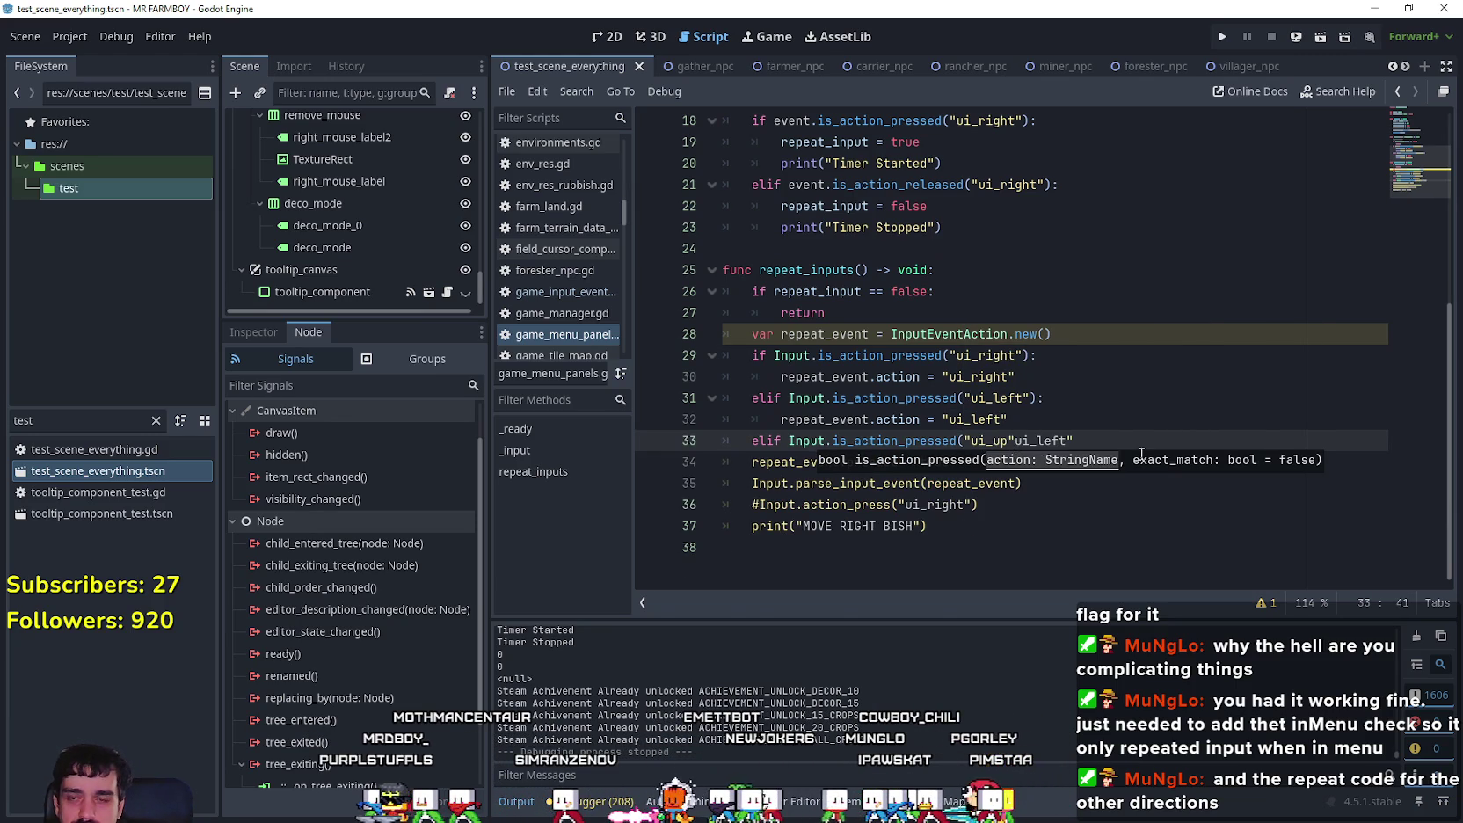
key(ctrl+z)
key(ctrl+z)
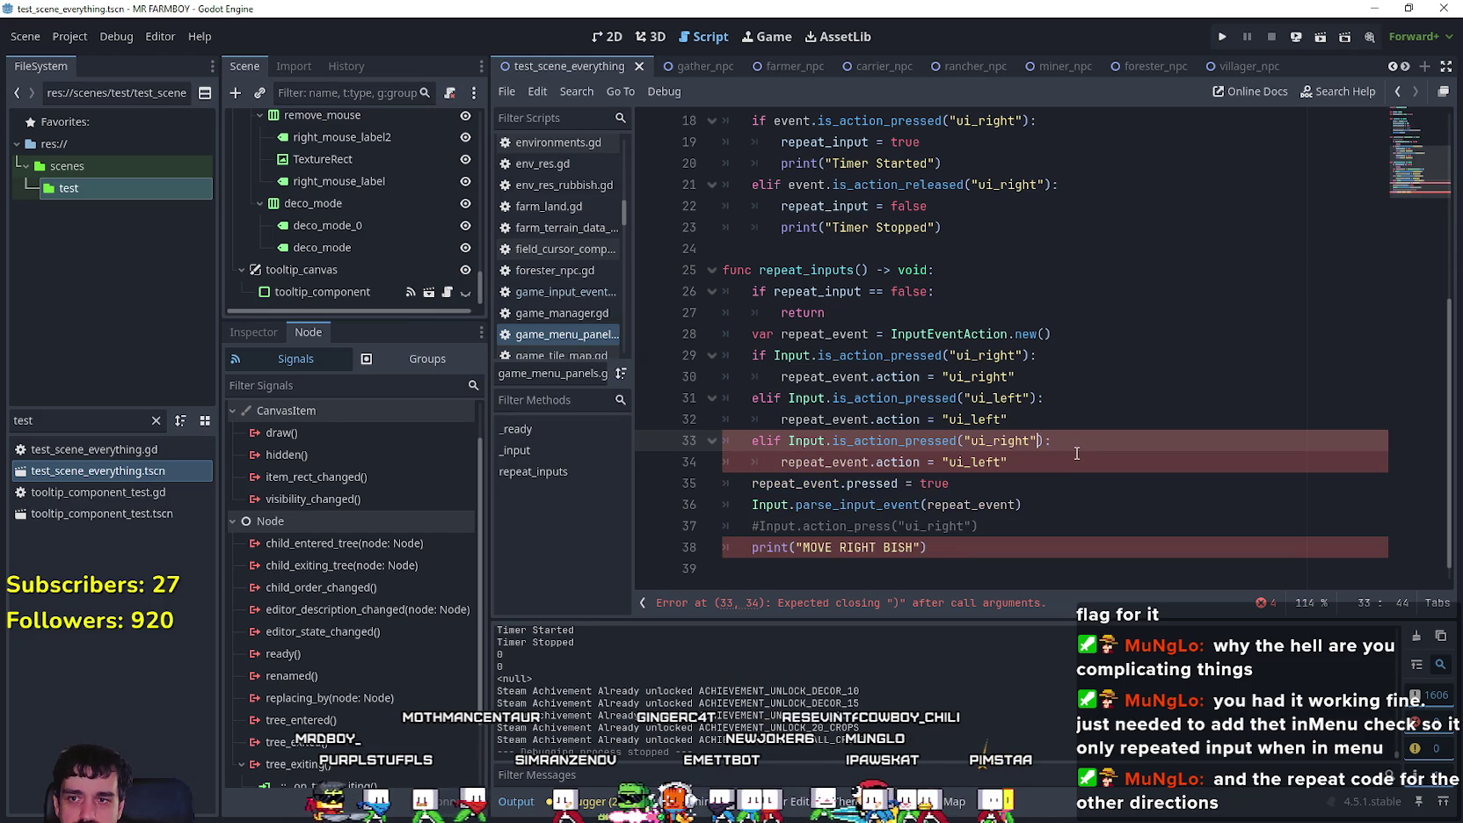
Step: Rename the duplicated branch's action names to ui_up
click(1076, 453)
drag(1033, 438, 994, 441)
text(up)
click(982, 463)
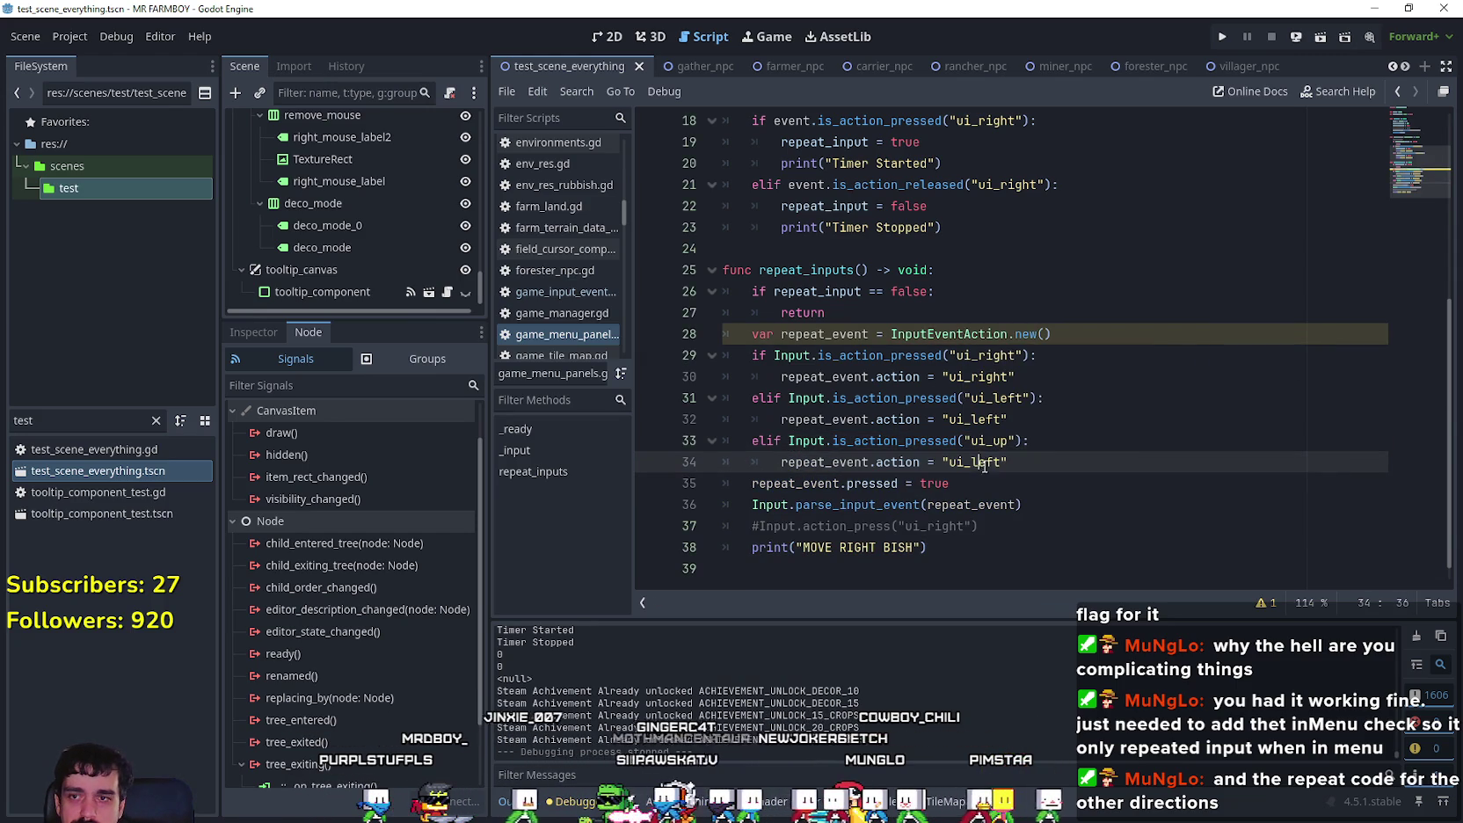
double_click(989, 461)
text(up)
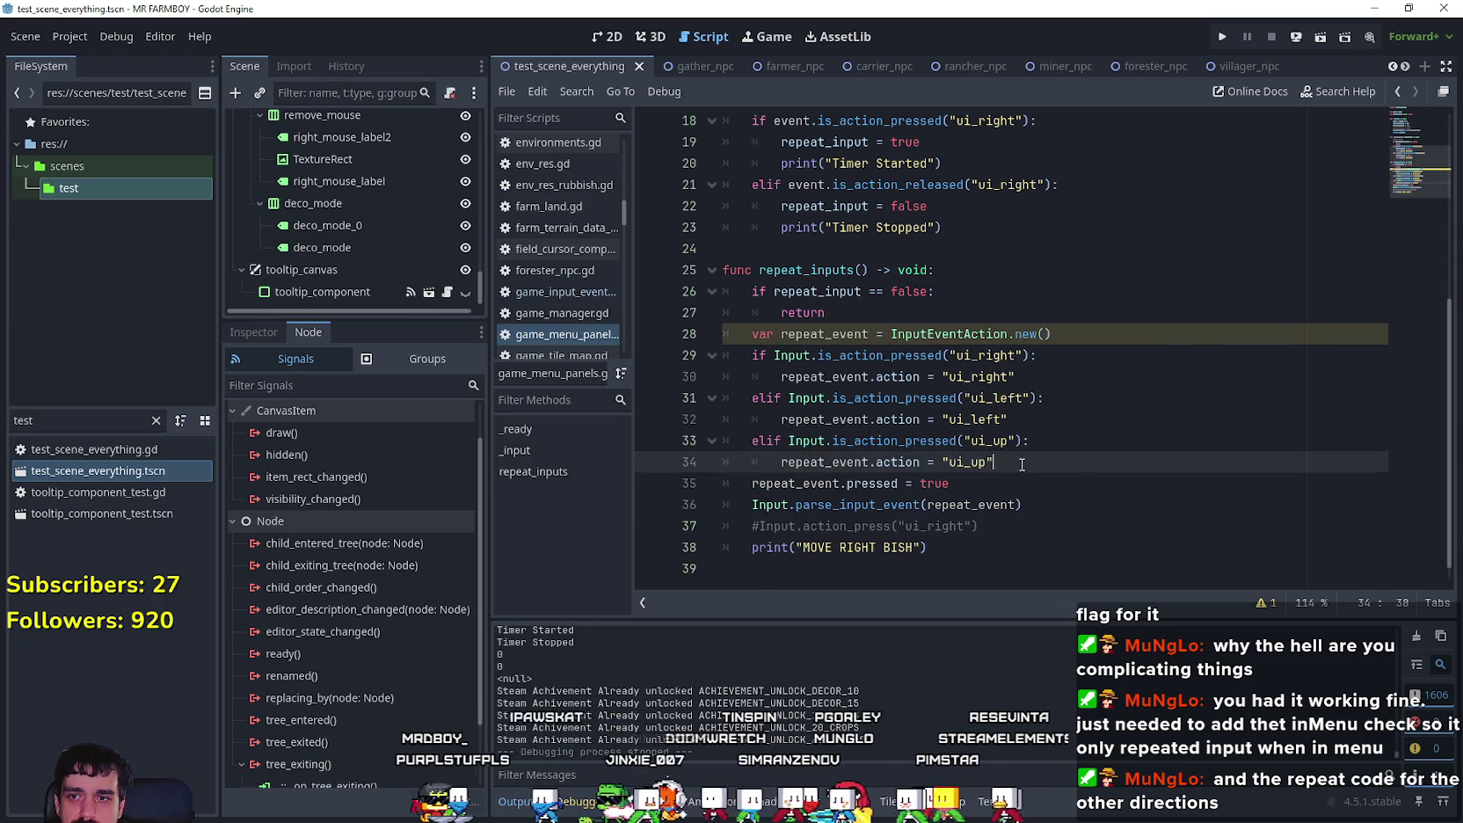
drag(994, 463, 679, 446)
key(ctrl+c)
Step: Paste a copy of the ui_up branch and rename it to ui_down
click(1013, 444)
click(1018, 458)
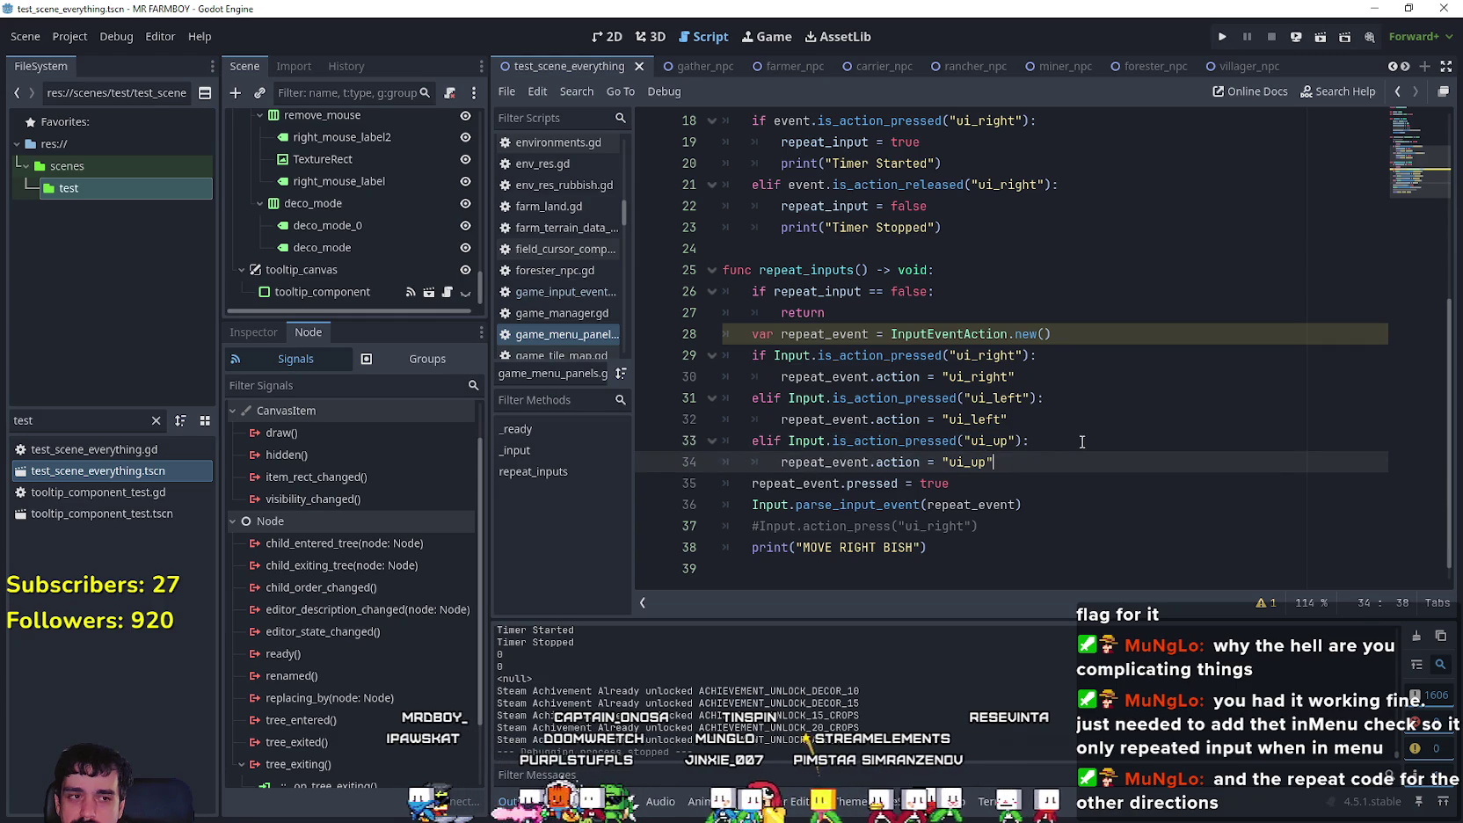
key(Return)
key(ctrl+v)
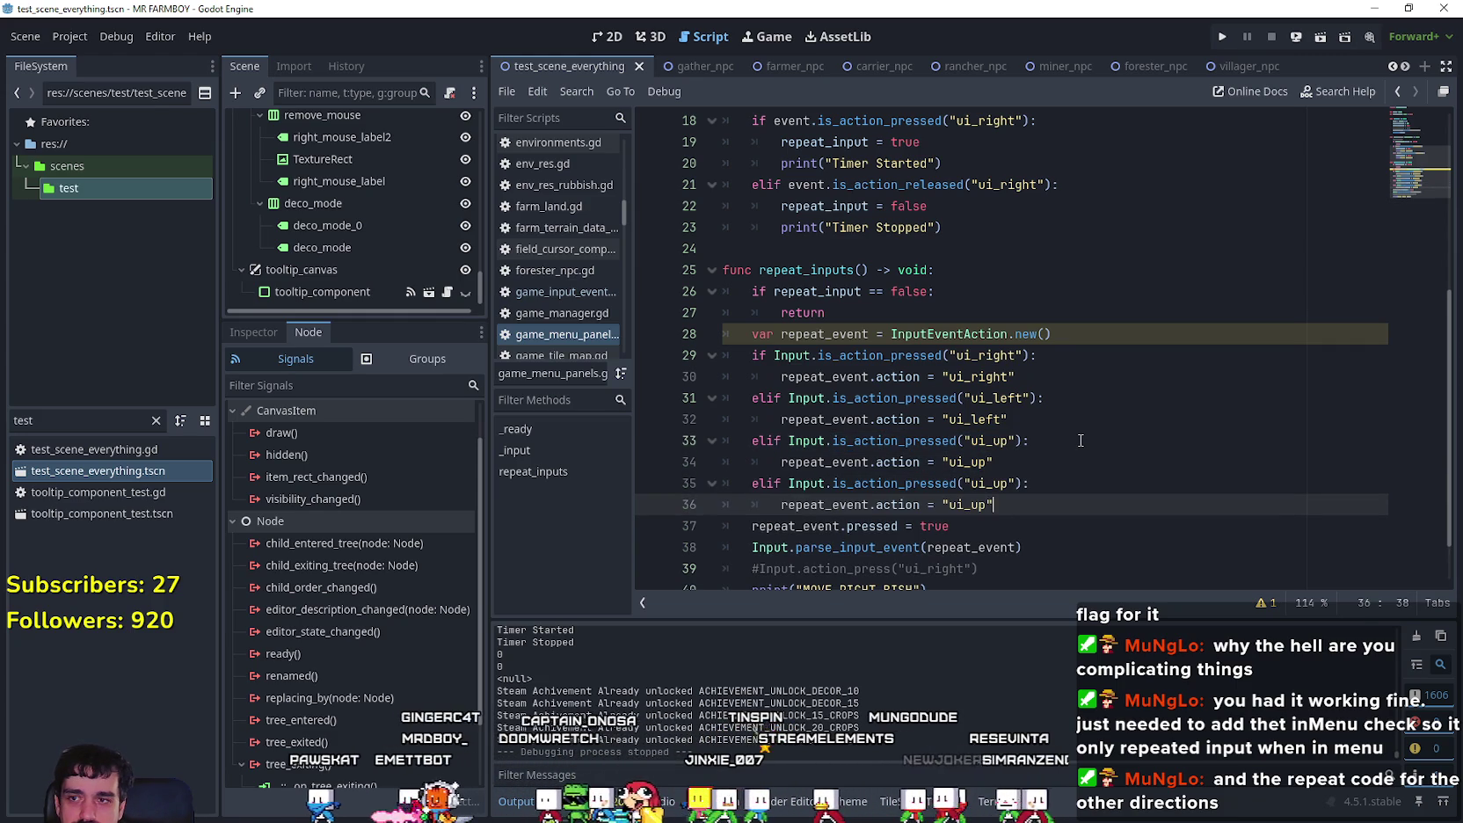
double_click(997, 482)
click(1012, 482)
text(own)
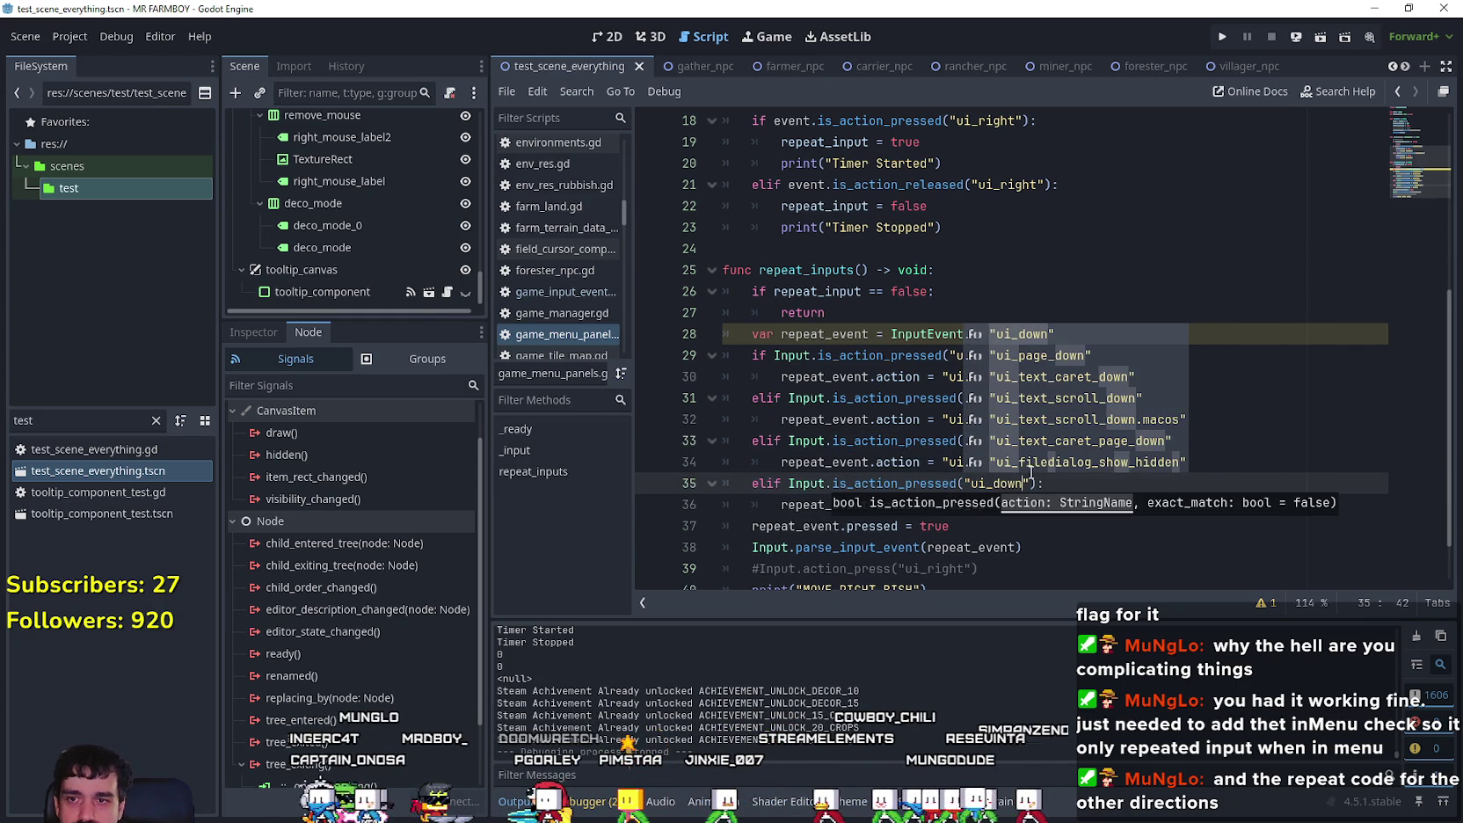
click(897, 462)
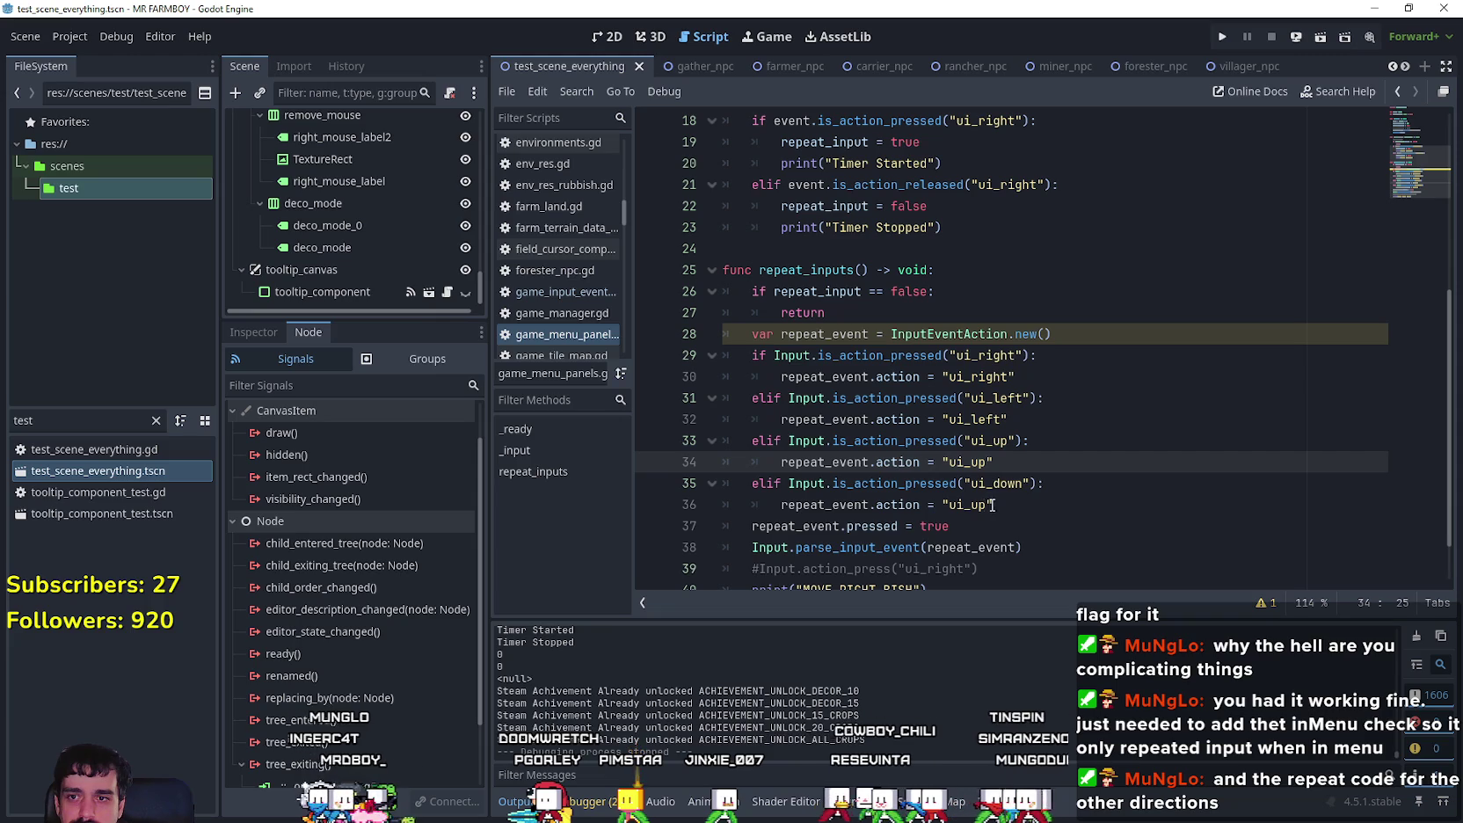
drag(987, 505, 971, 508)
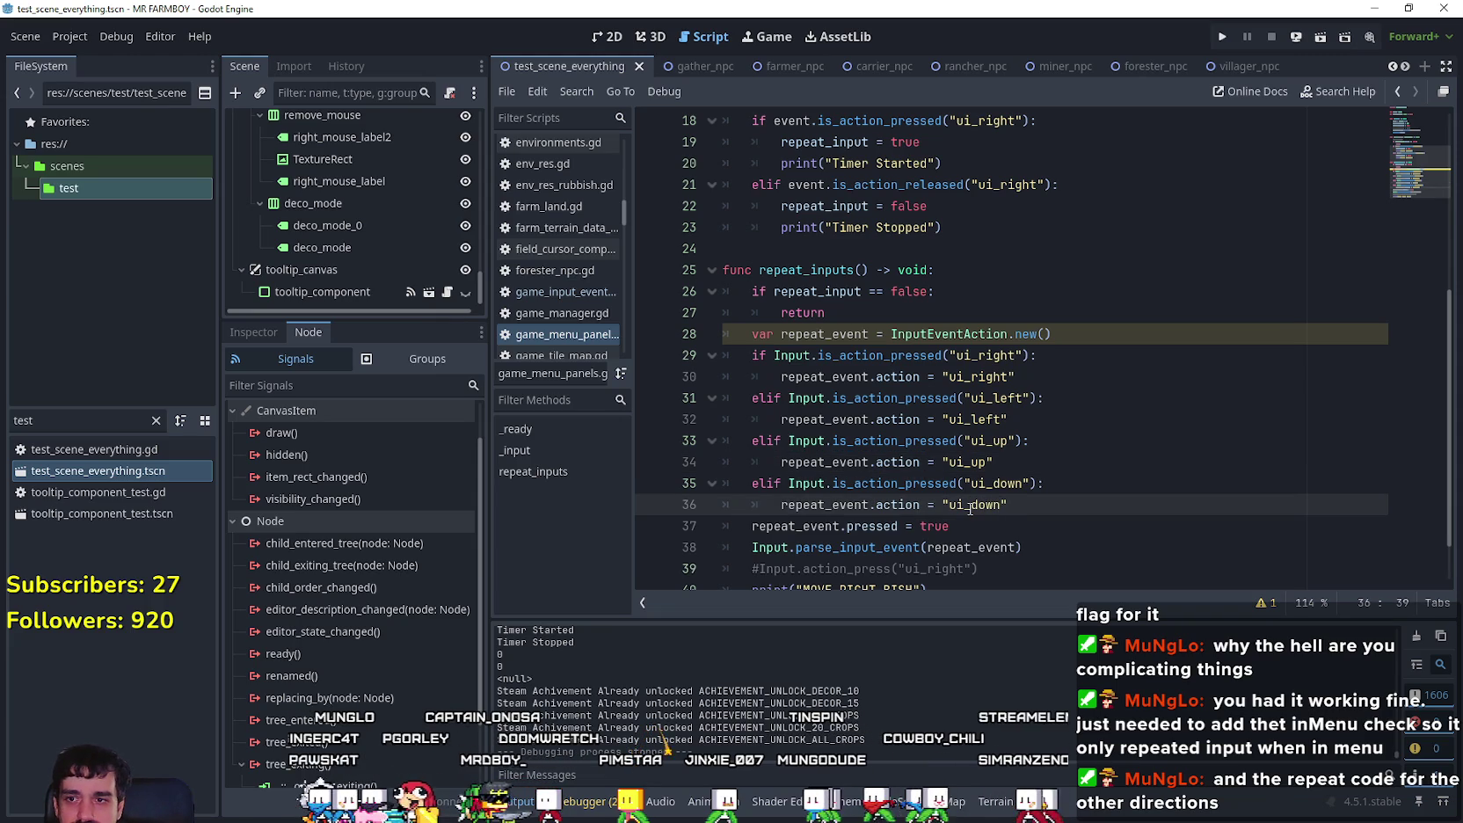
Step: Delete RIGHT from the print string so it reads "MOVE BISH"
scroll(971, 507, down, 1)
mouse_move(979, 526)
mouse_down()
mouse_move(729, 508)
mouse_move(633, 530)
mouse_up()
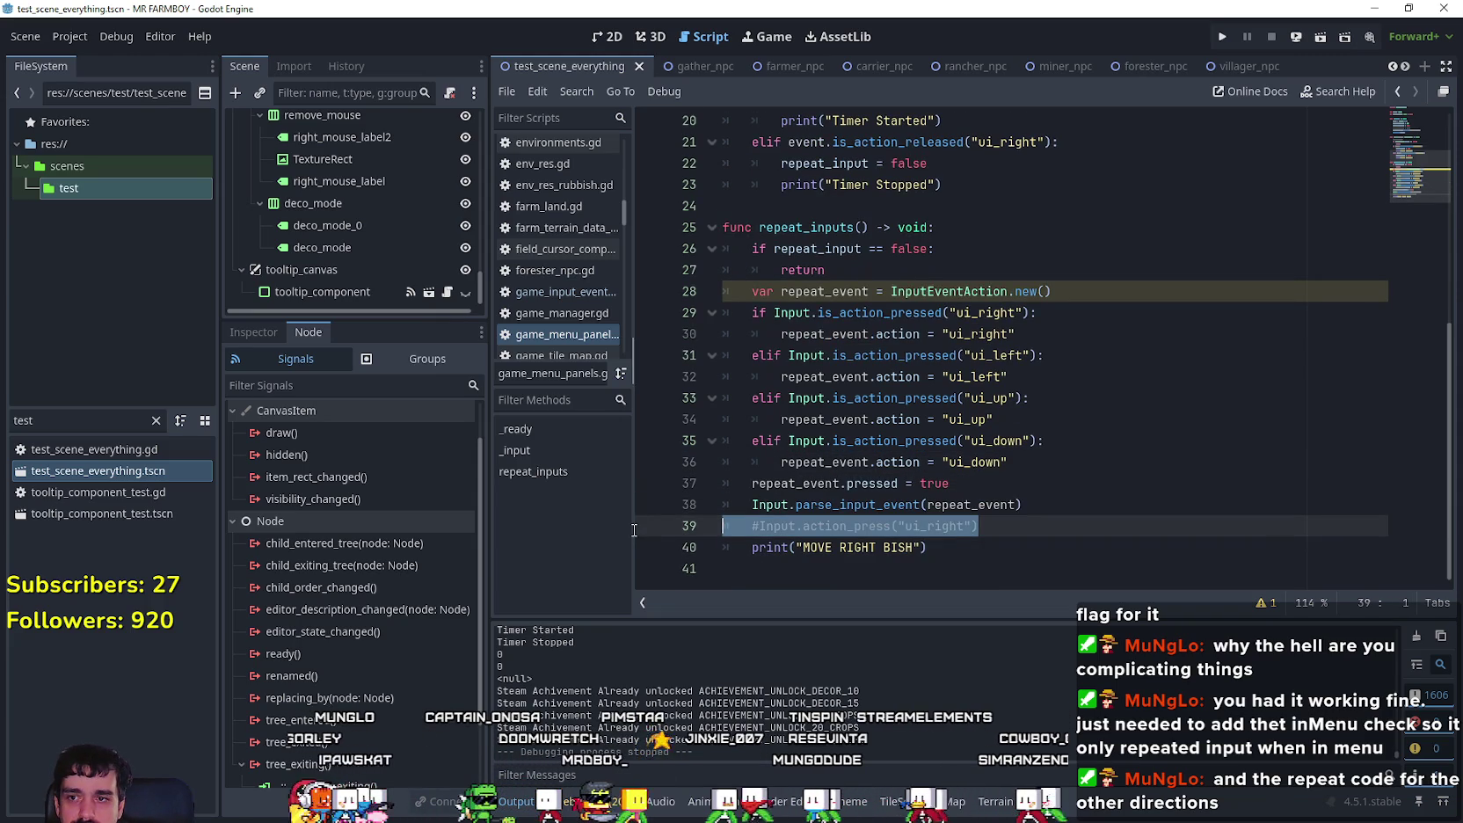
drag(840, 547, 877, 546)
key(BackSpace)
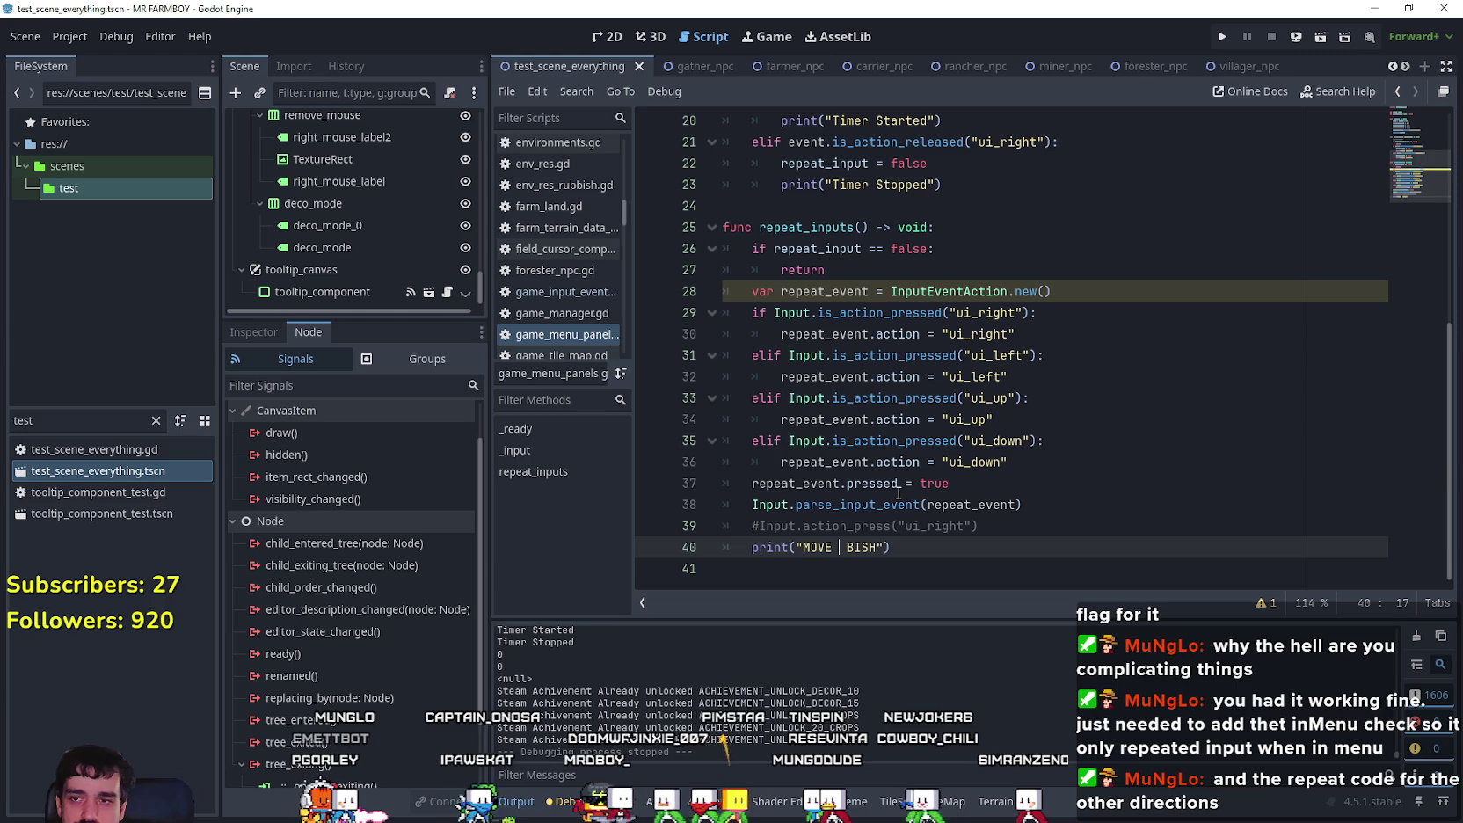
Step: Review the script and select the ui_right pressed check on line 18 of _input
key(End)
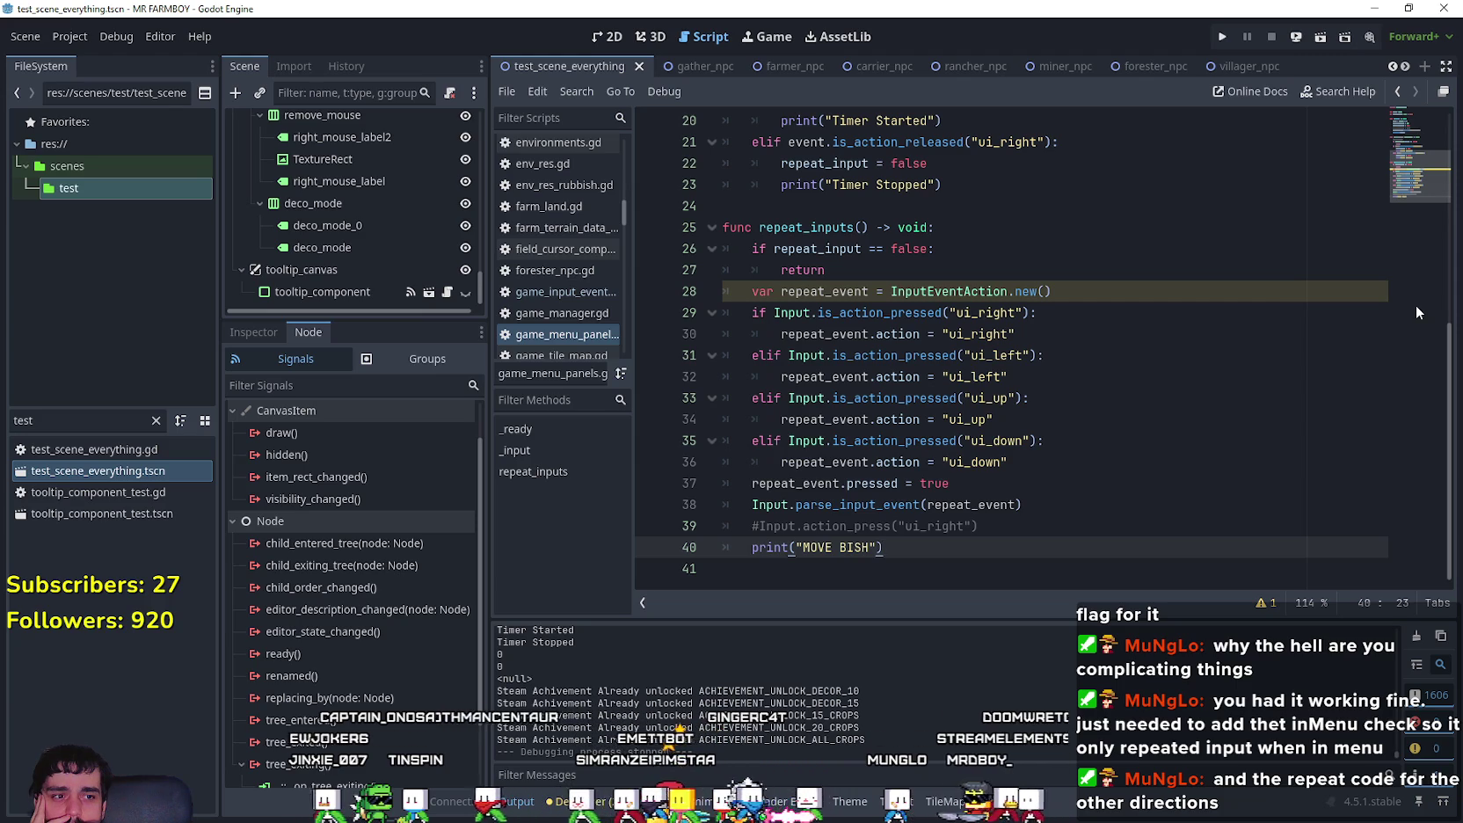
scroll(1218, 514, up, 1)
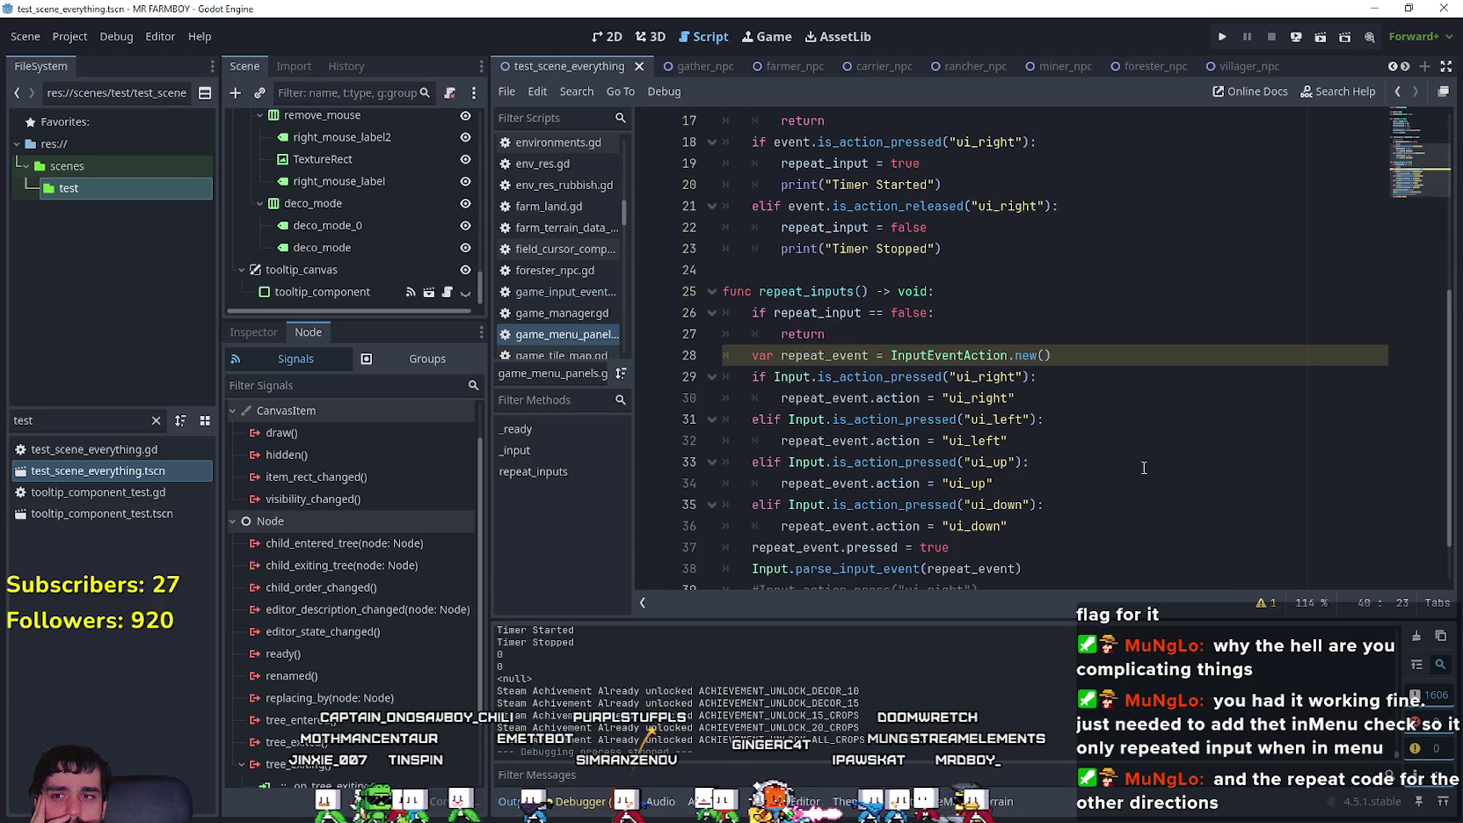
scroll(1144, 468, up, 2)
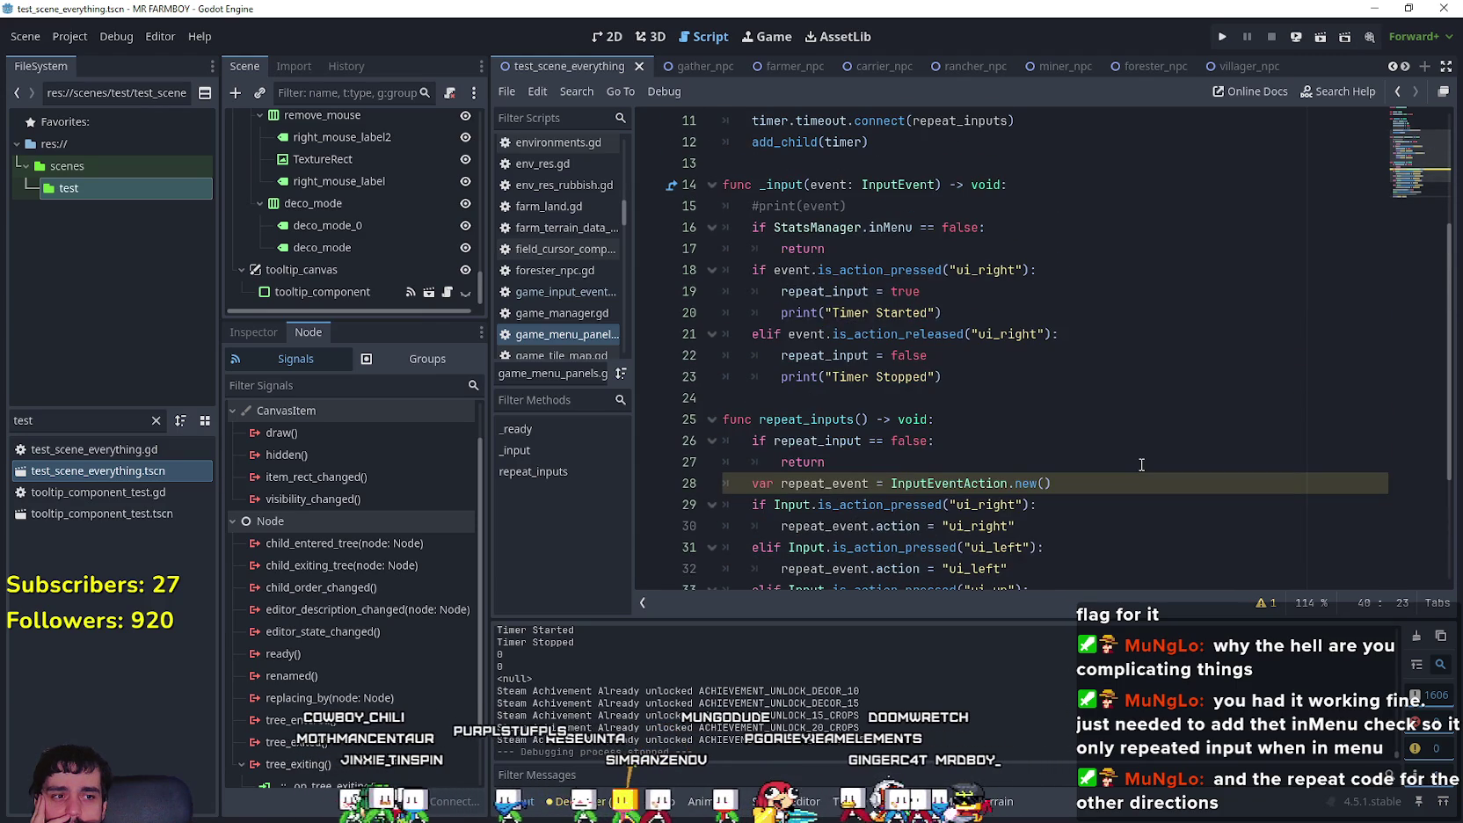
scroll(1141, 464, up, 2)
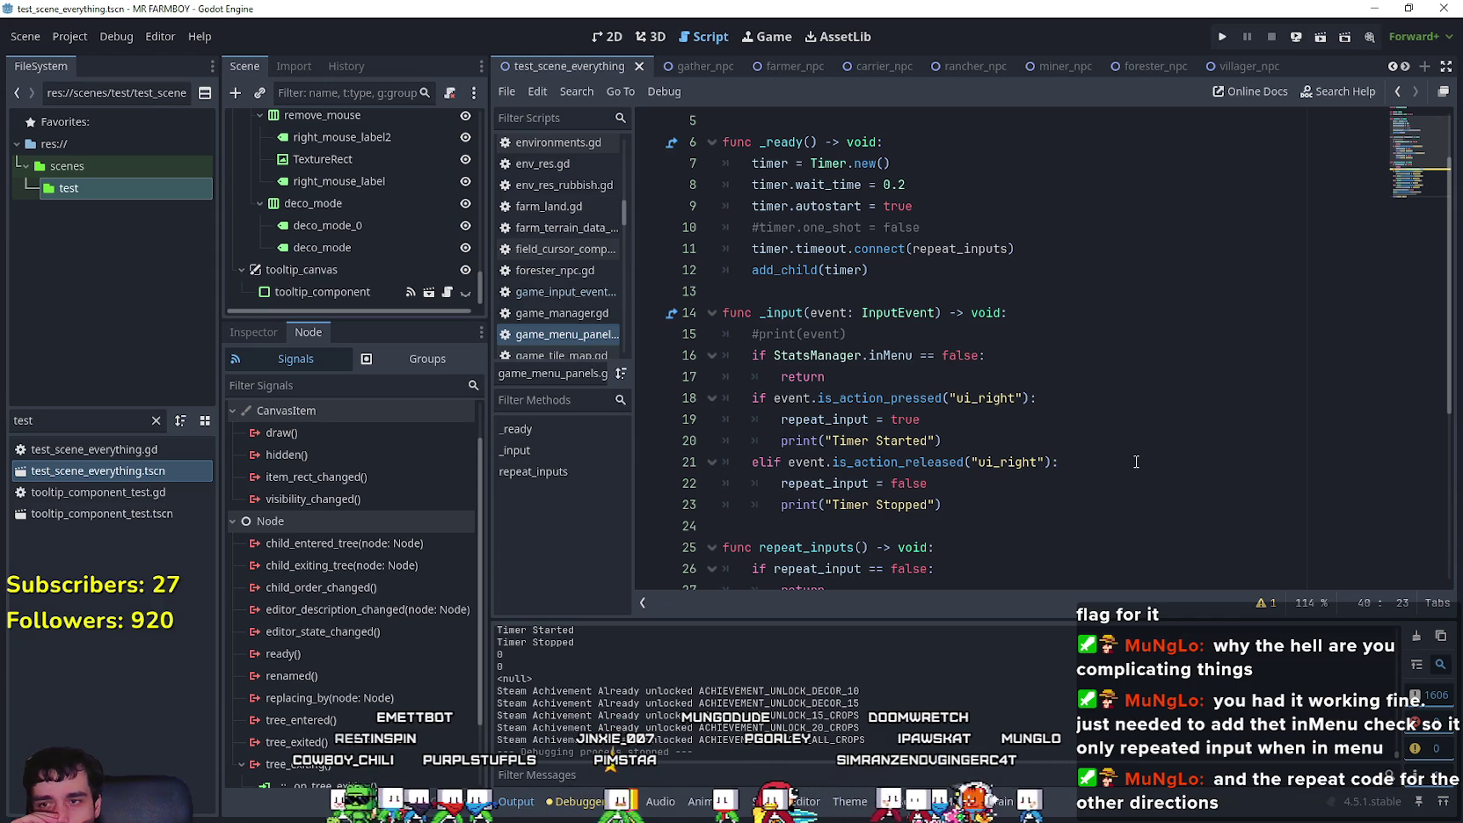
scroll(1032, 417, down, 4)
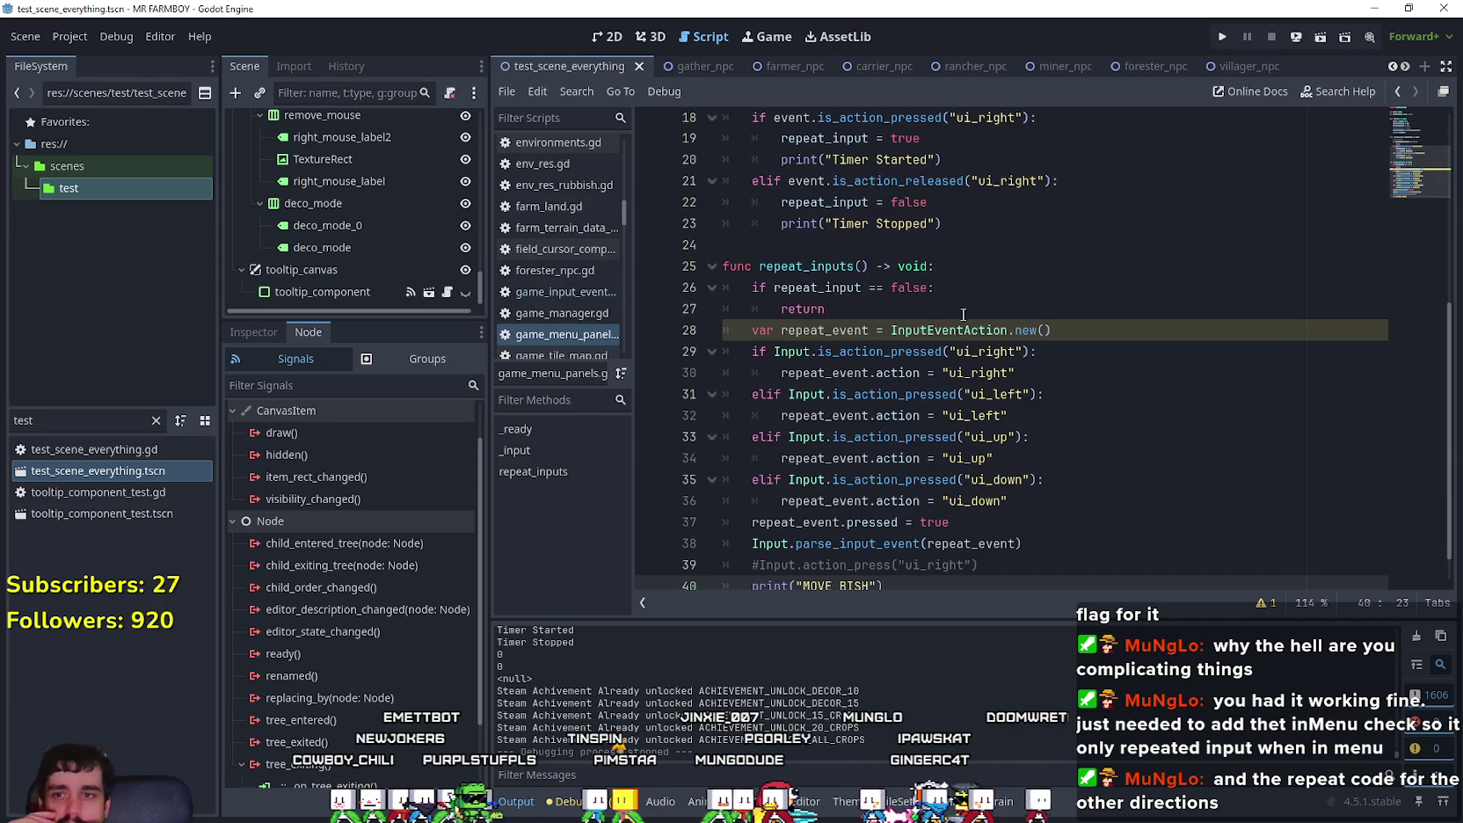
click(941, 309)
scroll(1097, 442, down, 1)
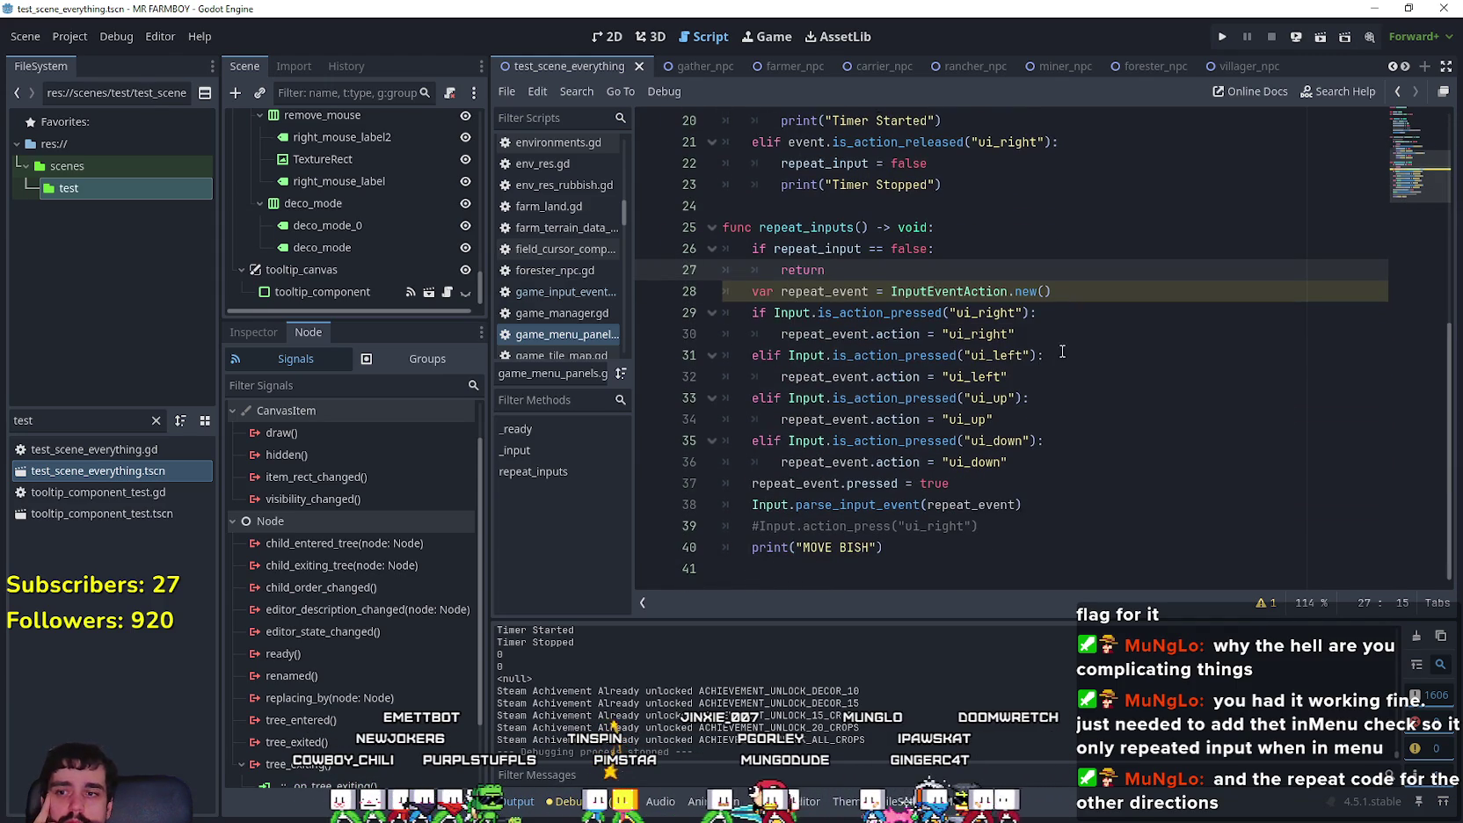
click(1031, 526)
scroll(1031, 526, up, 3)
click(782, 398)
scroll(903, 408, up, 1)
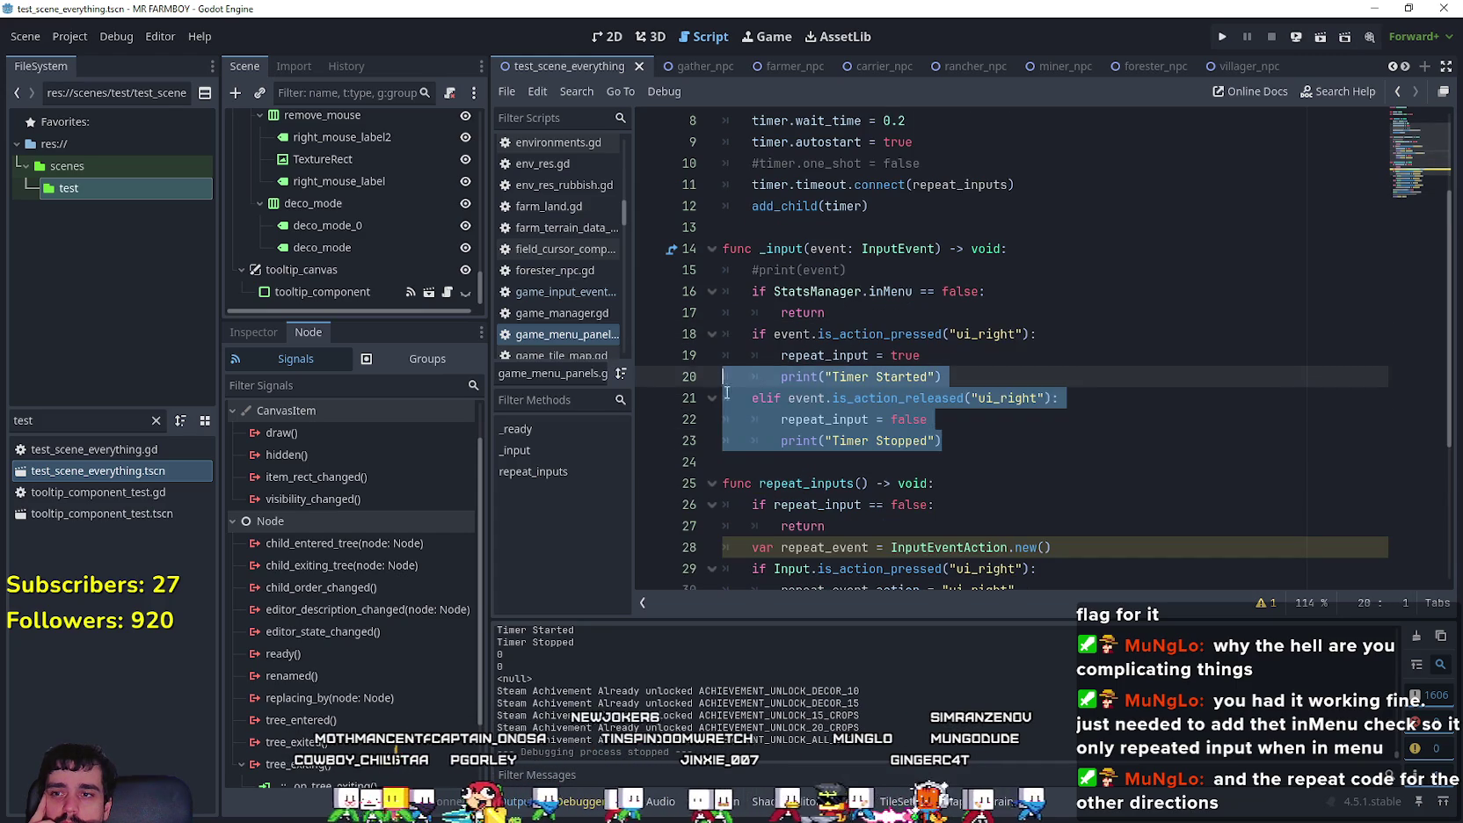
click(1108, 349)
drag(1099, 338, 653, 341)
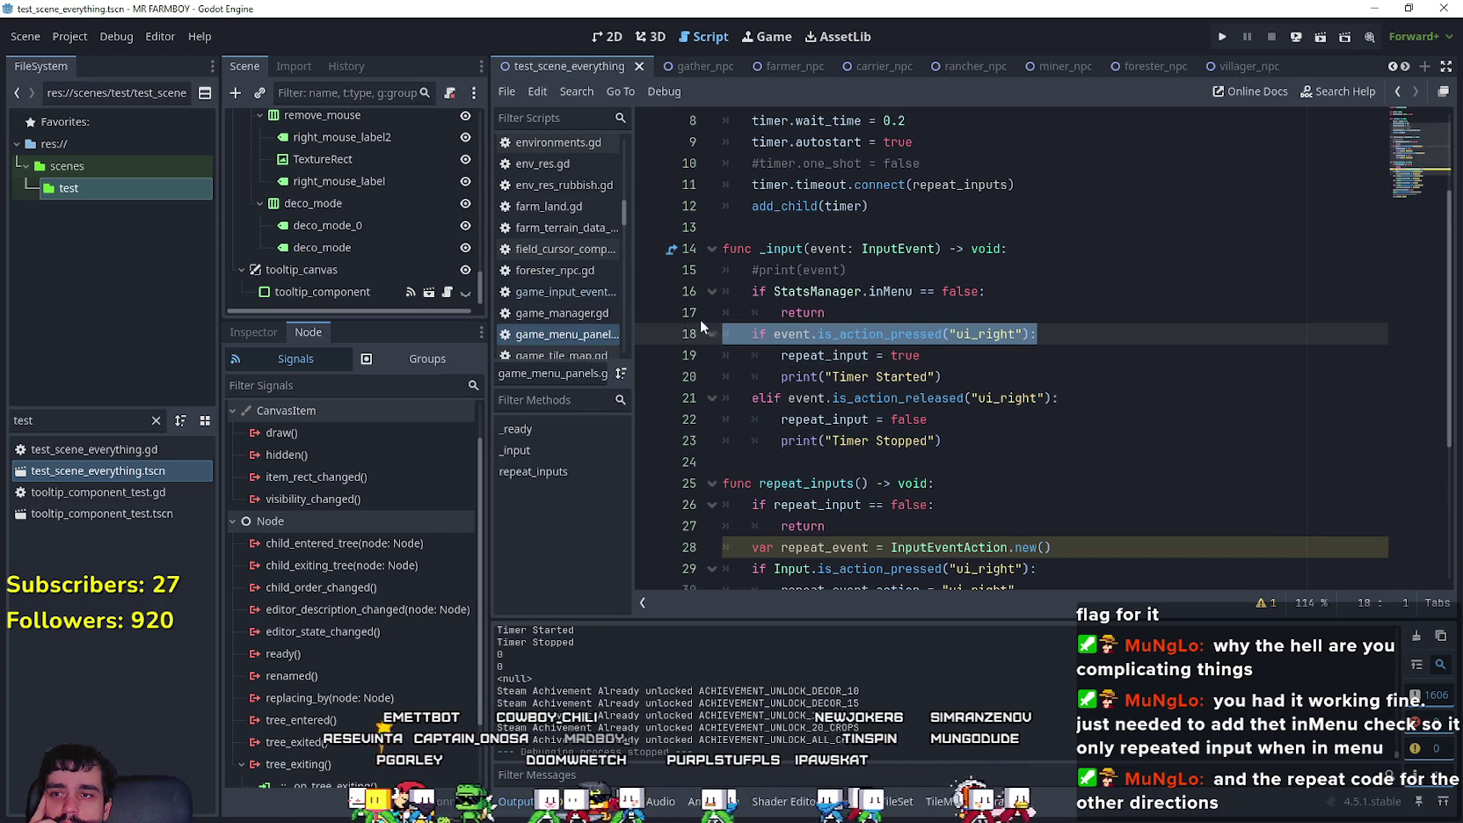
Step: Go through the ui_right press and release branches, ending at the Timer Started print line
scroll(1196, 498, down, 3)
scroll(1182, 492, up, 3)
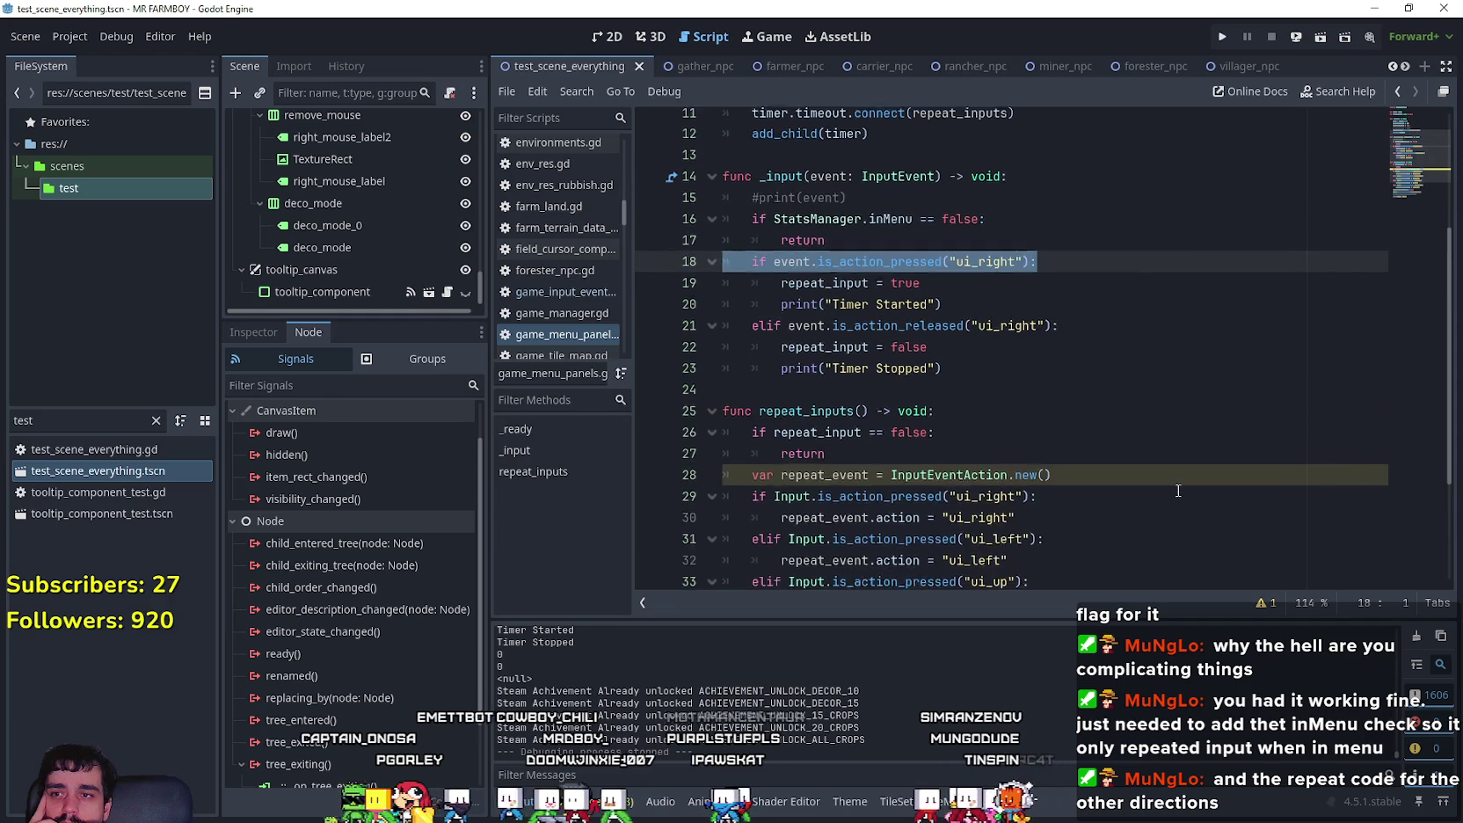
scroll(1170, 483, up, 2)
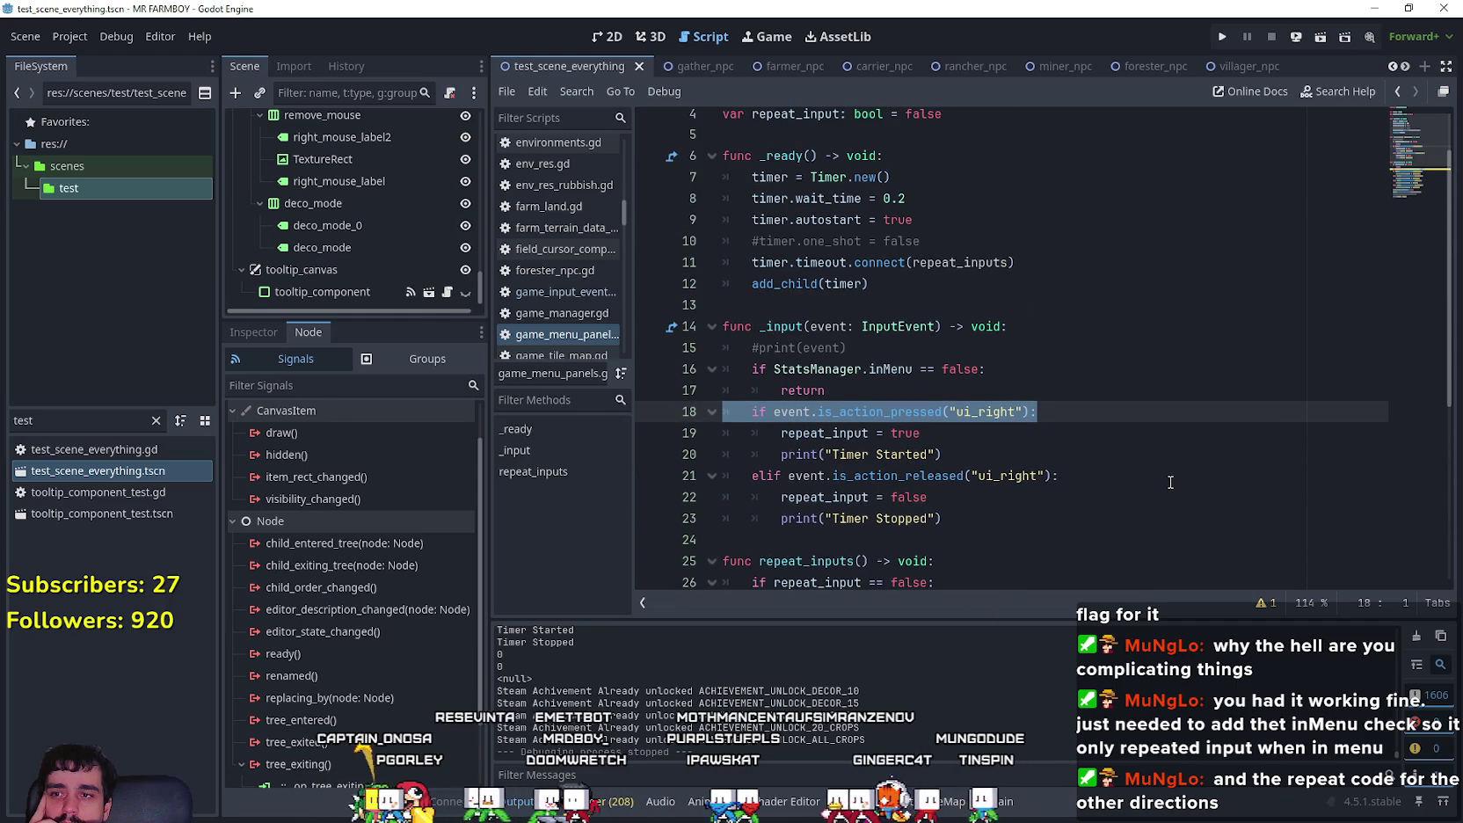
scroll(691, 363, down, 2)
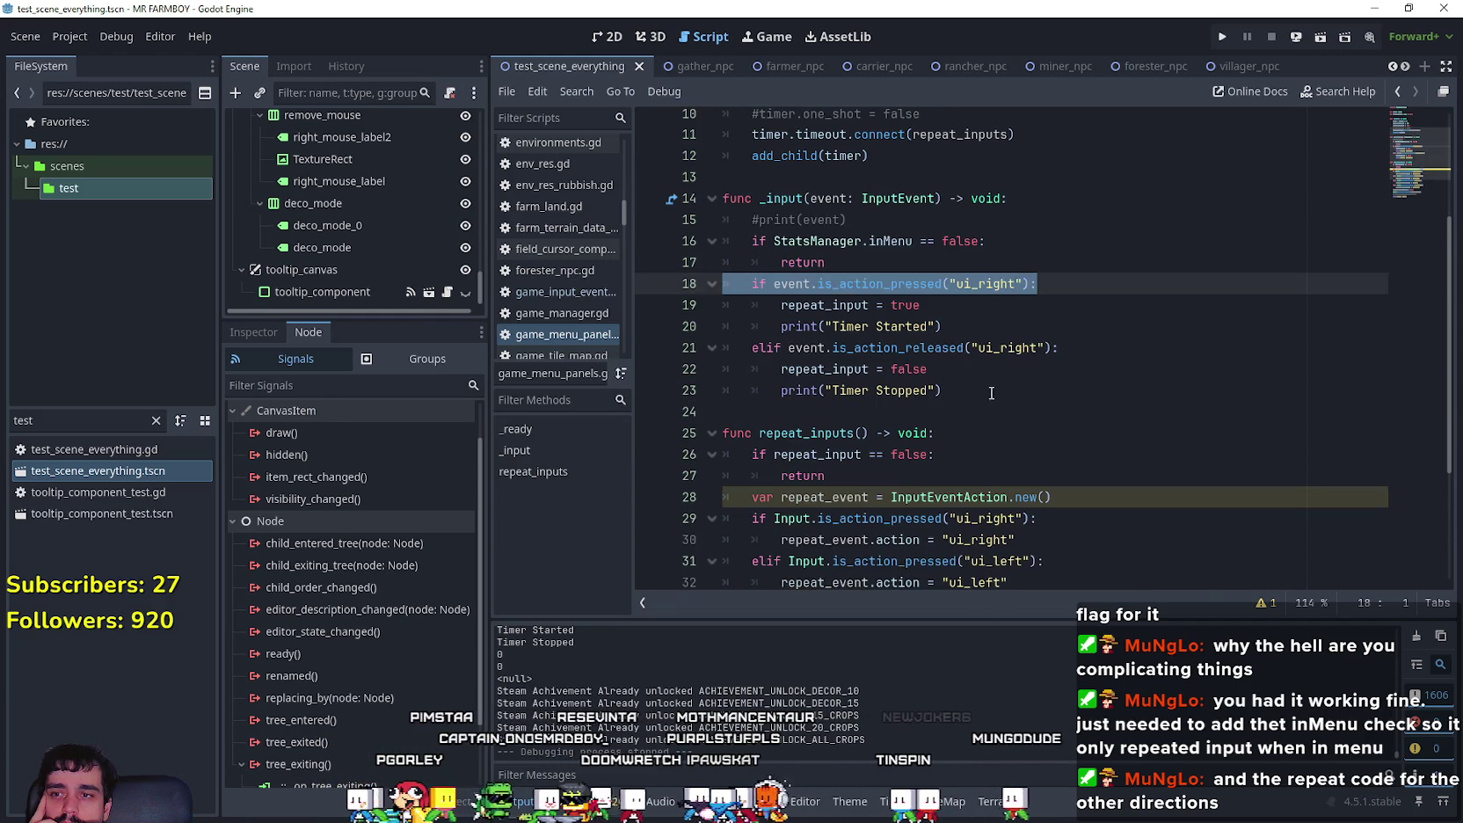
click(993, 391)
click(962, 432)
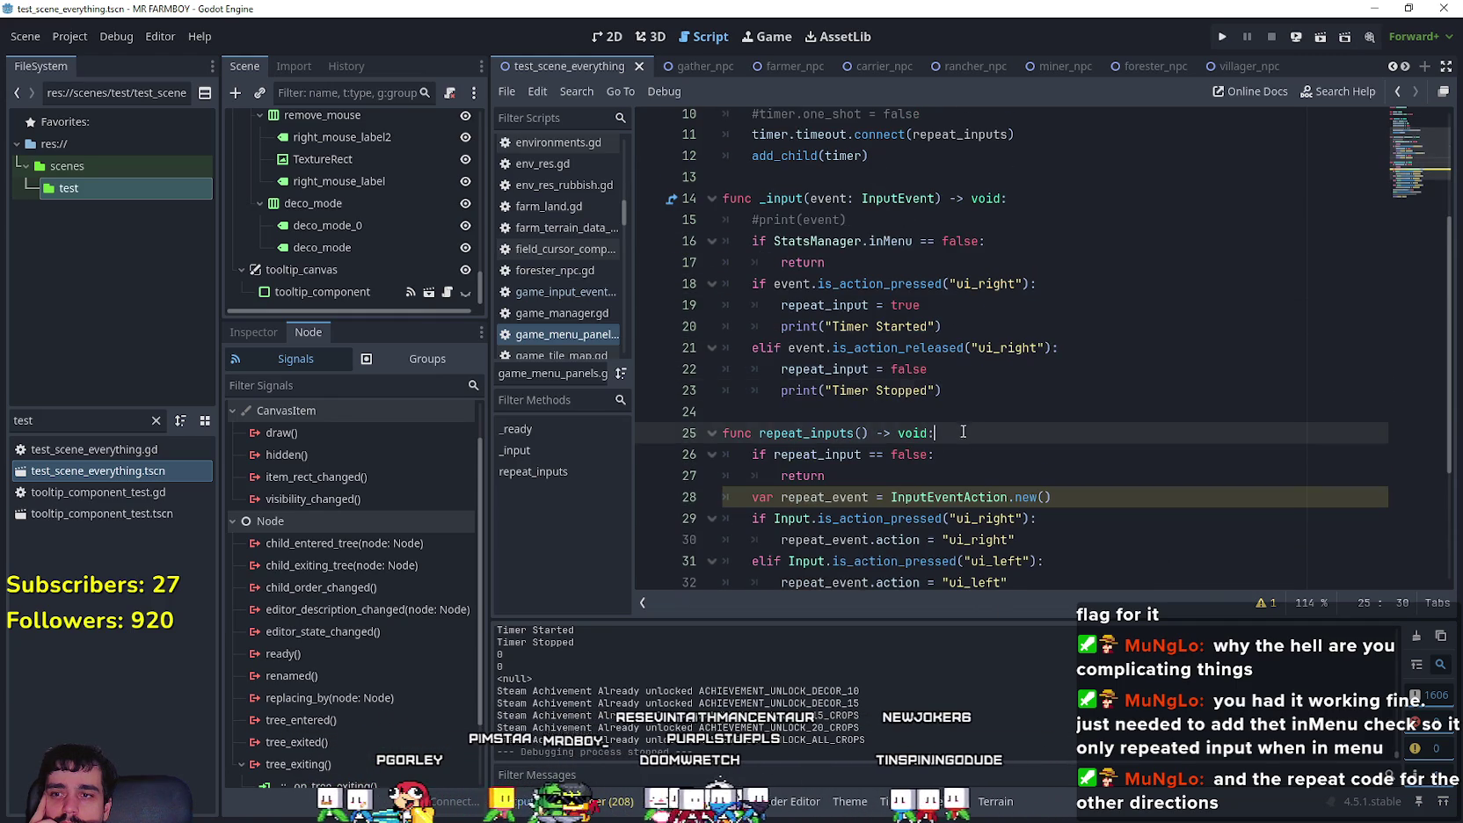
click(1000, 380)
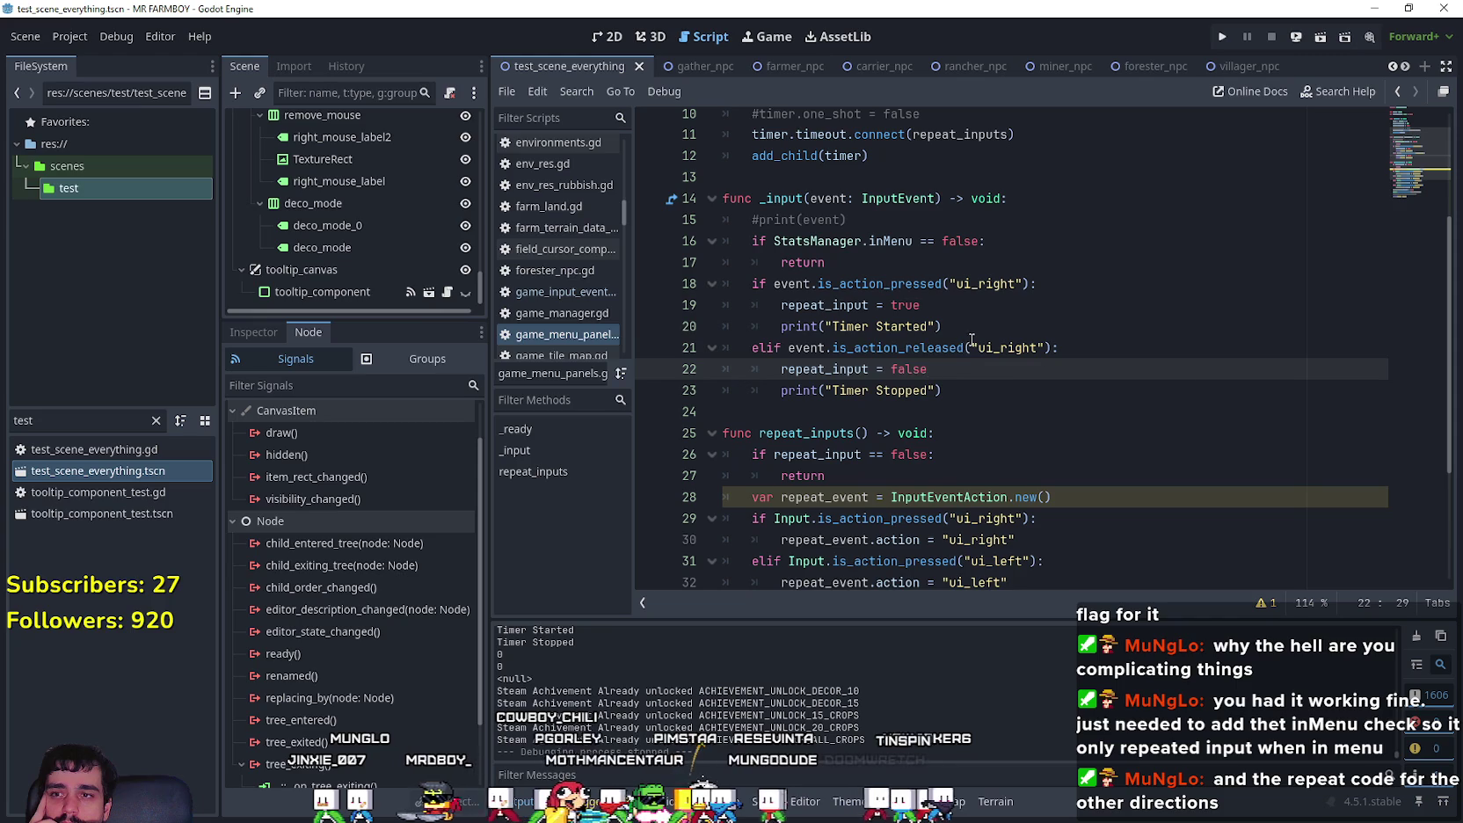
click(1154, 329)
click(1041, 347)
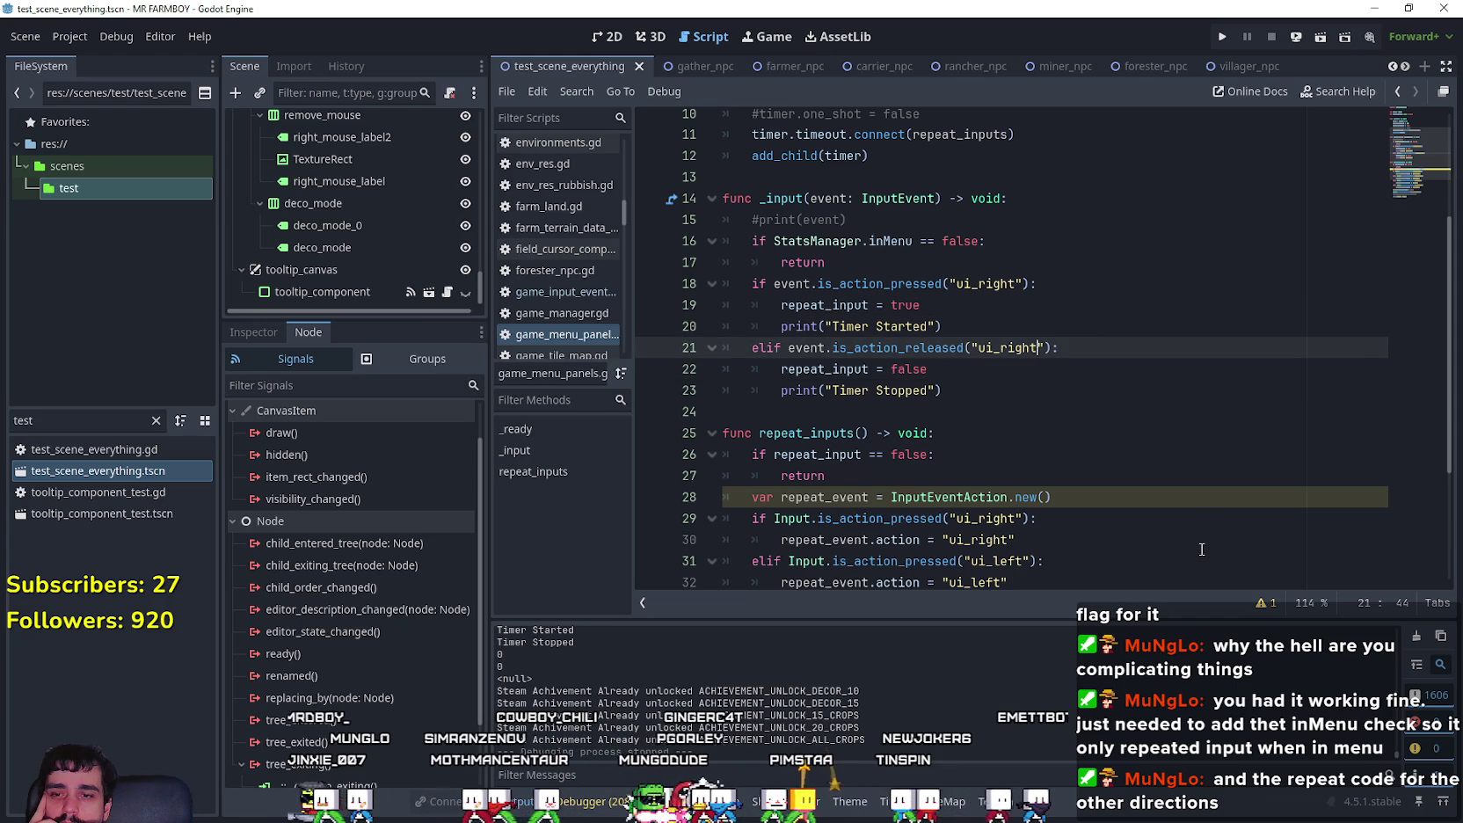
click(987, 319)
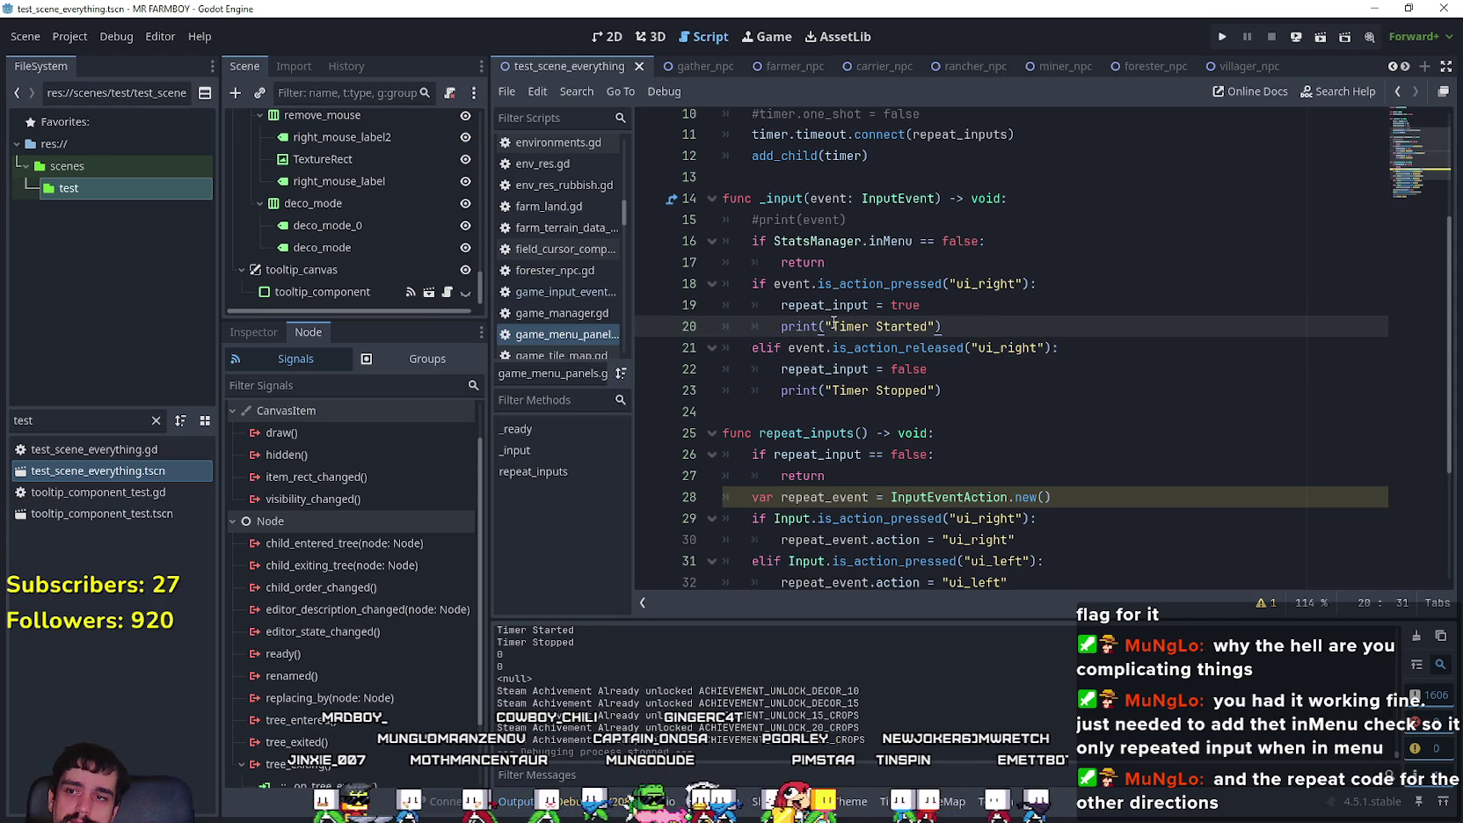
Step: Replace the elif ui_right released condition on line 21 with a plain else
double_click(779, 348)
mouse_move(779, 348)
mouse_down()
mouse_move(1011, 369)
mouse_move(1078, 349)
mouse_move(879, 327)
mouse_move(739, 352)
mouse_up()
text(else)
click(792, 348)
key(Left)
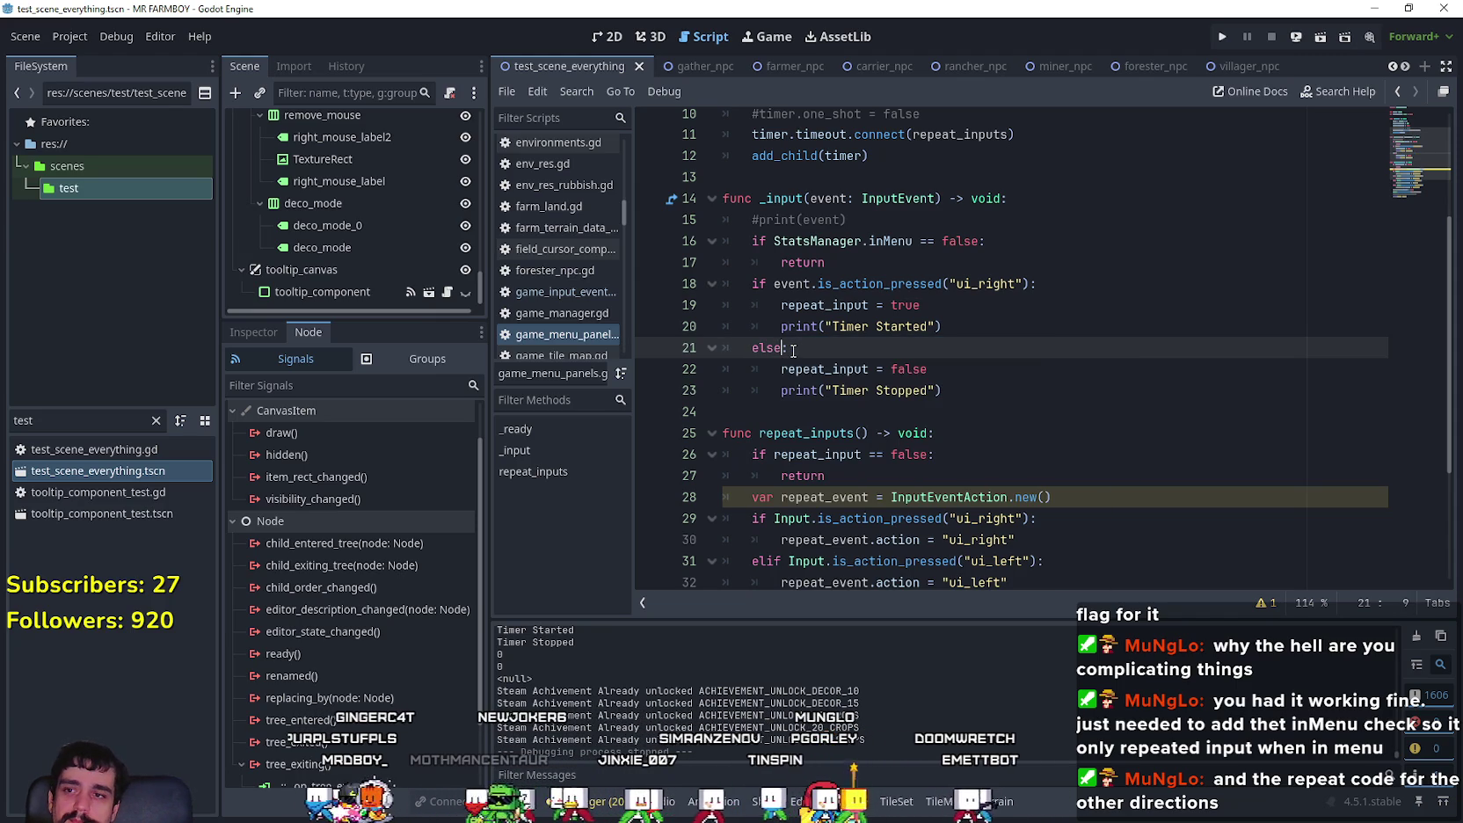
Step: Save the scene with Ctrl+S
key(Down)
key(Down)
key(Down)
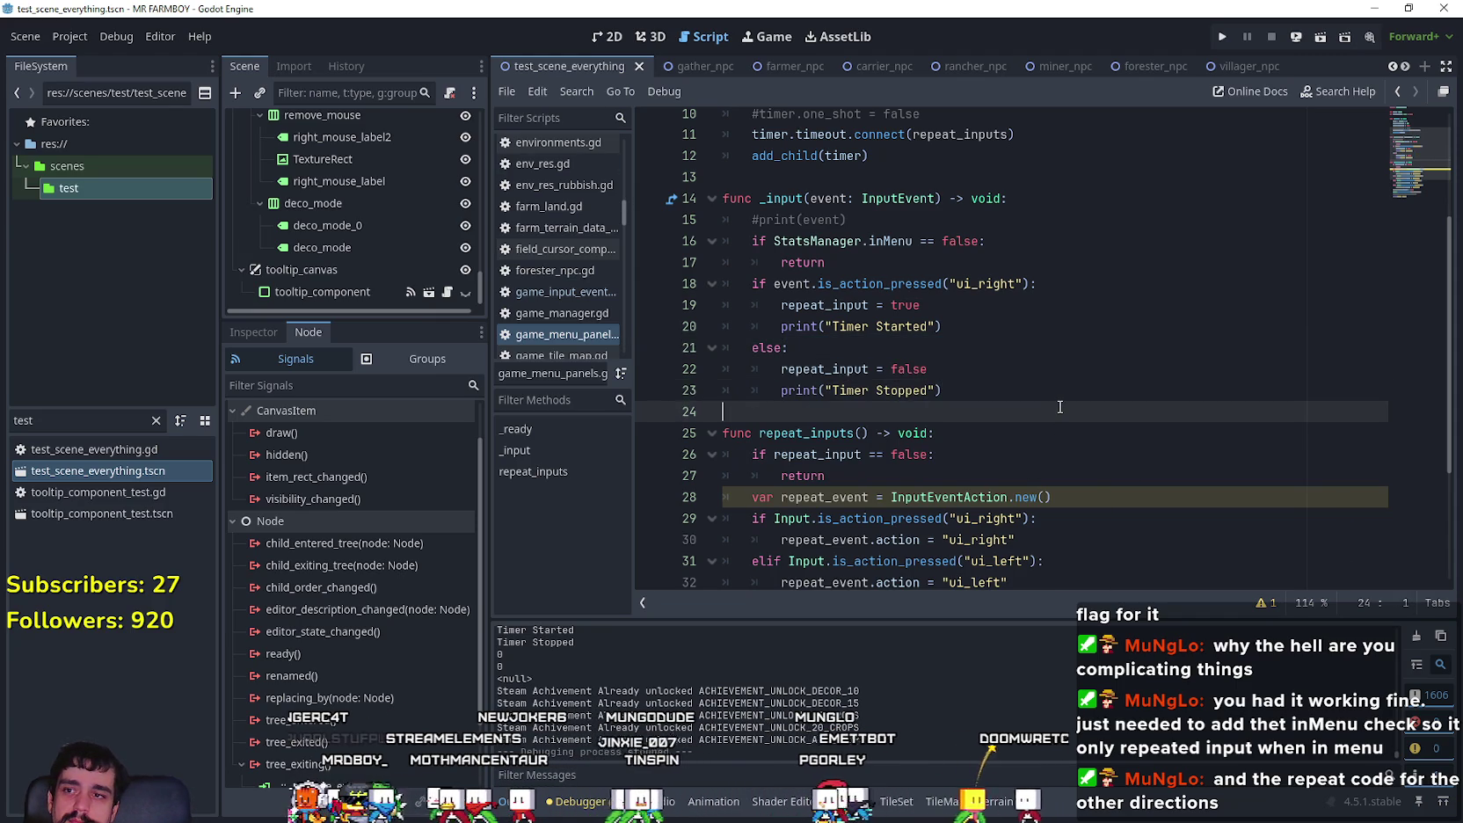
key(ctrl+s)
key(Up)
key(Up)
key(Up)
key(Down)
key(Down)
key(Down)
drag(1028, 283, 773, 283)
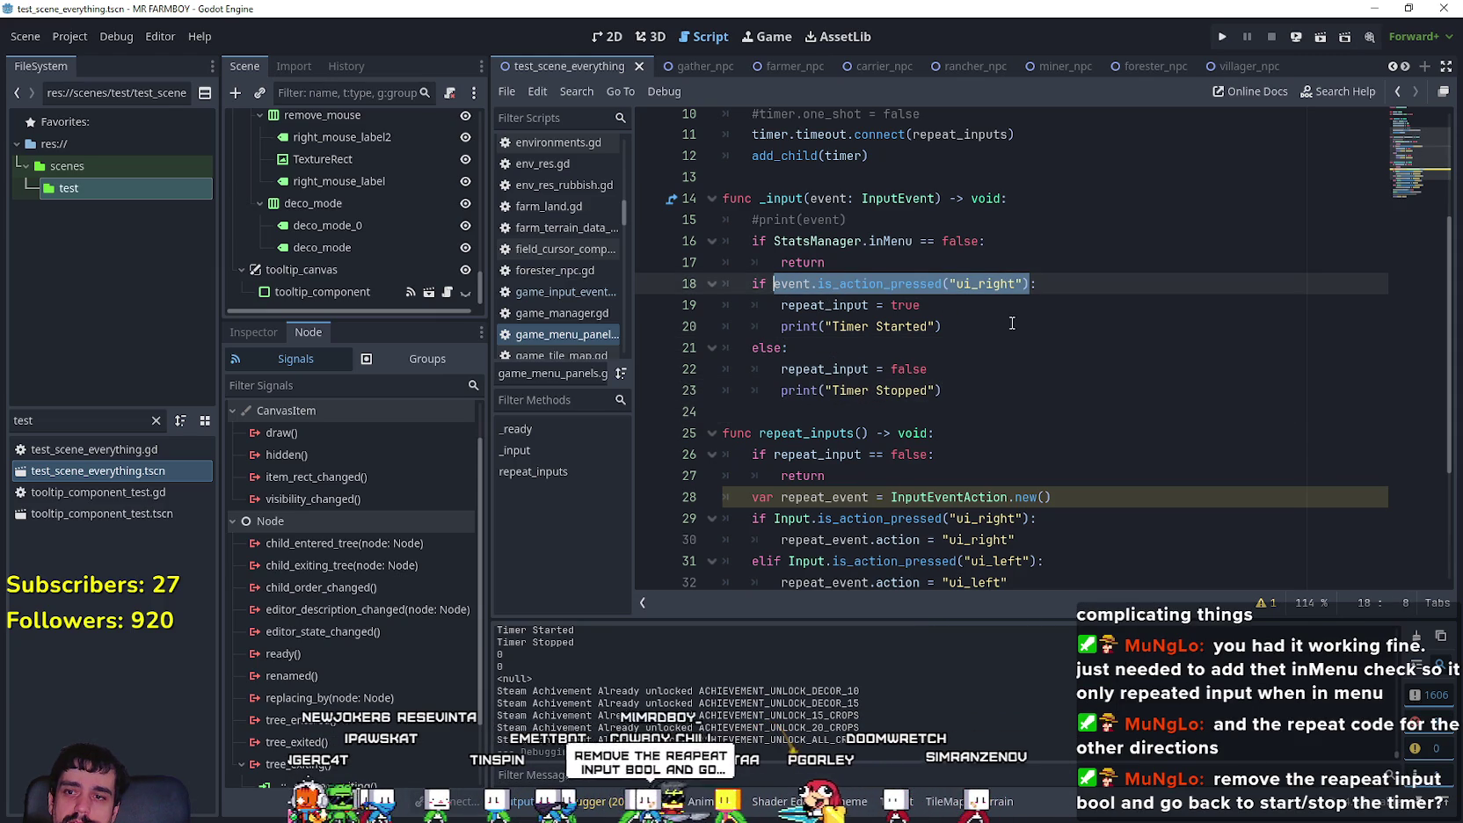
click(963, 350)
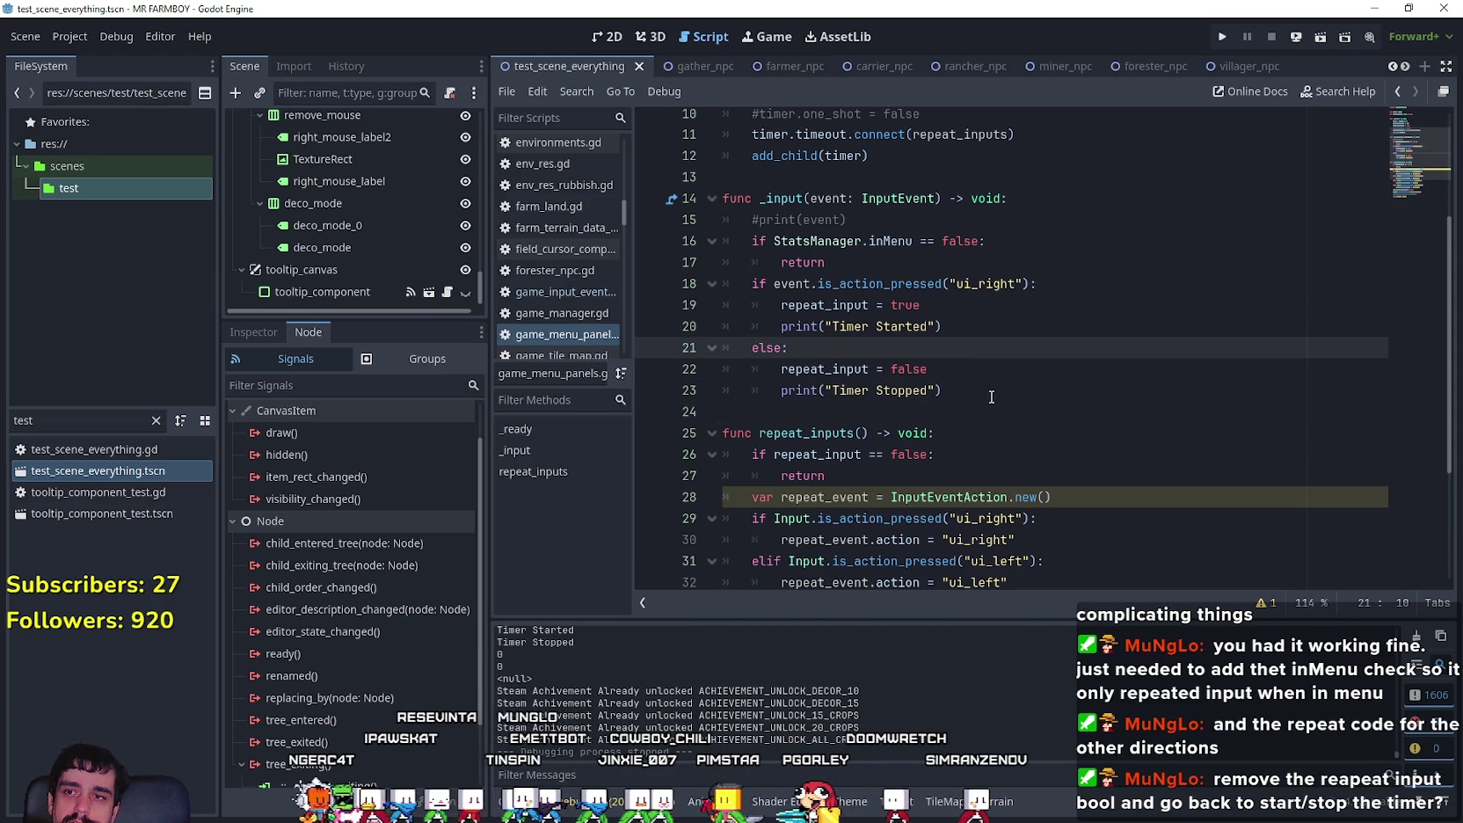
click(1031, 283)
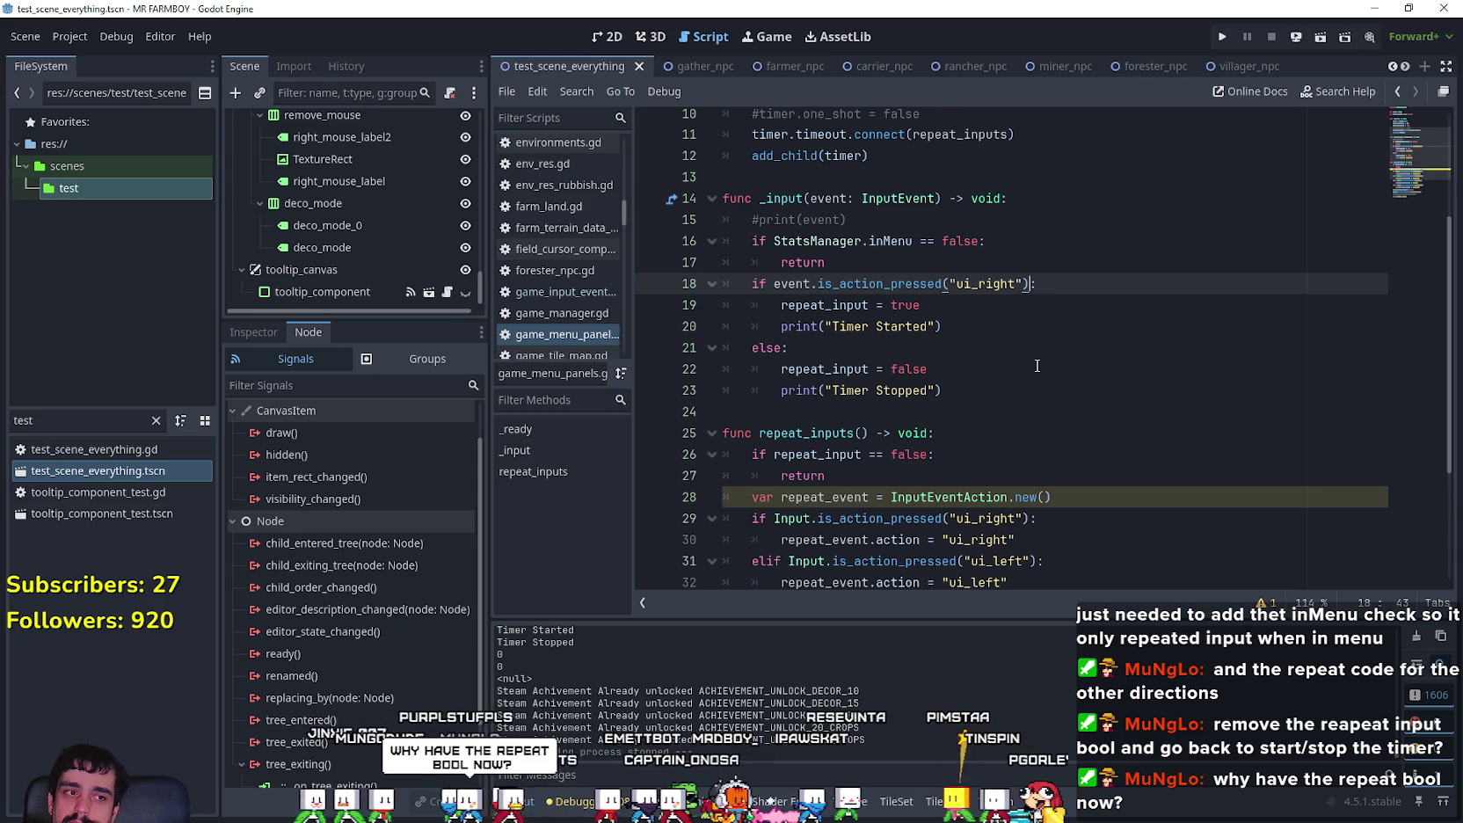
scroll(1039, 371, down, 1)
scroll(1036, 365, up, 2)
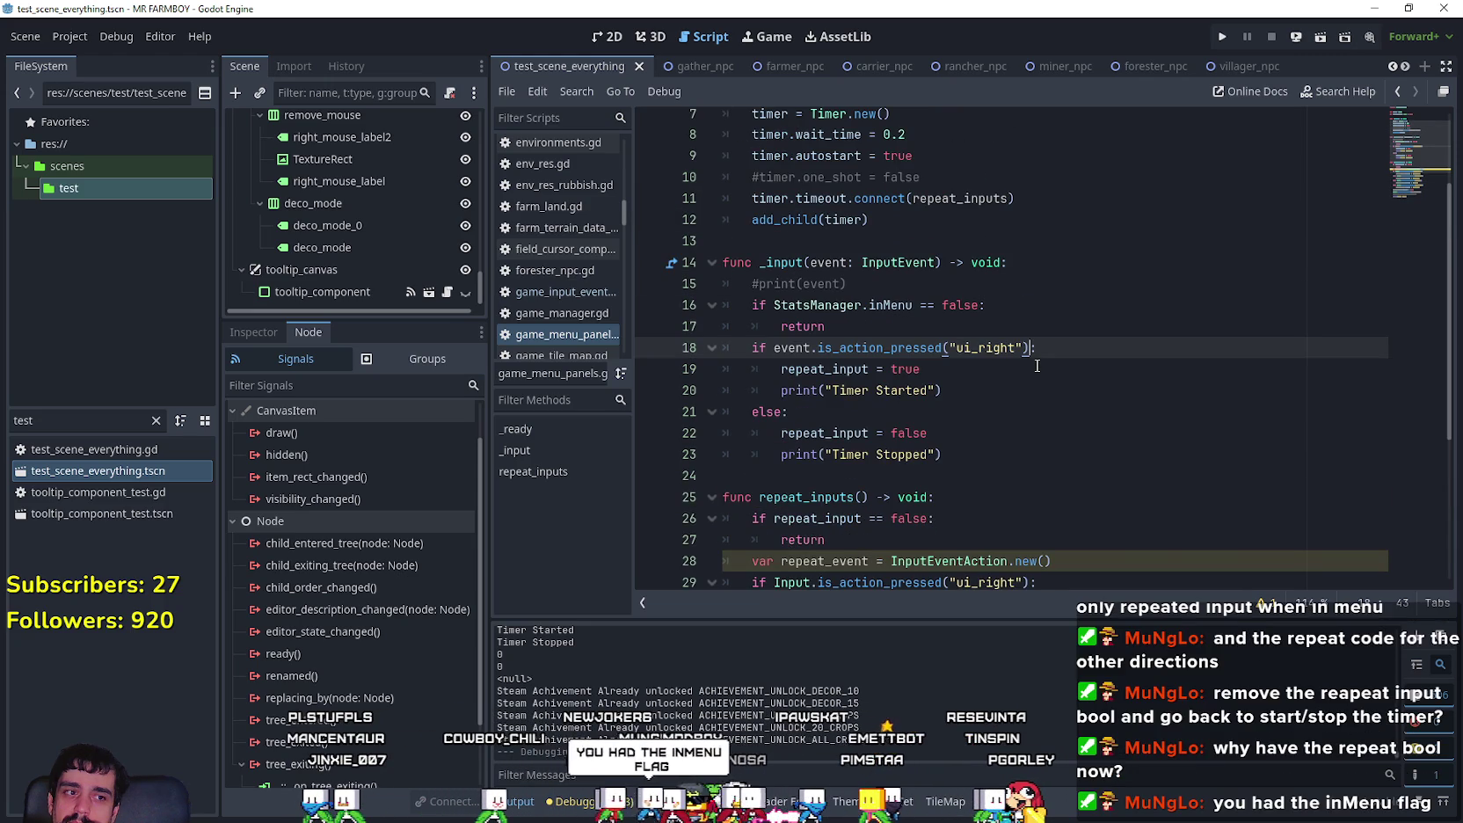
scroll(1037, 366, down, 2)
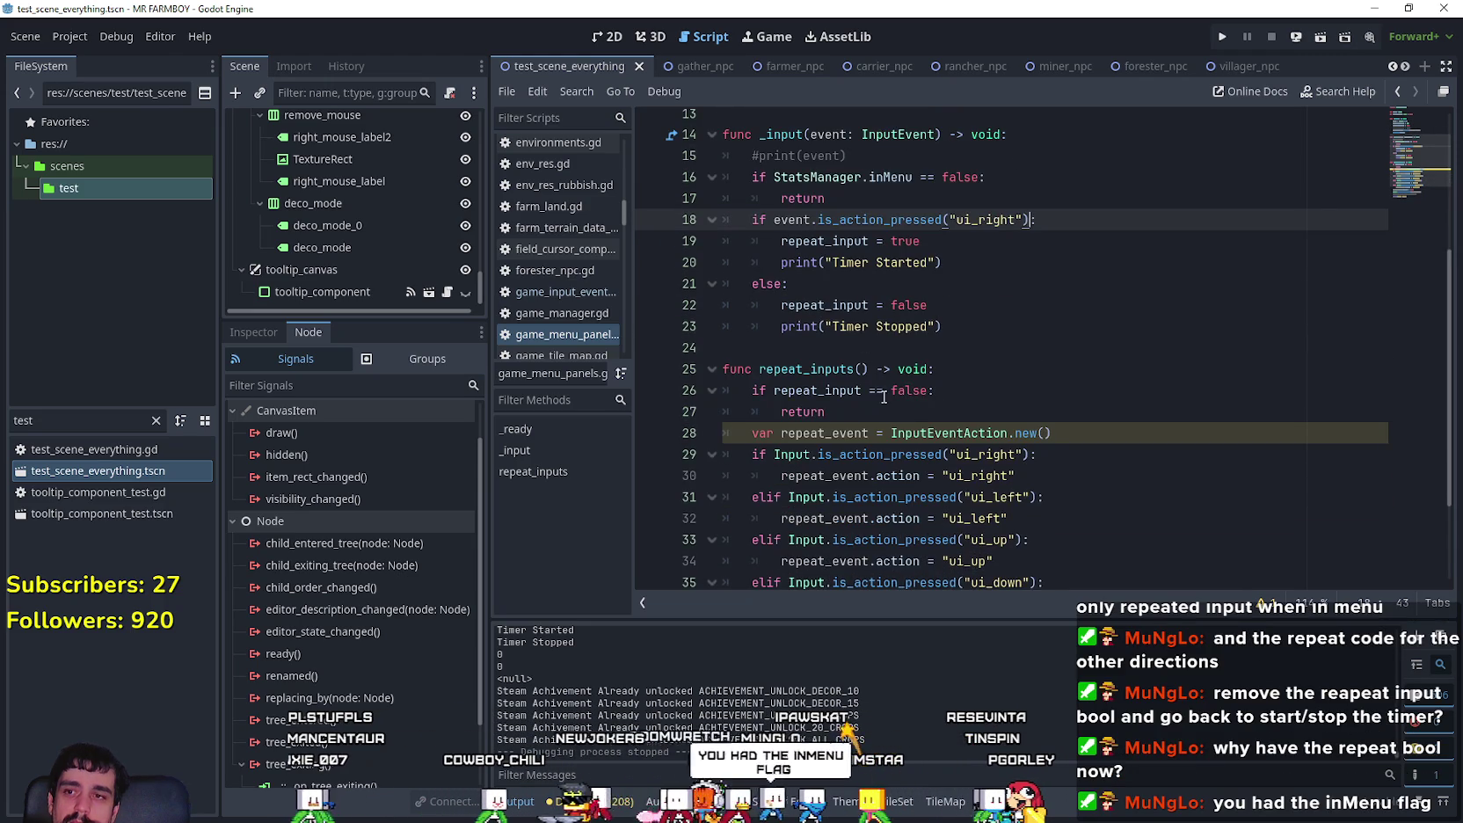
scroll(798, 232, down, 2)
scroll(848, 349, up, 5)
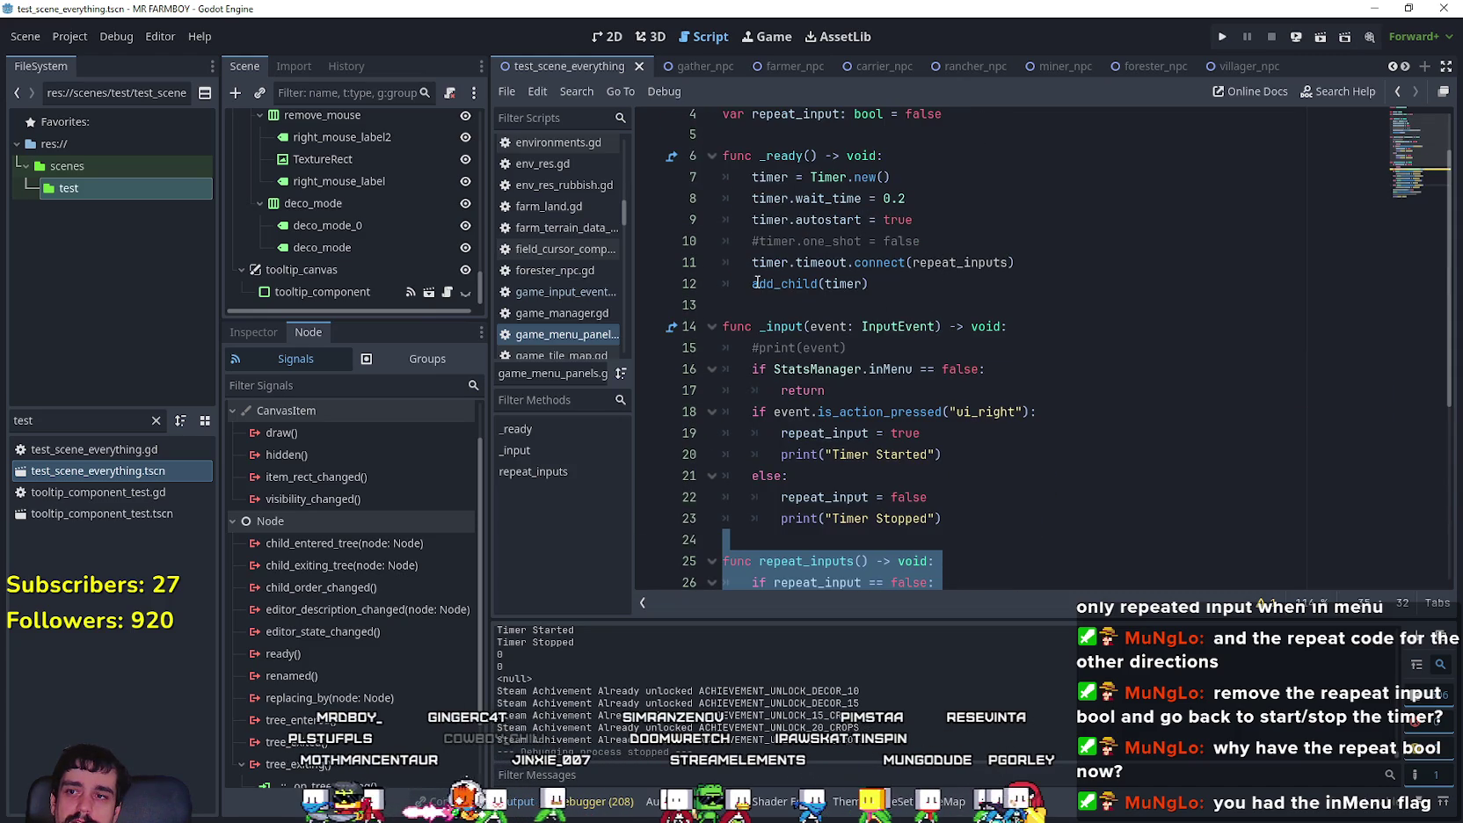
drag(752, 219, 957, 226)
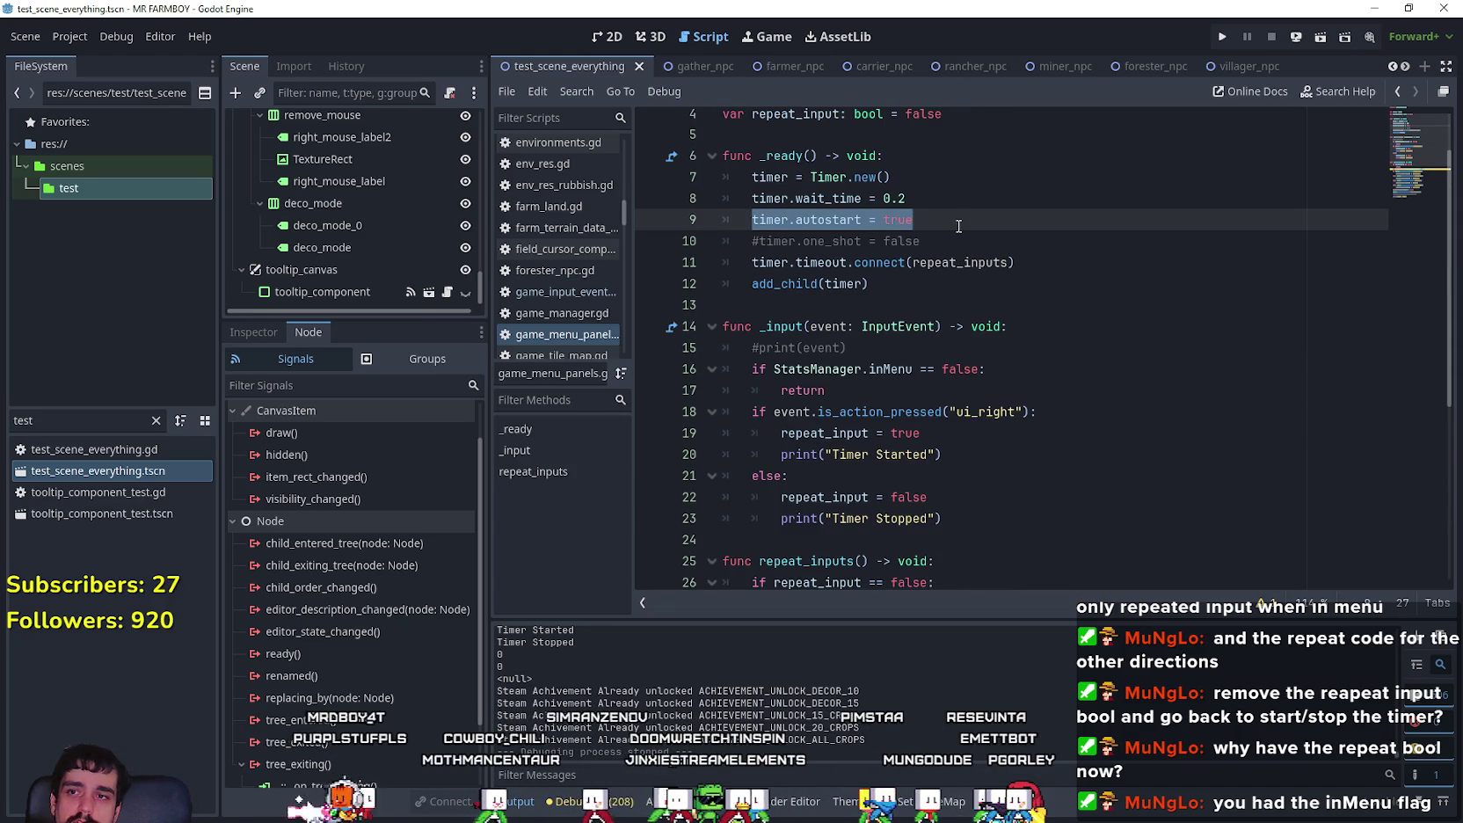
click(958, 226)
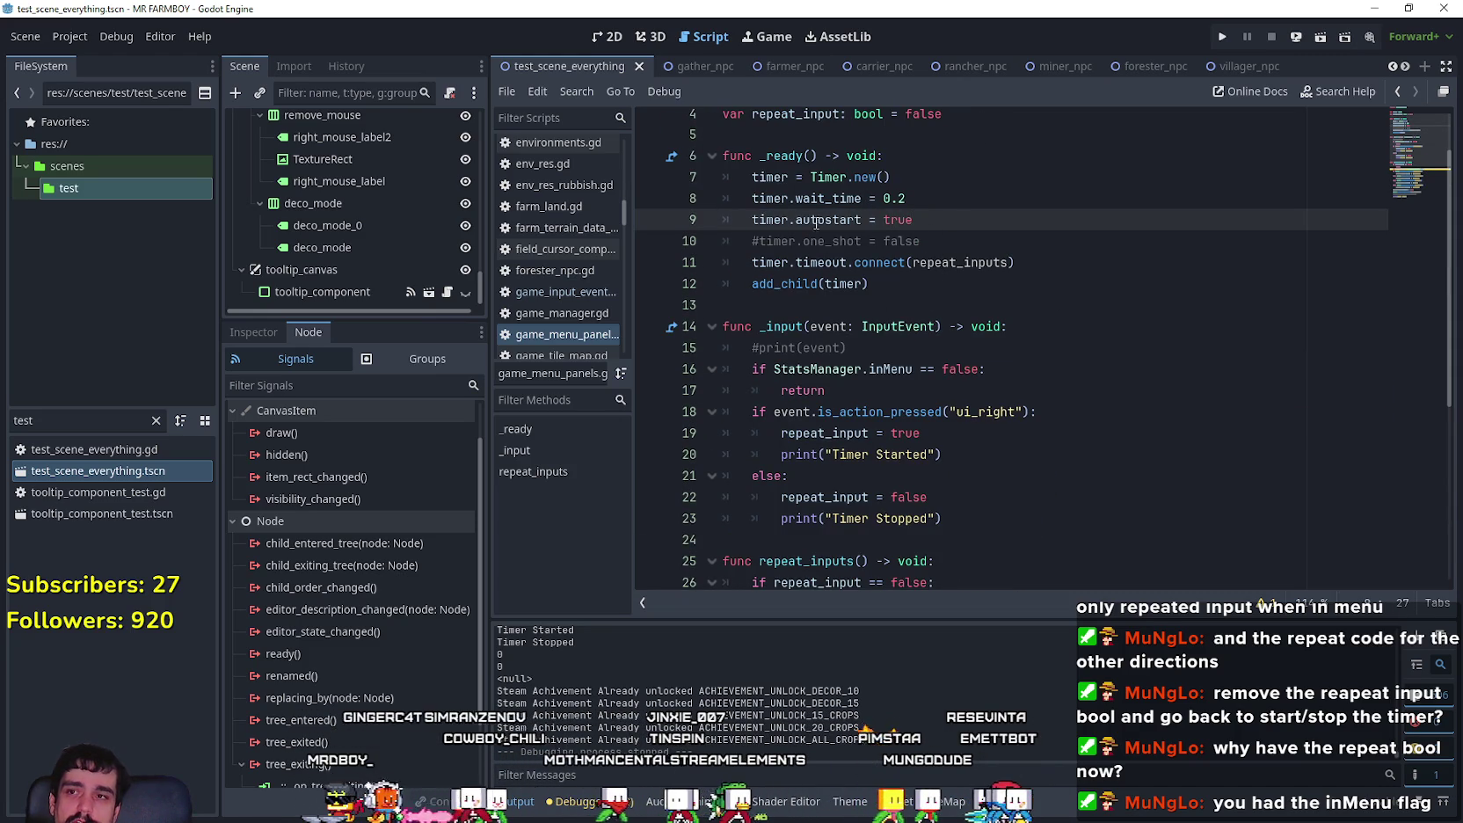
scroll(826, 237, down, 3)
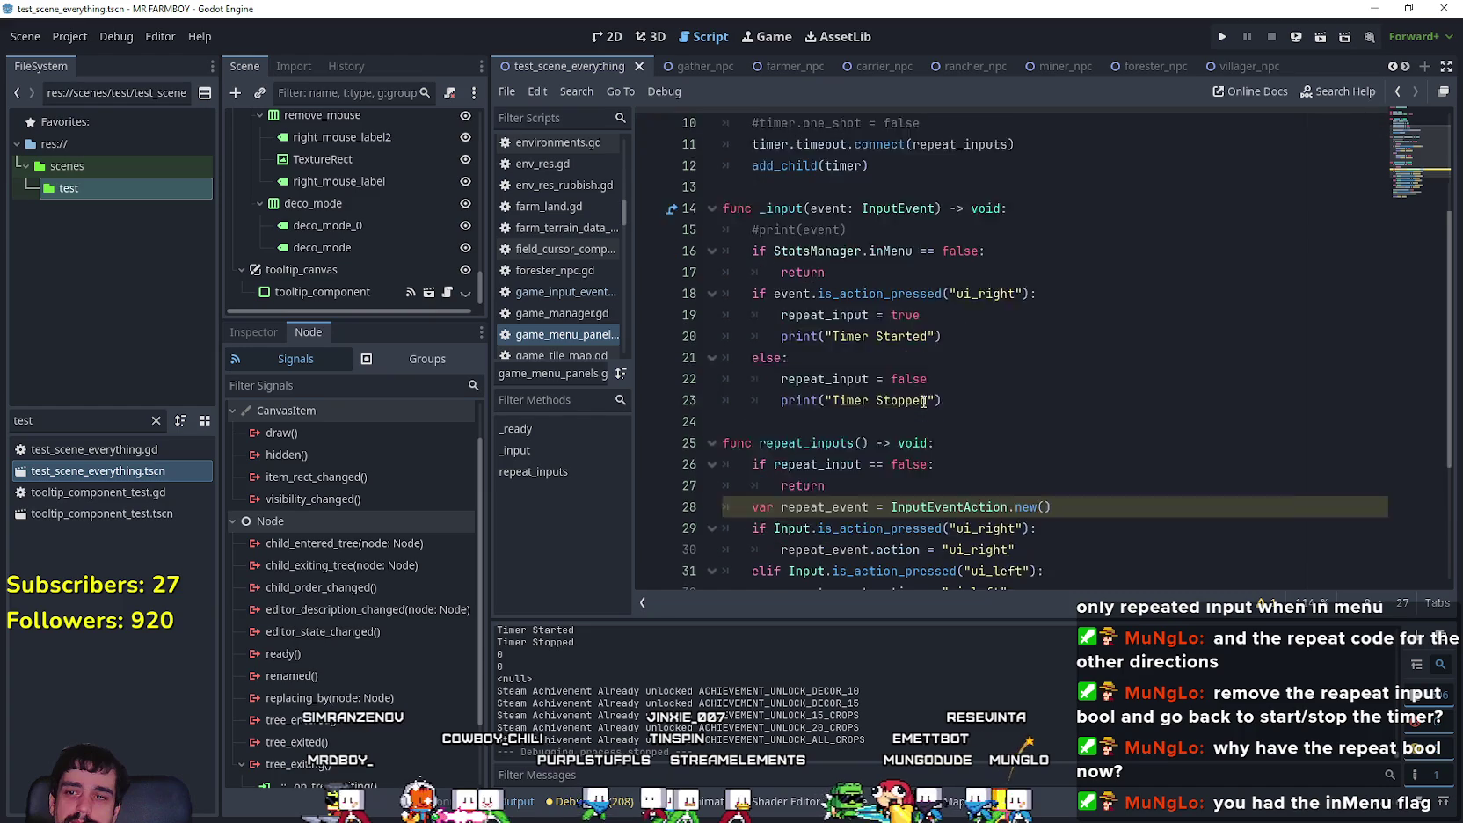
scroll(820, 254, up, 2)
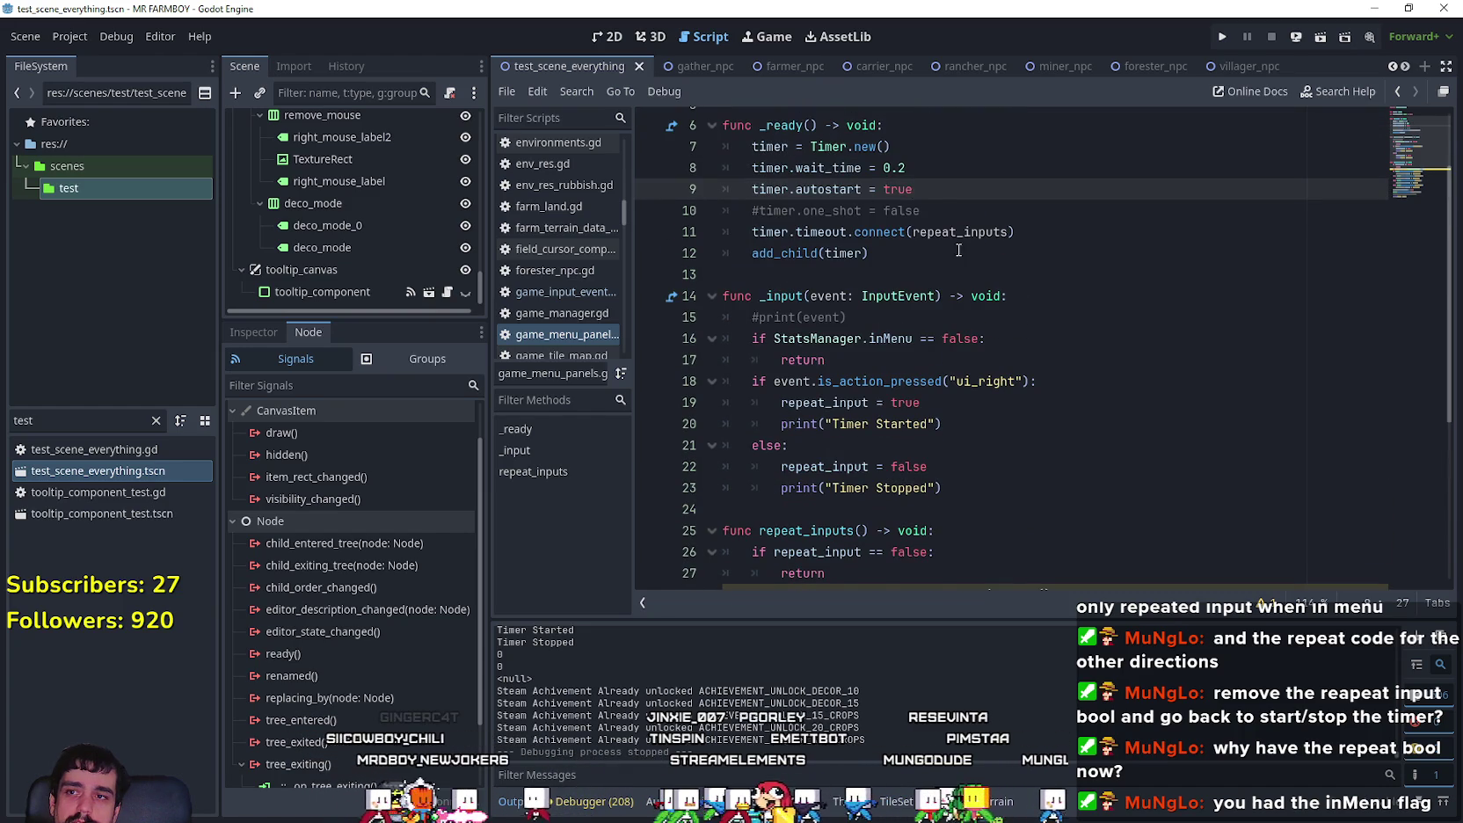
scroll(934, 231, down, 4)
drag(800, 281, 997, 431)
drag(824, 318, 738, 292)
scroll(785, 338, down, 1)
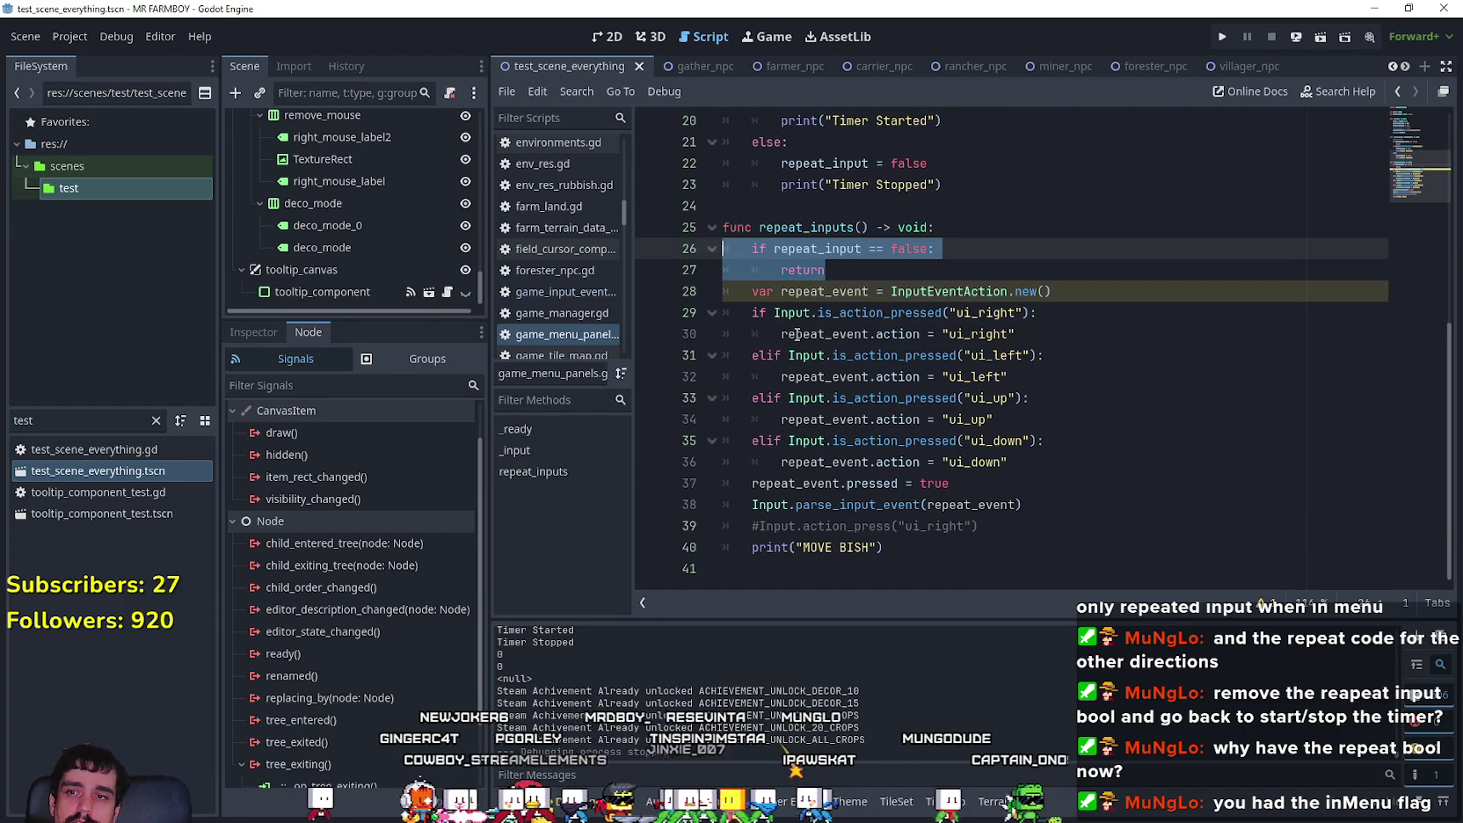
shift+click(1084, 513)
key(Escape)
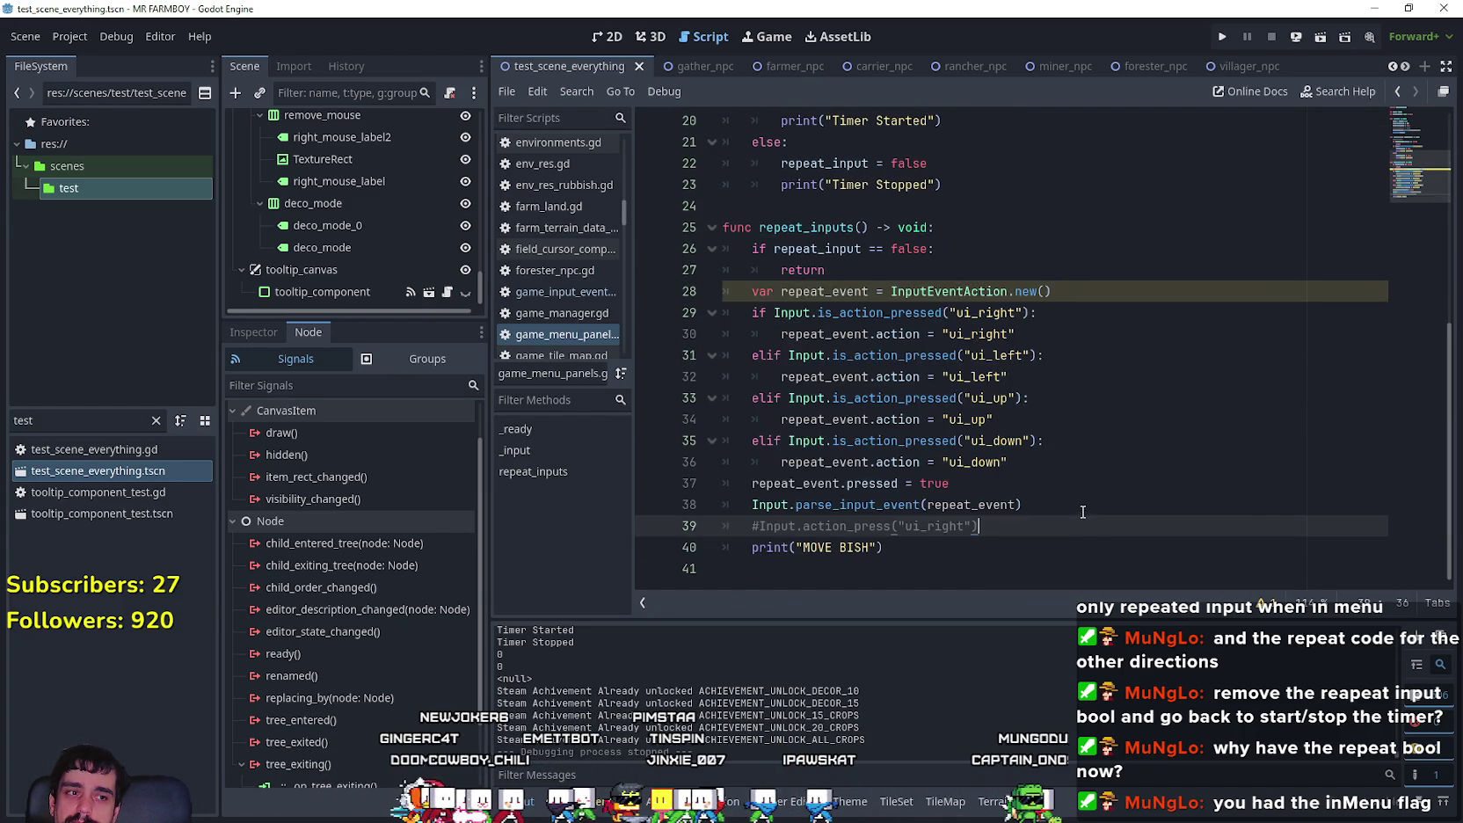
scroll(1083, 511, up, 4)
scroll(1083, 511, up, 2)
scroll(1082, 506, down, 2)
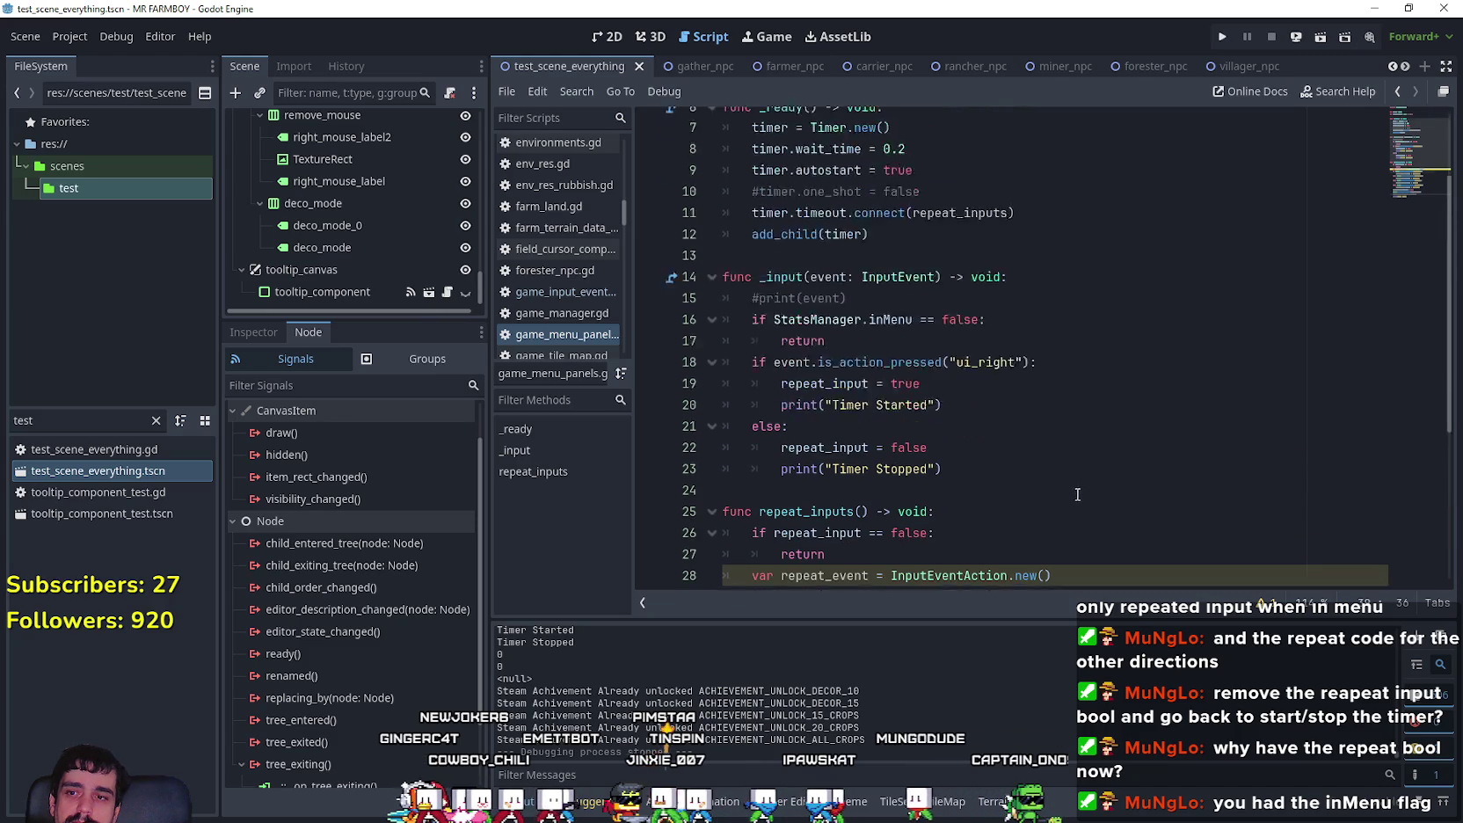
click(1027, 333)
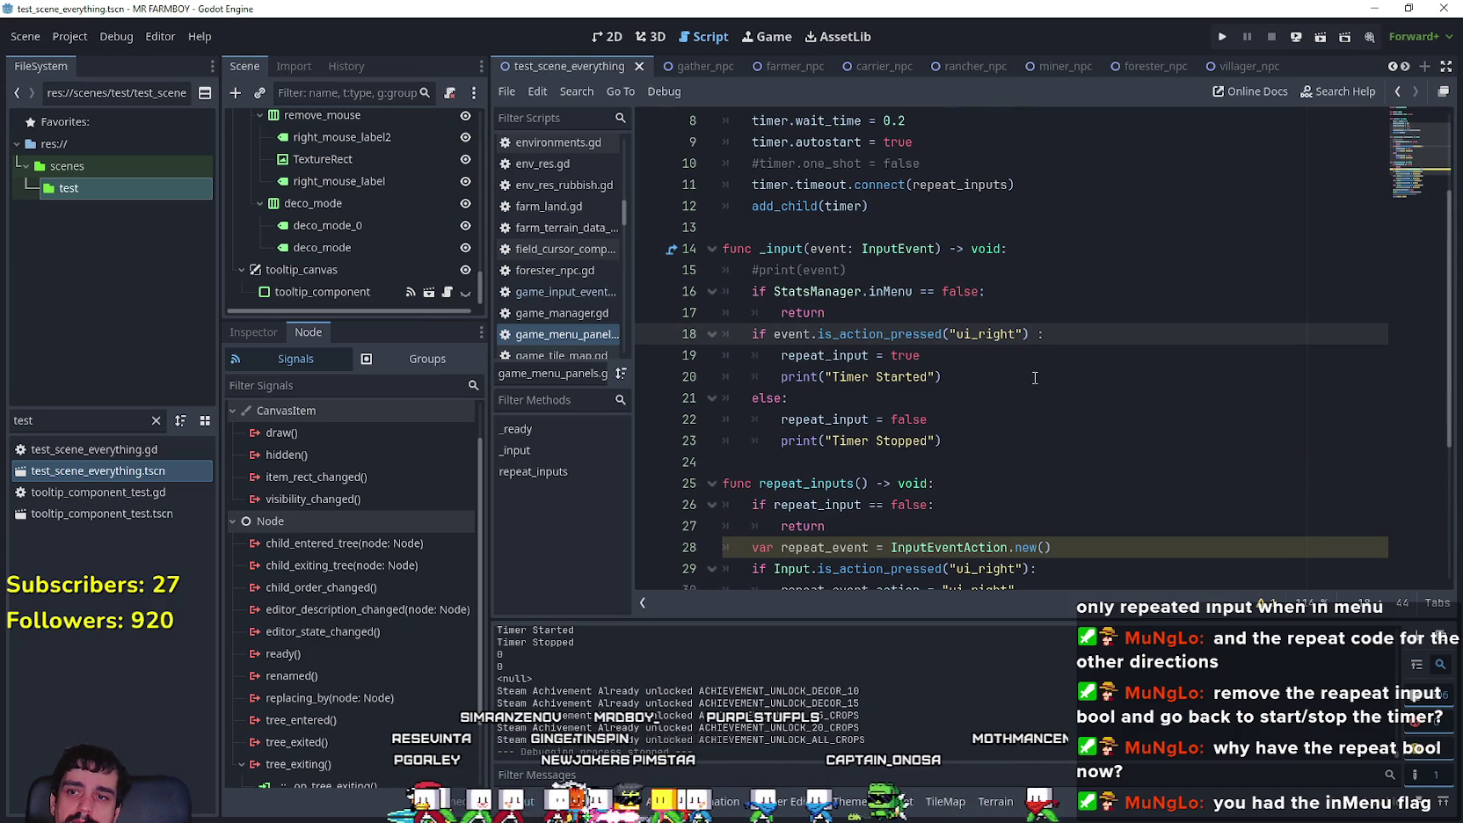
text(or event.is_action_pressed("ui_right"))
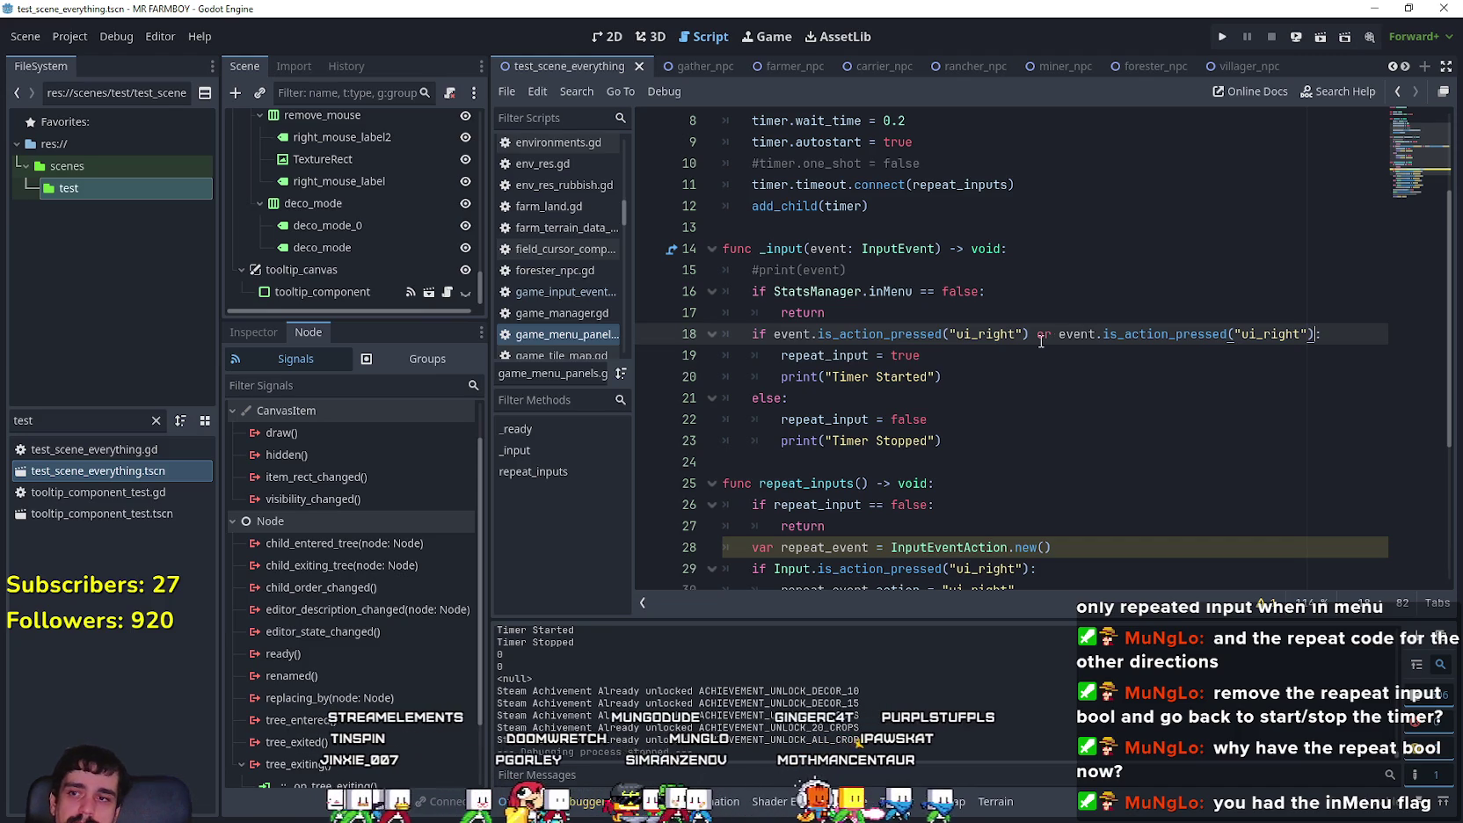
key(ctrl+z)
key(ctrl+z)
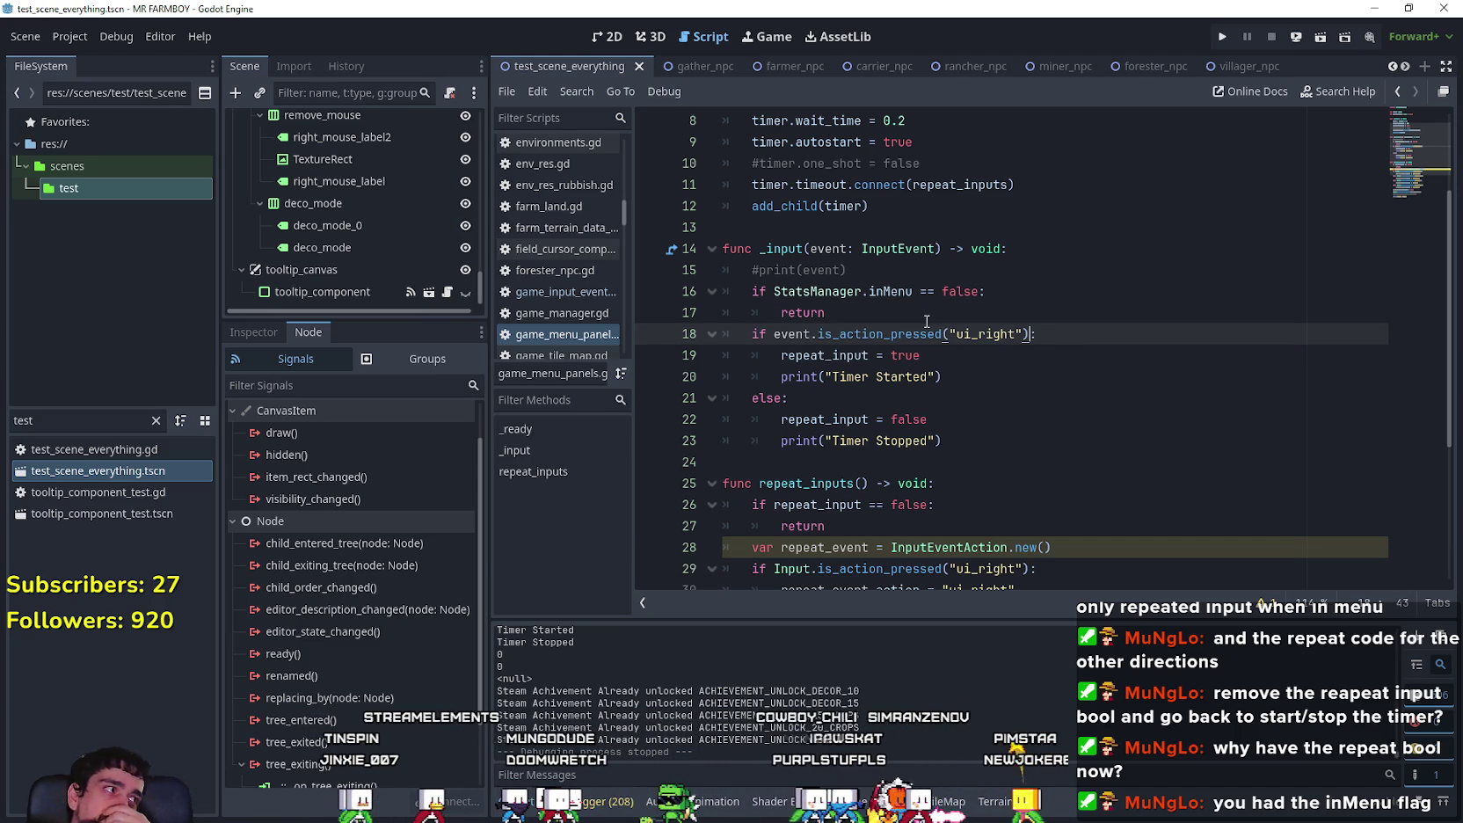
key(Up)
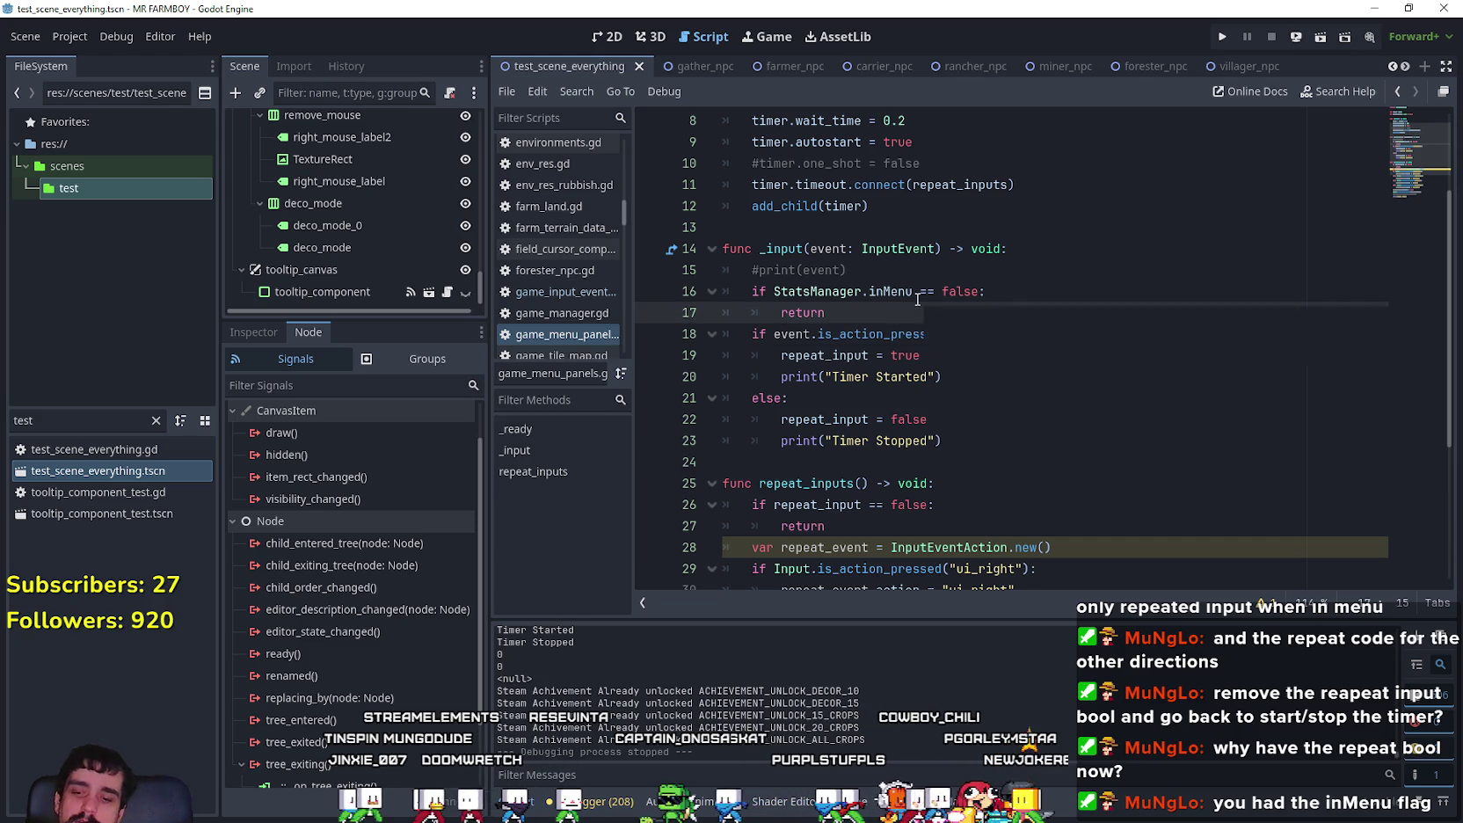
key(Return)
text(match)
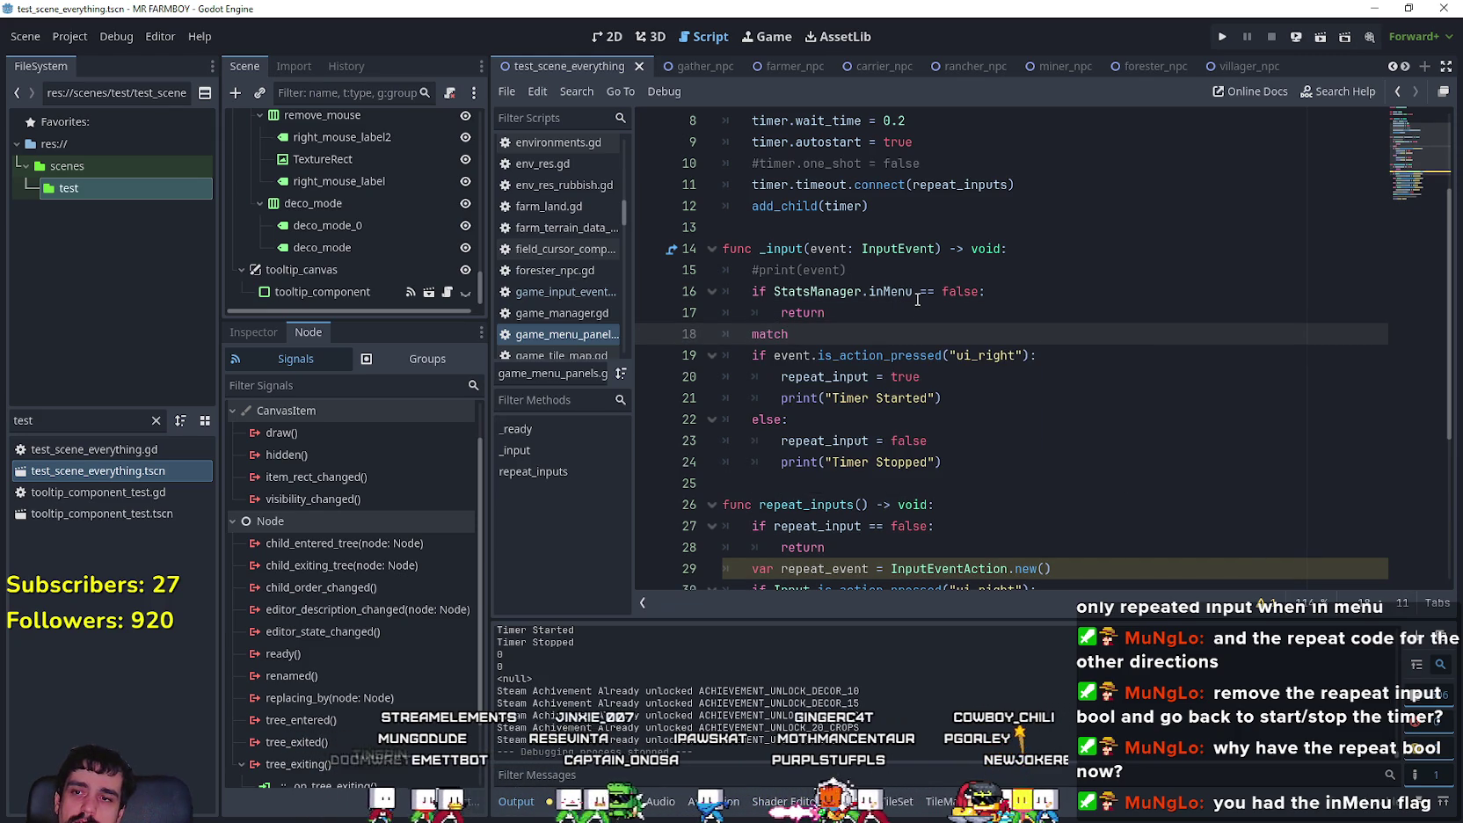
mouse_move(912, 356)
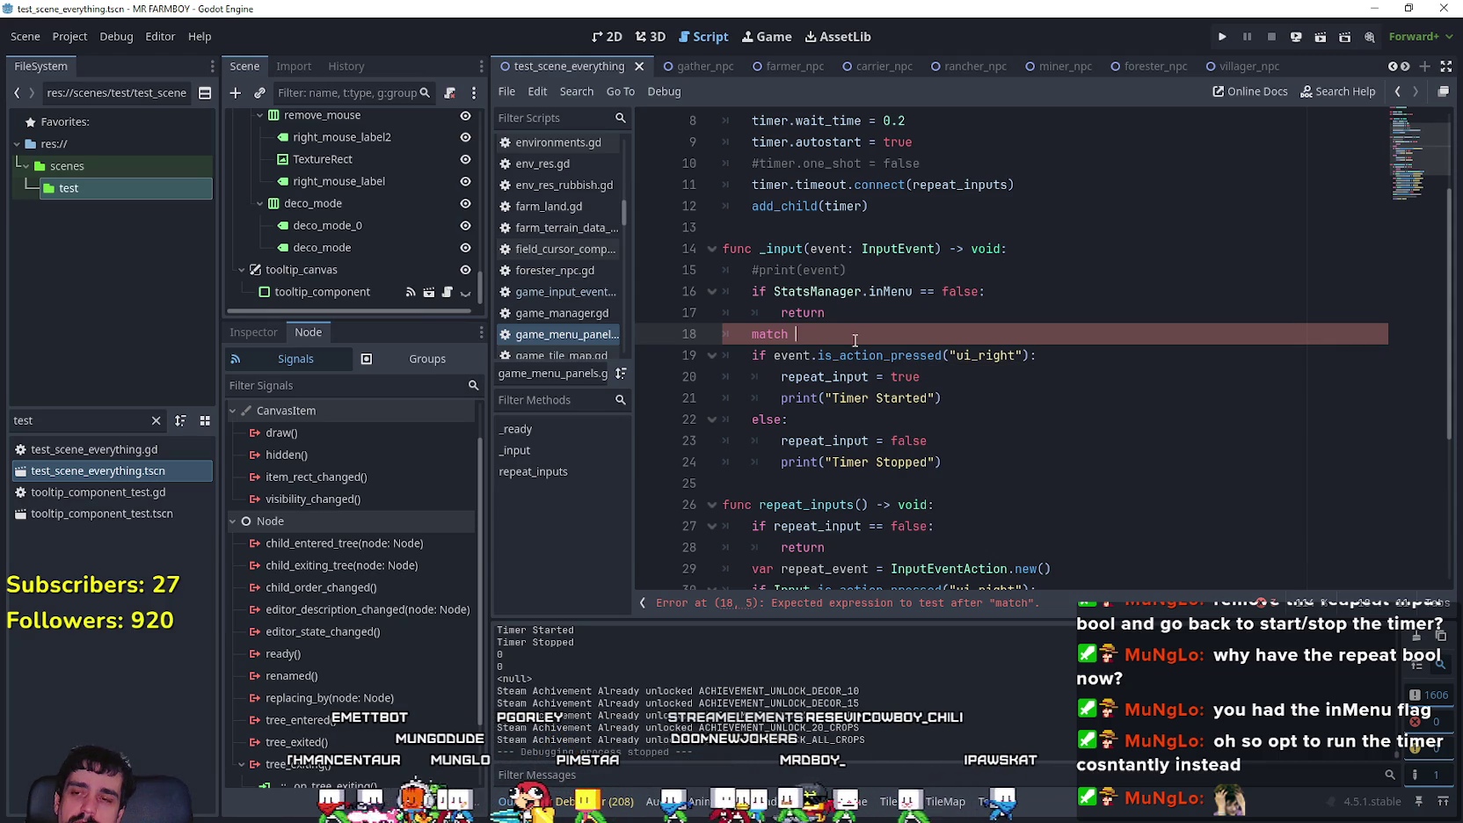
key(ctrl+BackSpace)
key(BackSpace)
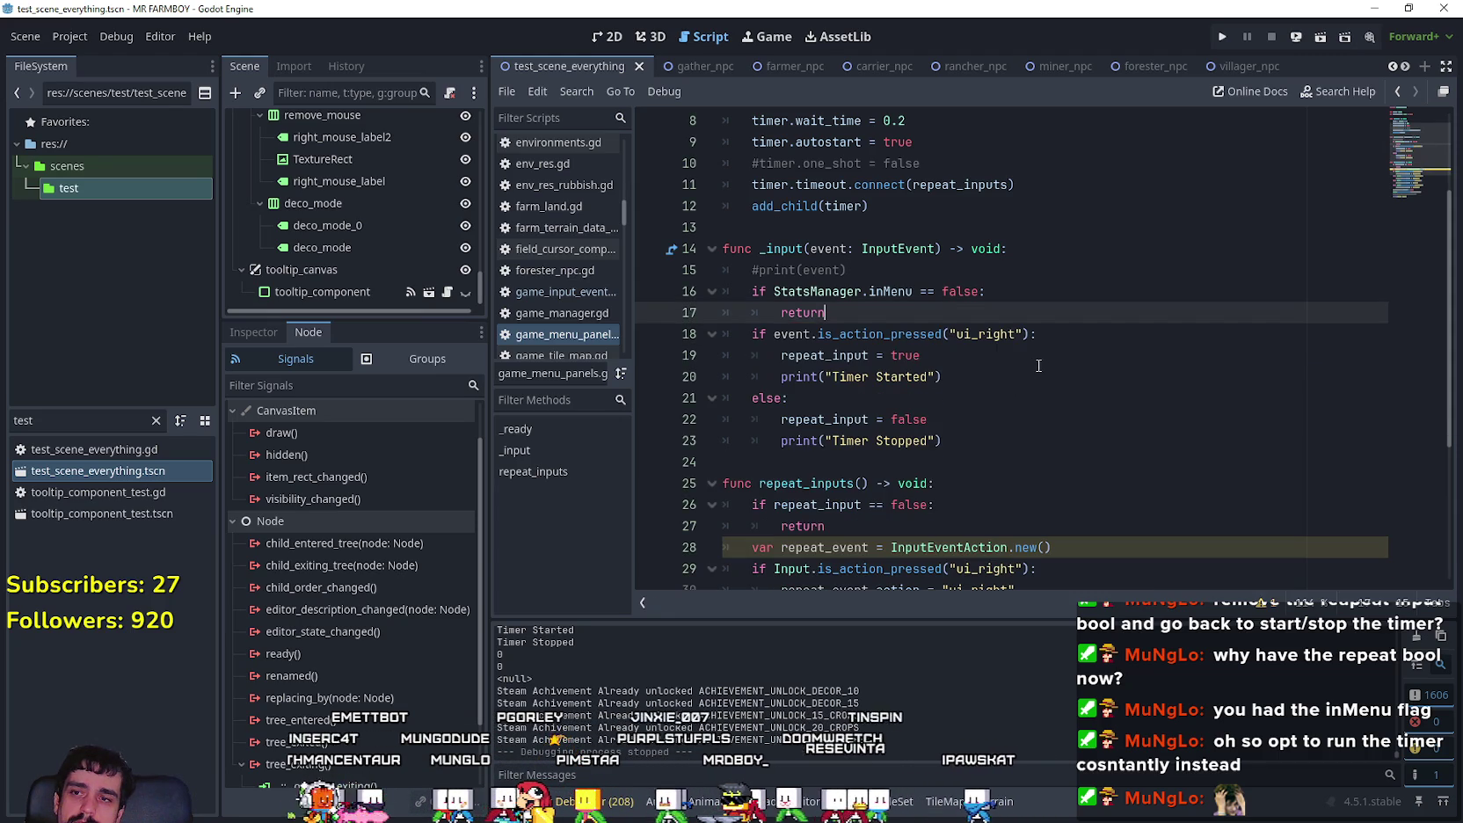
click(1037, 366)
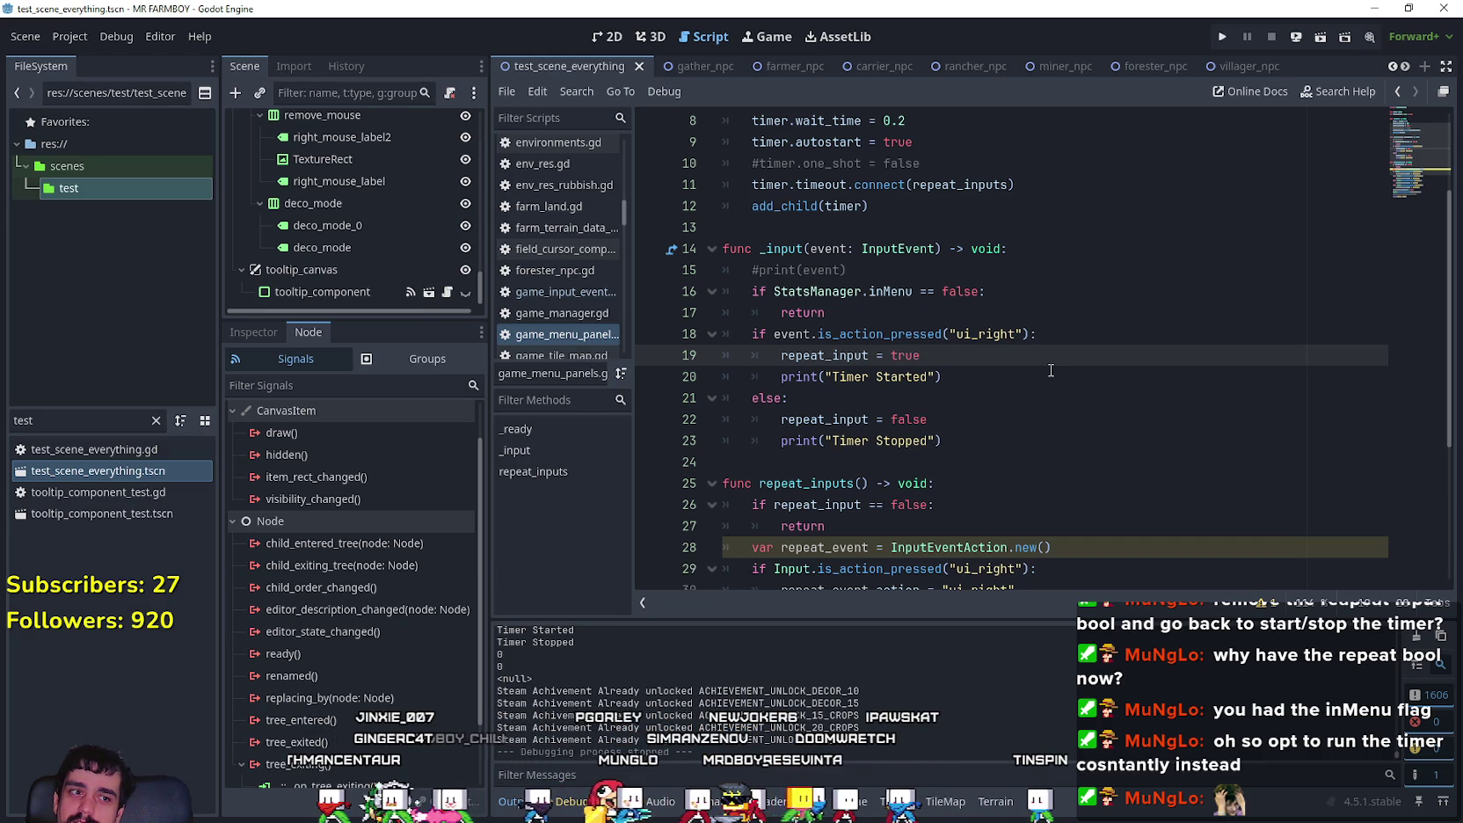
drag(808, 334, 1030, 334)
Step: Add an 'or' ui_left is_action_pressed check to line 18's ui_right condition
click(1036, 334)
key(Left)
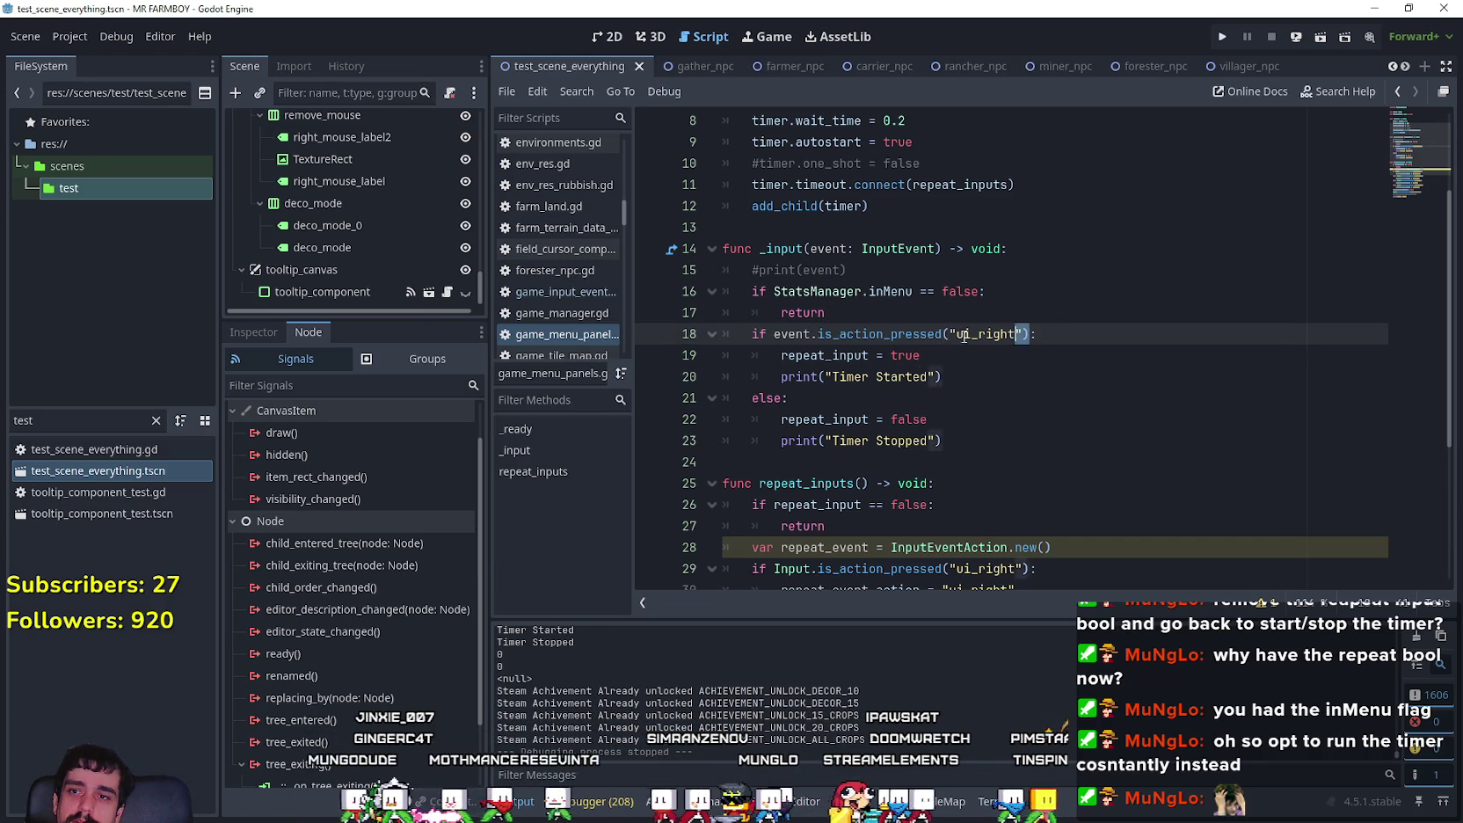
key(ctrl+shift+Left)
key(ctrl+shift+Left)
key(ctrl+shift+Left)
key(ctrl+c)
key(Right)
text(or)
key(ctrl+v)
drag(1308, 334, 1263, 335)
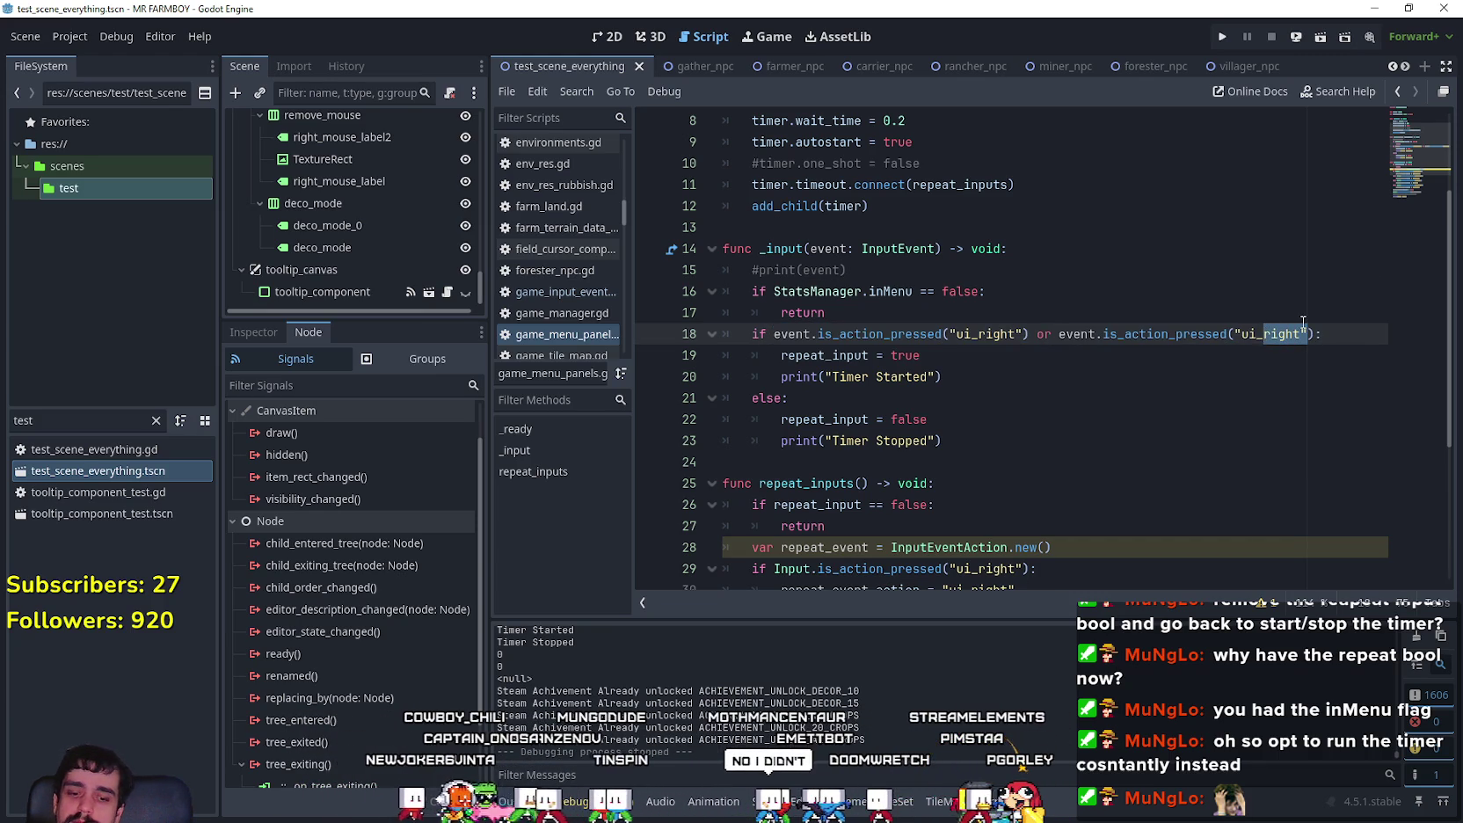
key(Right)
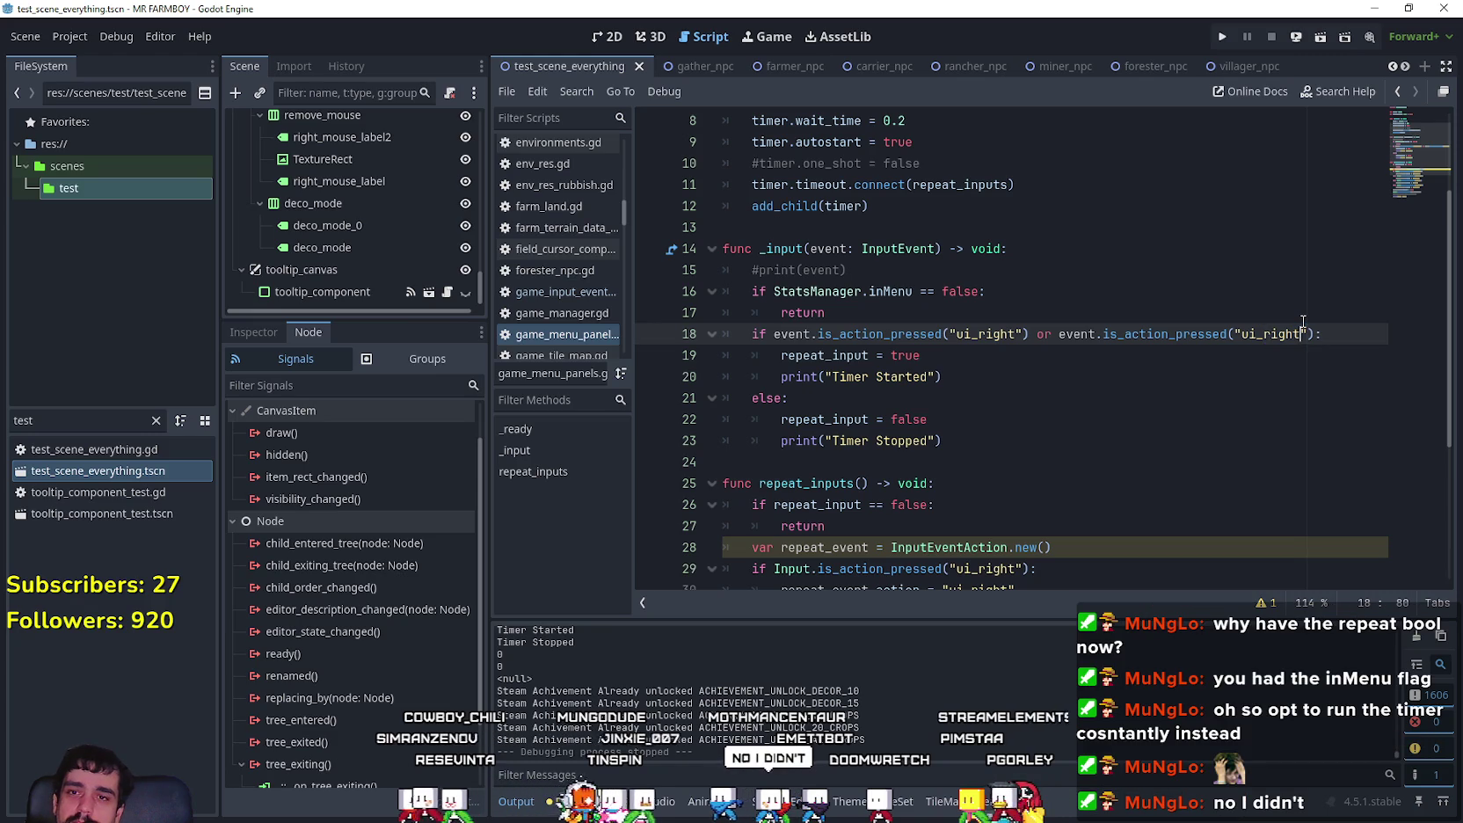
key(BackSpace)
key(BackSpace)
key(BackSpace)
key(BackSpace)
text(left)
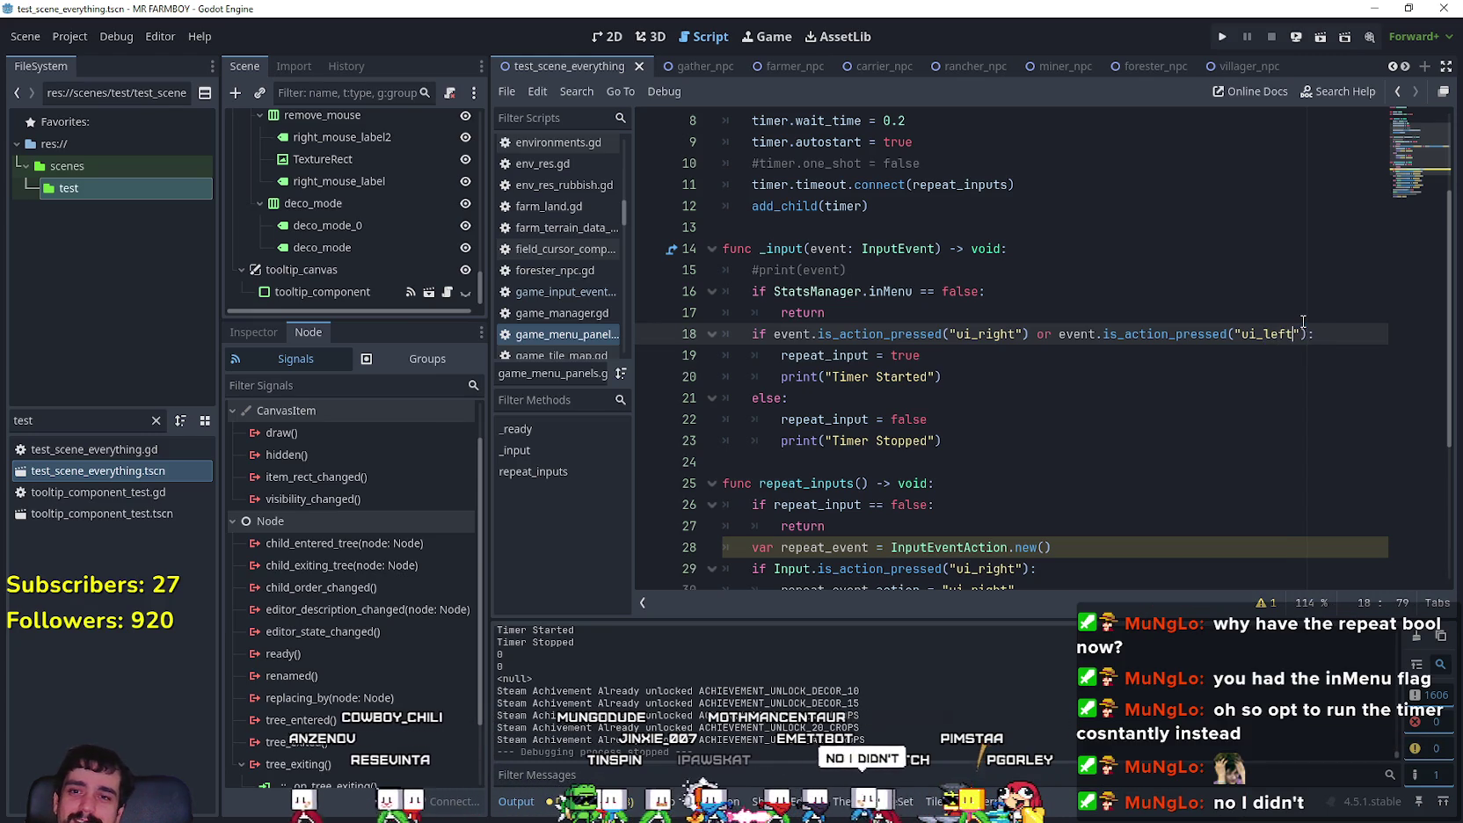
key(Right)
key(Right)
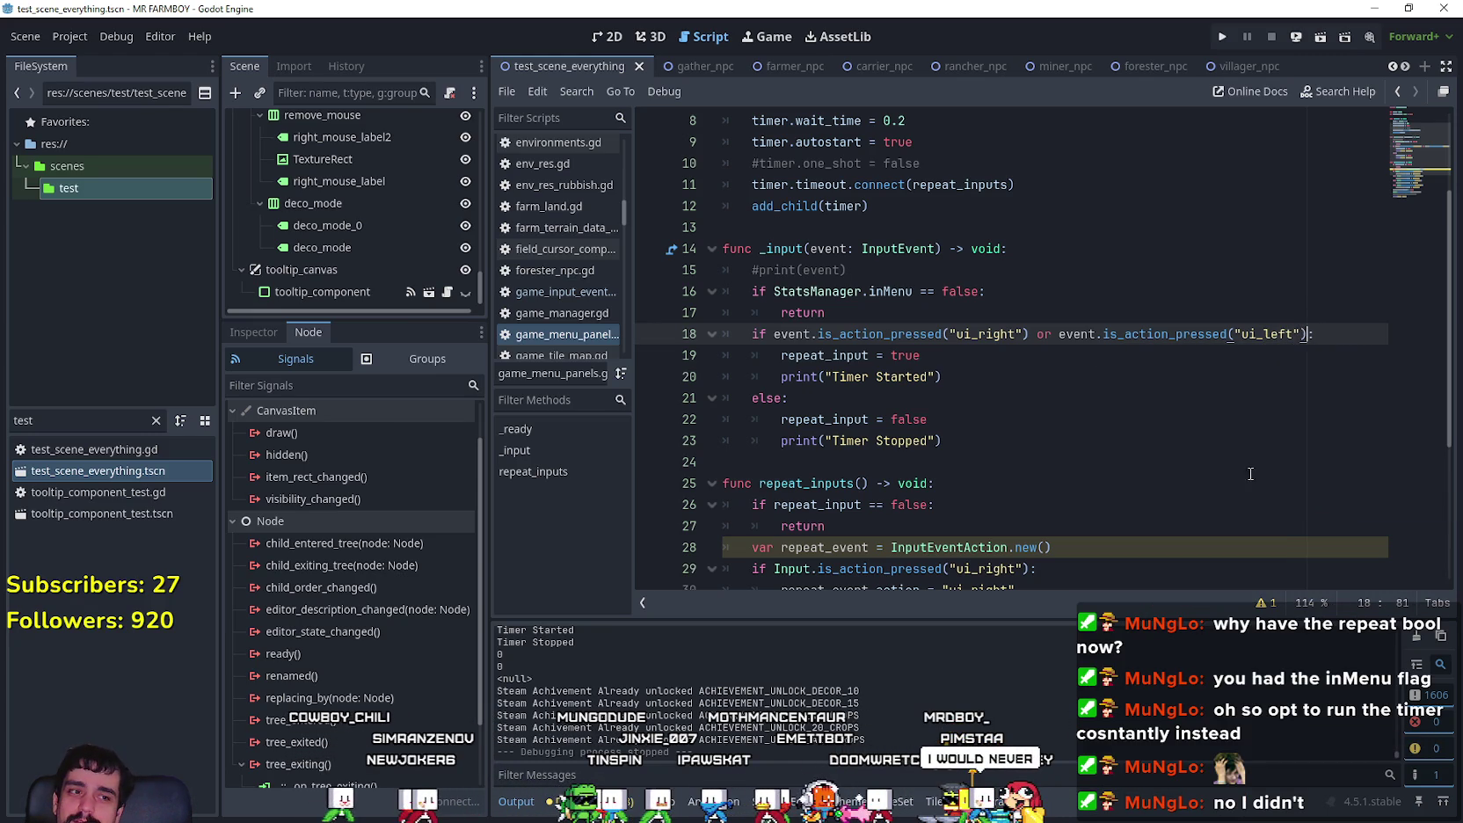
Step: Append further 'or' is_action_pressed checks for ui_up and ui_down to the same condition
text(or event.is_action_pressed("ui_right"))
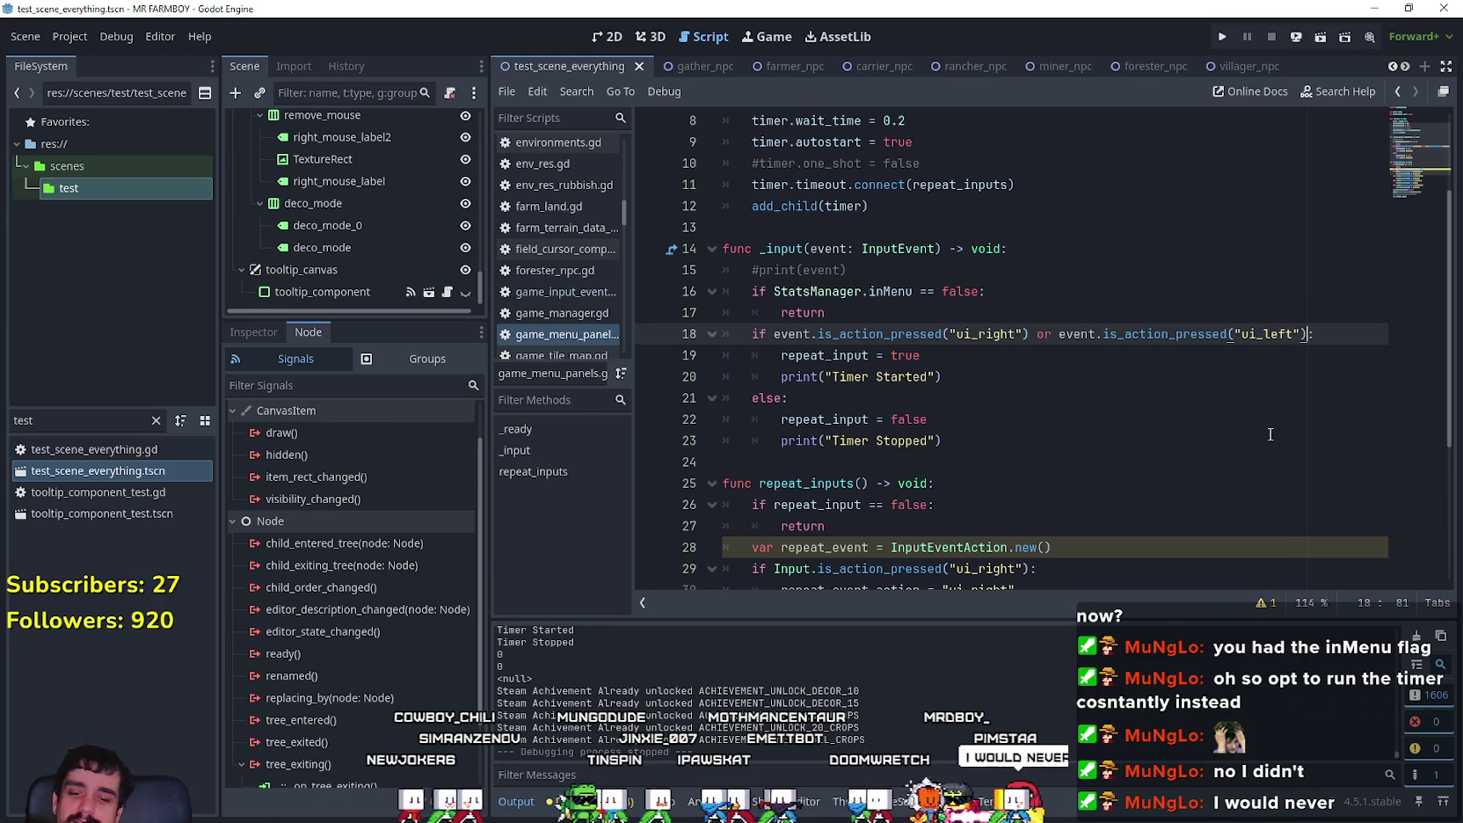
key(Left)
key(Left)
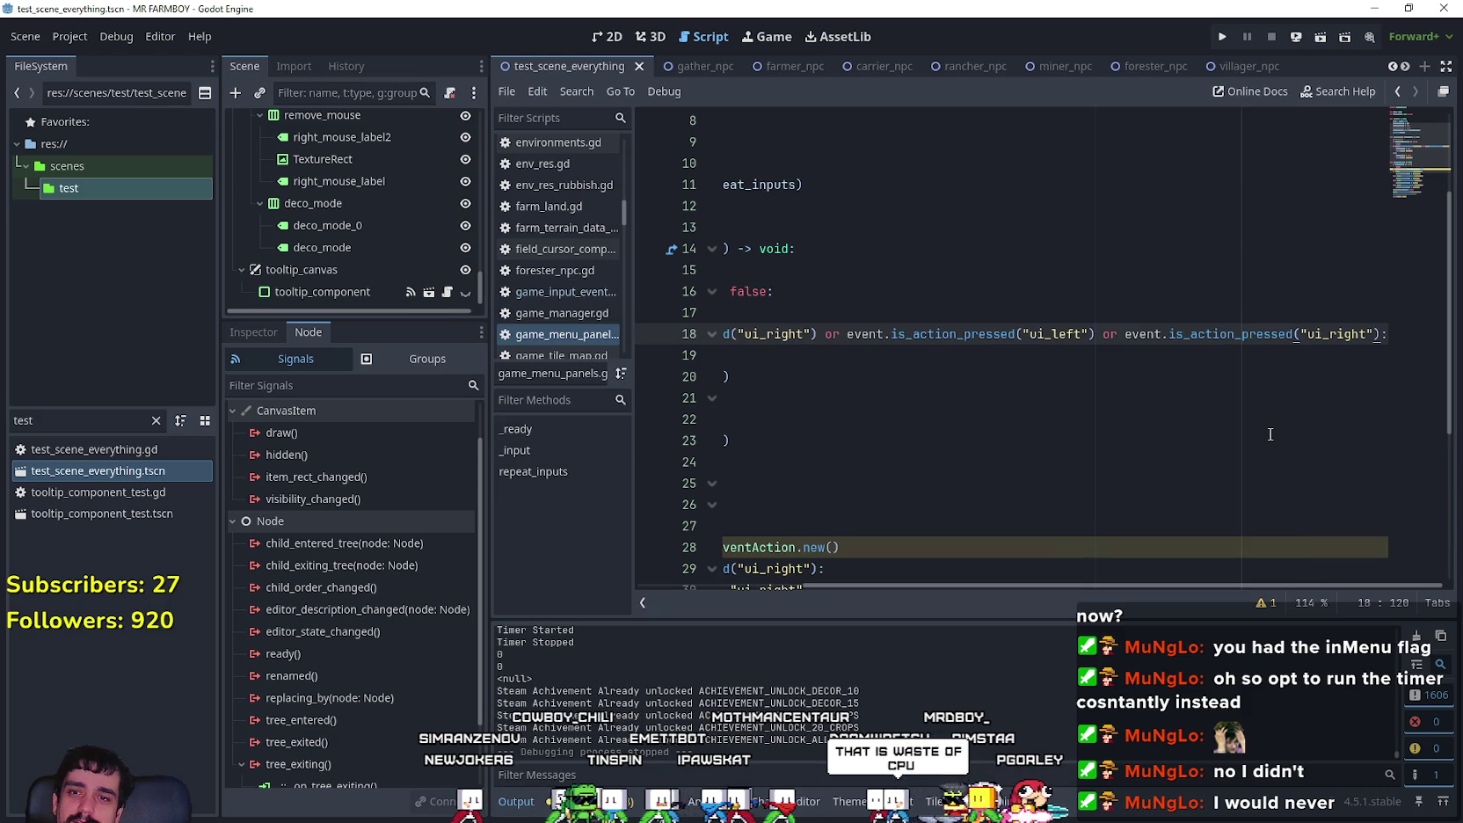
key(BackSpace)
key(BackSpace)
key(BackSpace)
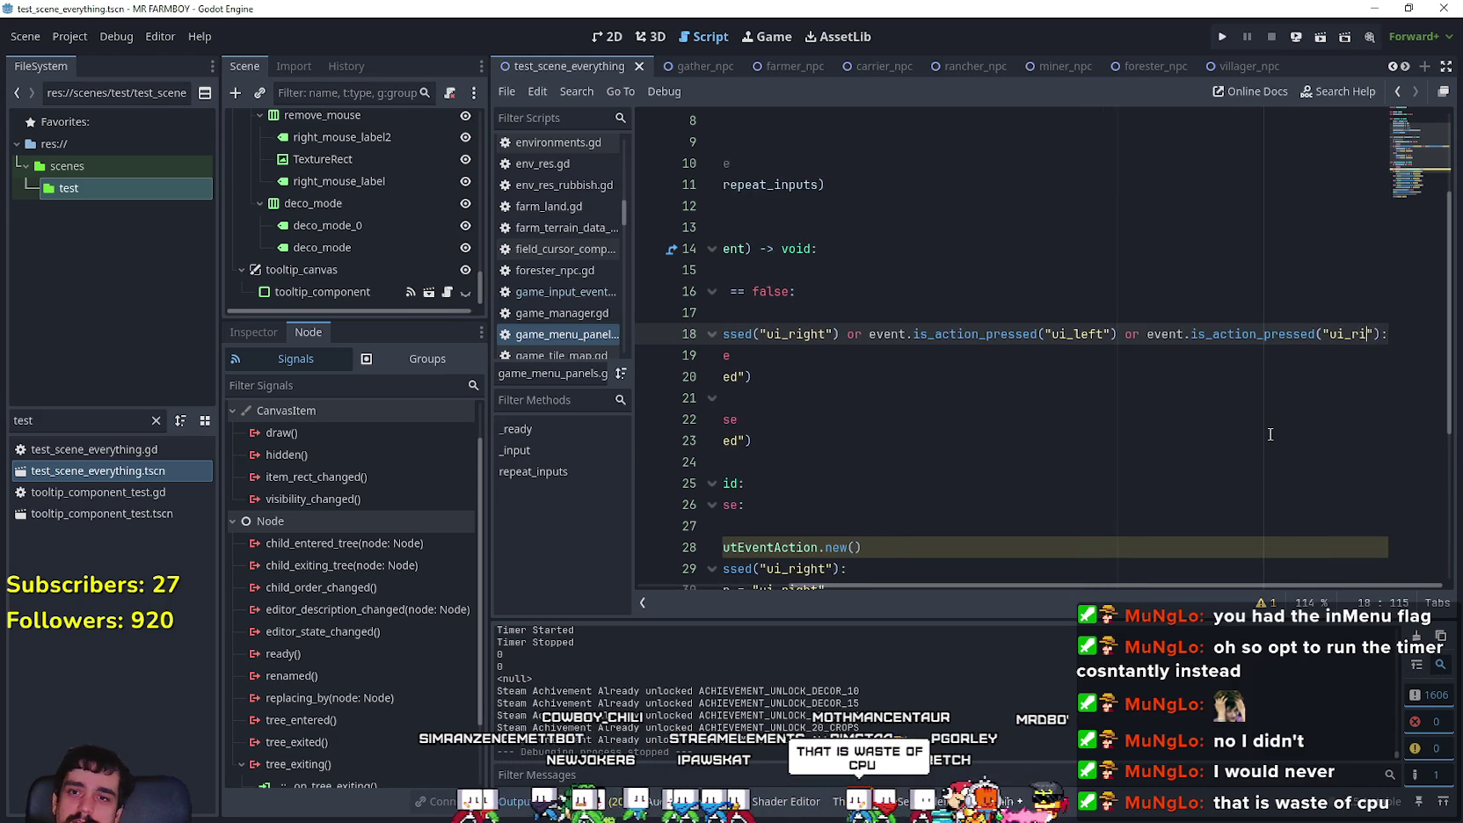
text(up)
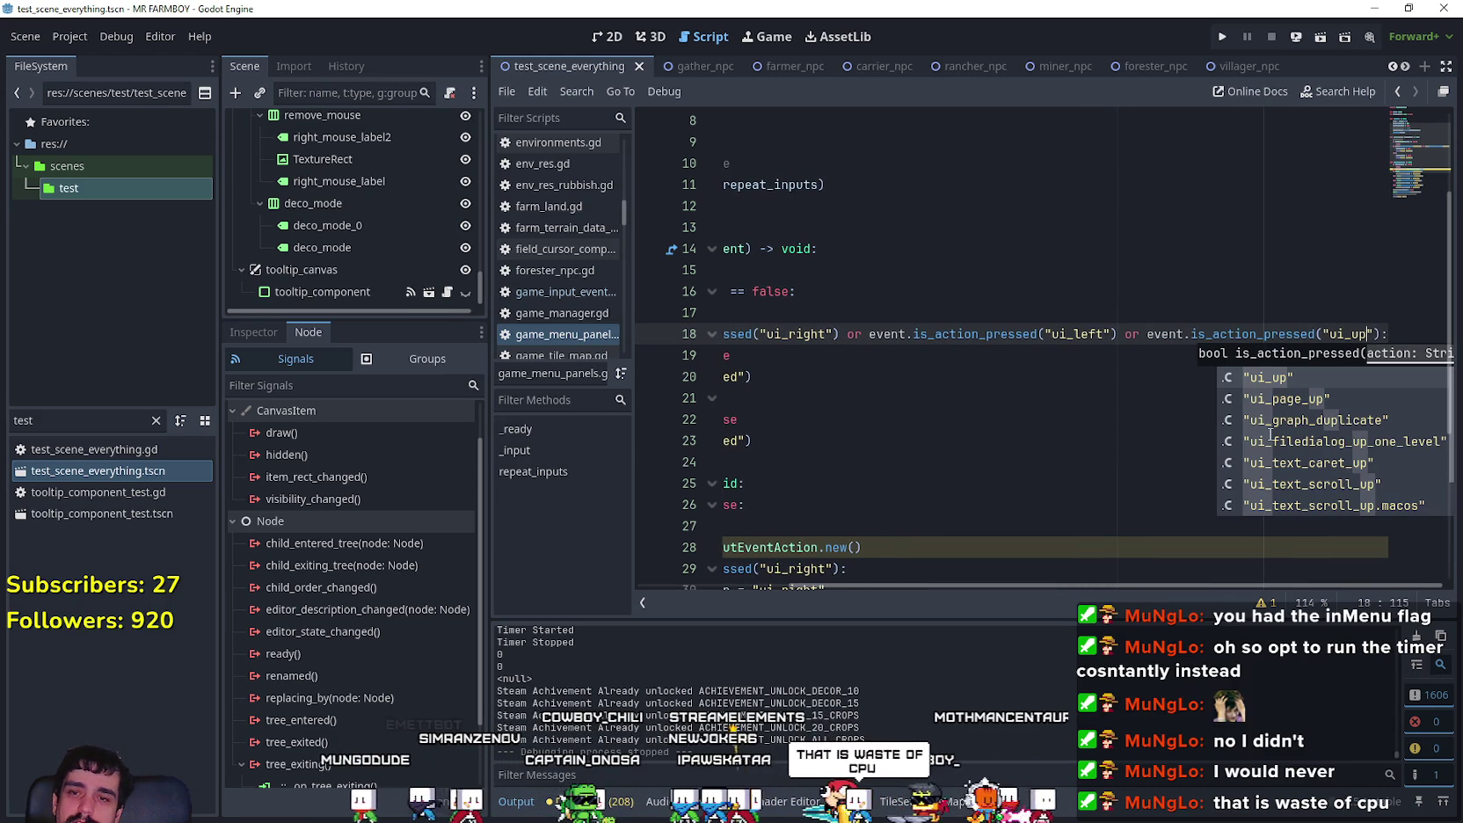
key(Right)
key(Right)
text(or)
key(ctrl+v)
key(BackSpace)
key(BackSpace)
key(BackSpace)
text(down)
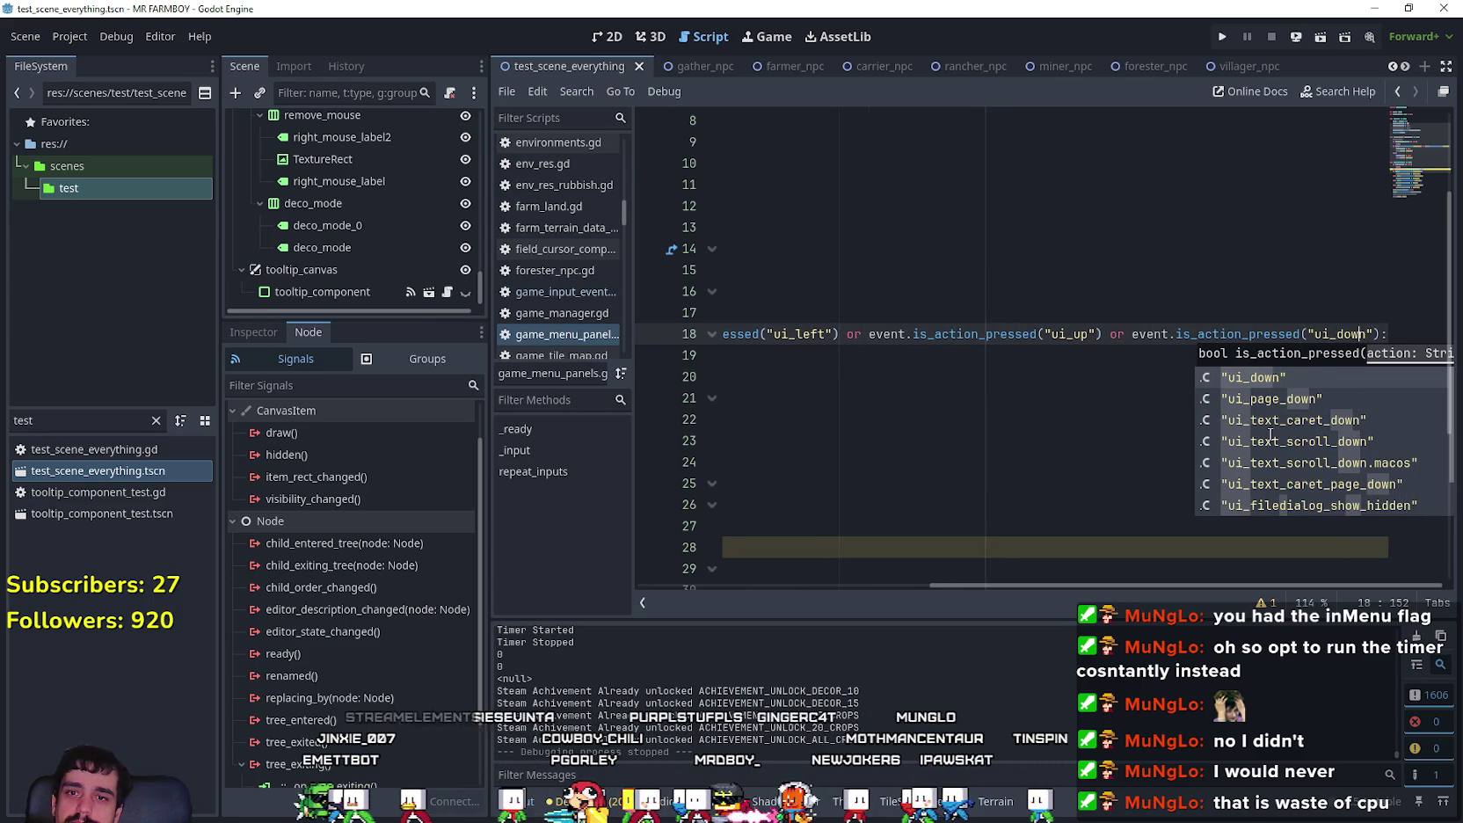
click(1198, 404)
Step: Comment out the timer.autostart line
drag(1199, 376, 723, 291)
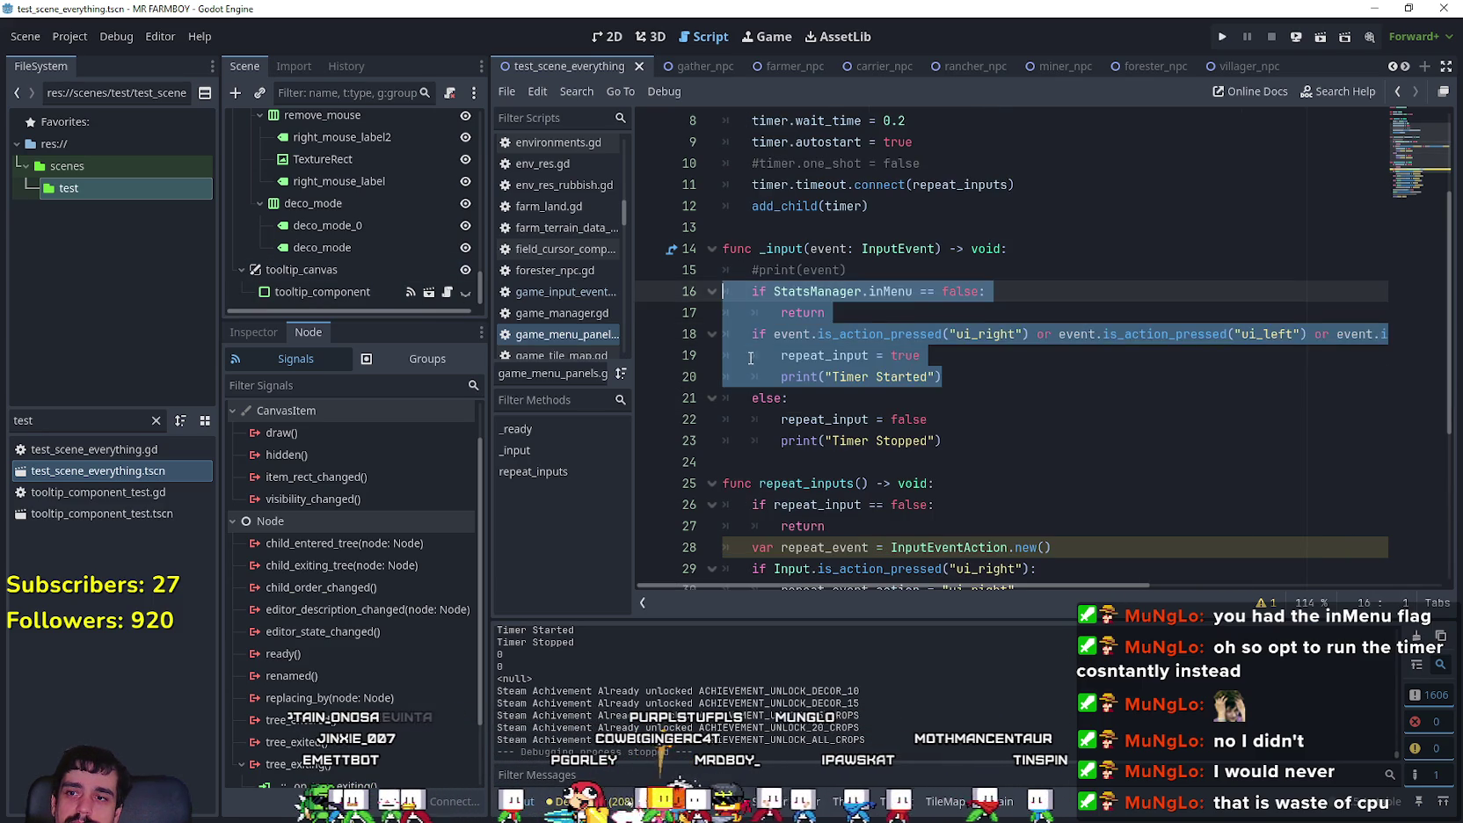
click(750, 355)
scroll(765, 338, up, 3)
click(746, 291)
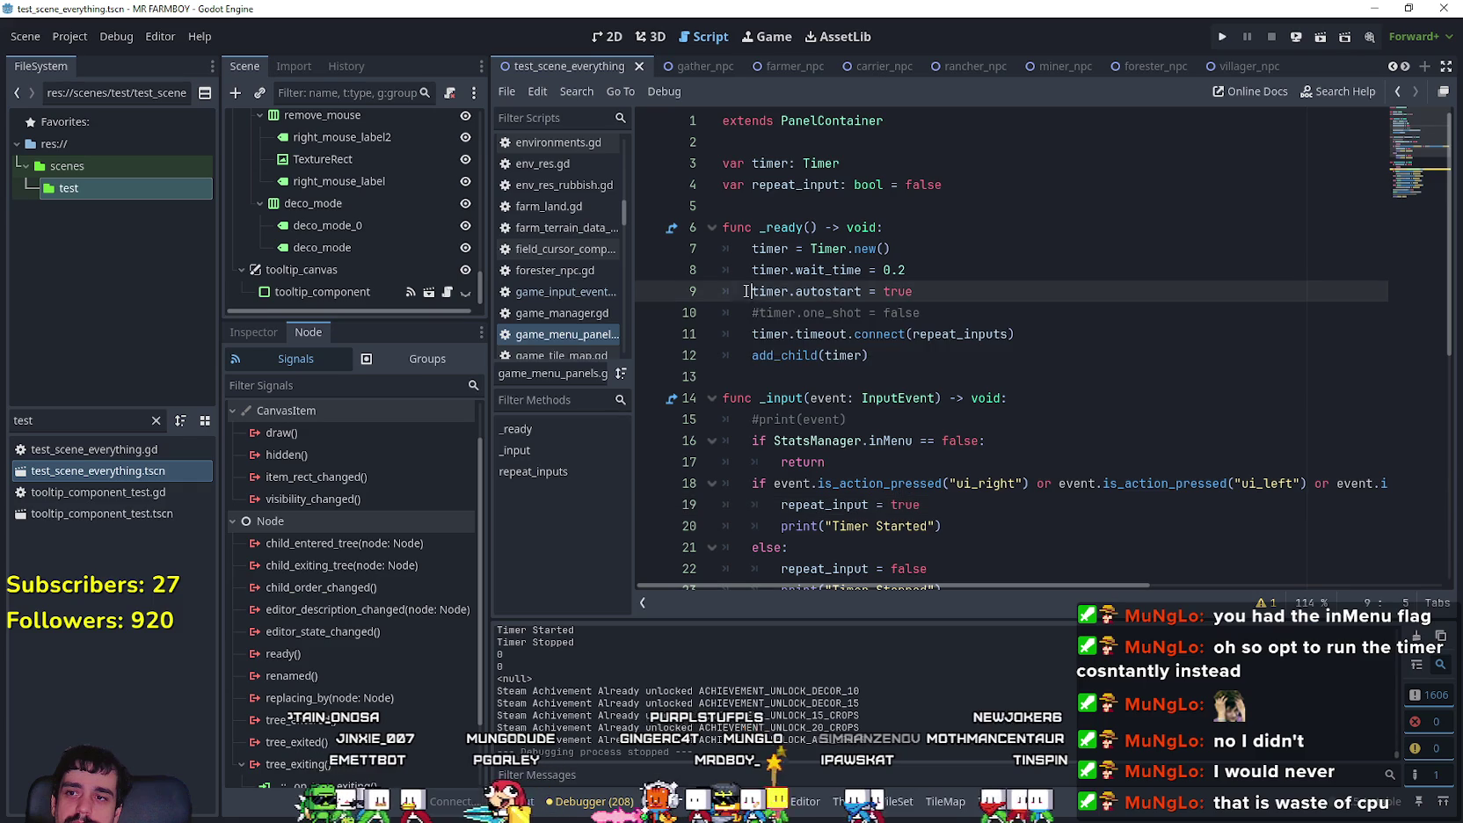
text(#)
scroll(929, 356, down, 3)
Step: Locate the repeat_input == false guard on line 26 in repeat_inputs
mouse_move(971, 327)
mouse_down()
mouse_move(809, 324)
mouse_move(769, 307)
mouse_move(780, 313)
mouse_up()
scroll(989, 366, down, 1)
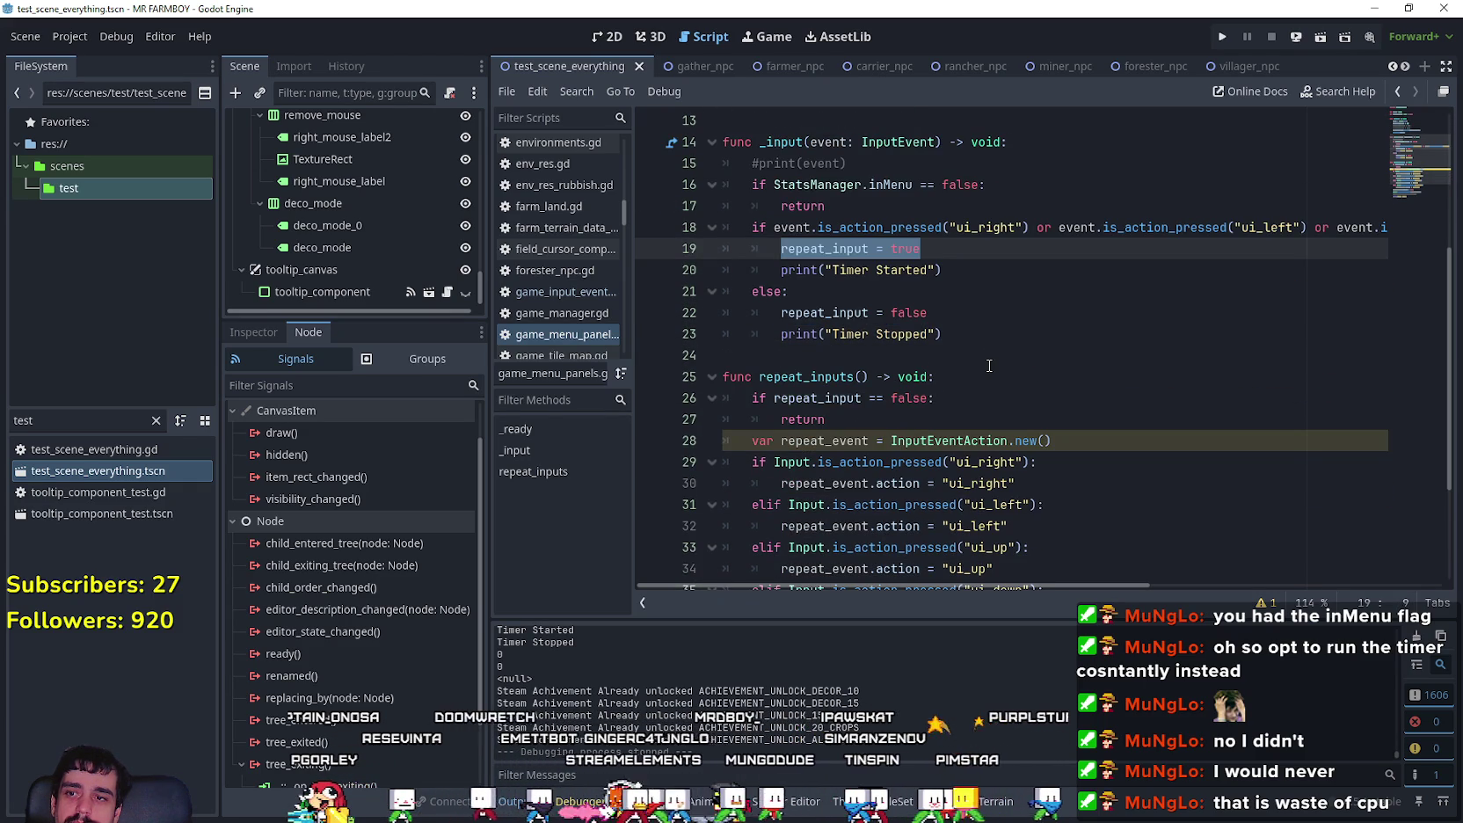
scroll(989, 366, up, 1)
click(825, 483)
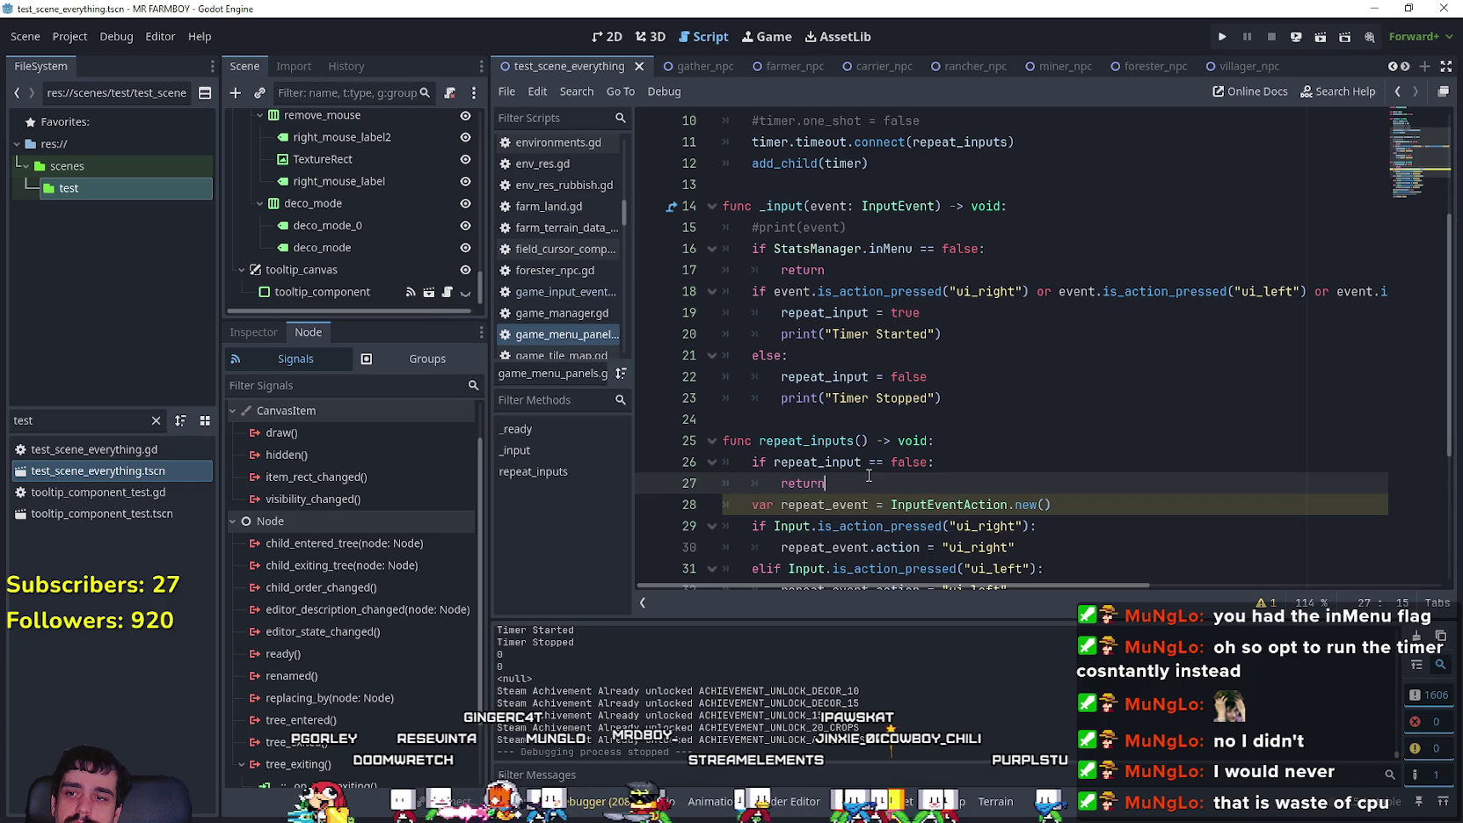
click(774, 462)
drag(773, 462, 929, 460)
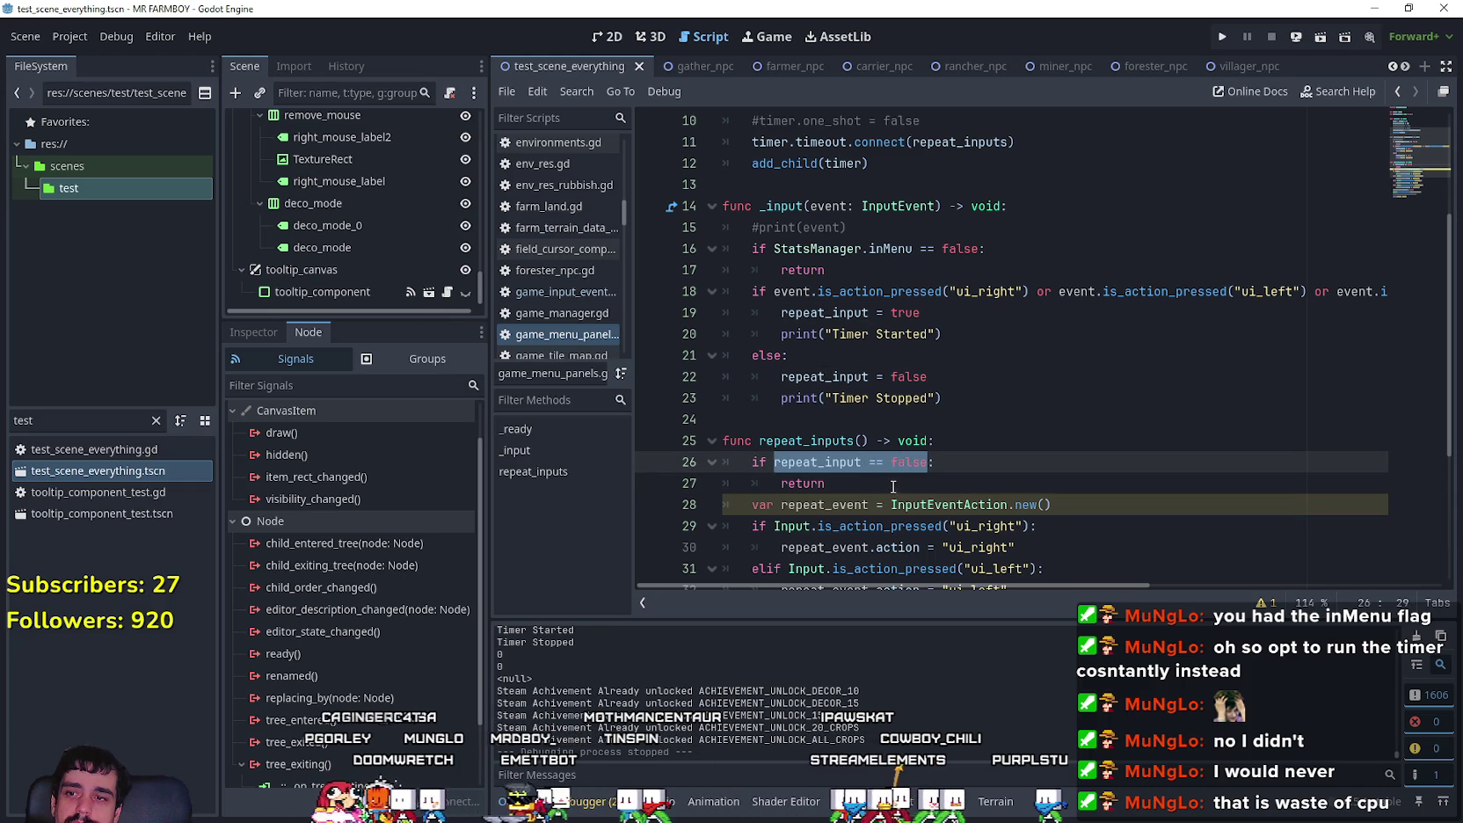
click(894, 486)
Step: Copy StatsManager.inMenu from line 16 and paste it over repeat_input in the line 26 guard
click(816, 248)
drag(913, 248, 774, 250)
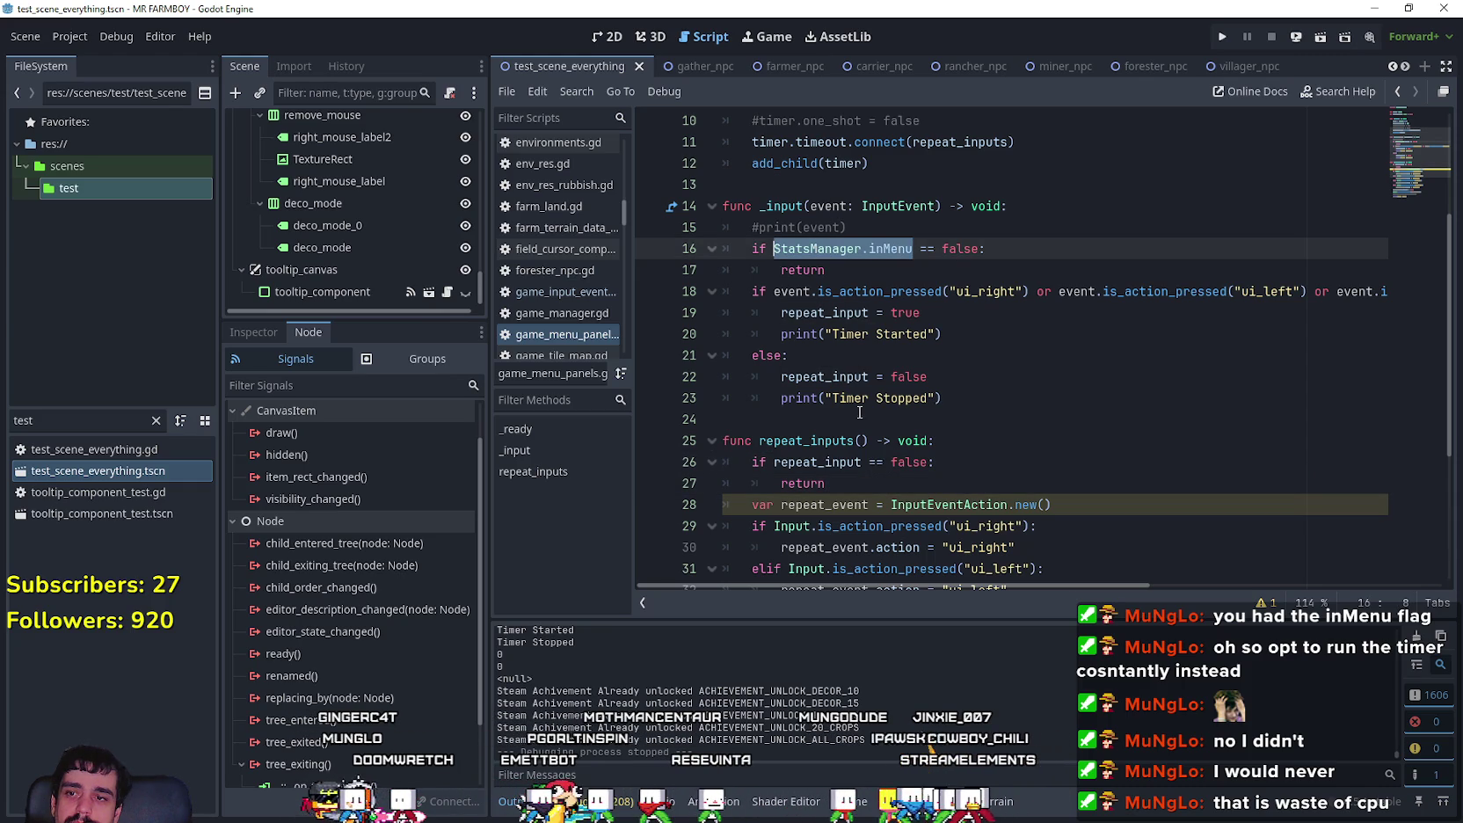
key(ctrl+c)
double_click(823, 459)
key(ctrl+v)
drag(921, 313, 783, 309)
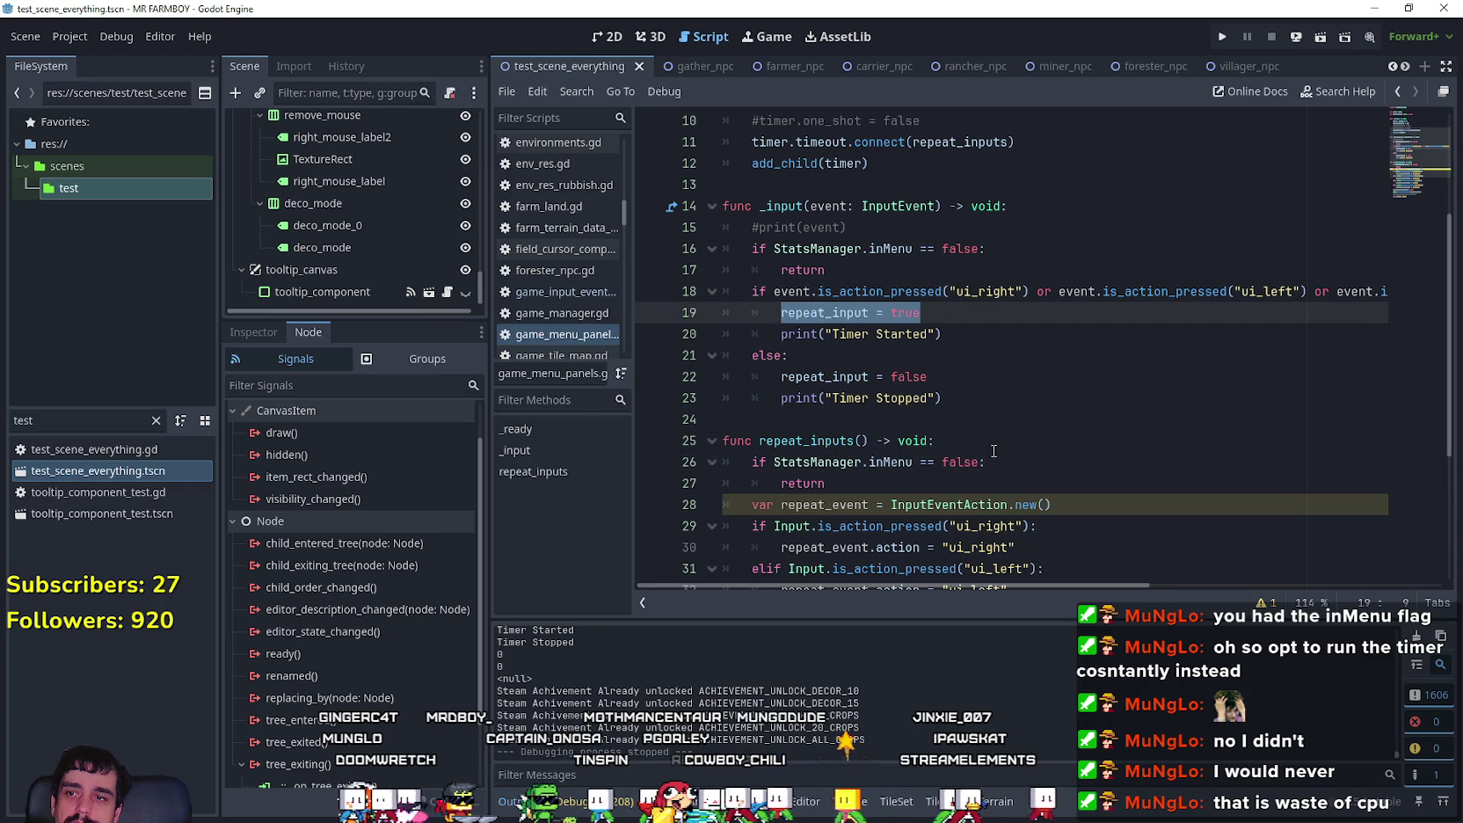
scroll(993, 452, up, 3)
click(735, 188)
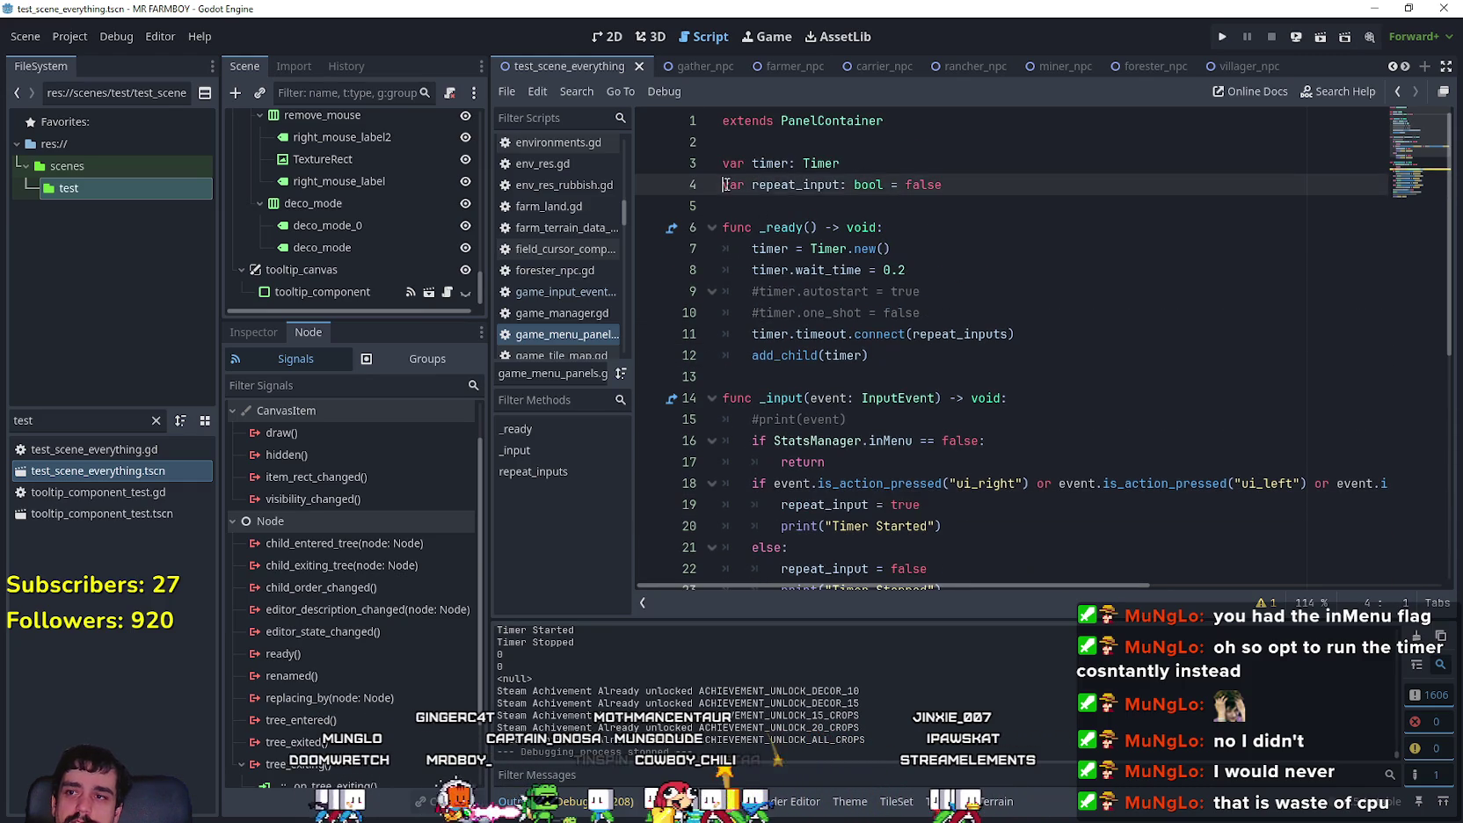
Step: Comment out the repeat_input variable and replace repeat_input = true with timer.start()
scroll(906, 336, down, 4)
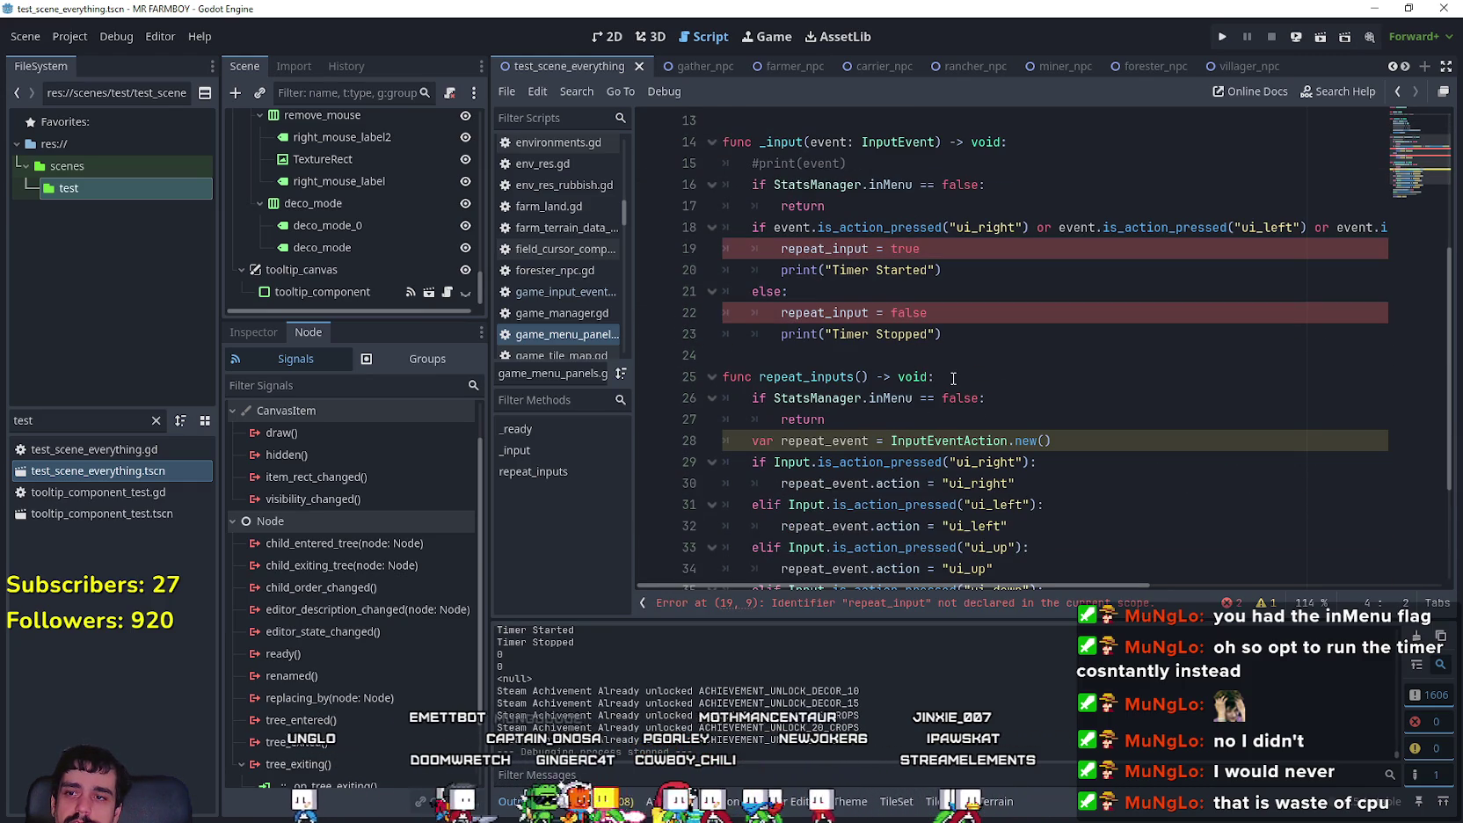
drag(772, 239, 1025, 252)
scroll(1022, 264, up, 2)
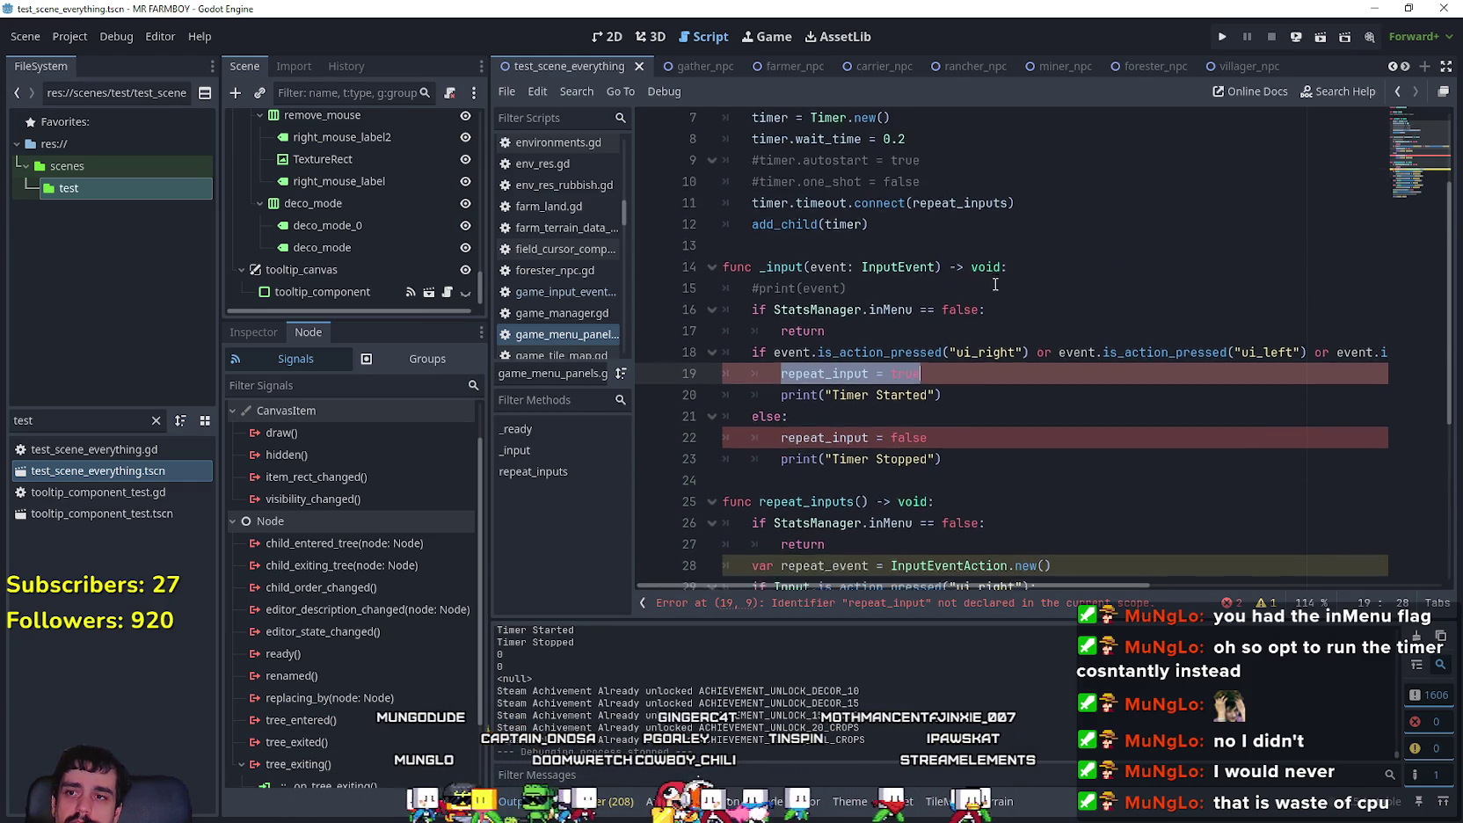
text(ti)
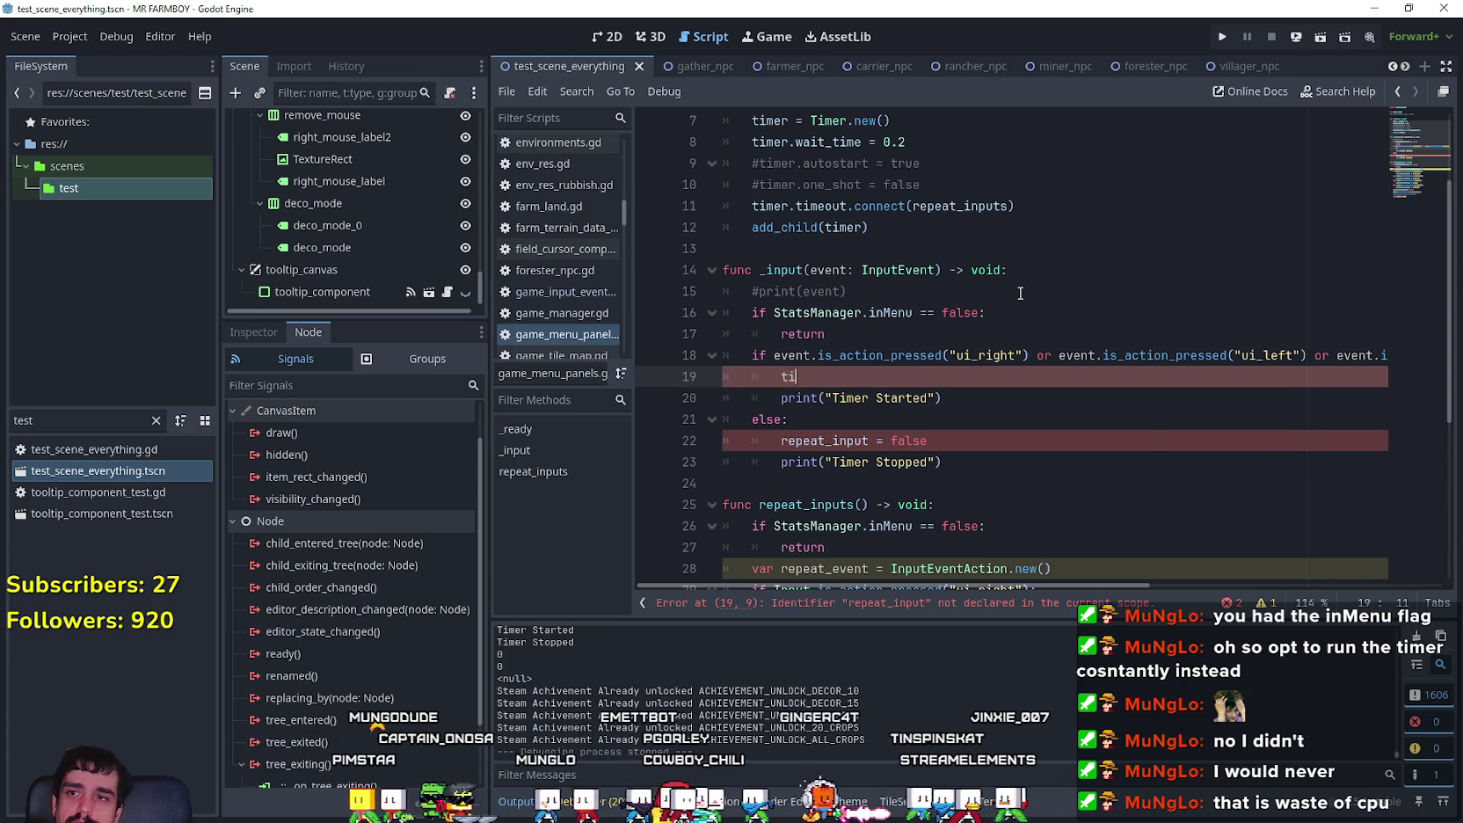
text(mer.s)
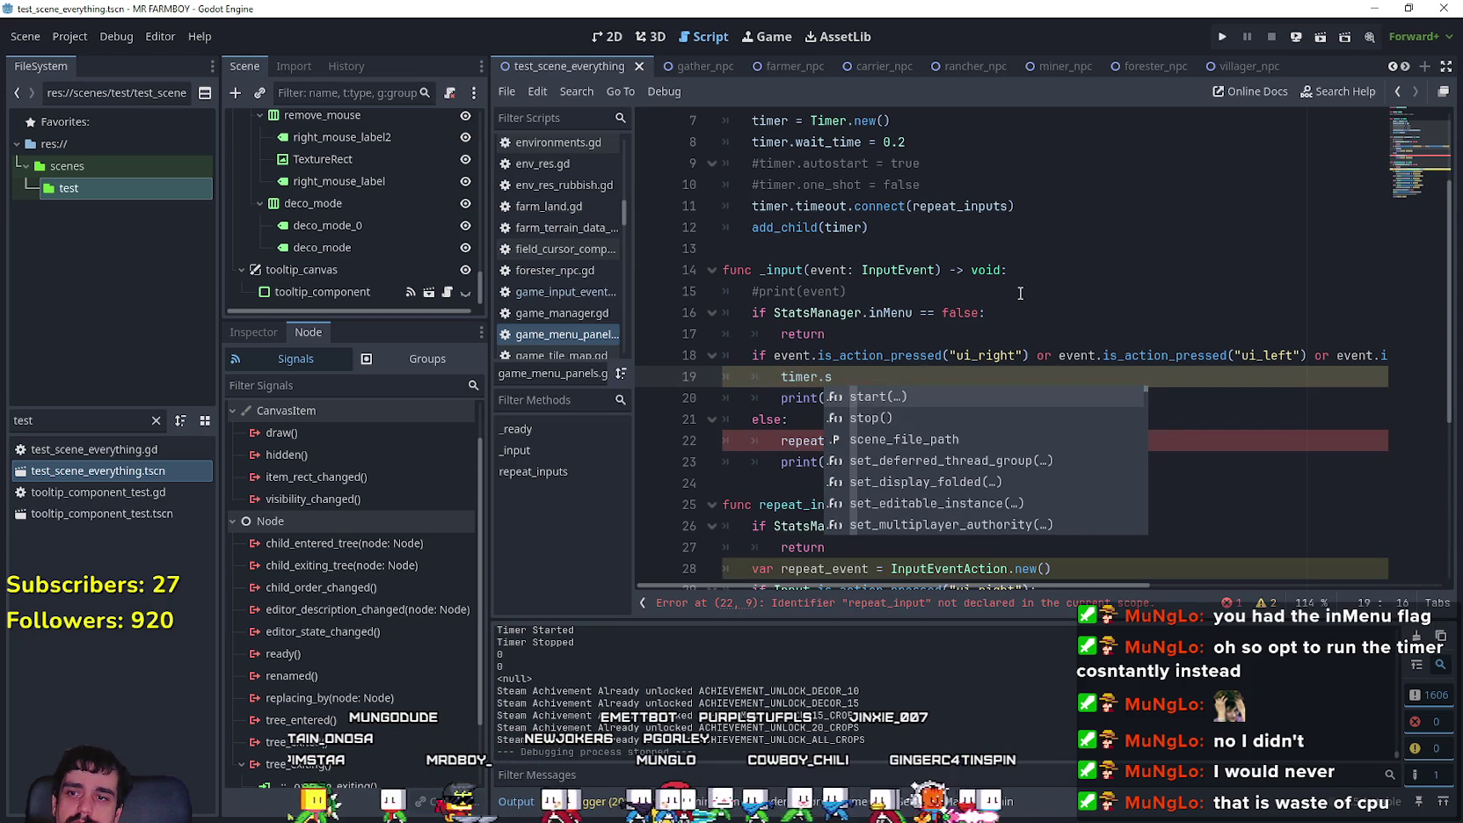
text(tar)
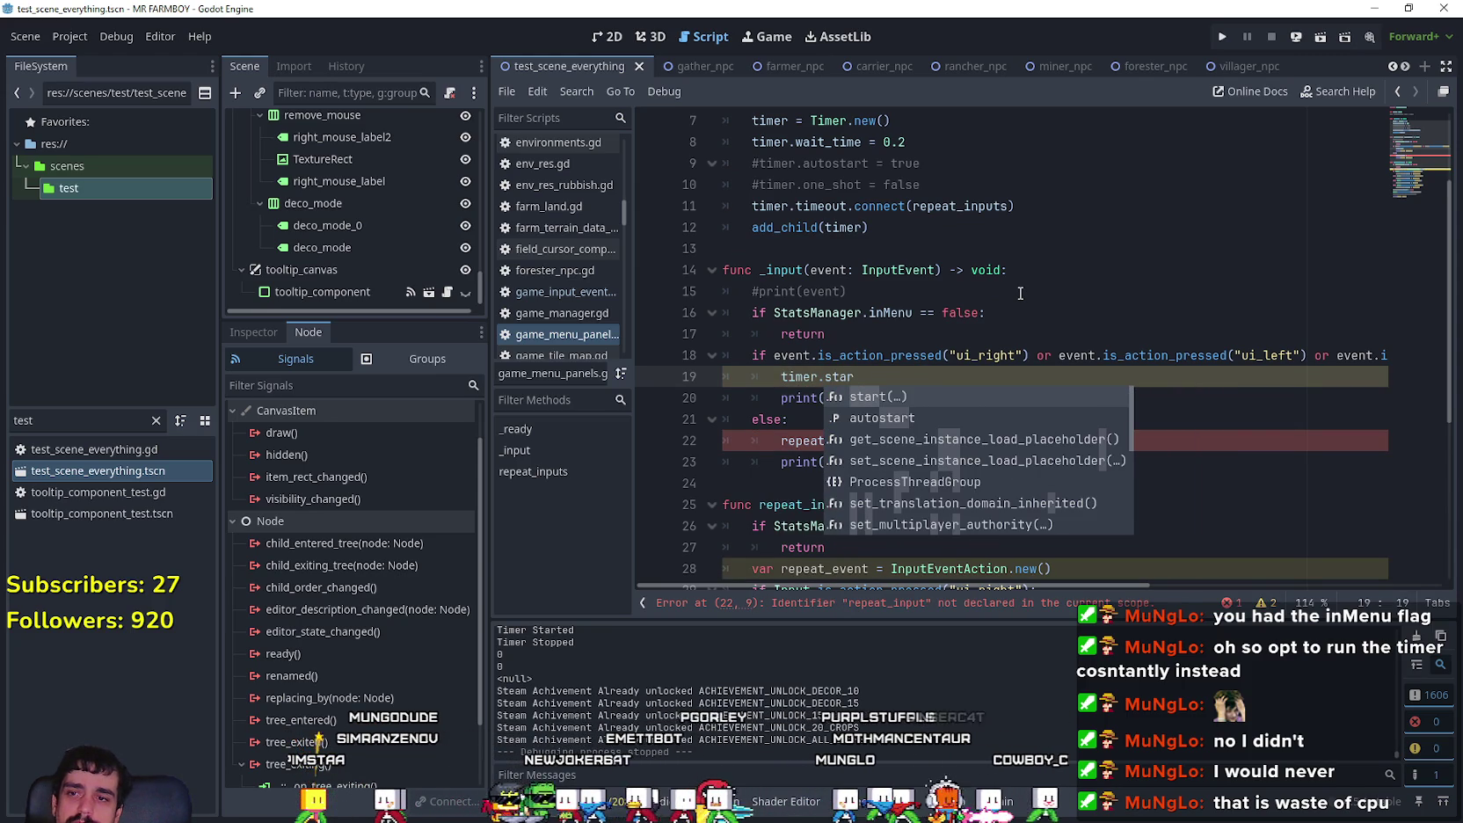
key(Return)
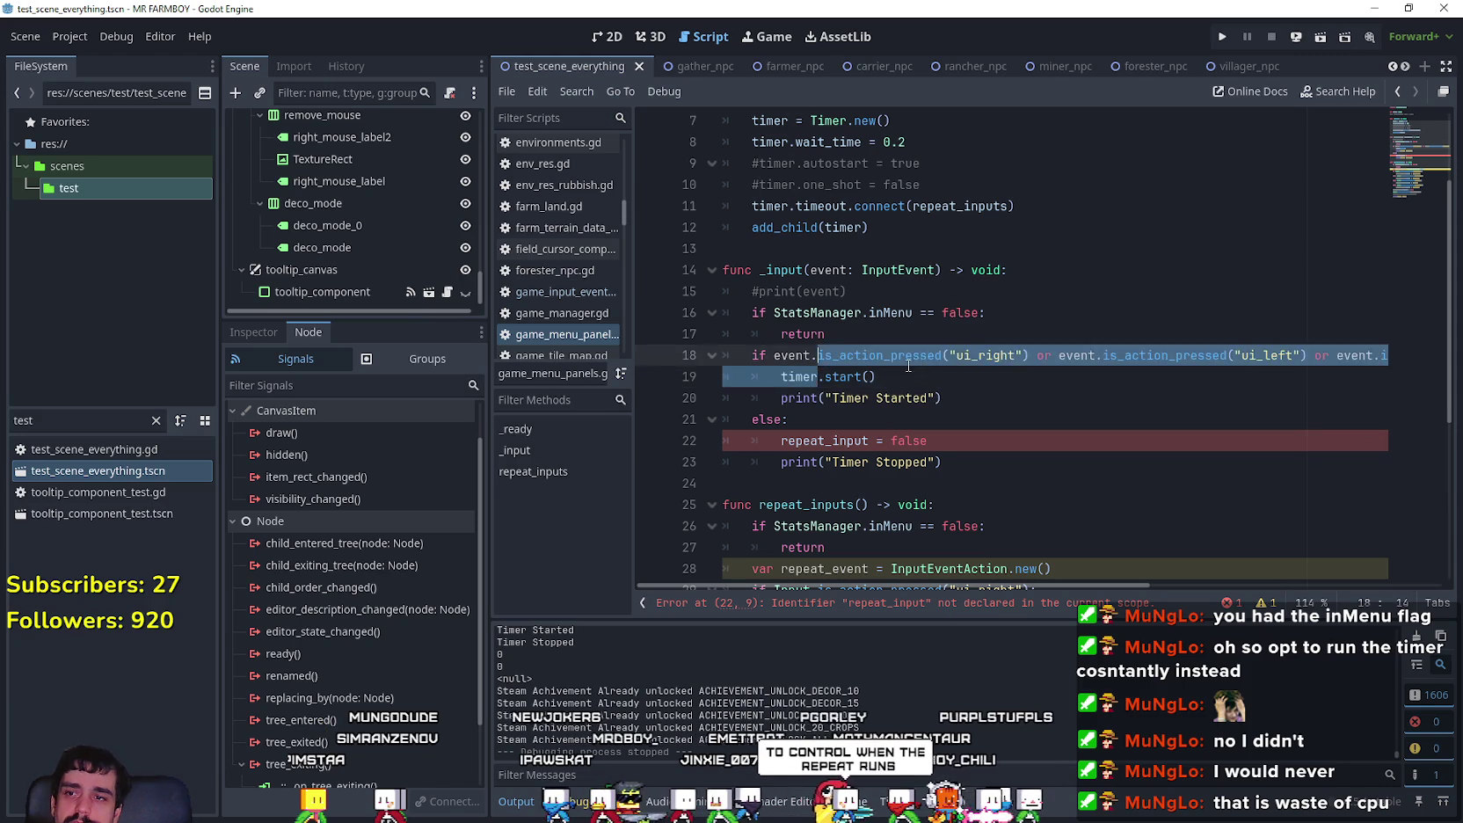
Step: Replace repeat_input = false with a timer.stop() call
click(992, 448)
key(shift+Home)
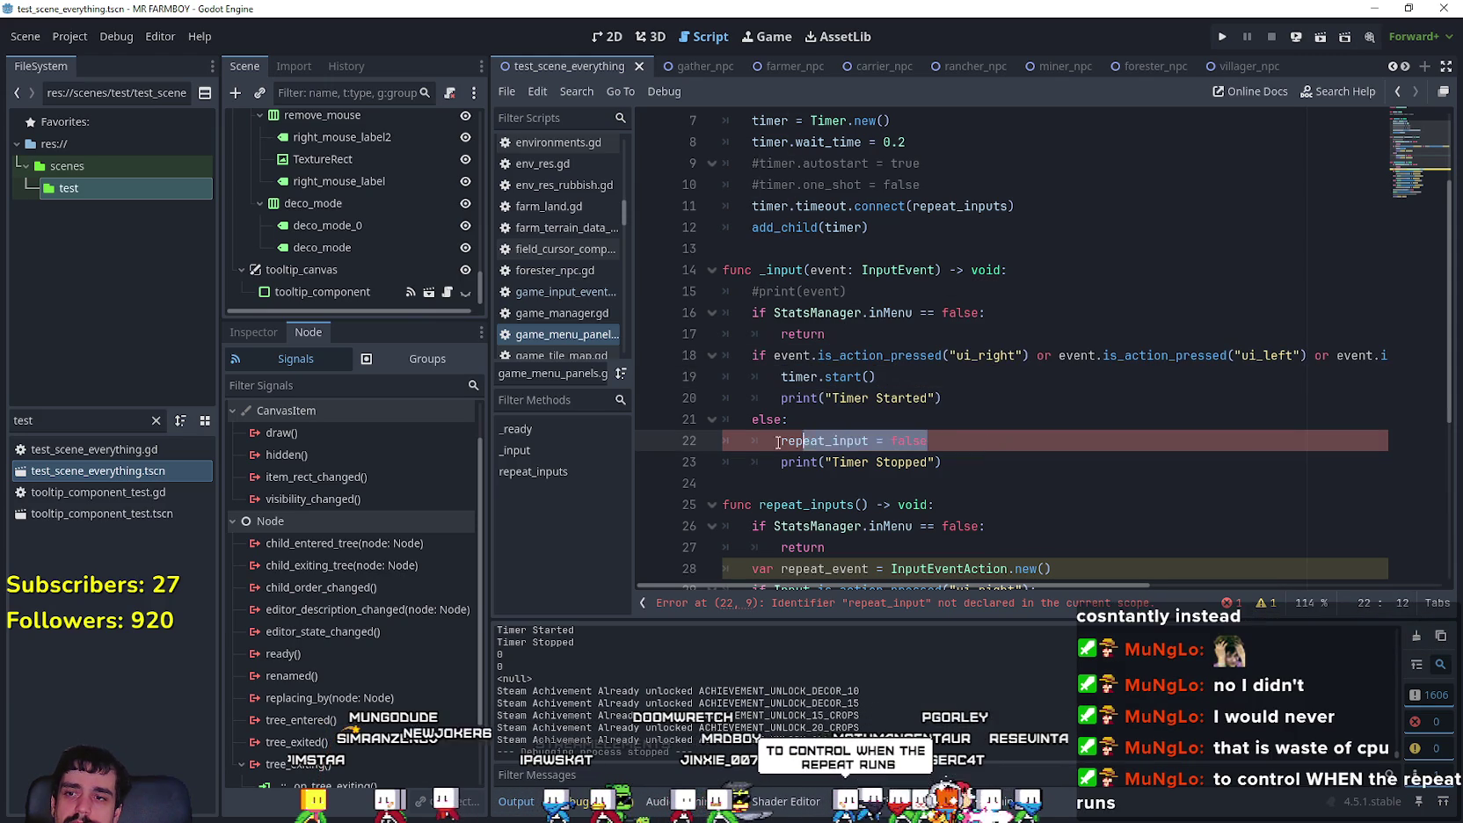
text(timer.start())
double_click(858, 440)
key(BackSpace)
text(stop)
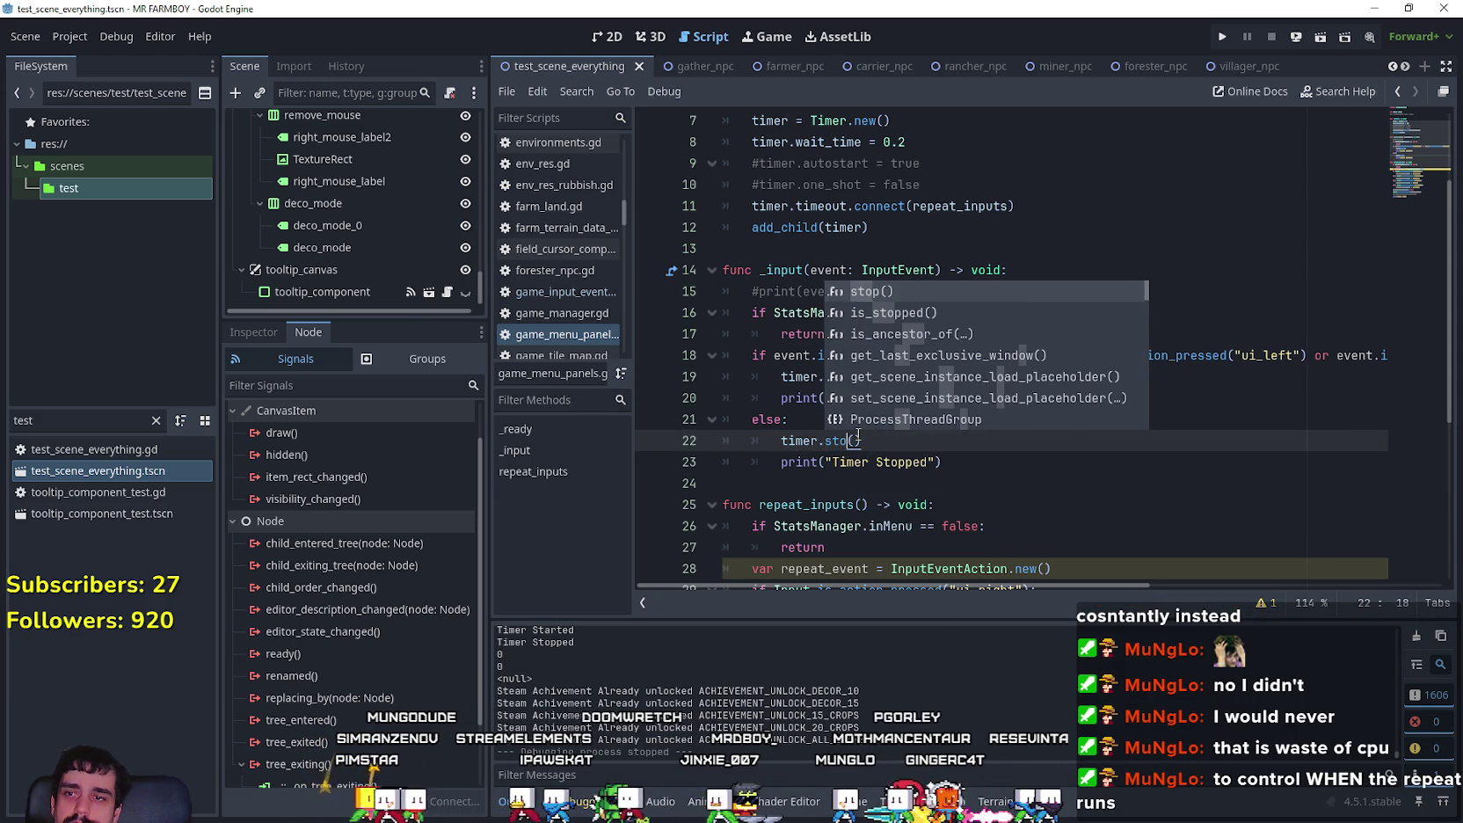
click(802, 462)
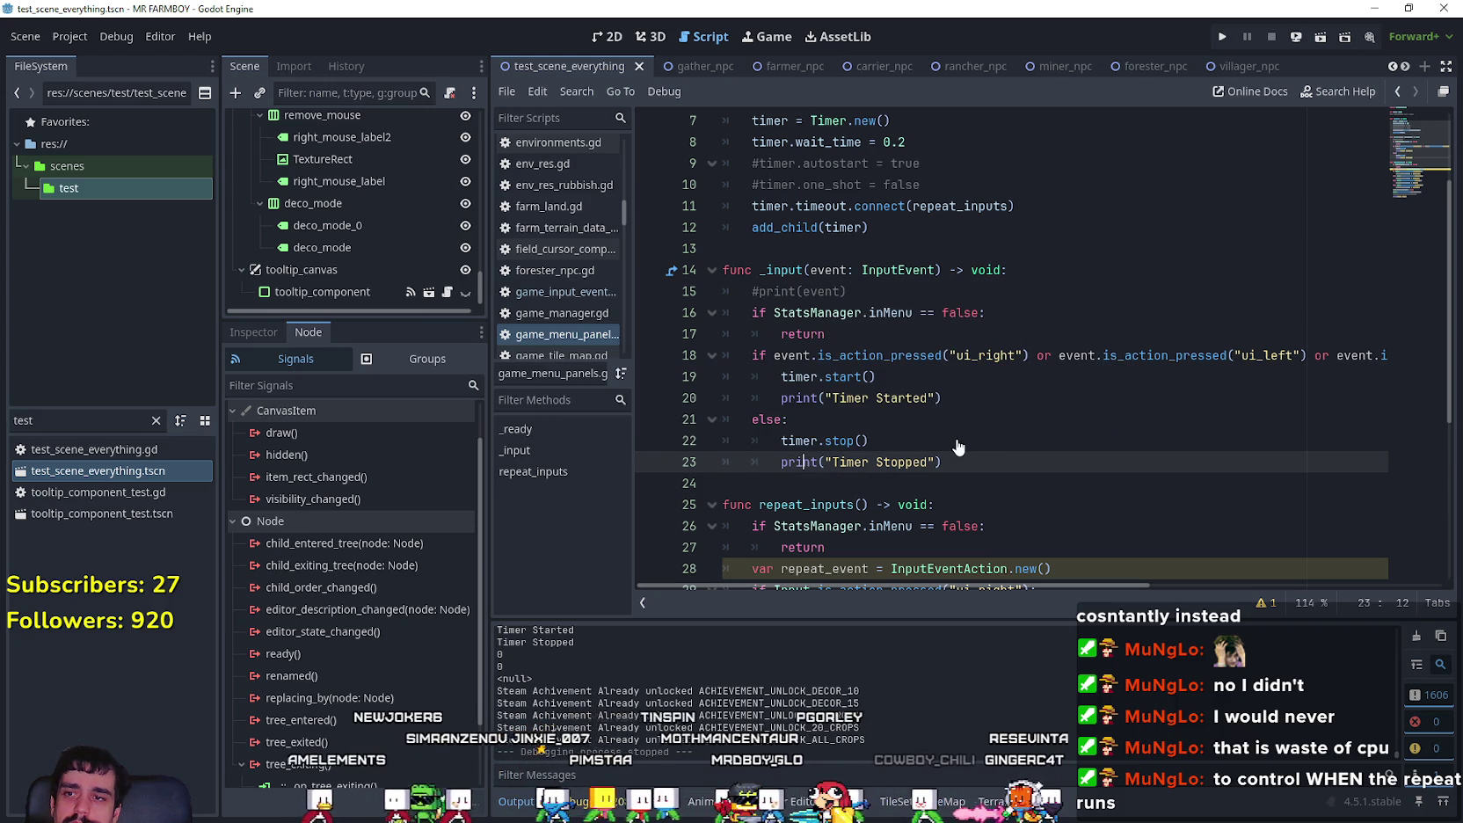
key(End)
scroll(976, 437, down, 4)
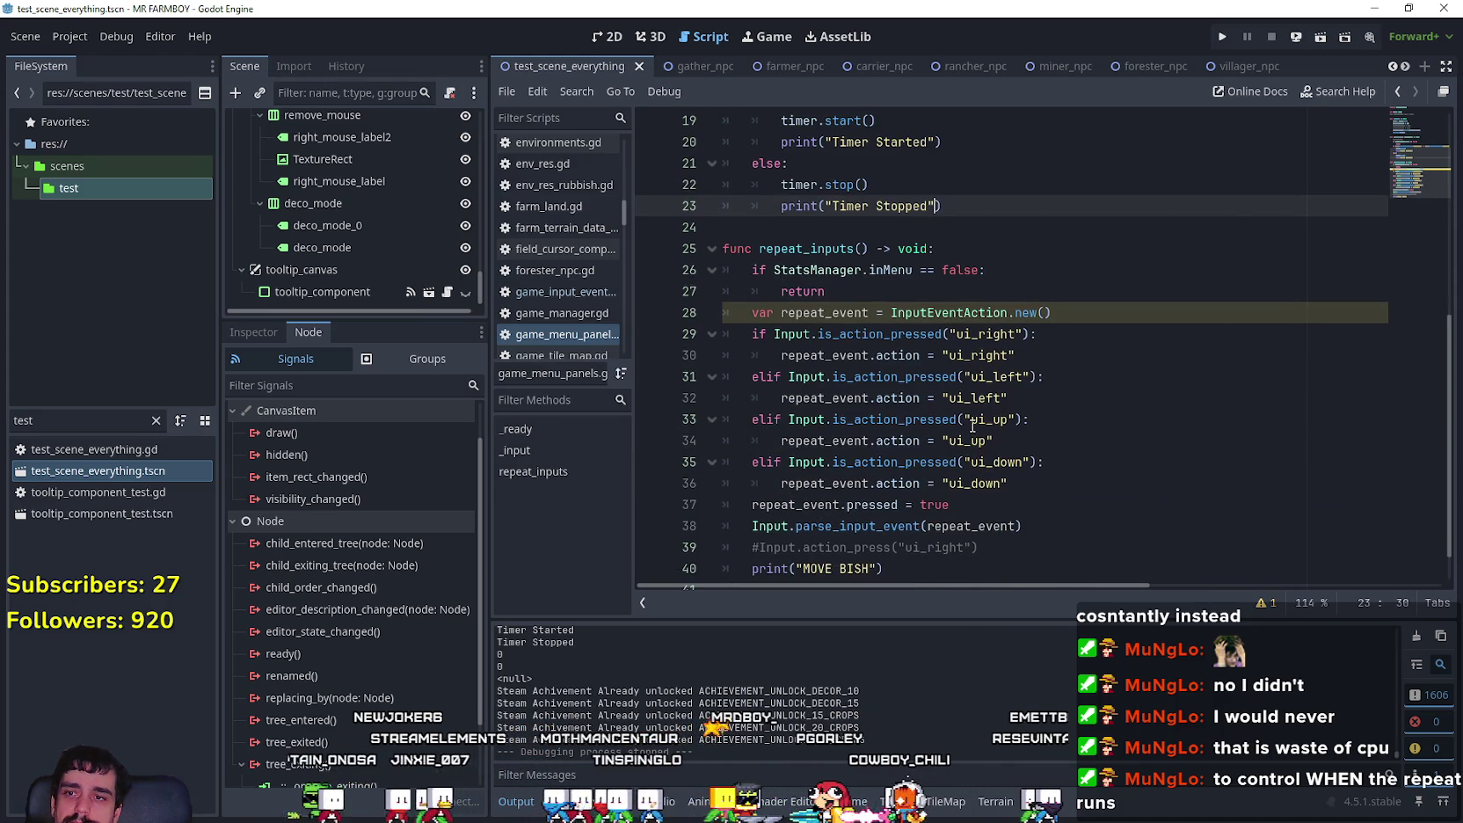
Step: Save, then review the timer start/stop code in _input and the repeat_inputs guard
scroll(972, 425, up, 1)
click(860, 353)
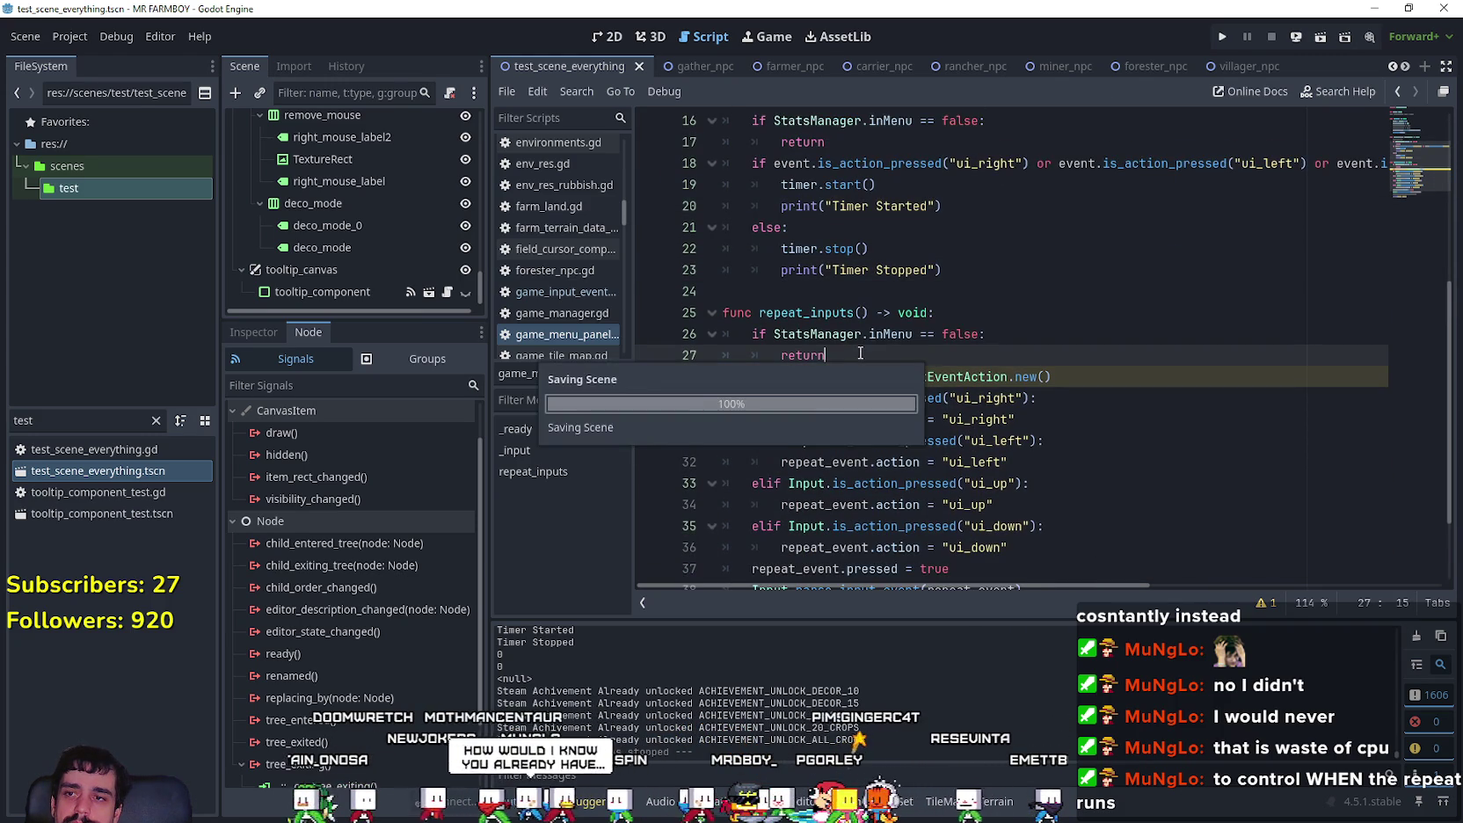
scroll(891, 324, up, 2)
click(925, 418)
scroll(925, 413, up, 2)
scroll(926, 402, down, 1)
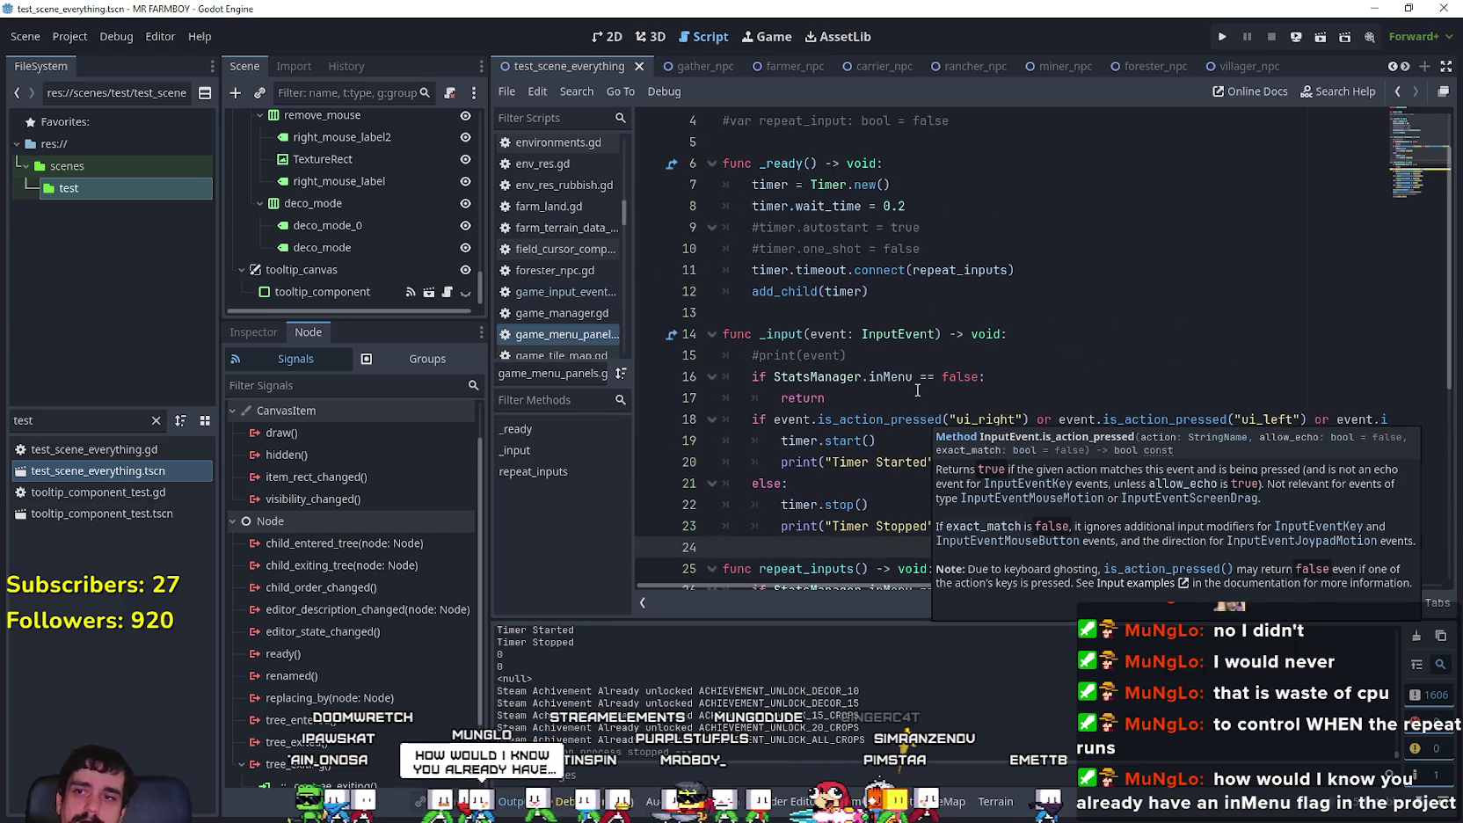
scroll(940, 173, down, 3)
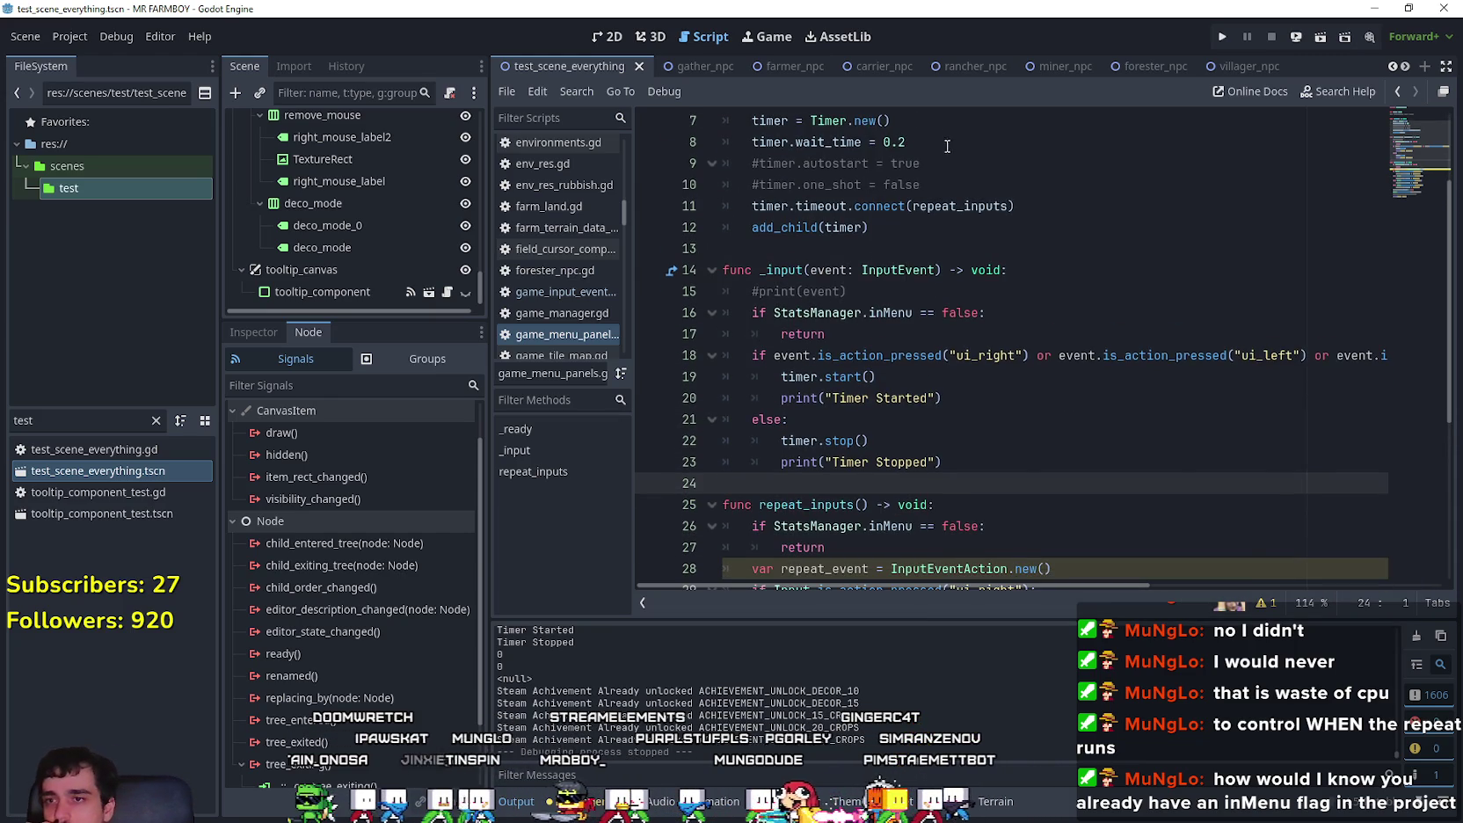
scroll(1109, 397, down, 2)
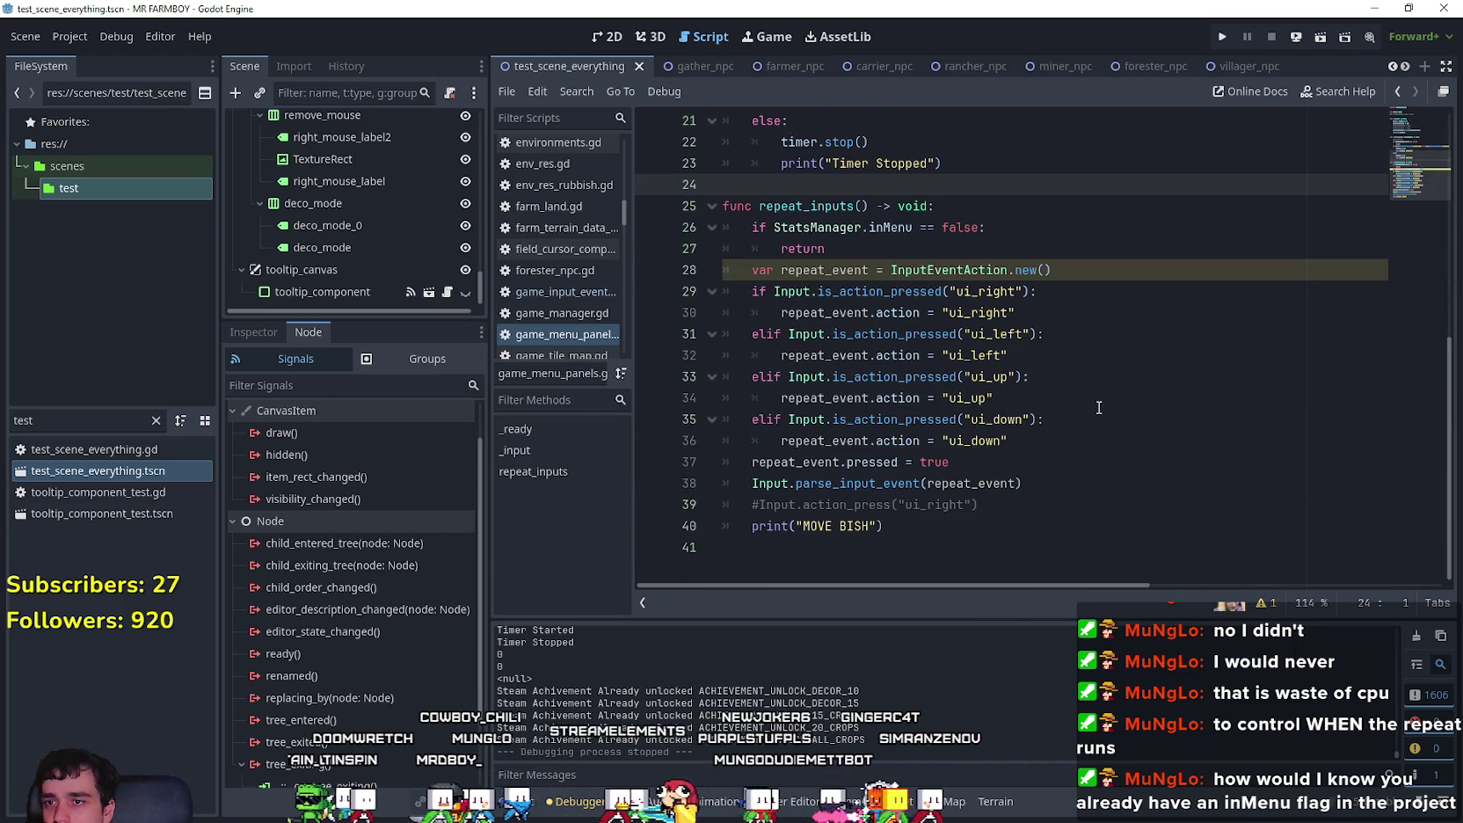
click(906, 528)
click(1073, 491)
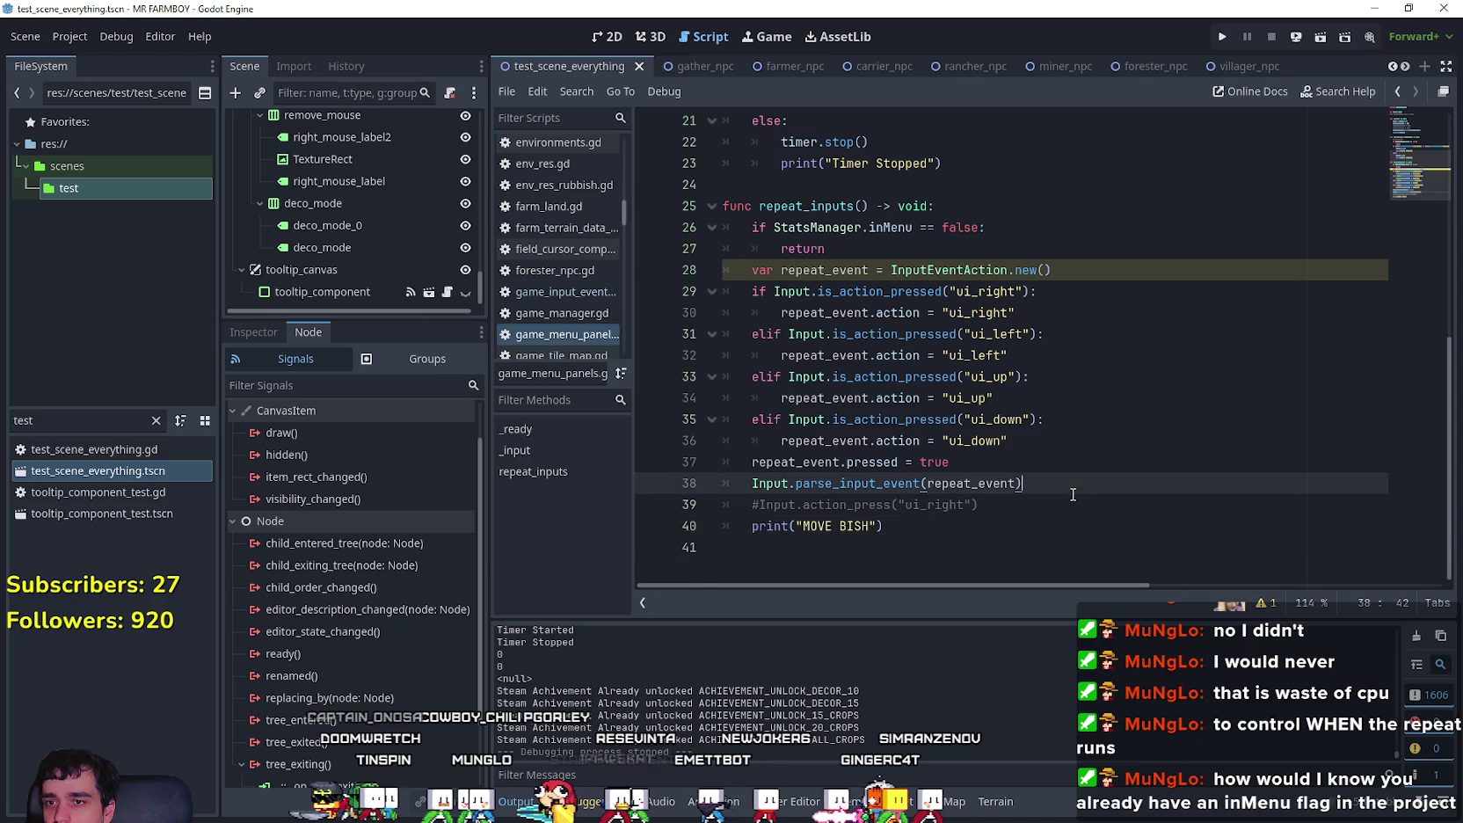
scroll(1095, 521, up, 4)
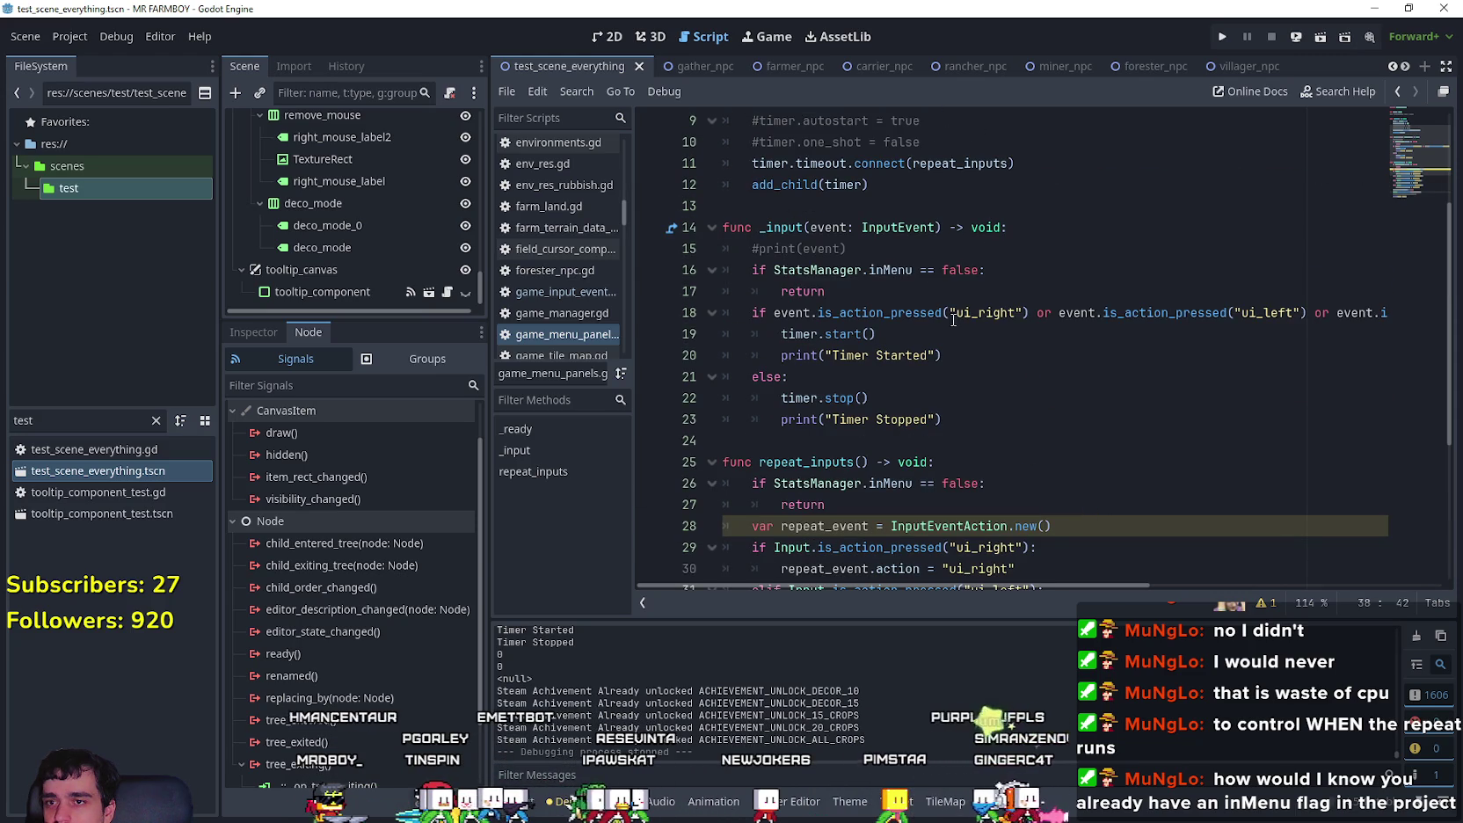
double_click(984, 312)
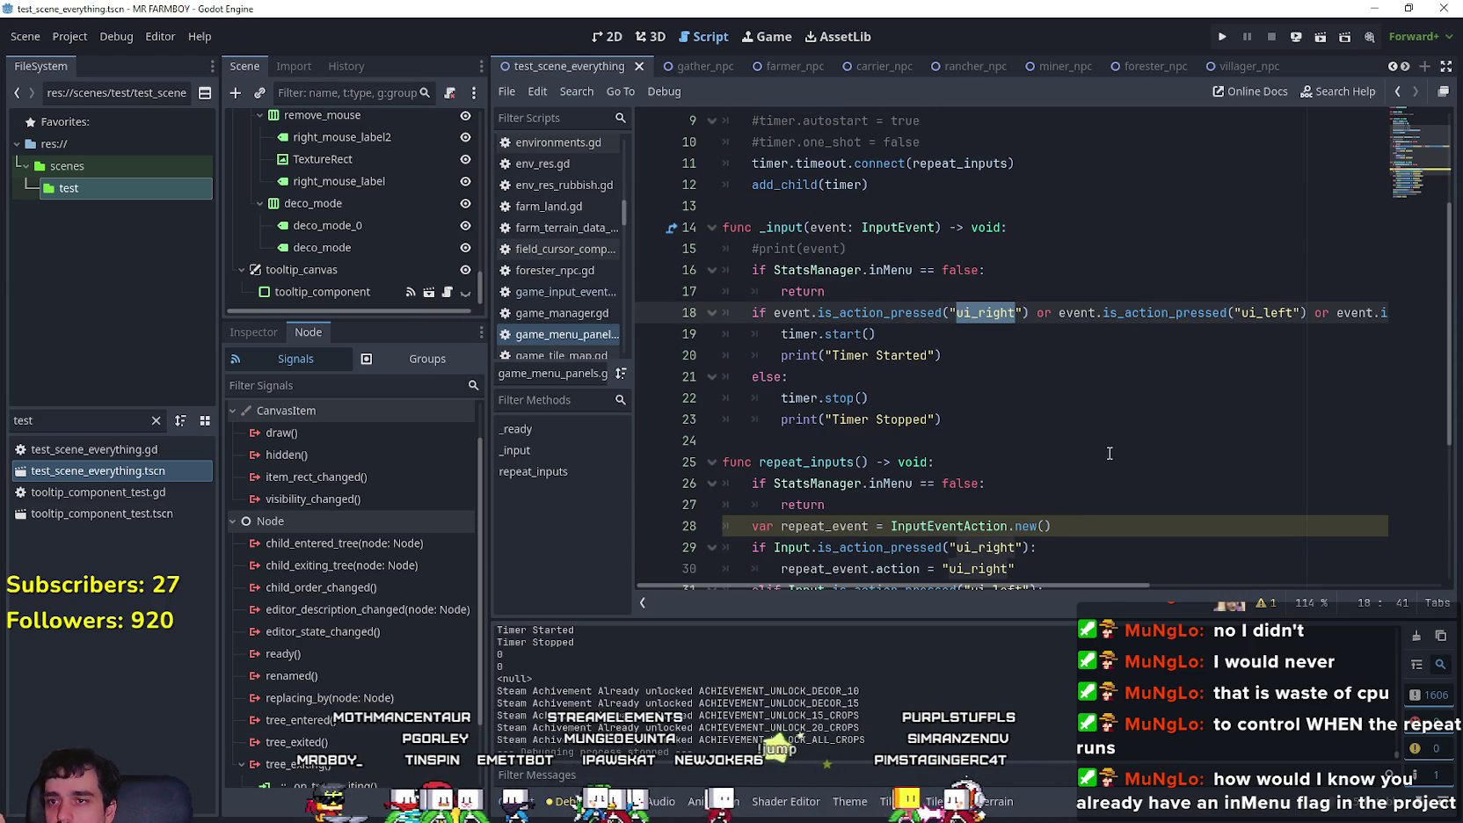
key(Down)
key(Down)
key(Down)
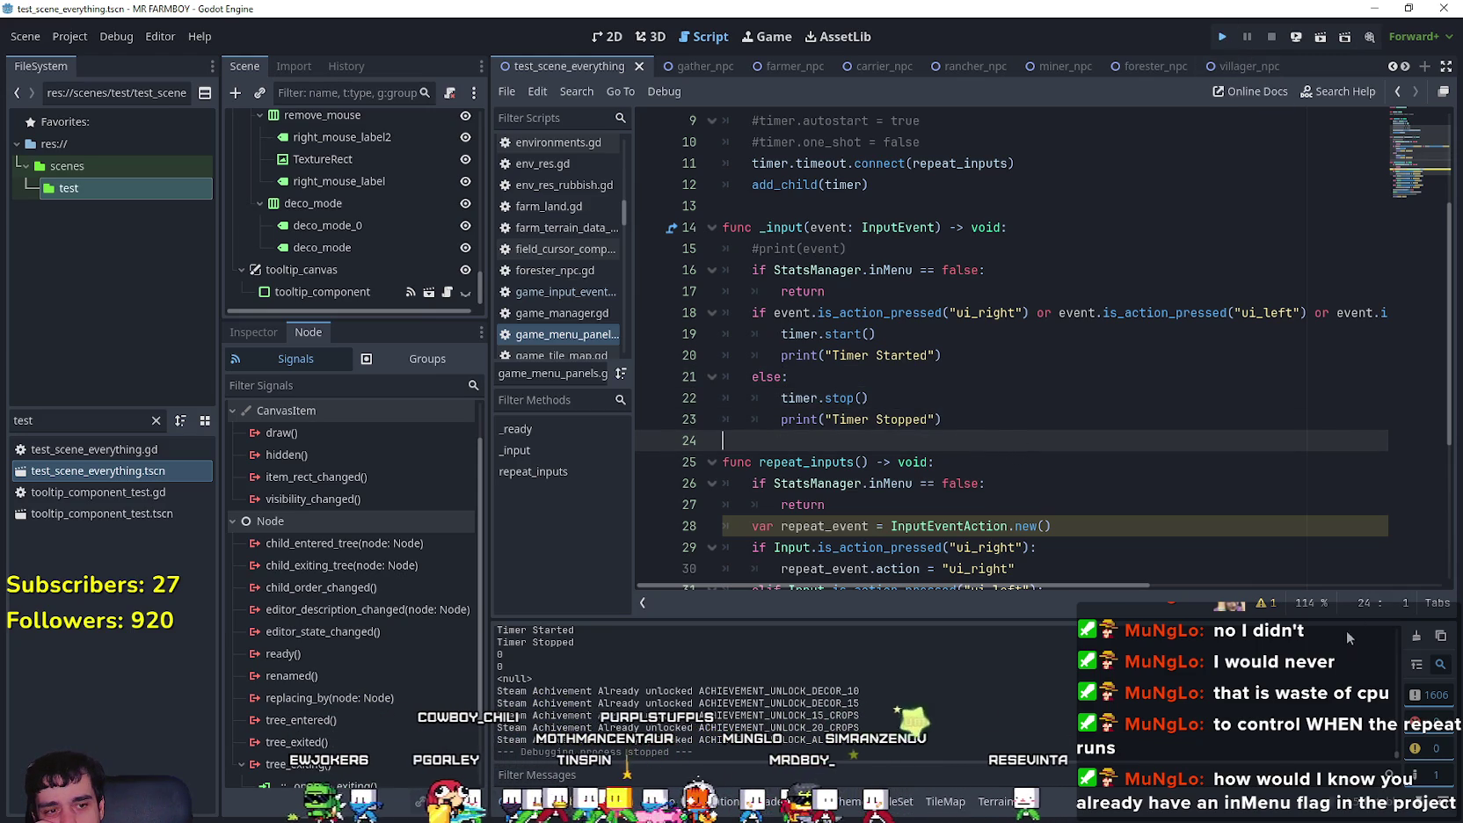
Step: Run the game with F5, maximize its window, and load Save 5
key(F5)
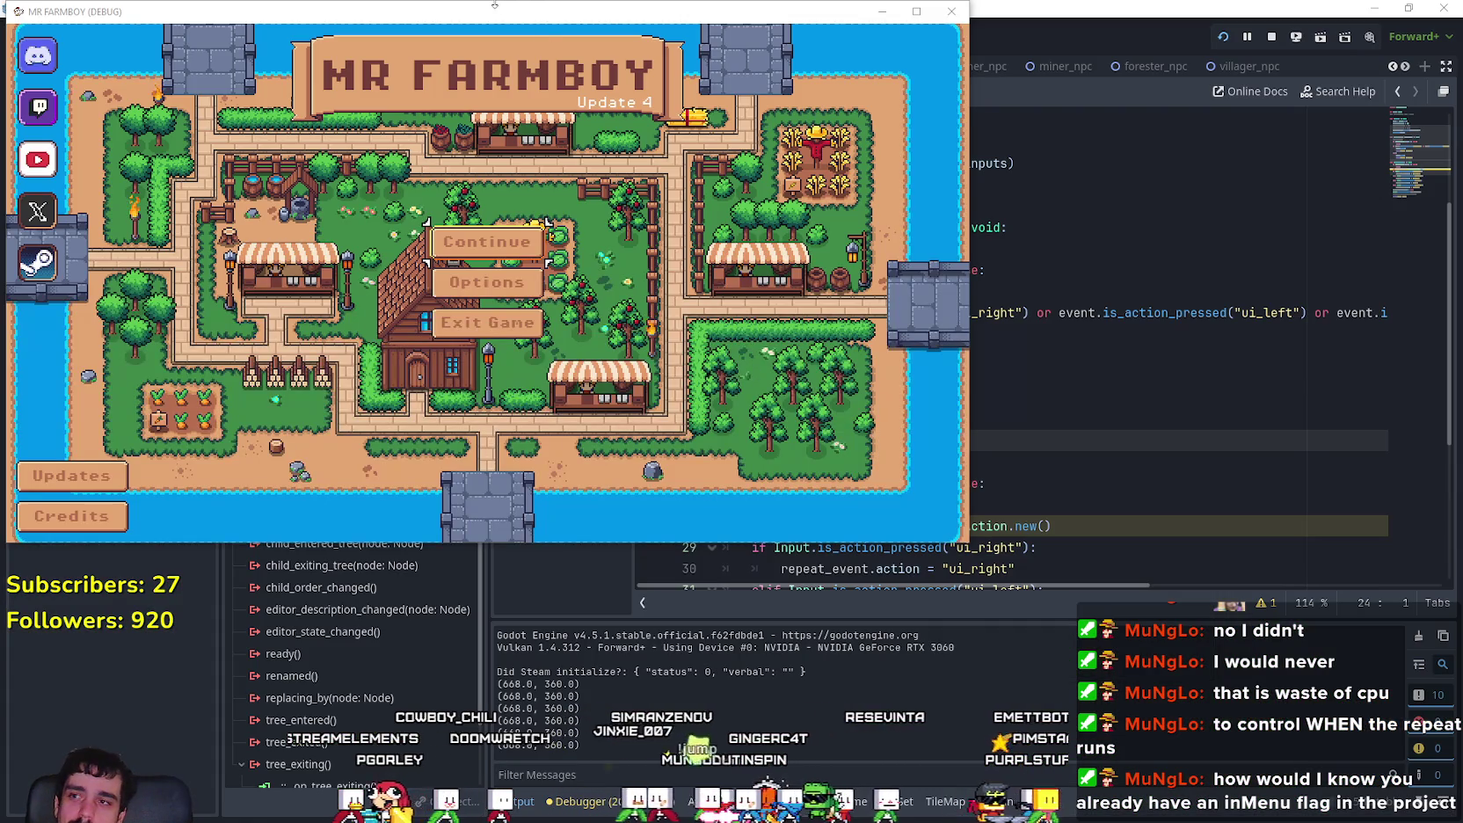
mouse_move(495, 4)
mouse_down()
mouse_move(812, 48)
mouse_move(864, 74)
mouse_up()
click(1285, 81)
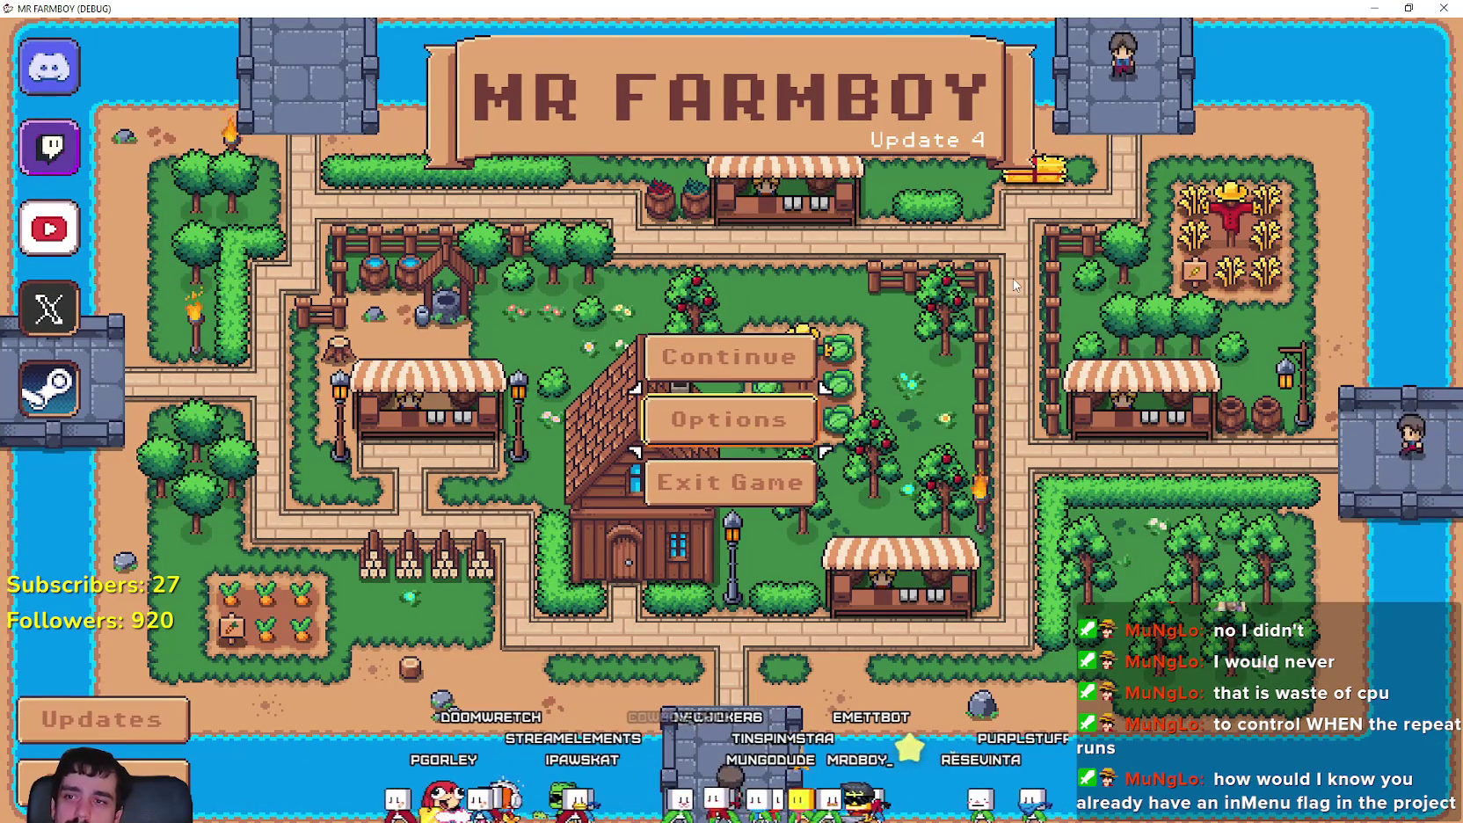
key(Return)
scroll(842, 402, down, 4)
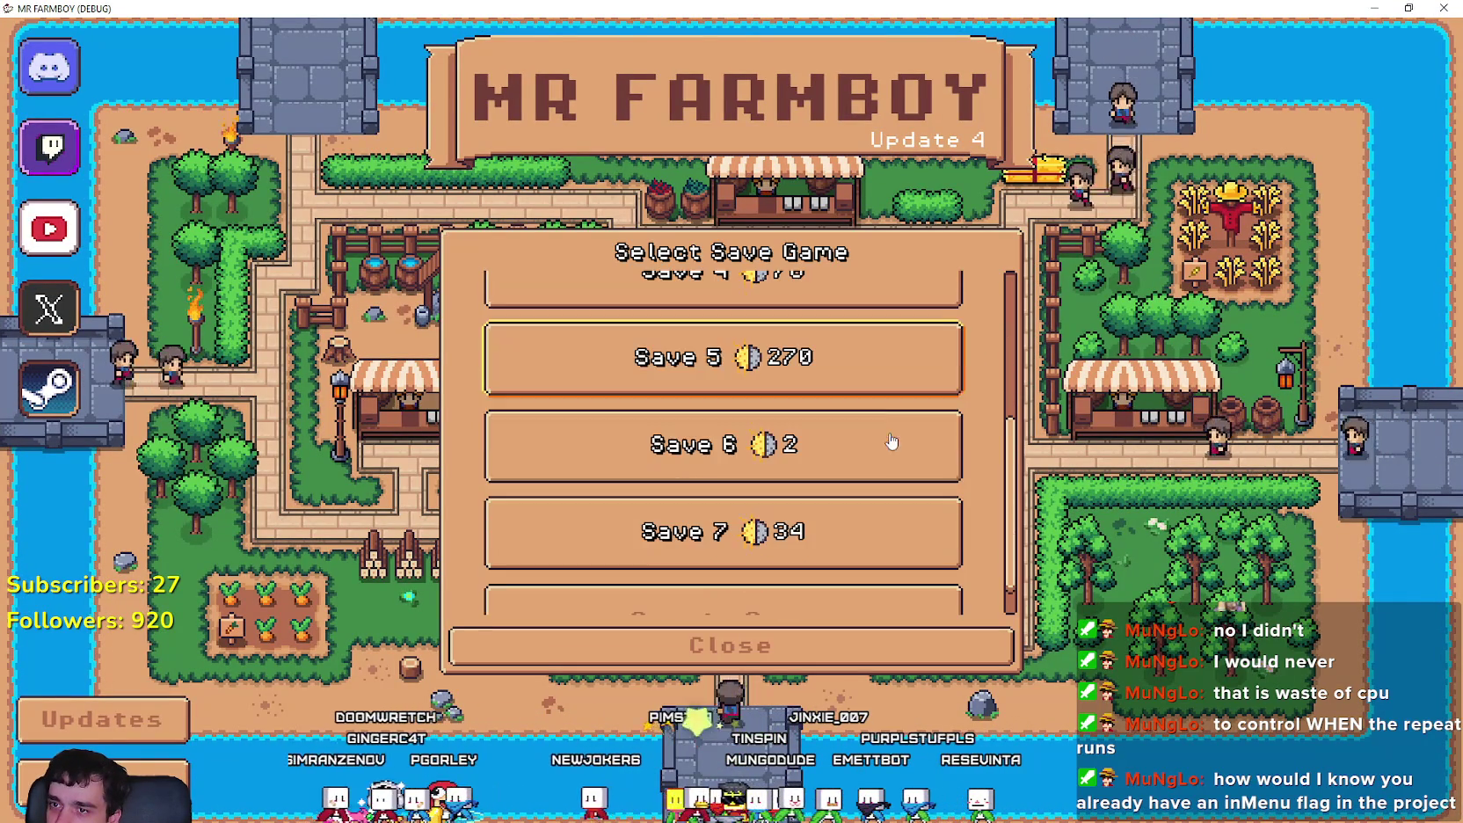
click(673, 380)
click(672, 379)
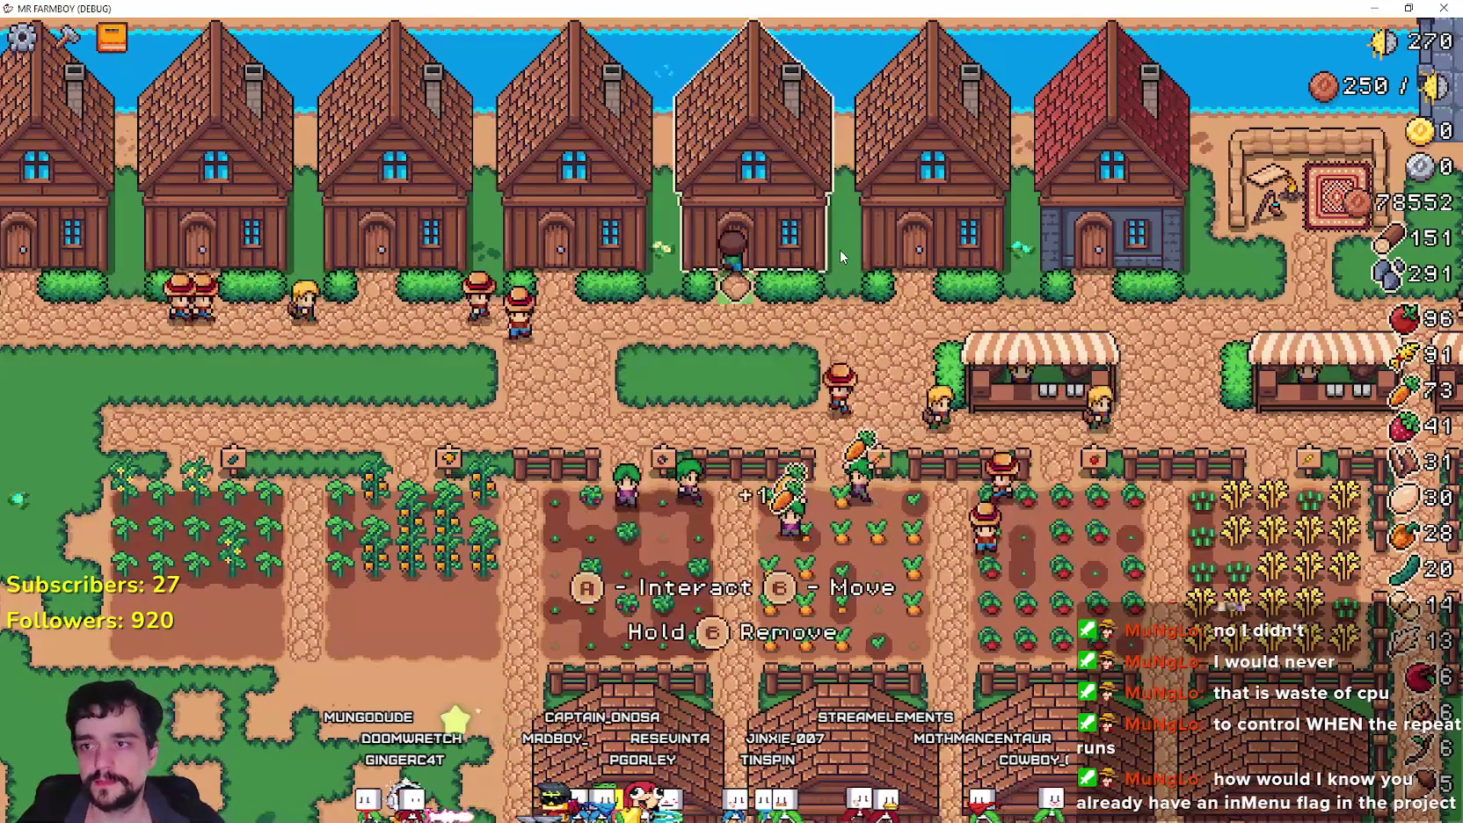
Step: Open a House's hiring panel and step arrow-key focus across the workers and Upgrades slot
click(840, 249)
key(Right)
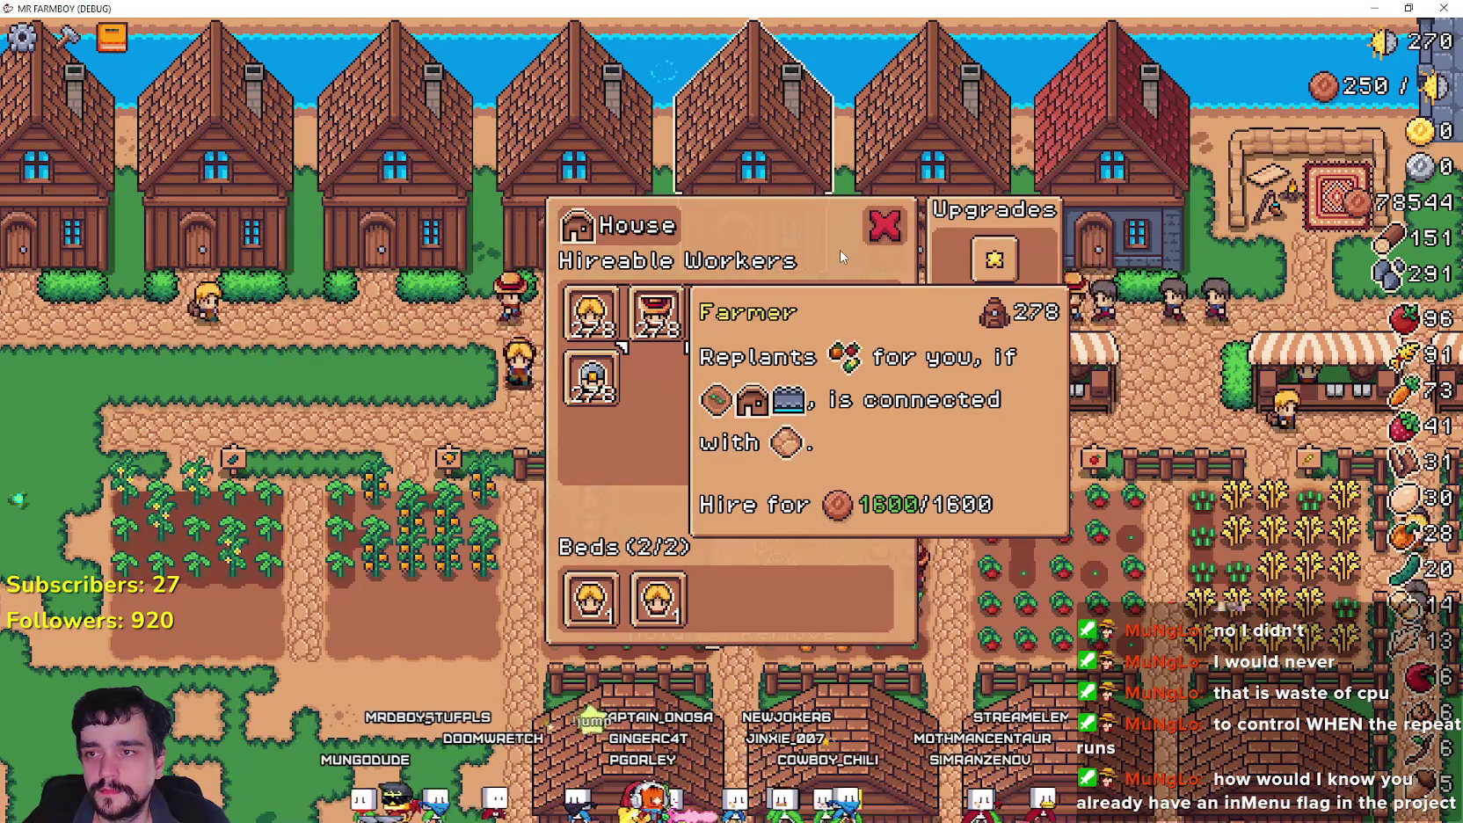
key(Right)
key(Right)
key(Right)
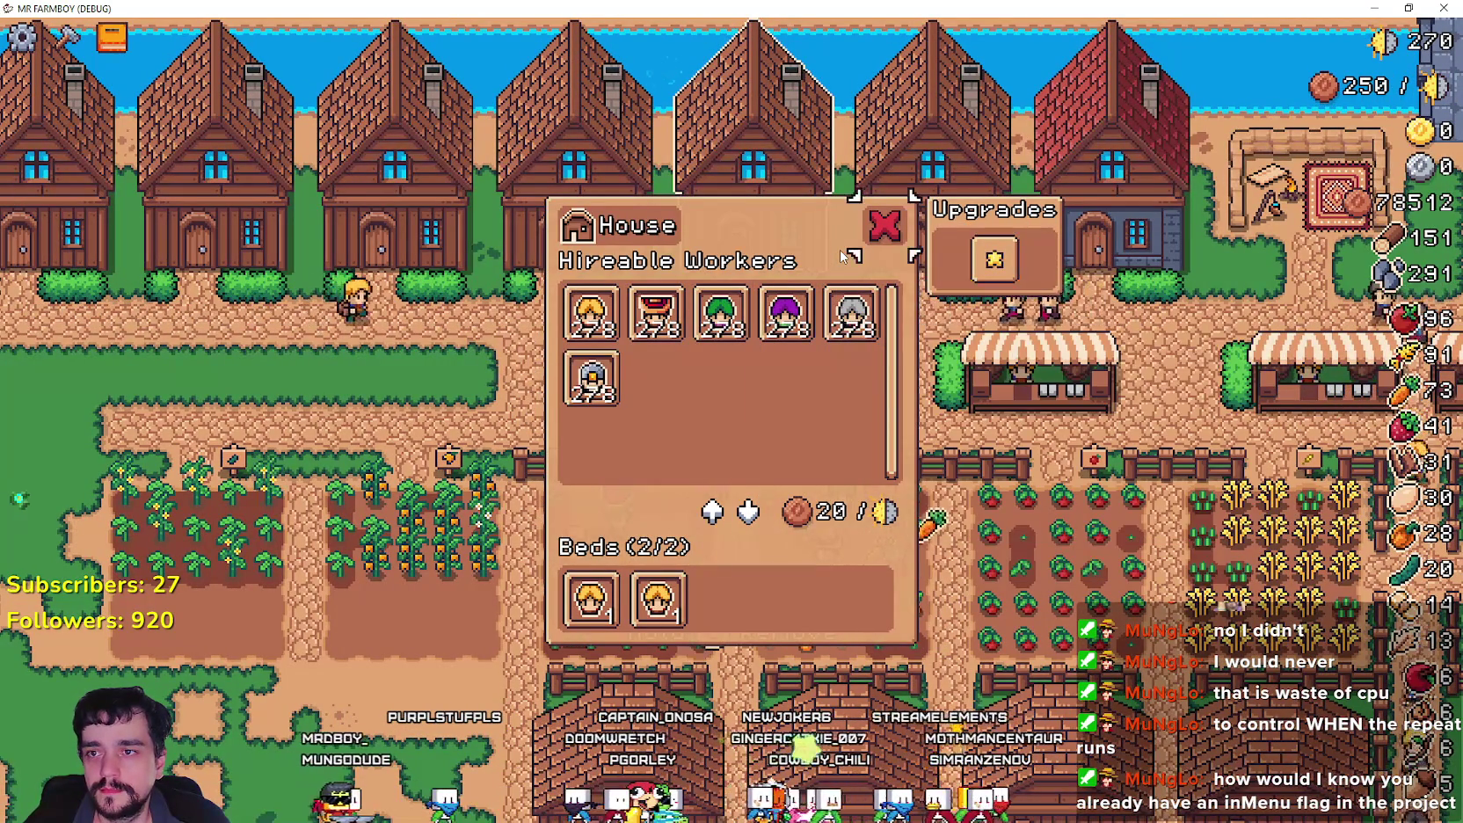
key(Left)
key(Left)
key(Left)
key(Left)
key(Left)
key(Right)
key(Right)
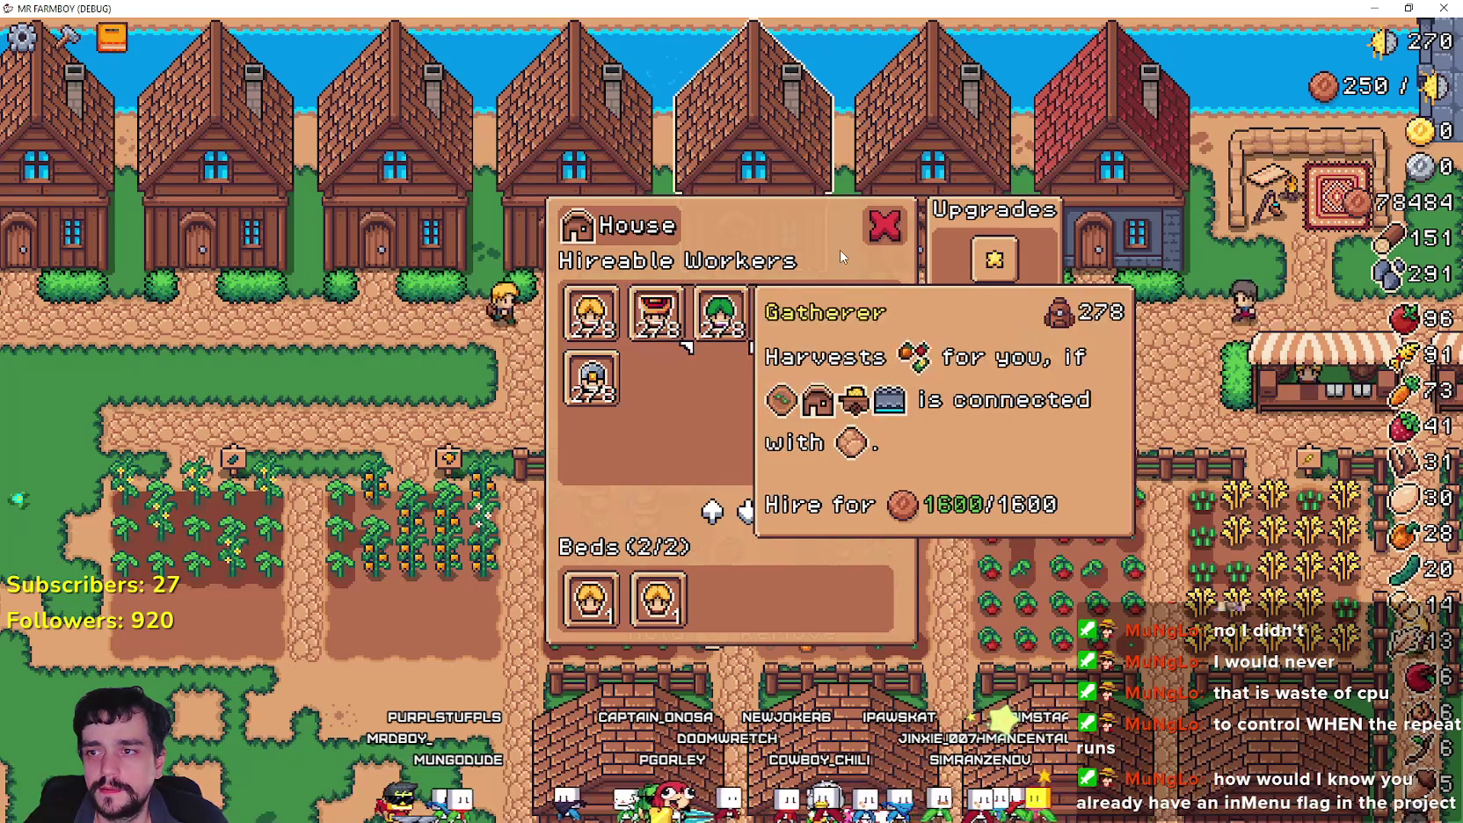
key(Right)
key(Right)
key(Right)
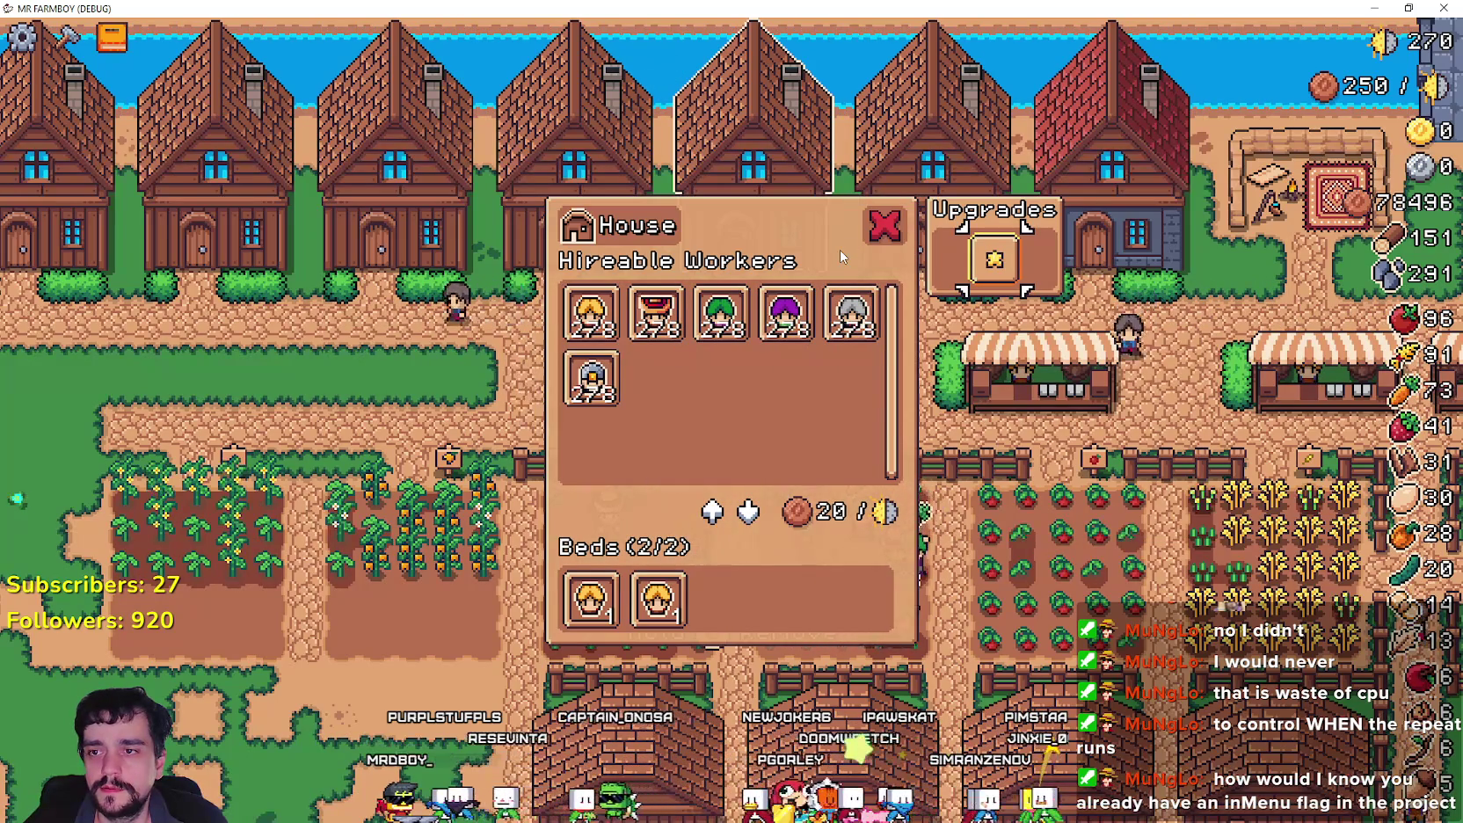
key(Left)
key(Left)
key(Left)
key(Left)
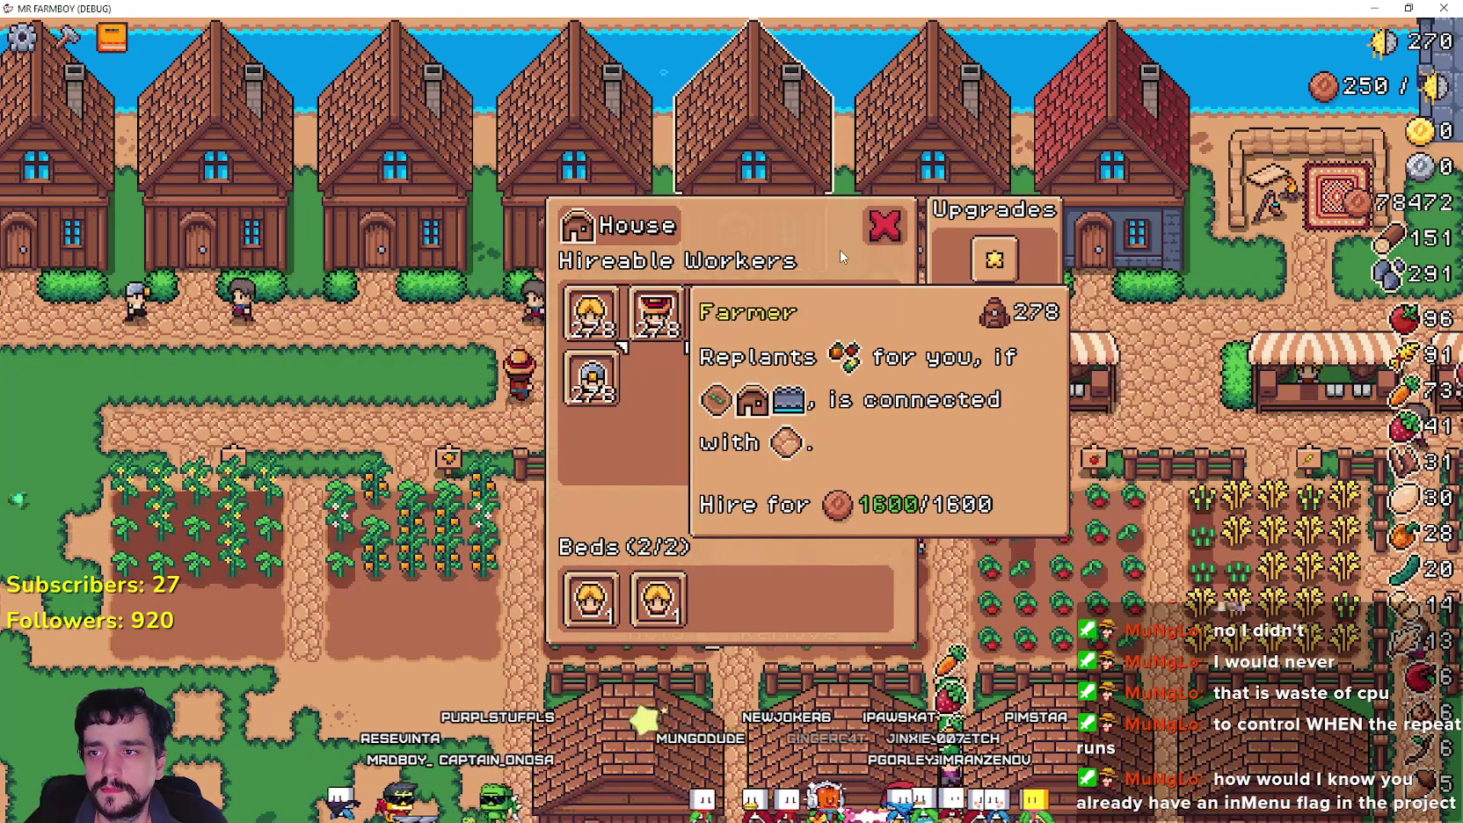
key(Right)
key(Right)
key(Up)
key(Down)
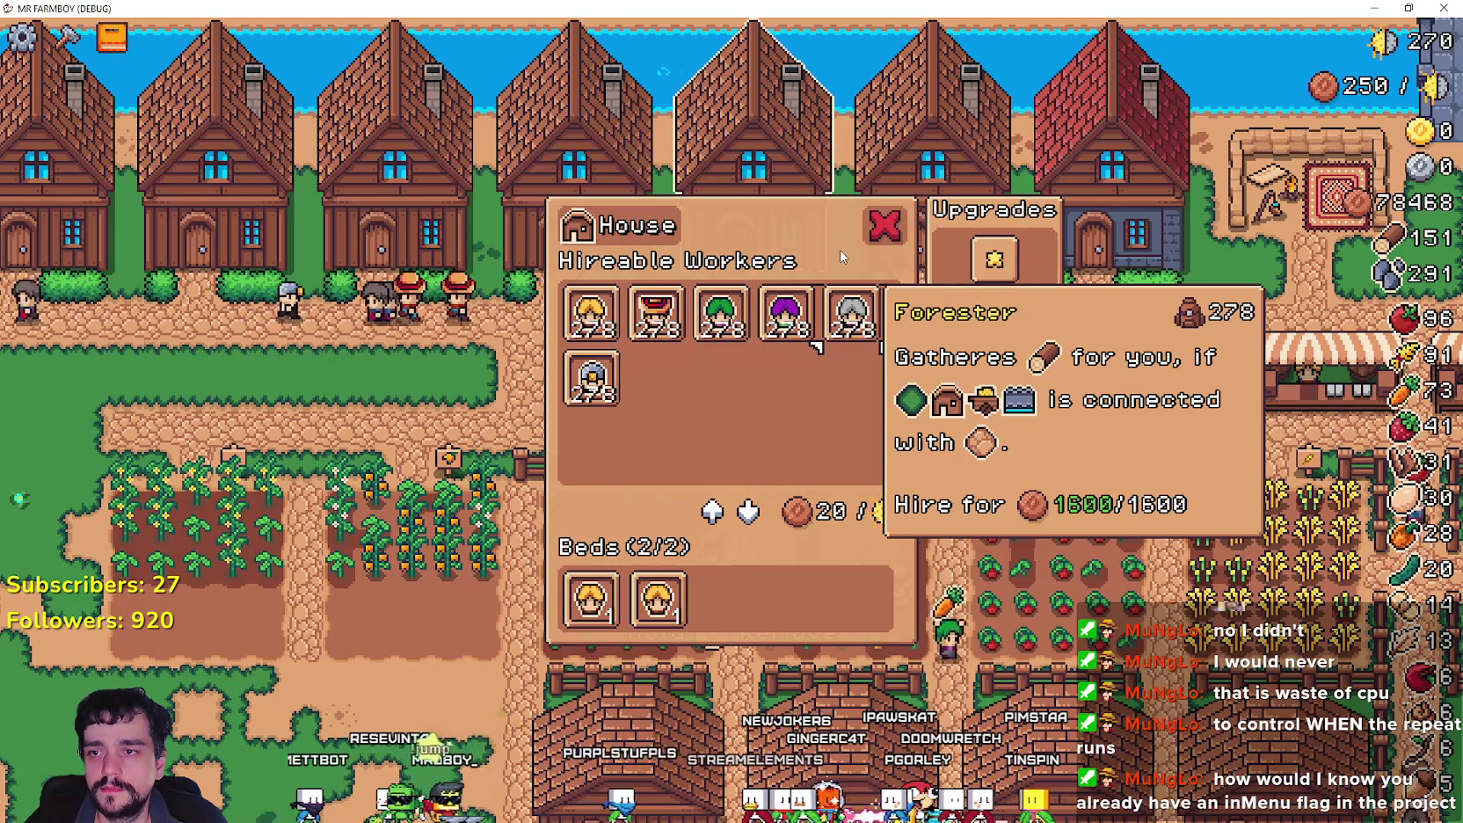
key(Left)
key(Left)
key(Right)
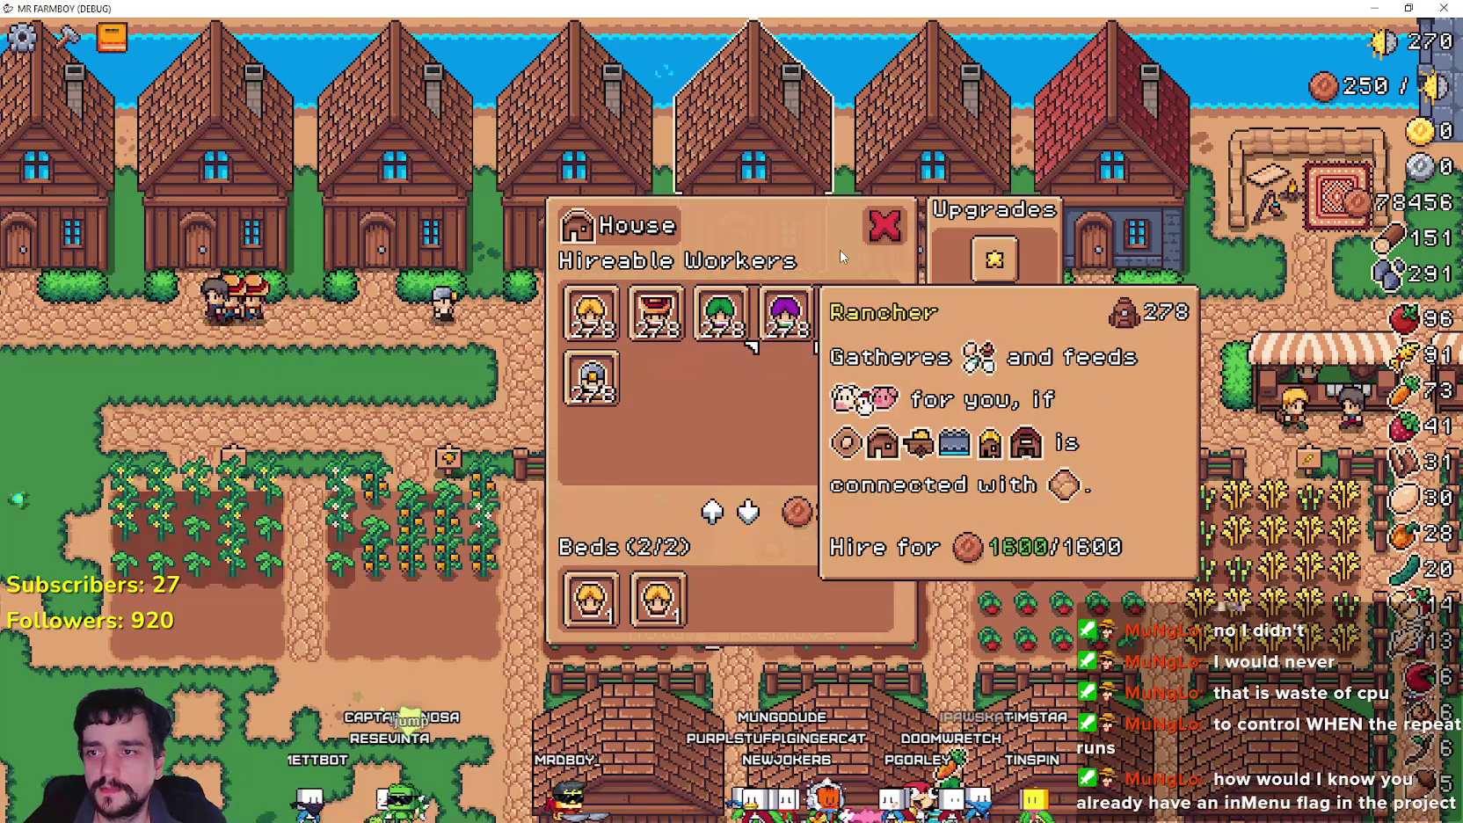
key(Right)
key(Right)
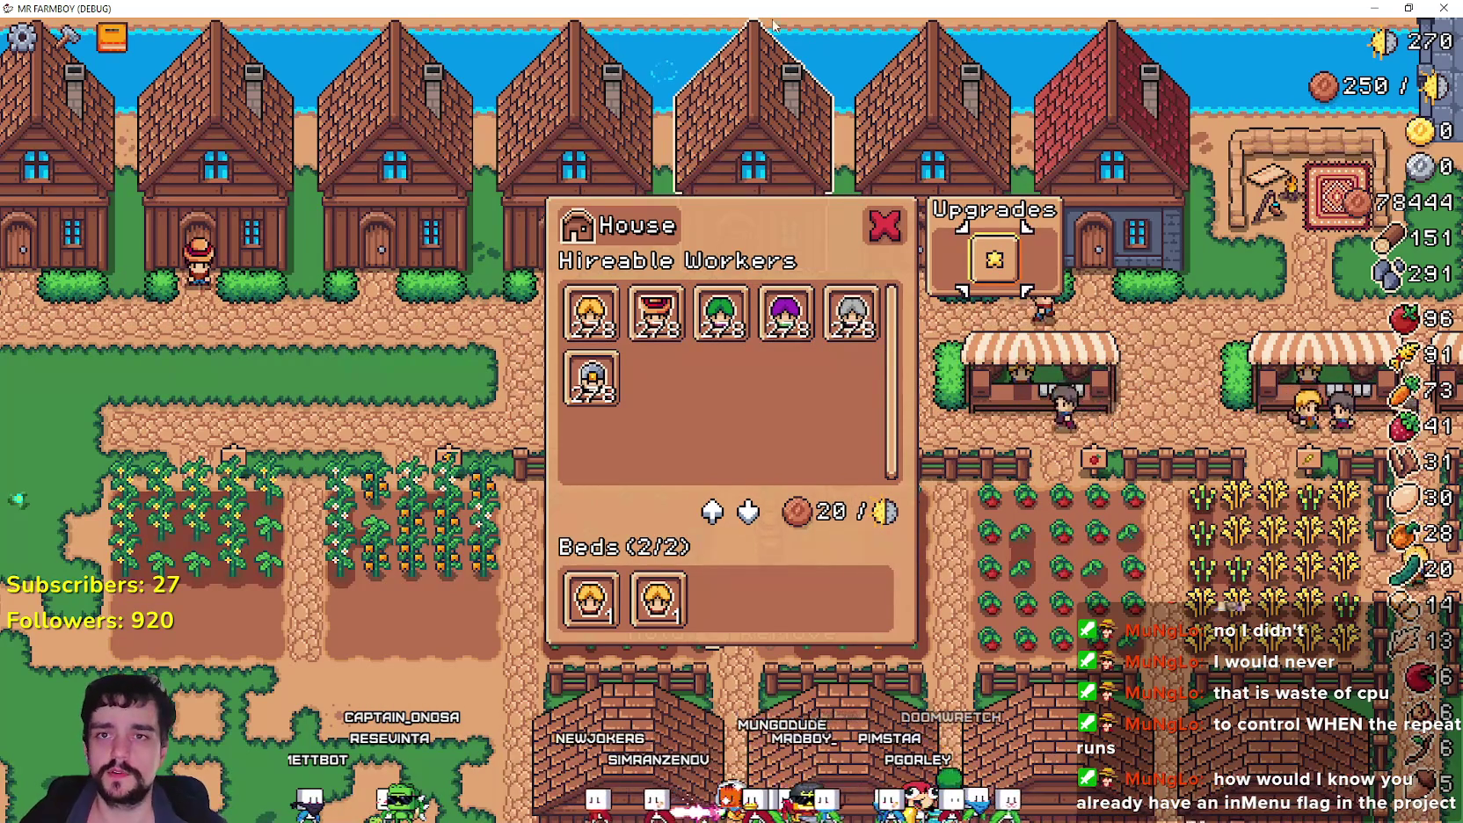
Step: Restore the game window and close the game to return to the editor
key(super+Down)
key(alt+F4)
scroll(935, 481, down, 4)
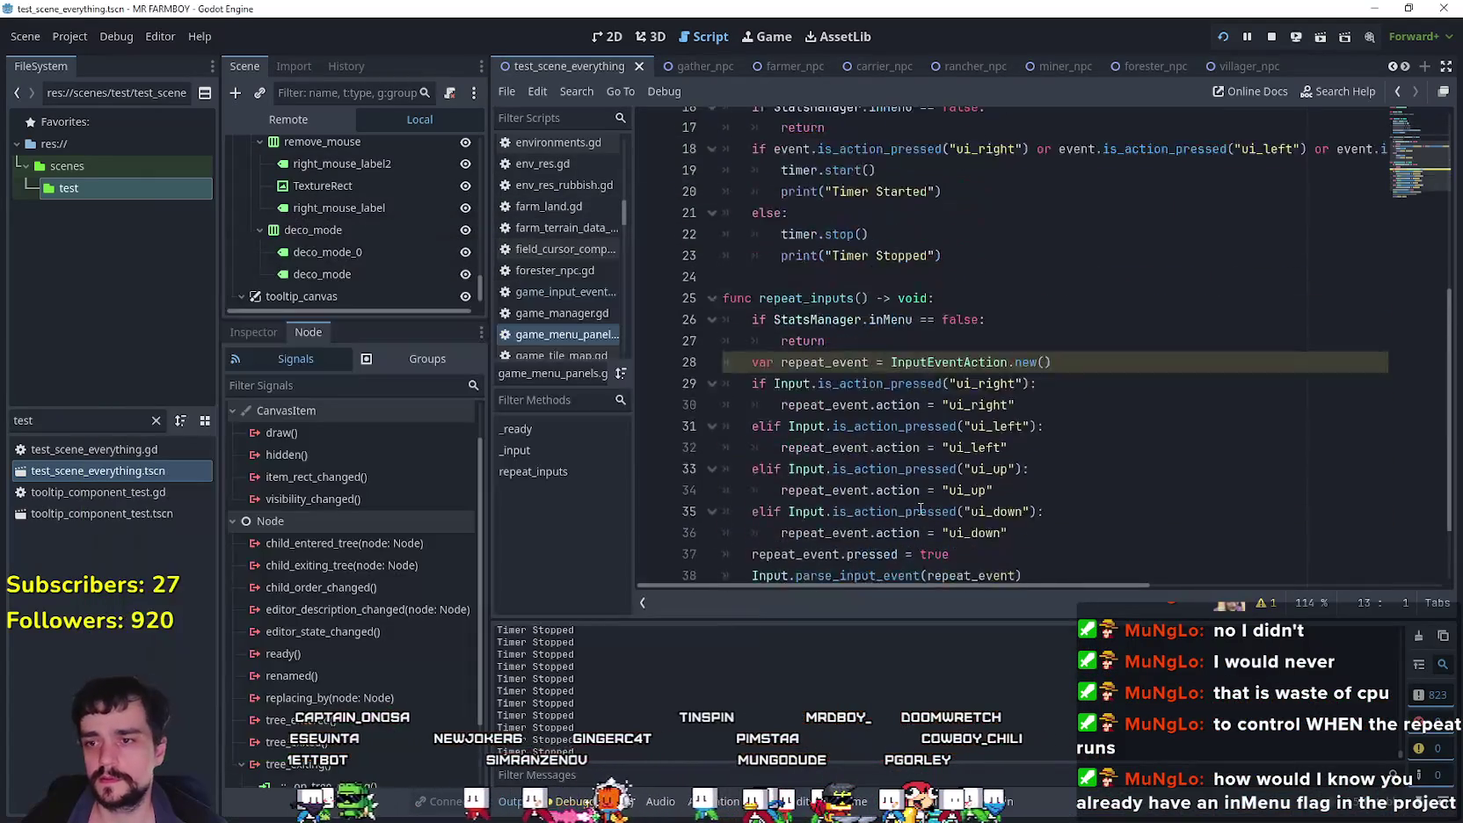
Step: Go to the ui_right check on line 29 and move the game window to the top right
click(1009, 293)
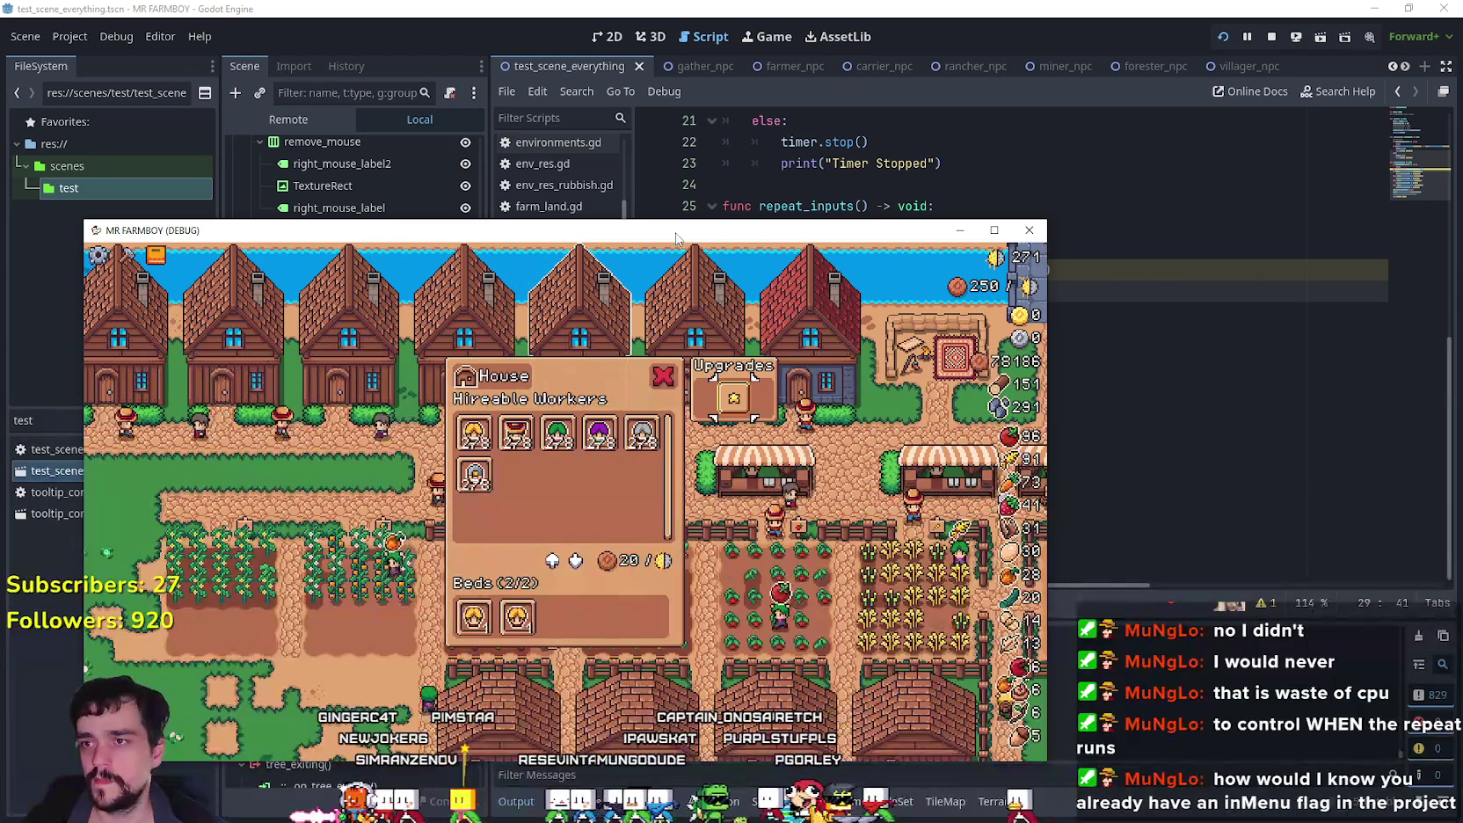
drag(675, 235, 897, 46)
mouse_move(820, 328)
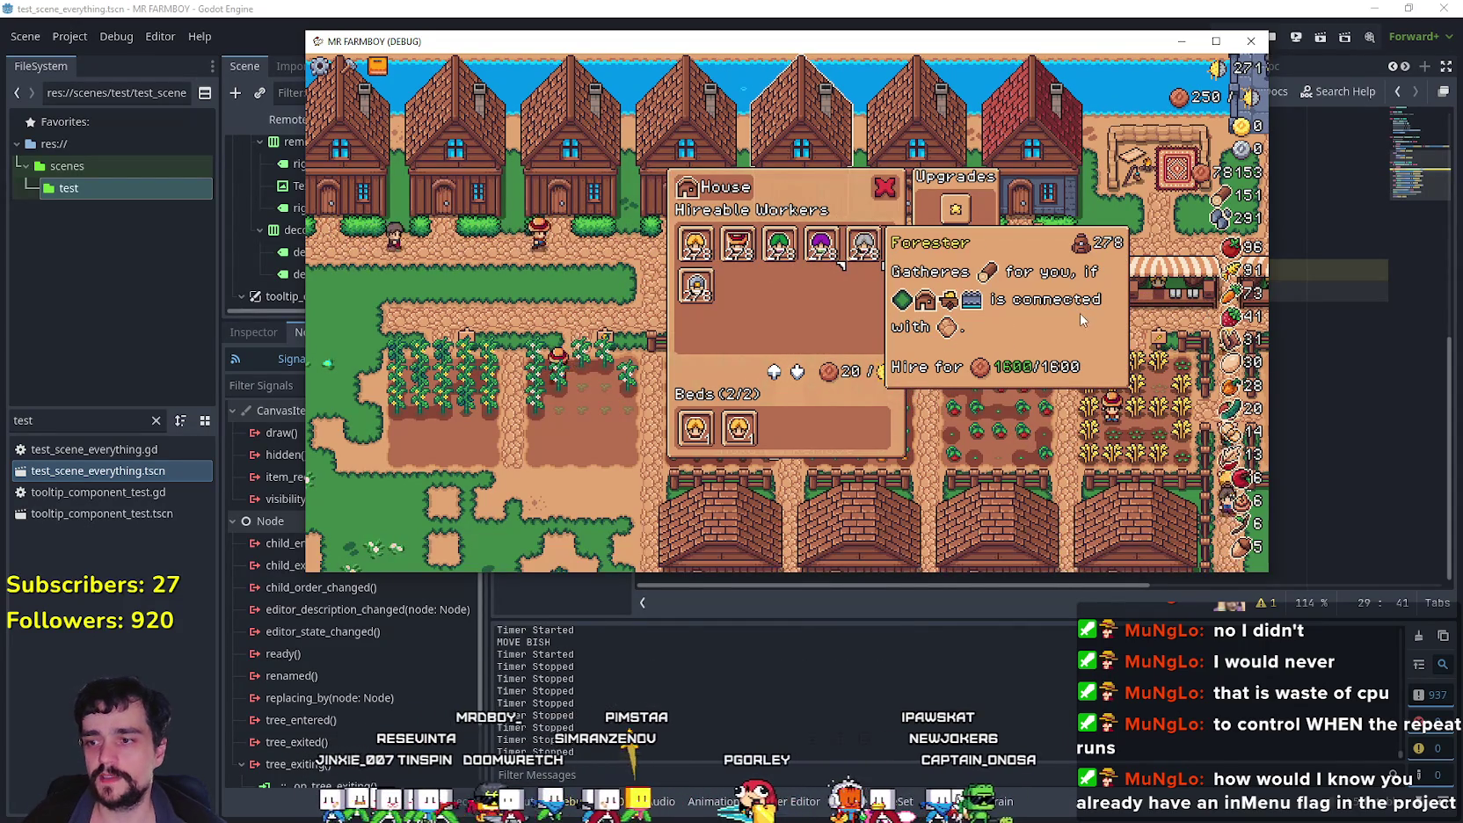
click(898, 7)
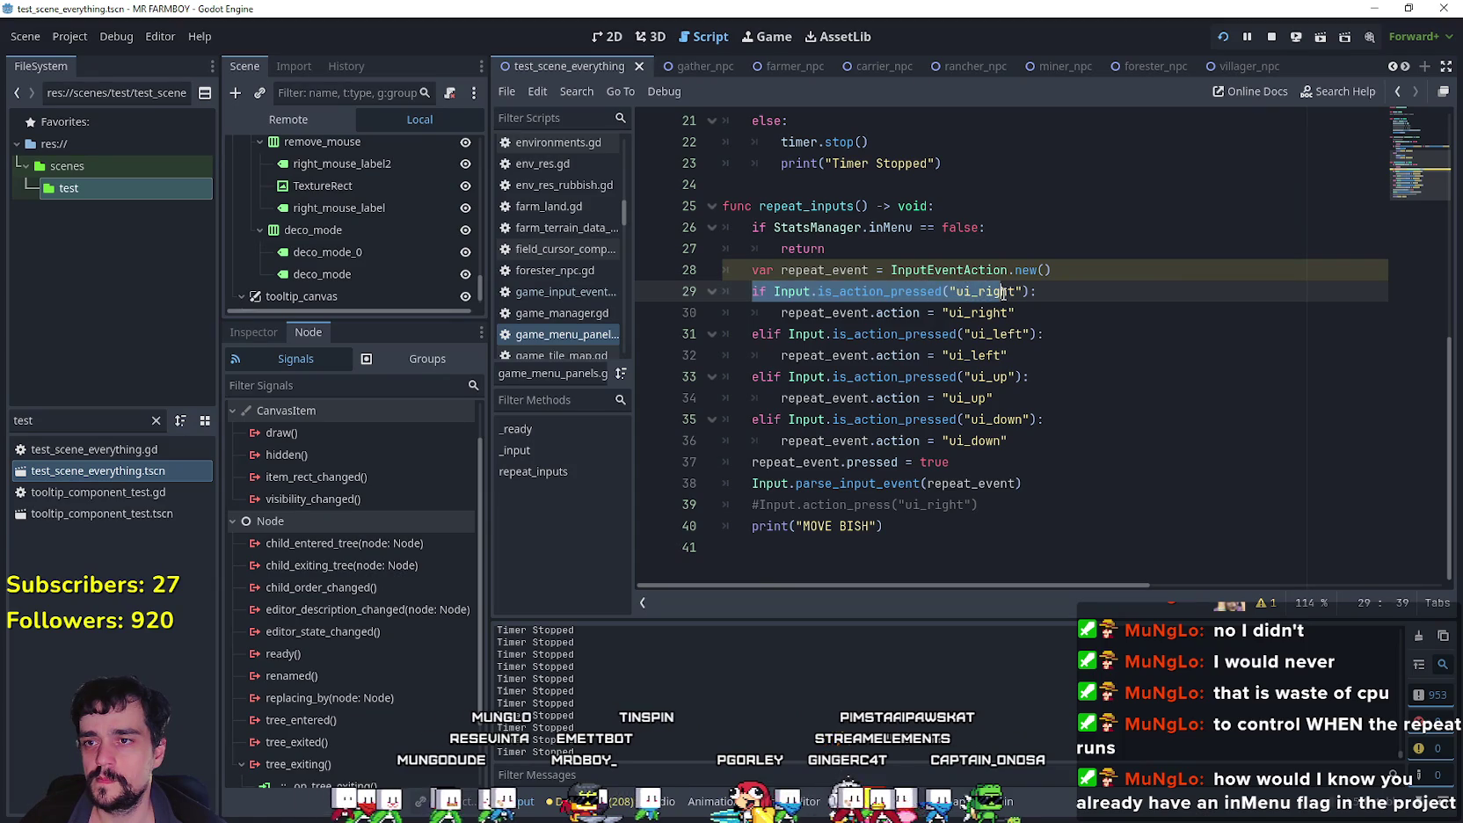
click(907, 313)
mouse_move(907, 315)
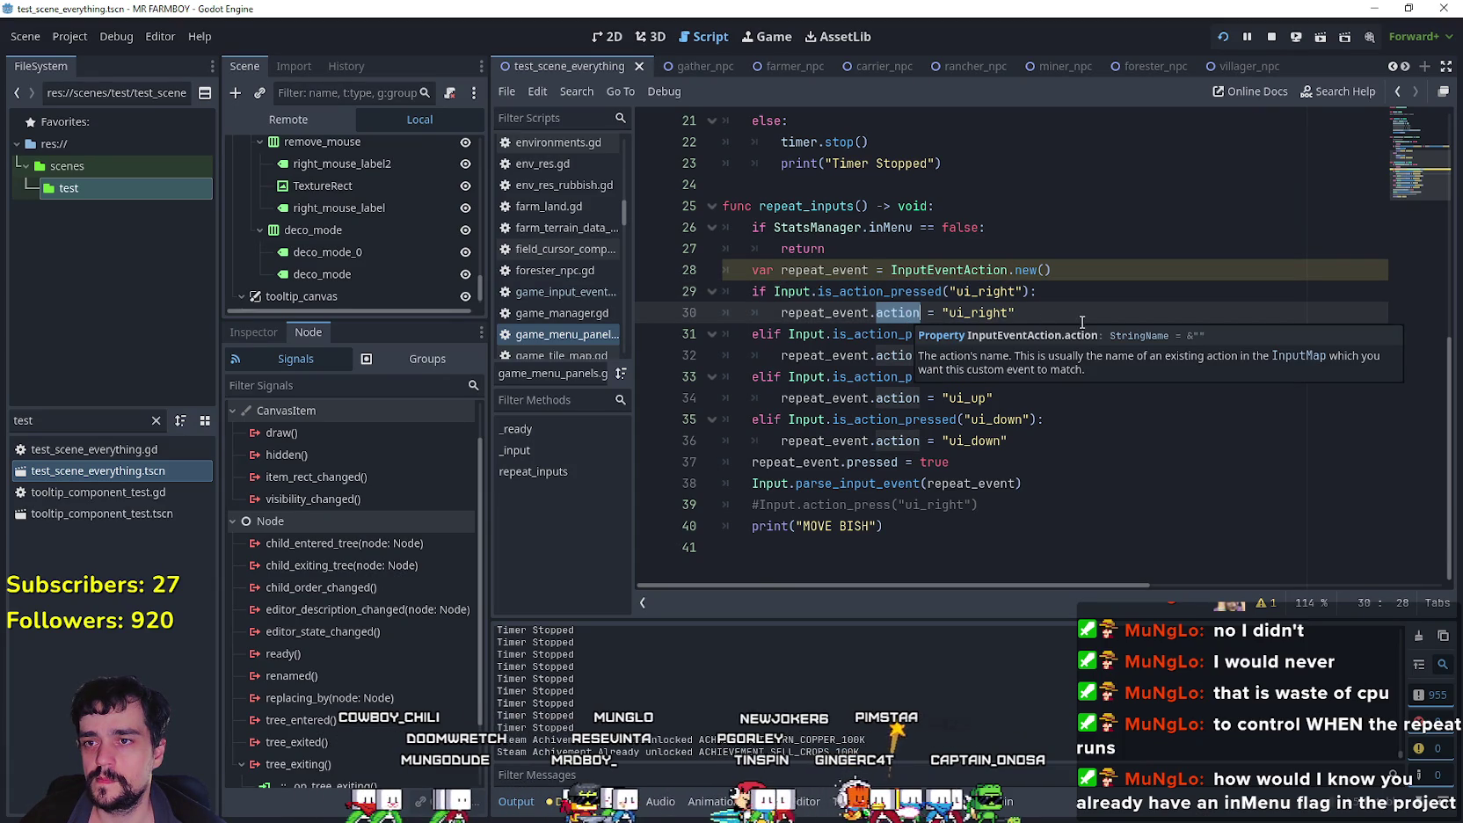
double_click(818, 309)
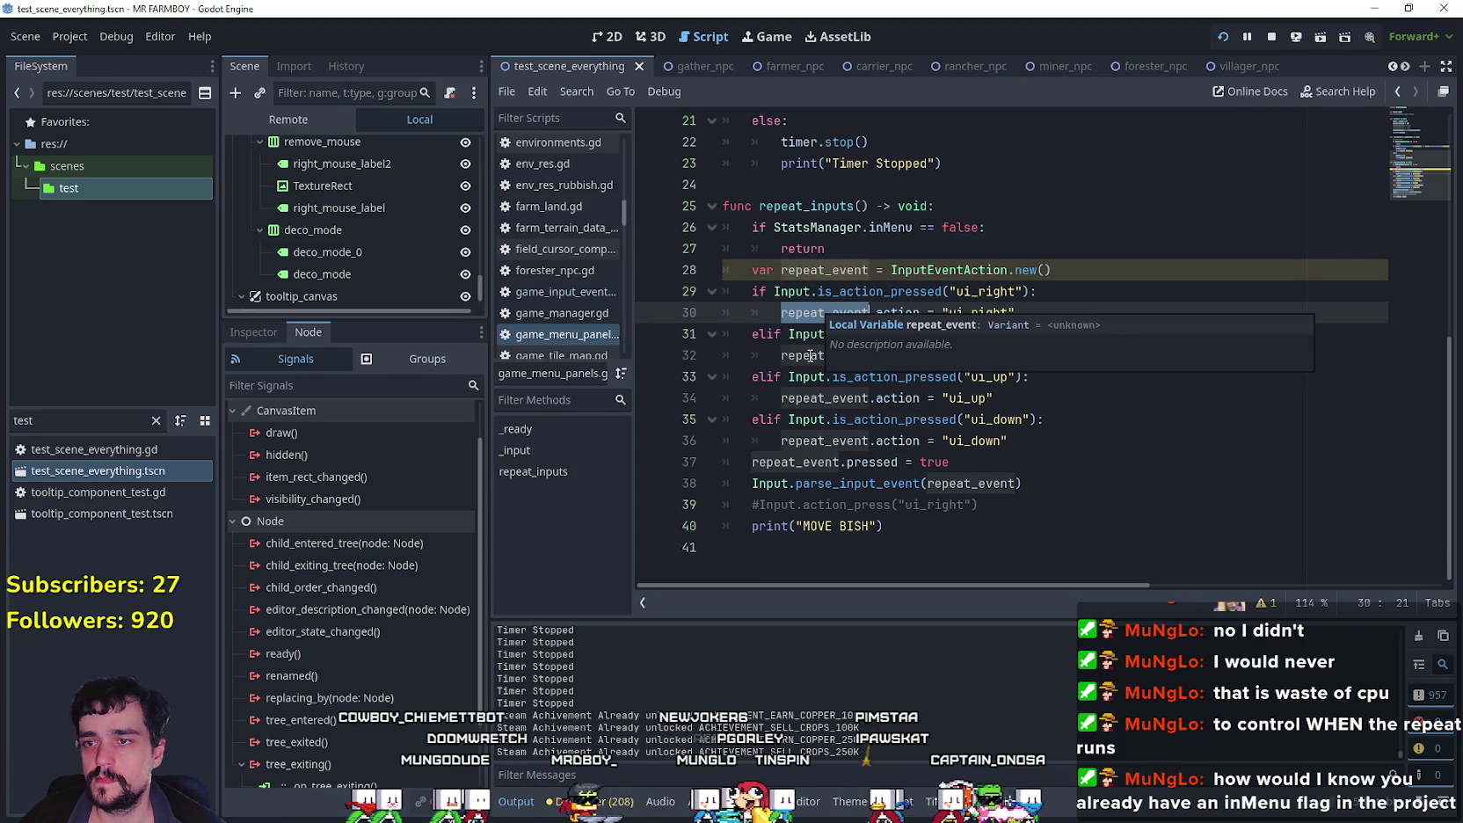
mouse_move(772, 504)
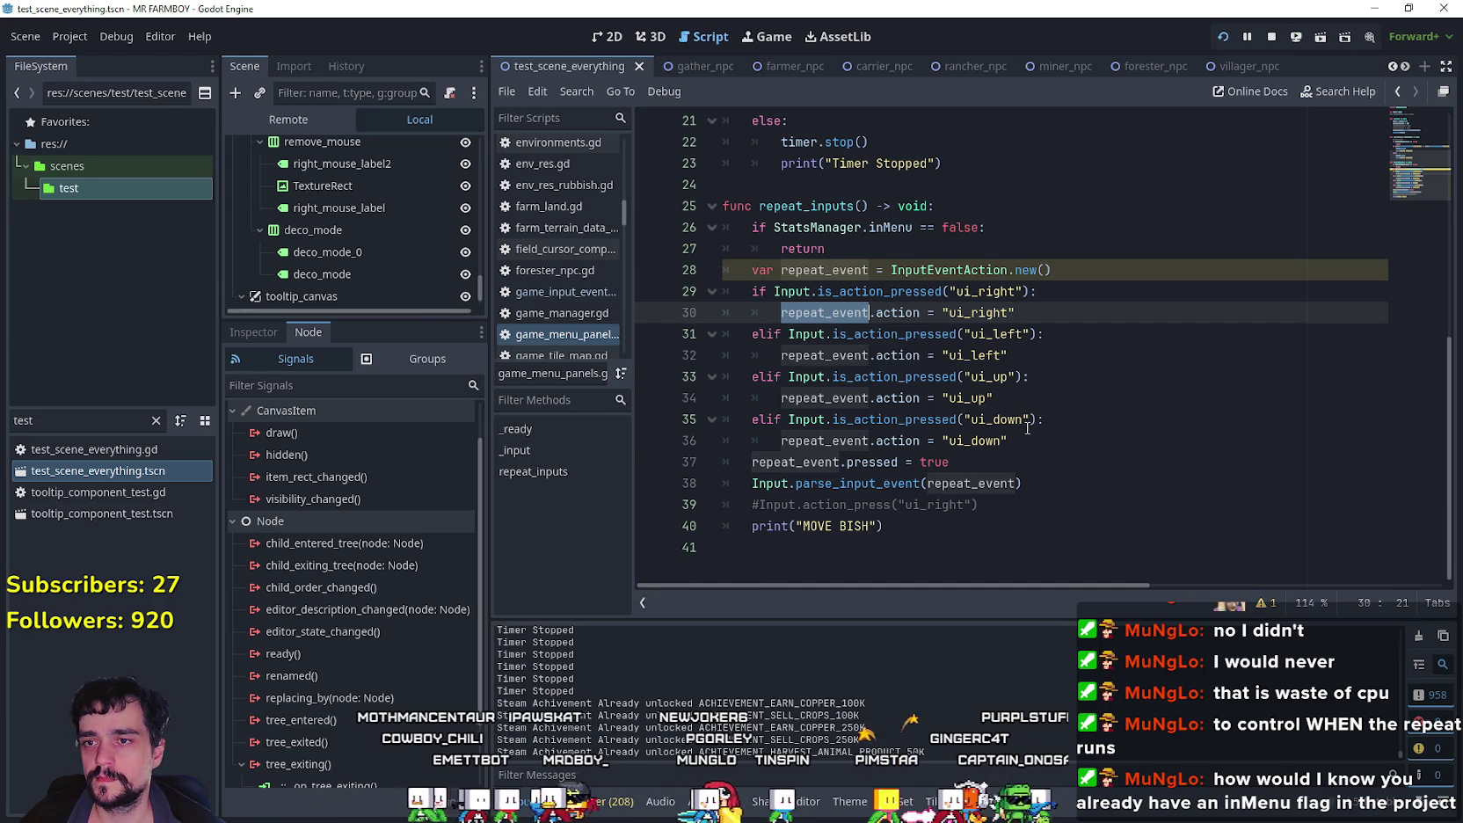
double_click(810, 356)
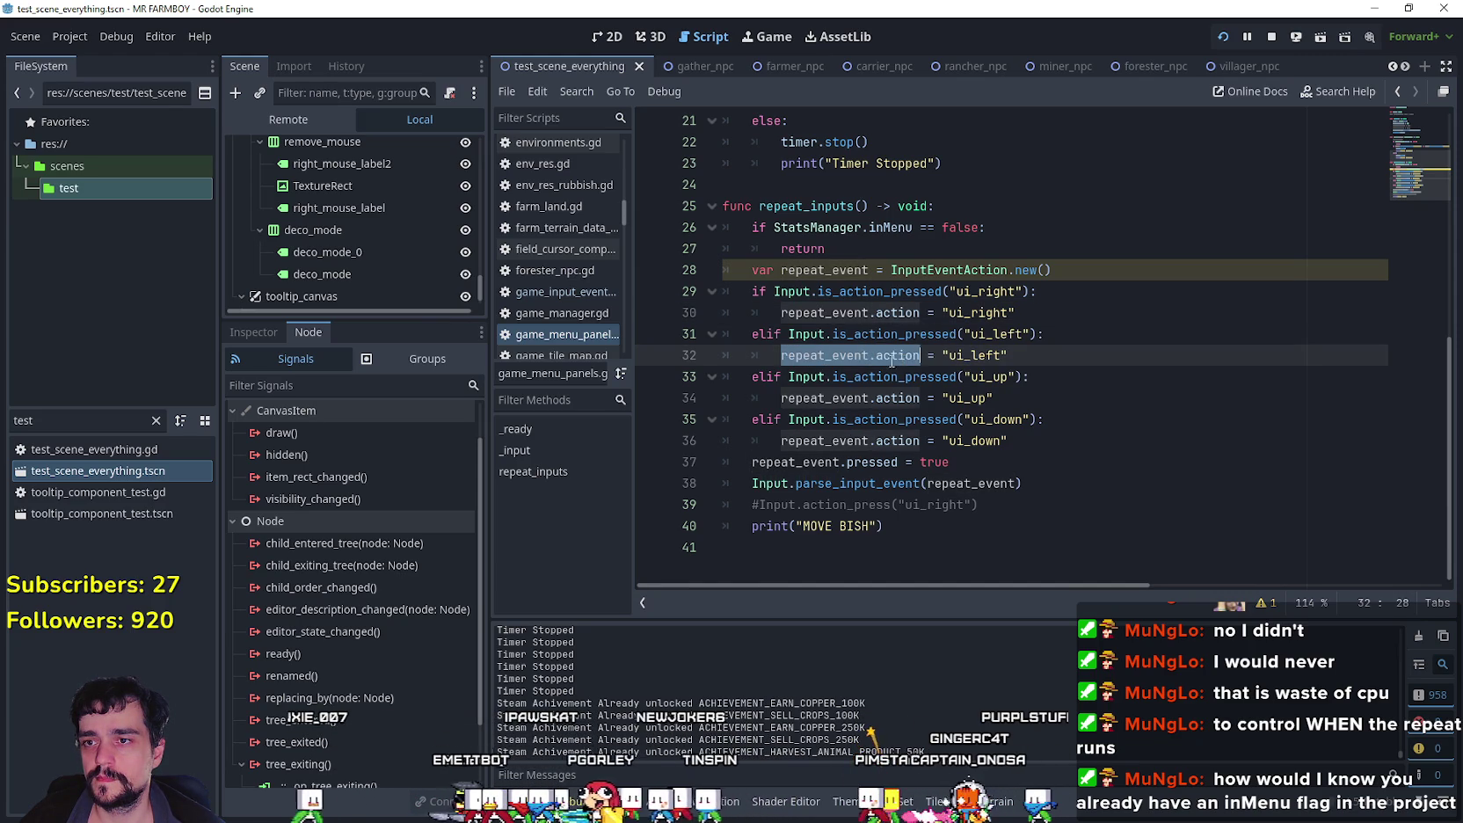
click(753, 341)
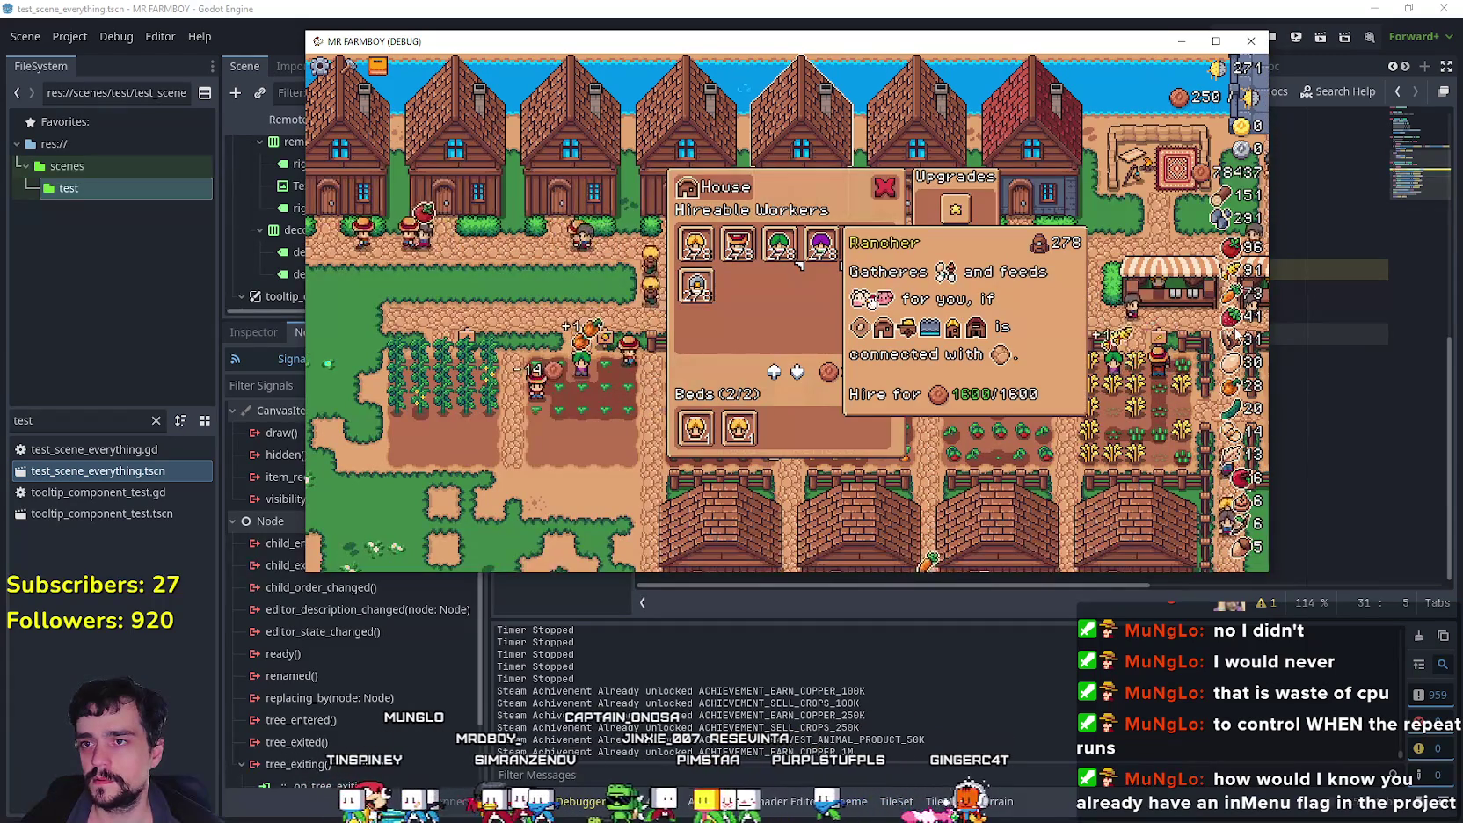
Step: Trigger the ui_left breakpoint, resume the game, and check lines 31–34 in the editor
key(Left)
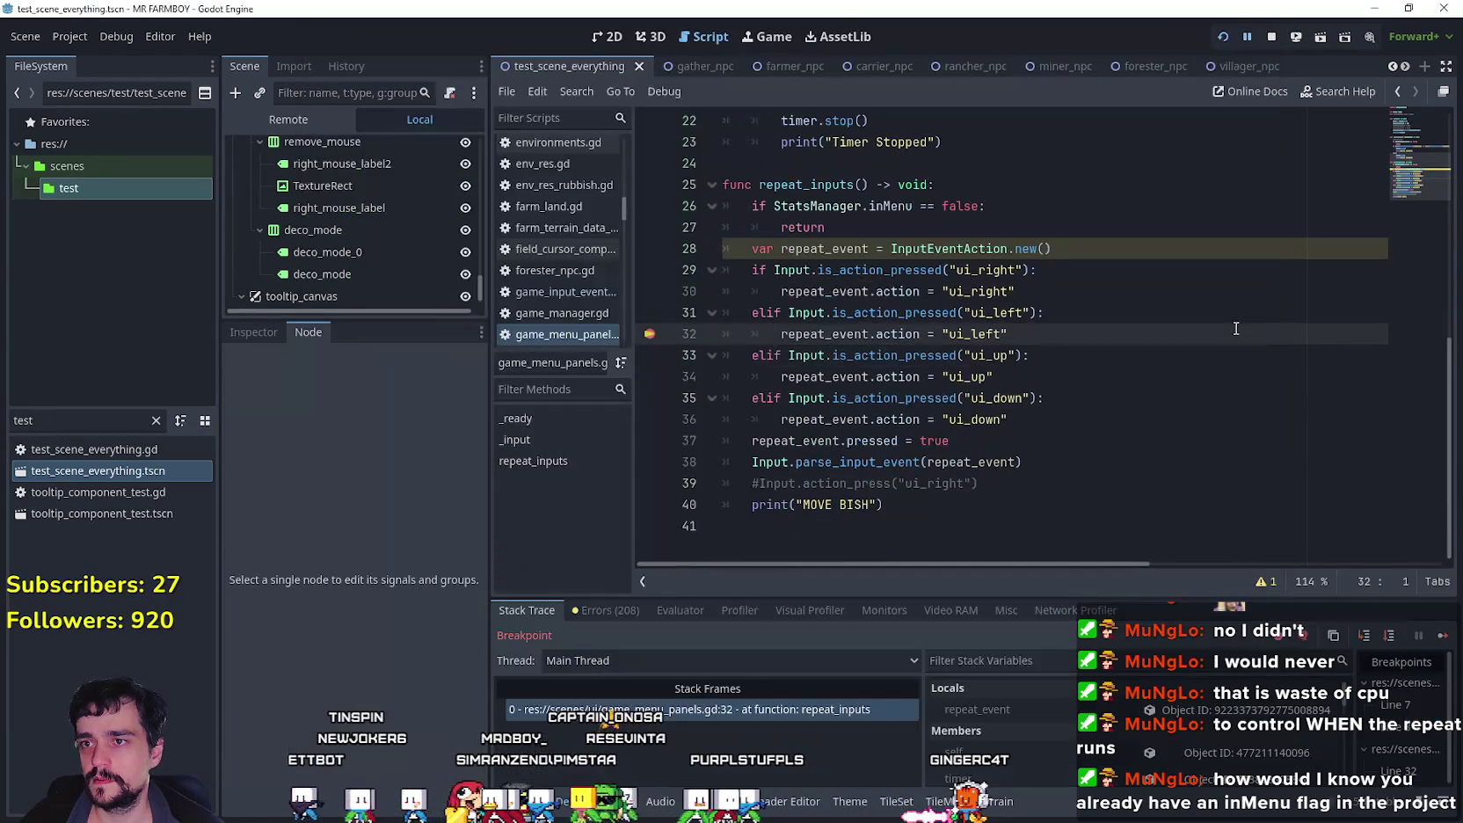
click(1052, 390)
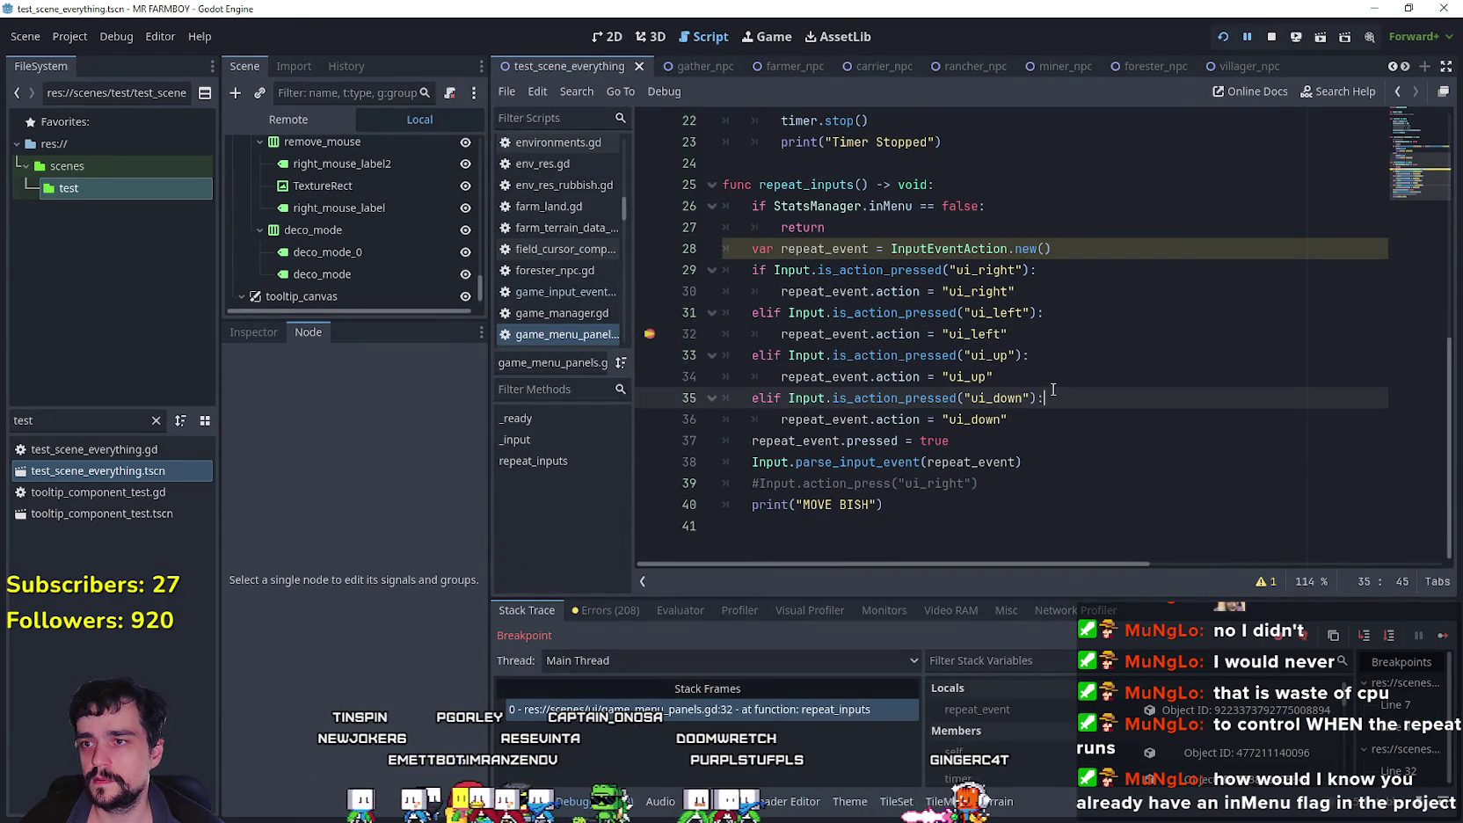
click(1442, 636)
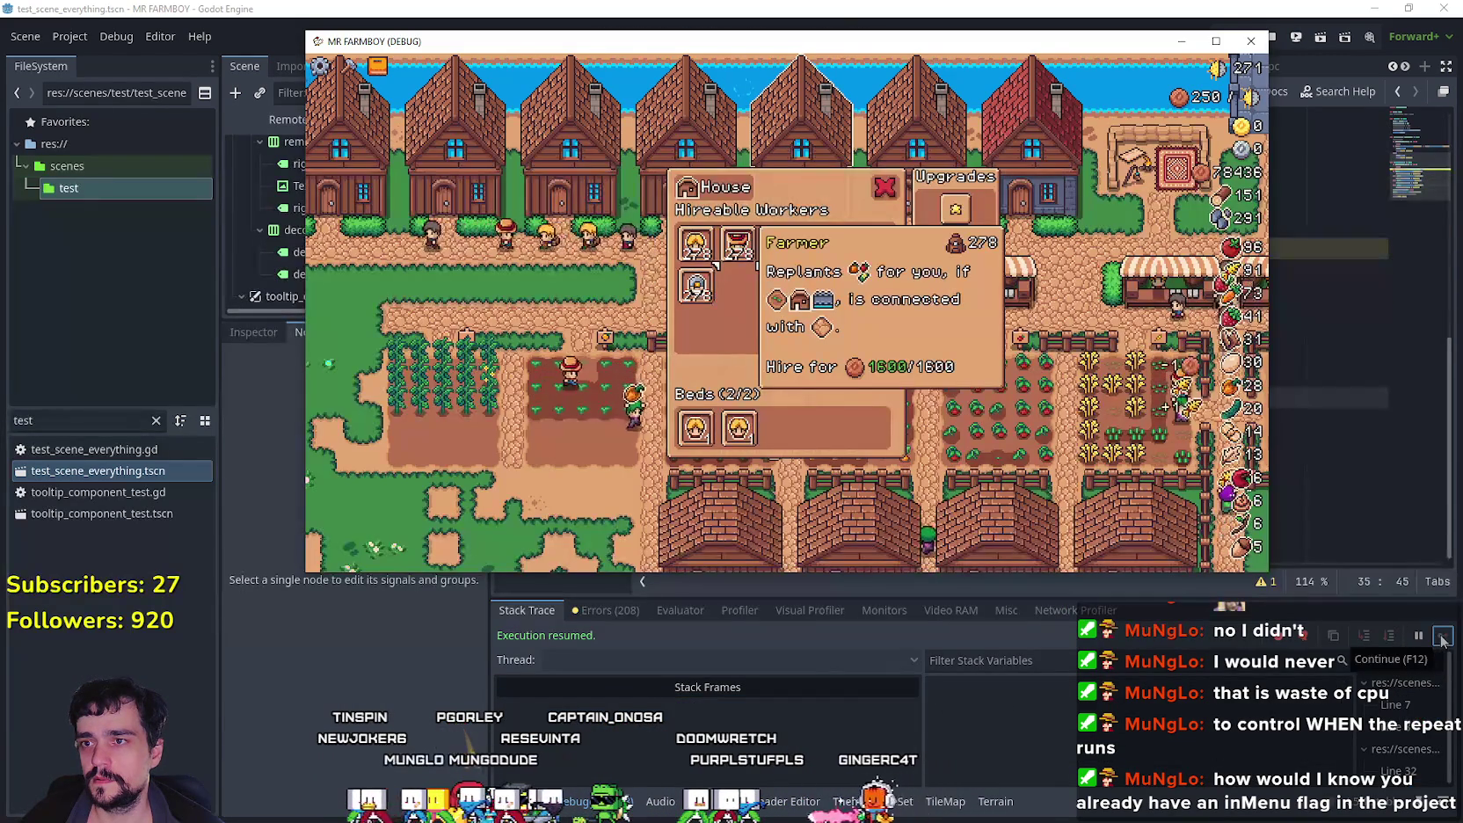
click(1325, 312)
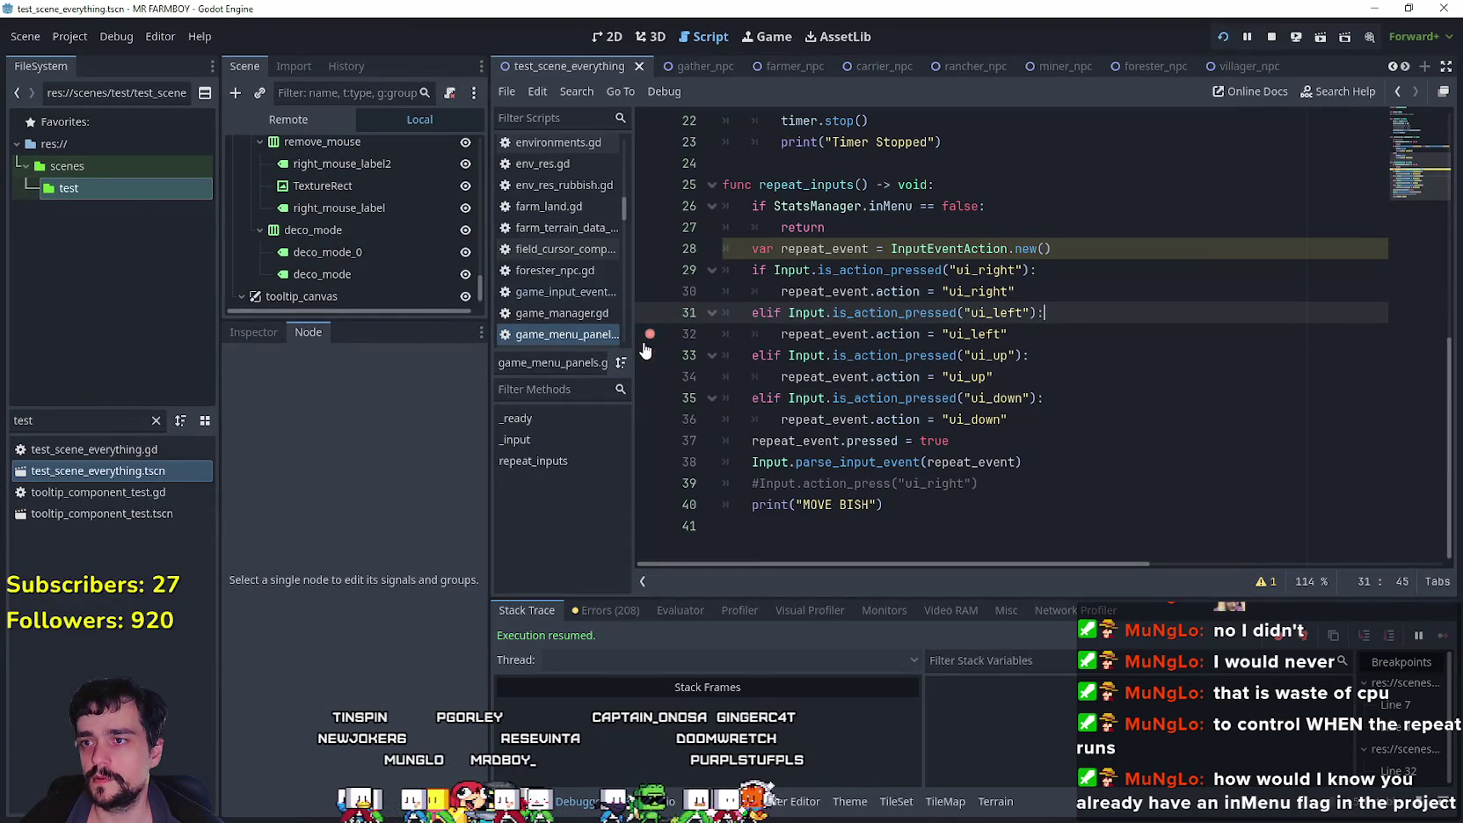
click(1170, 377)
key(alt+Tab)
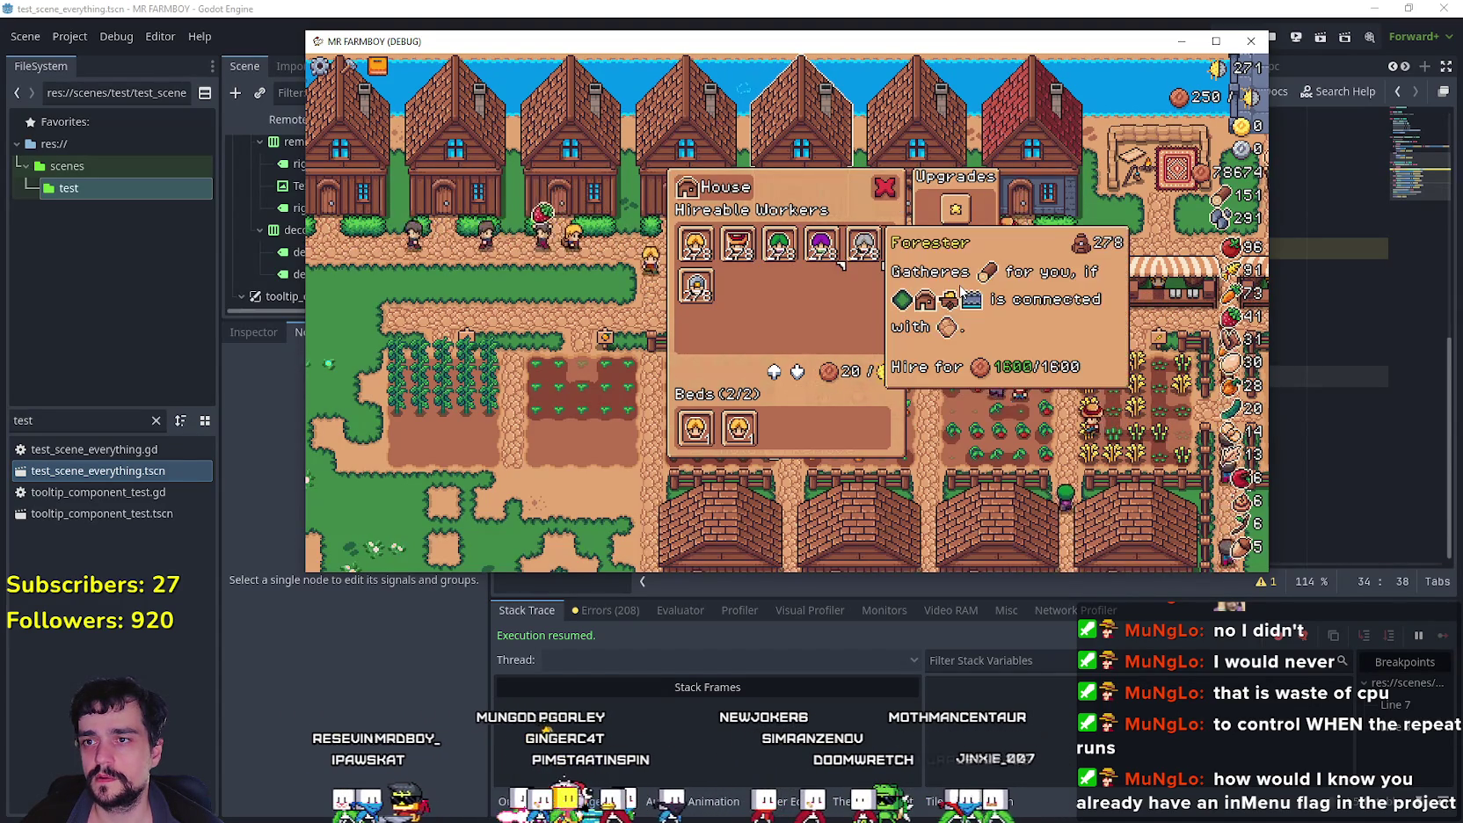
Step: Step House panel focus with arrow keys across Upgrades, beds, Rancher and Gatherer
key(Right)
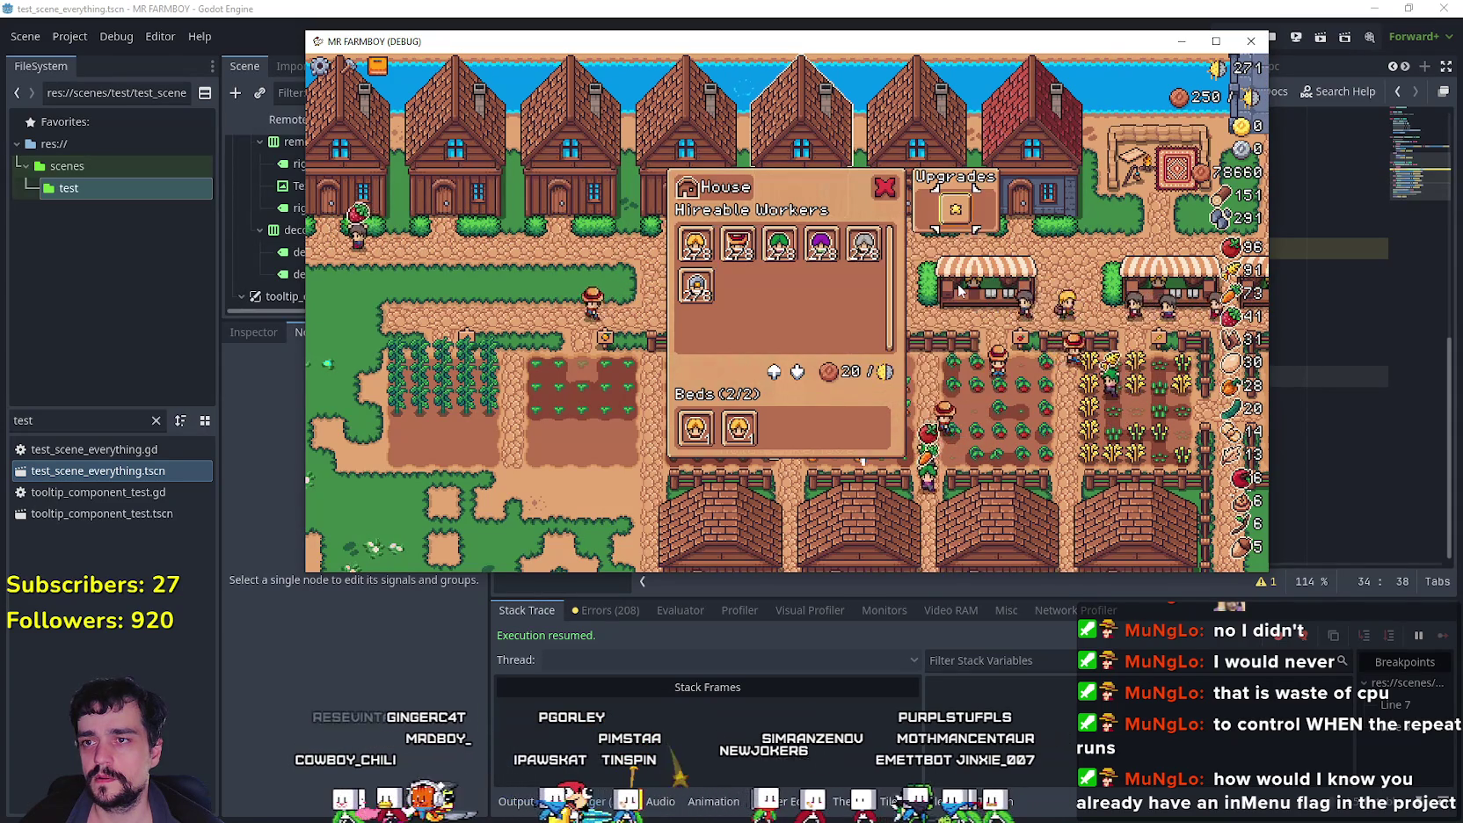
key(Left)
key(Down)
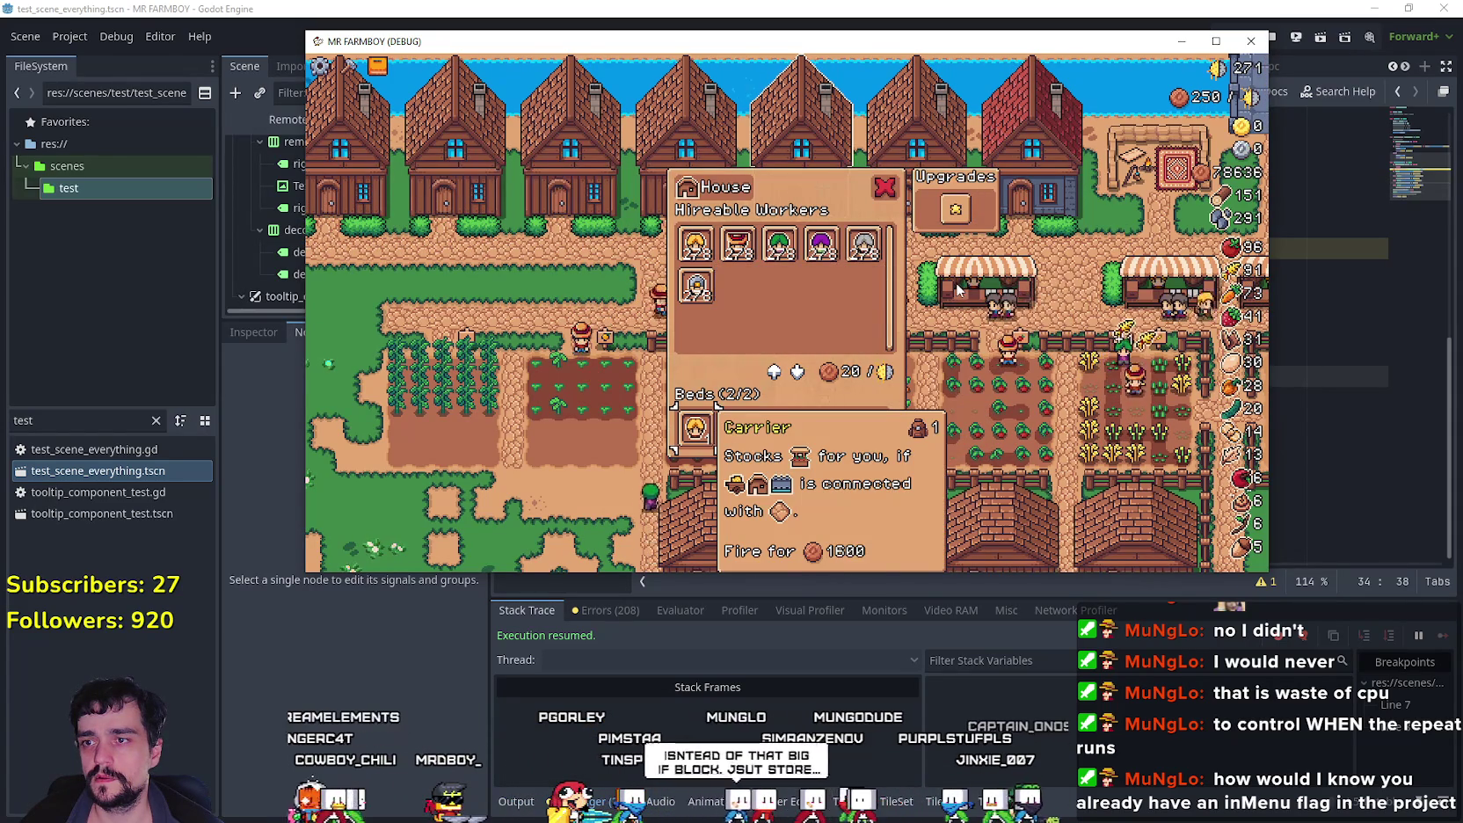
key(Up)
key(Right)
key(Right)
key(Right)
key(Right)
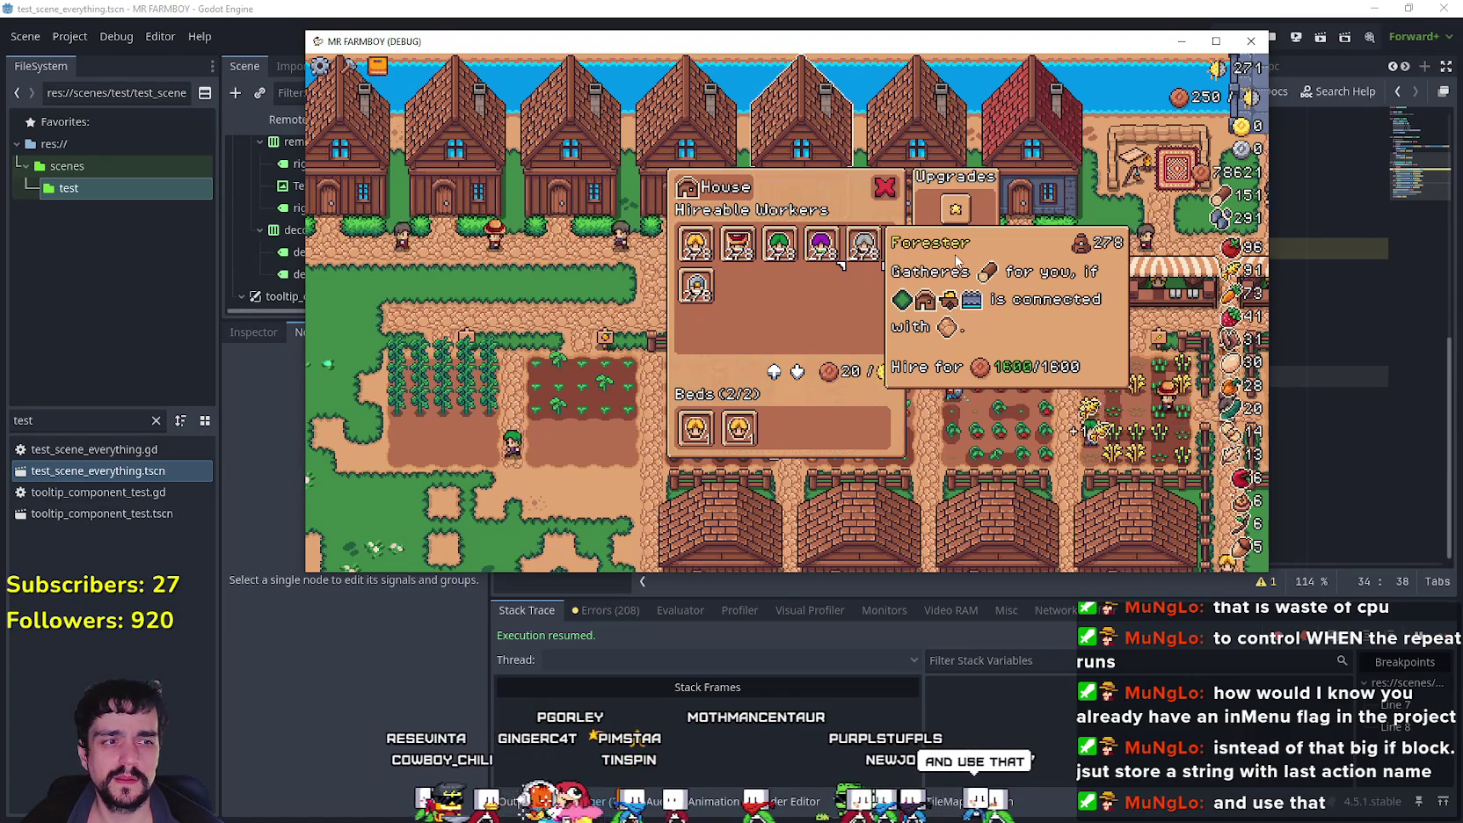
key(Up)
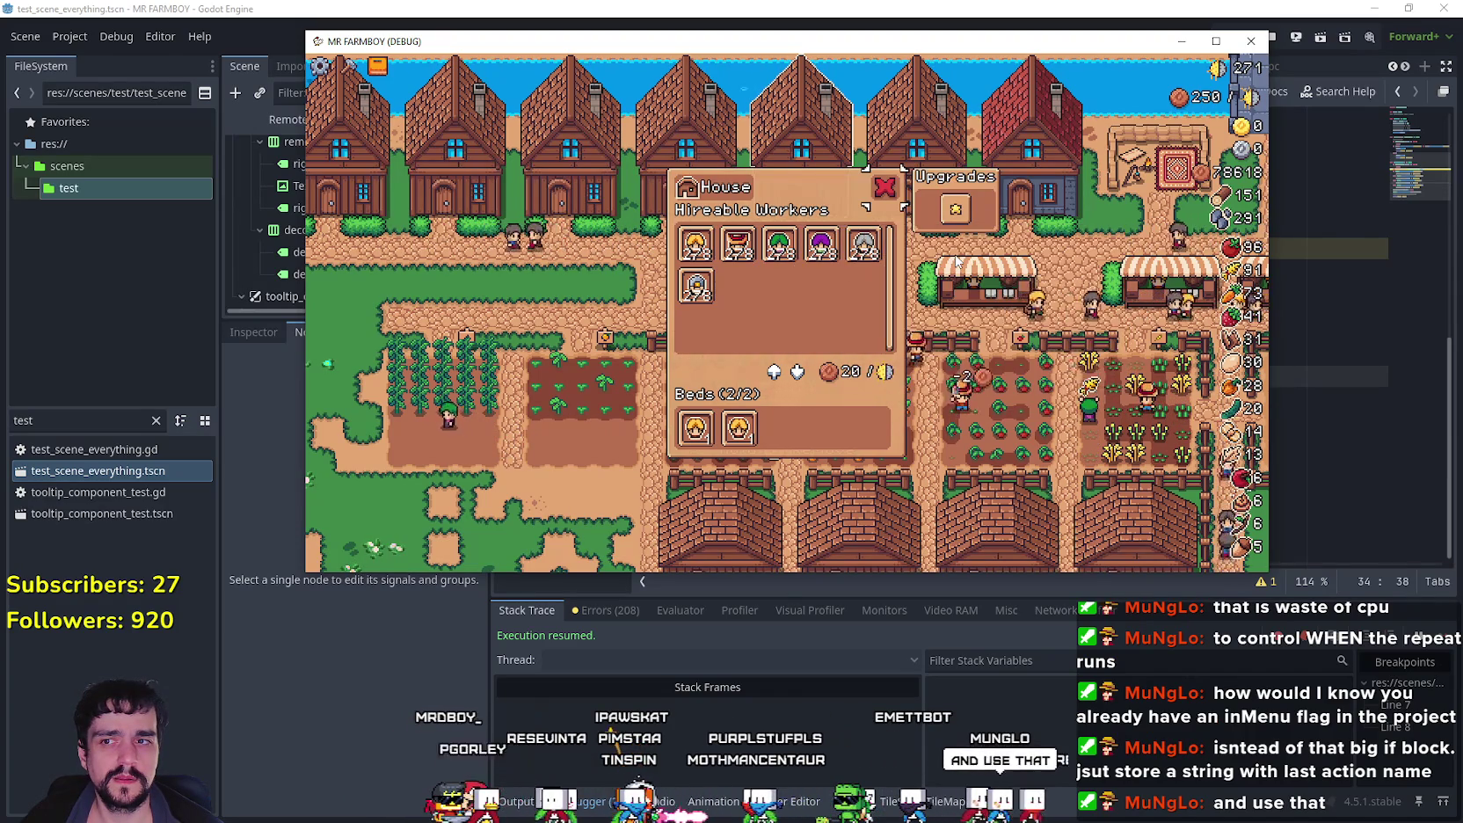
key(Down)
key(Left)
key(Left)
key(Left)
key(Right)
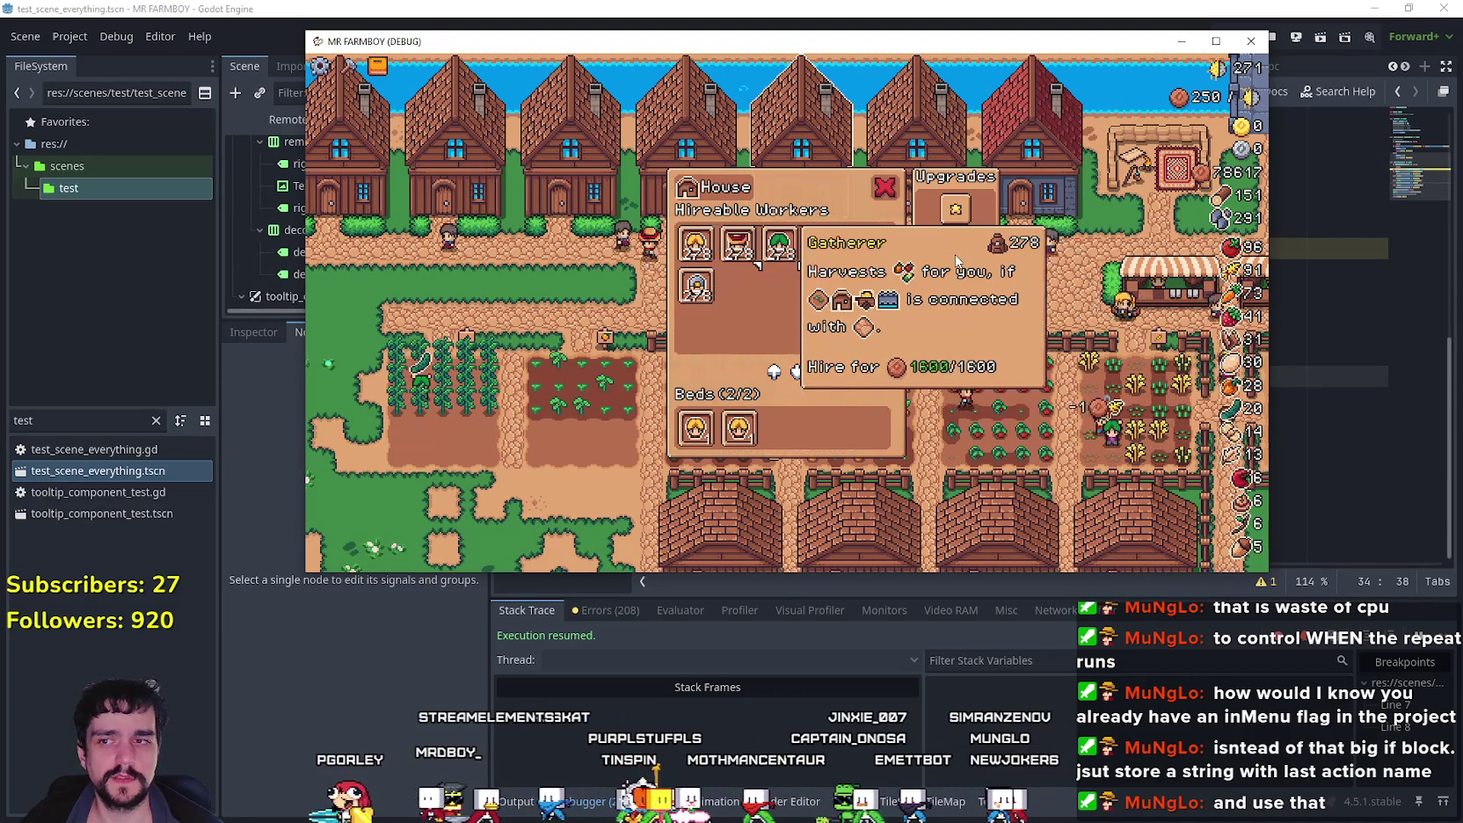
key(Right)
key(Right)
key(Up)
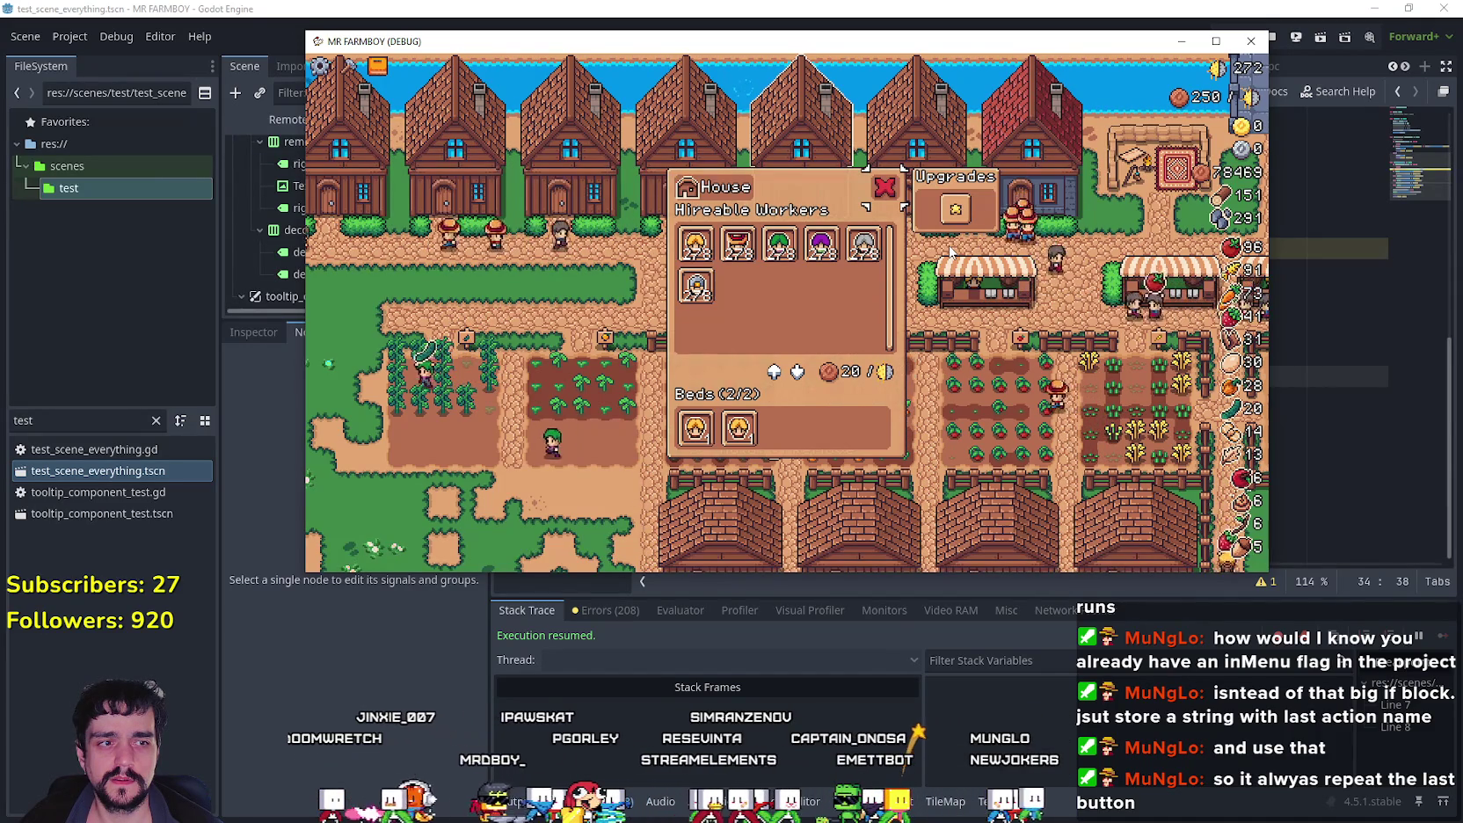
Step: Close the game and examine the ui_down branch's repeat_event.action in repeat_inputs
click(1273, 36)
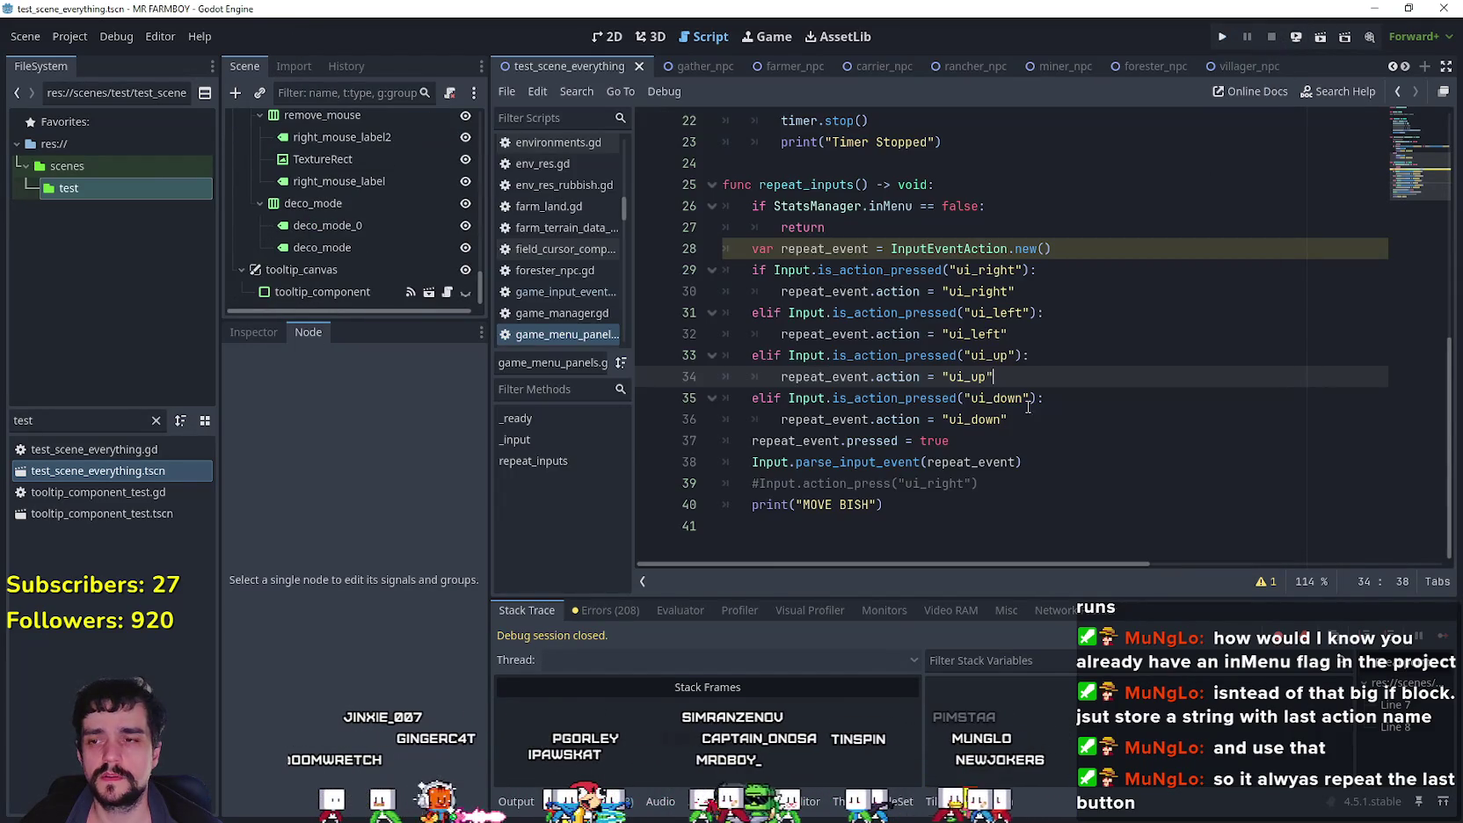
key(Down)
key(Down)
key(Down)
double_click(805, 418)
drag(805, 419, 906, 416)
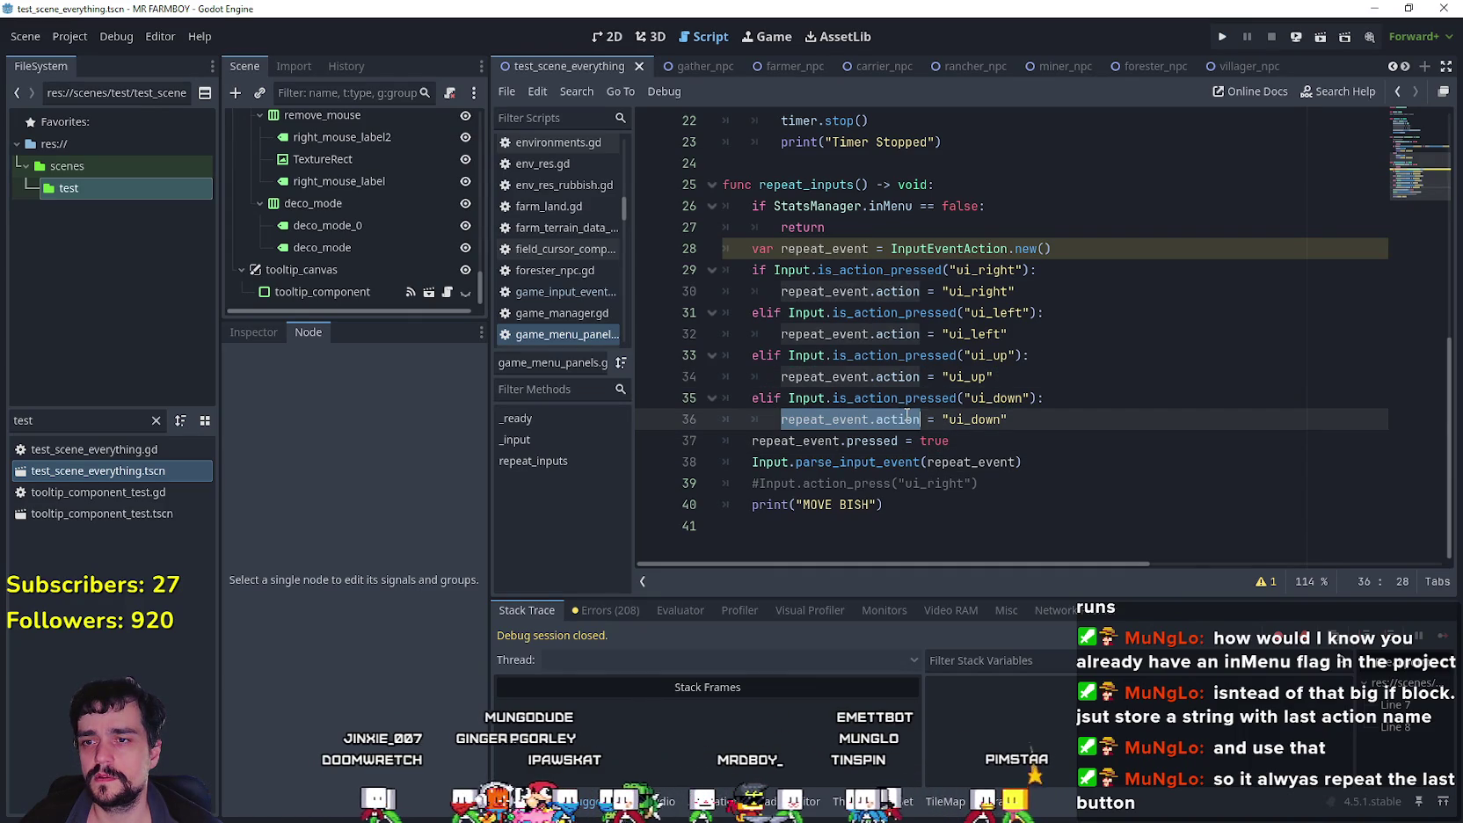
scroll(907, 416, up, 3)
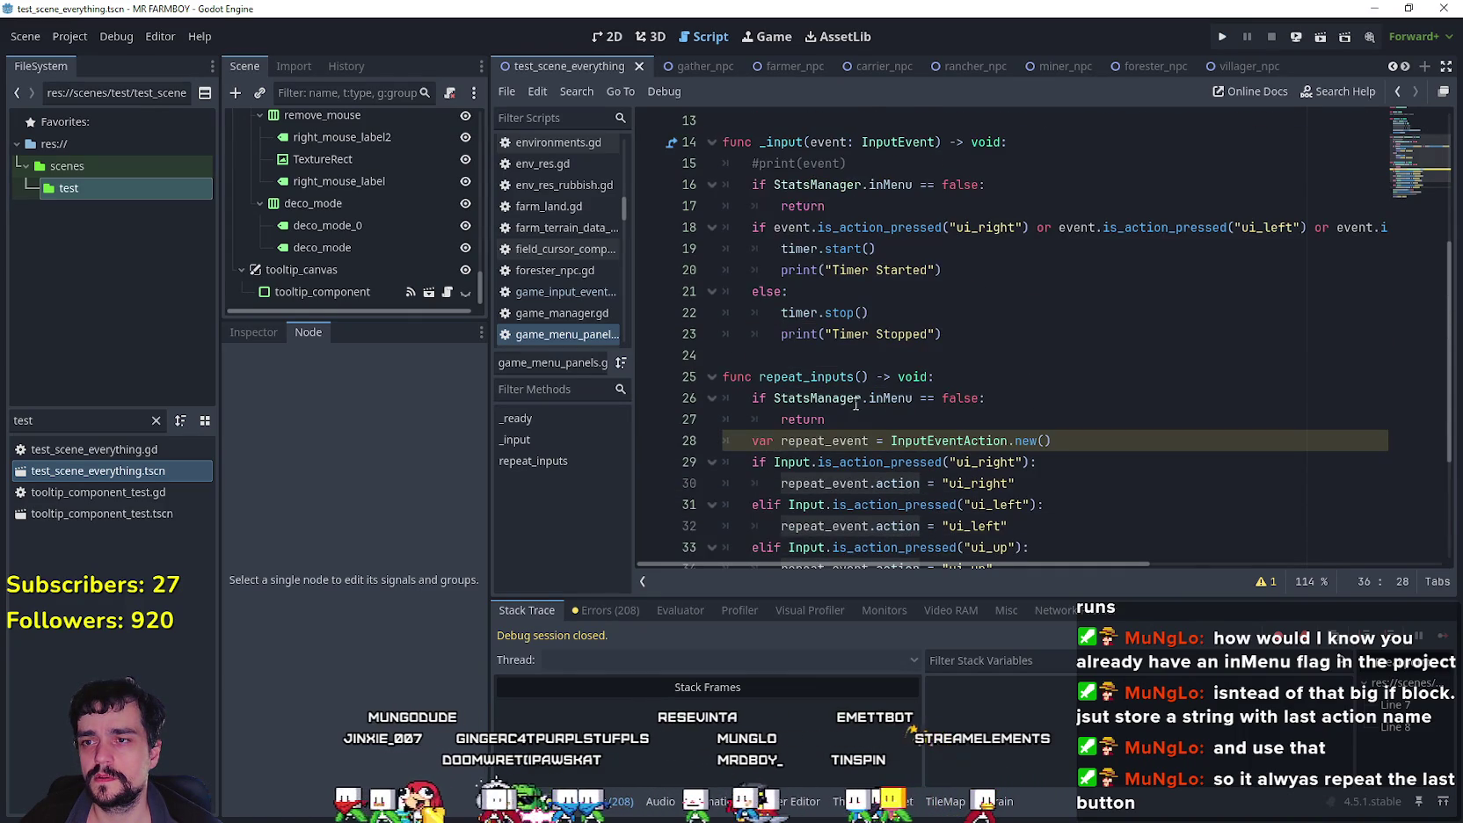
click(819, 376)
scroll(820, 377, down, 3)
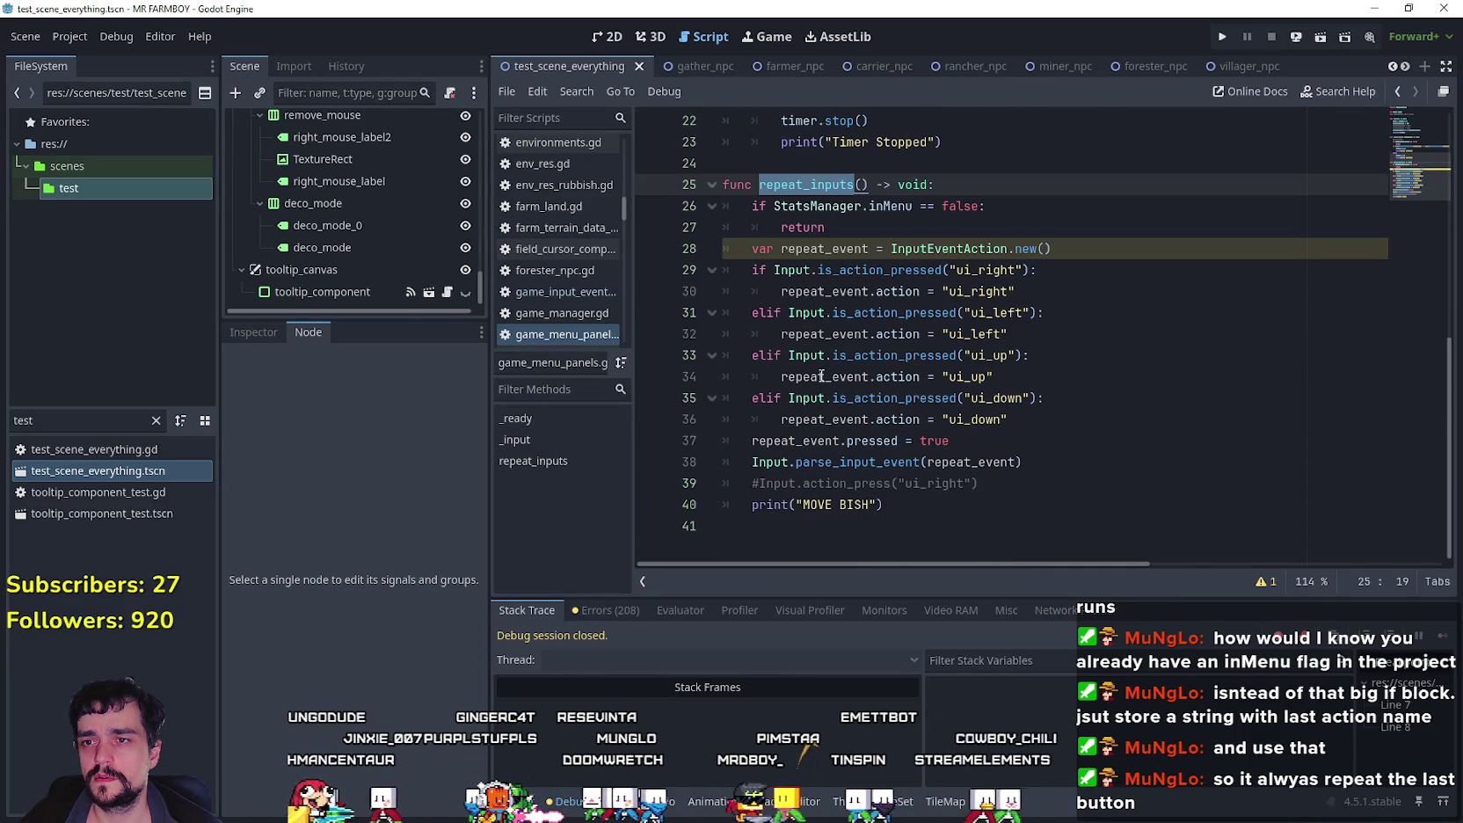
click(1098, 250)
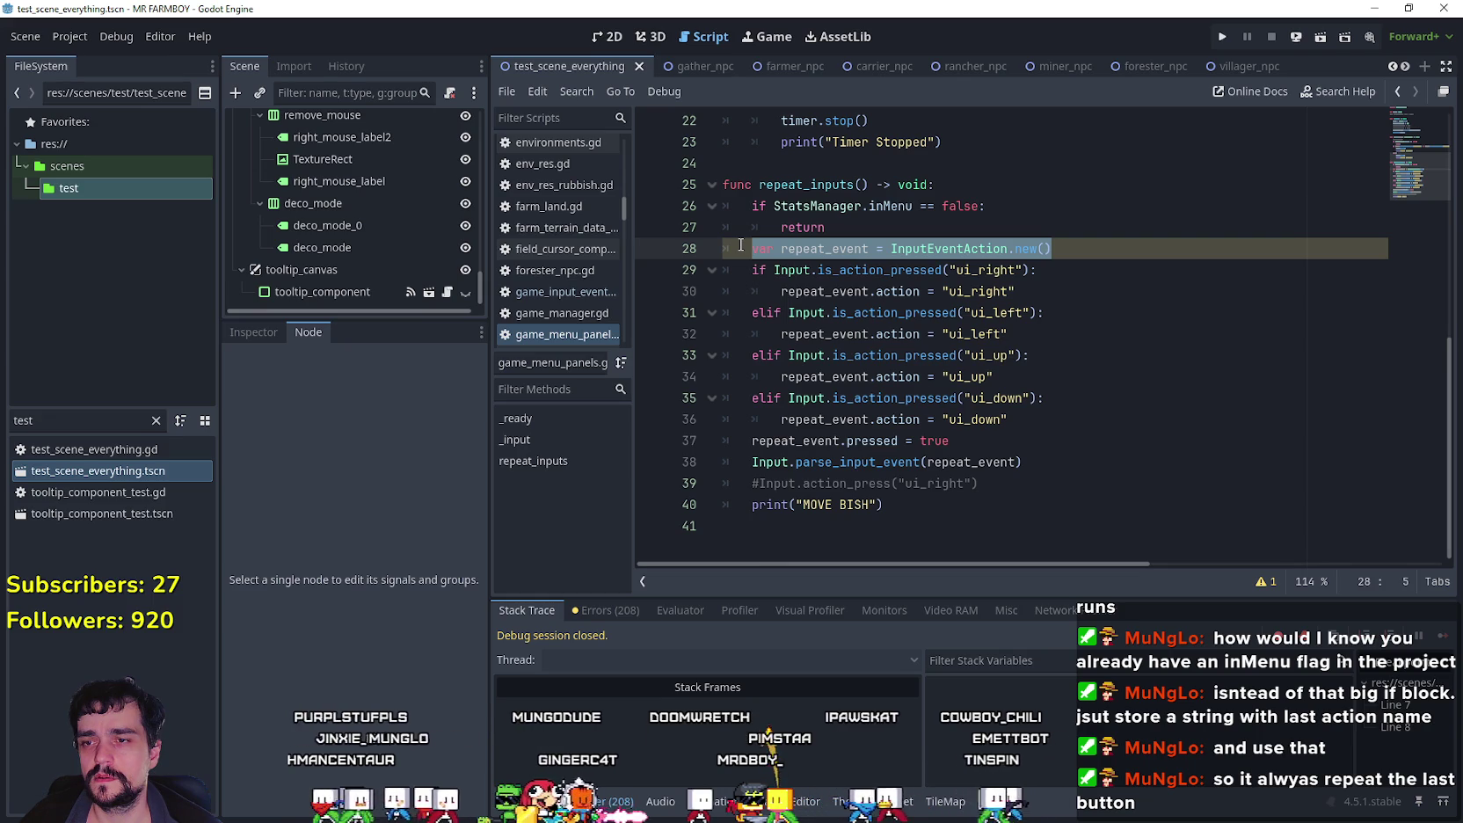
Step: Review the repeat_event uses and the ui_right check on line 29
scroll(967, 496, up, 6)
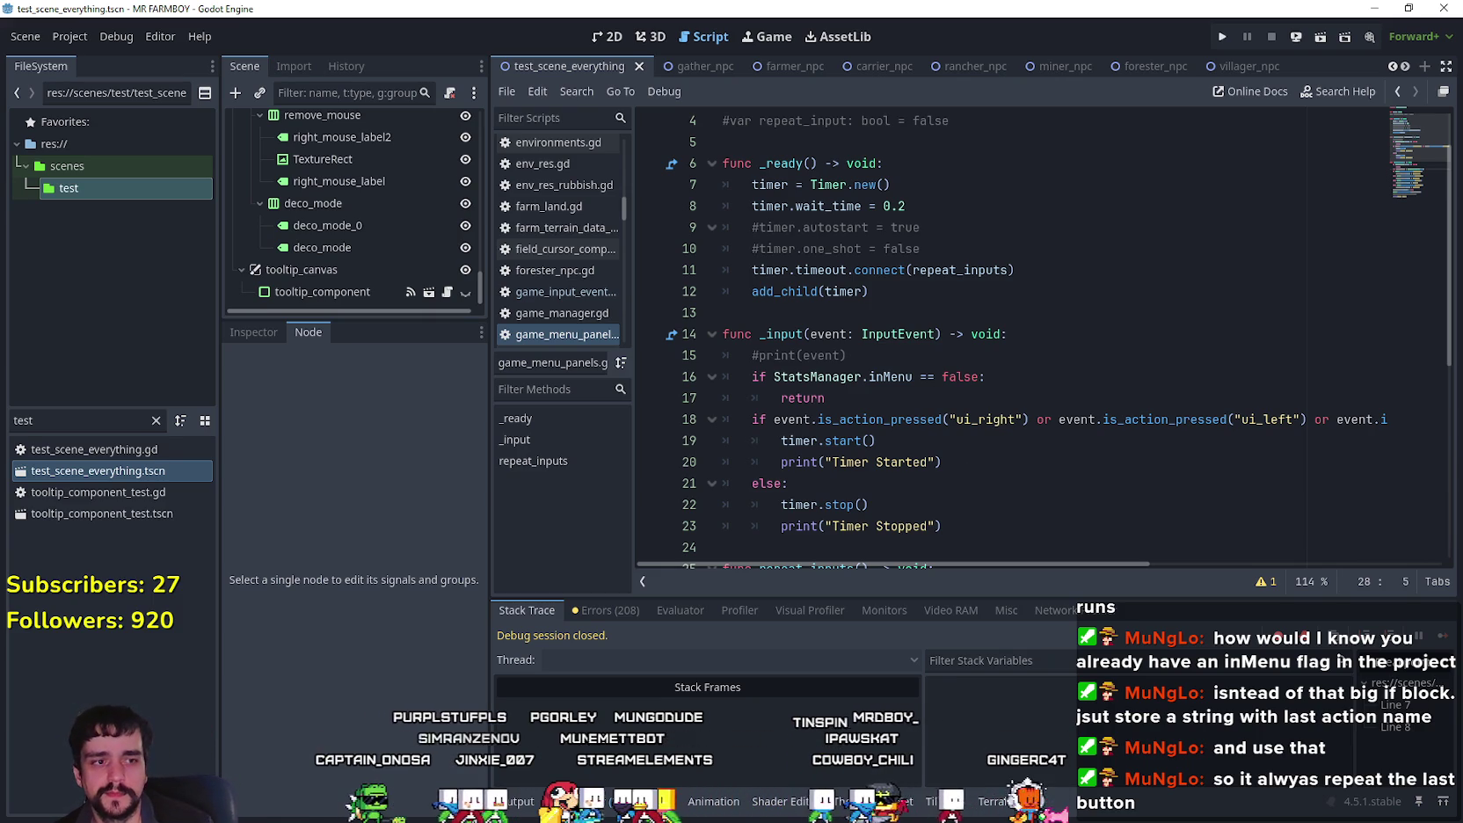
scroll(789, 496, down, 5)
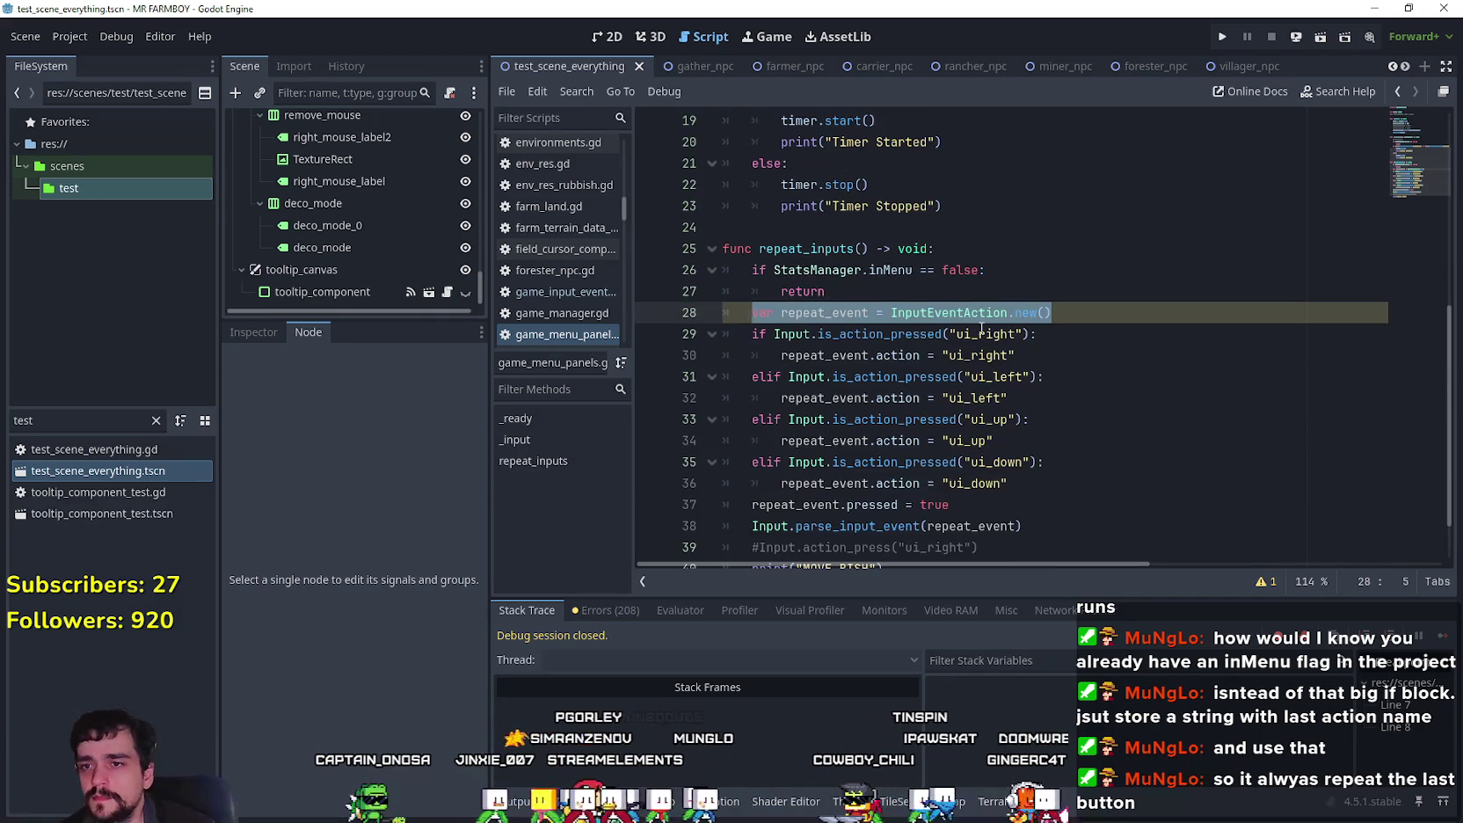
scroll(982, 328, down, 1)
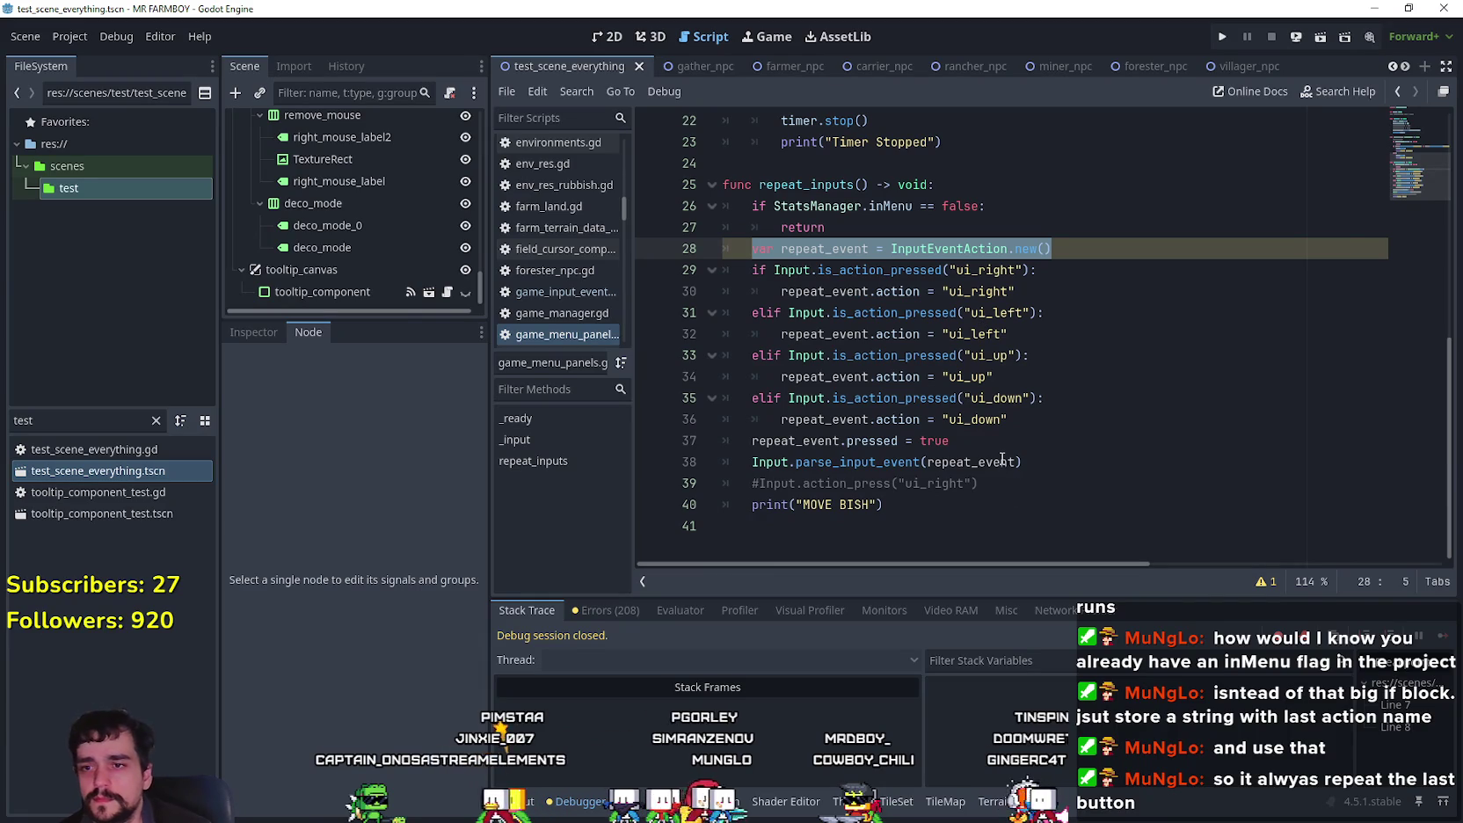
double_click(827, 291)
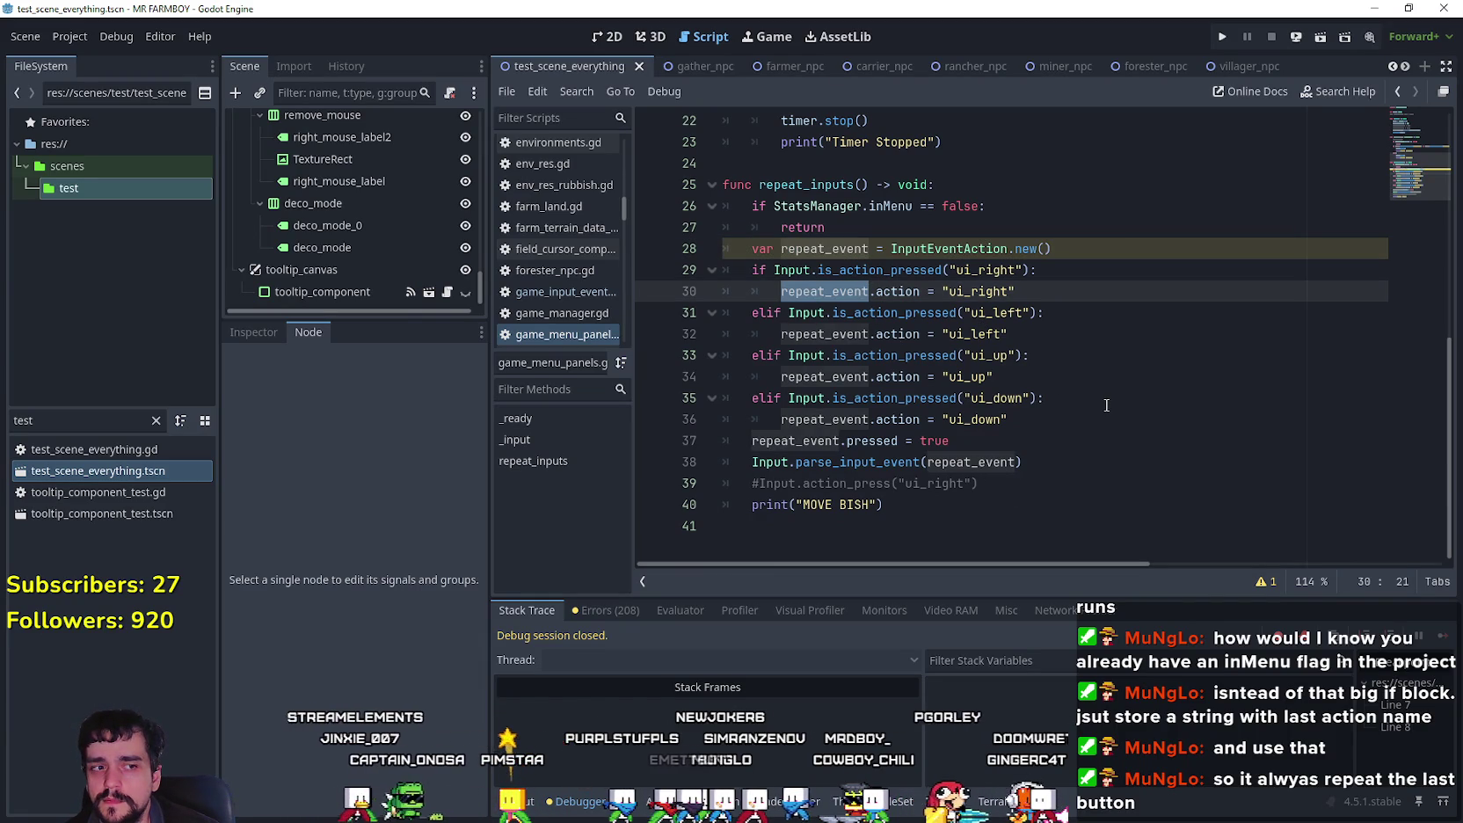
click(886, 286)
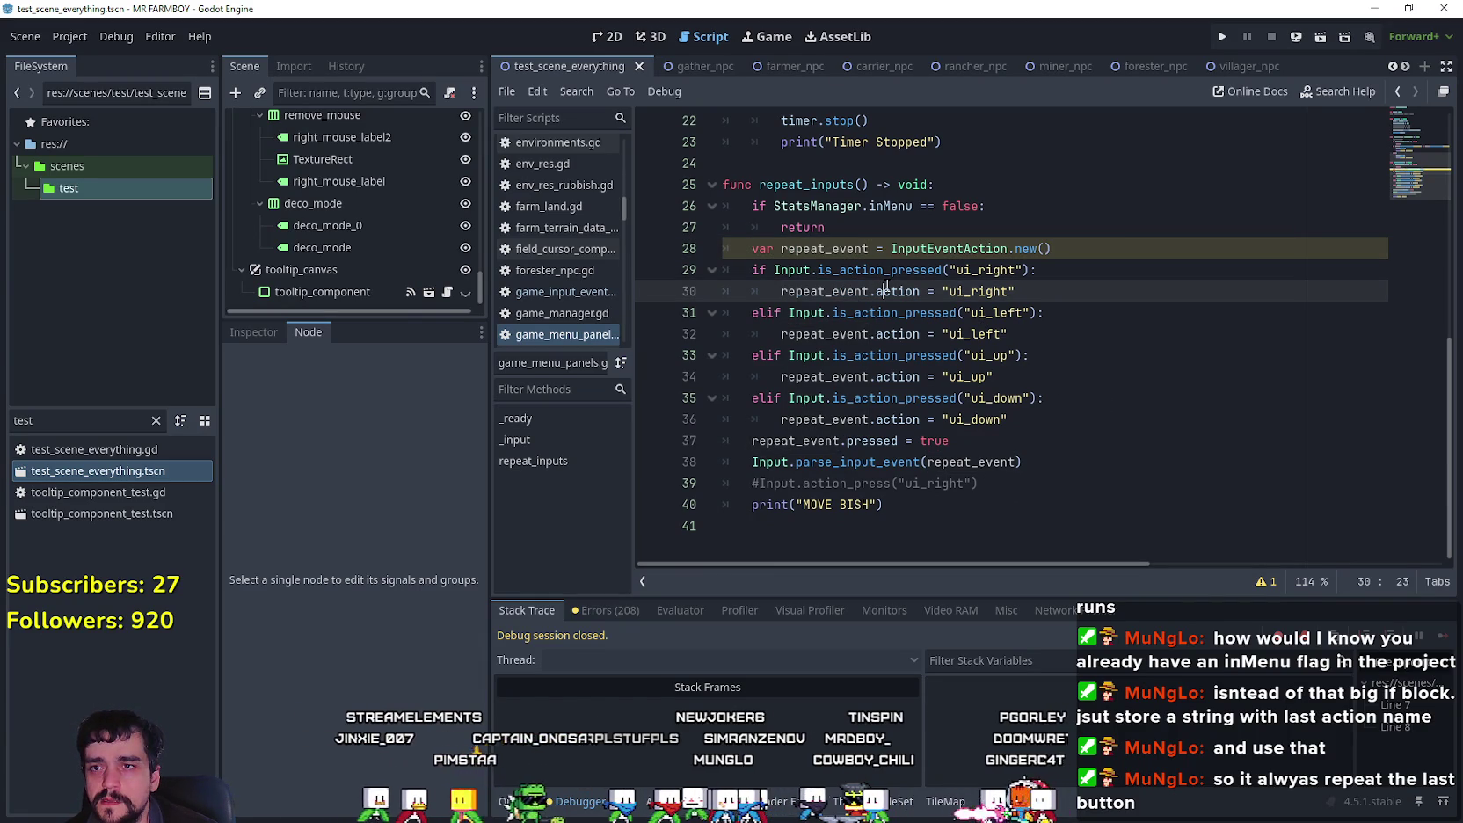
drag(1113, 272, 660, 263)
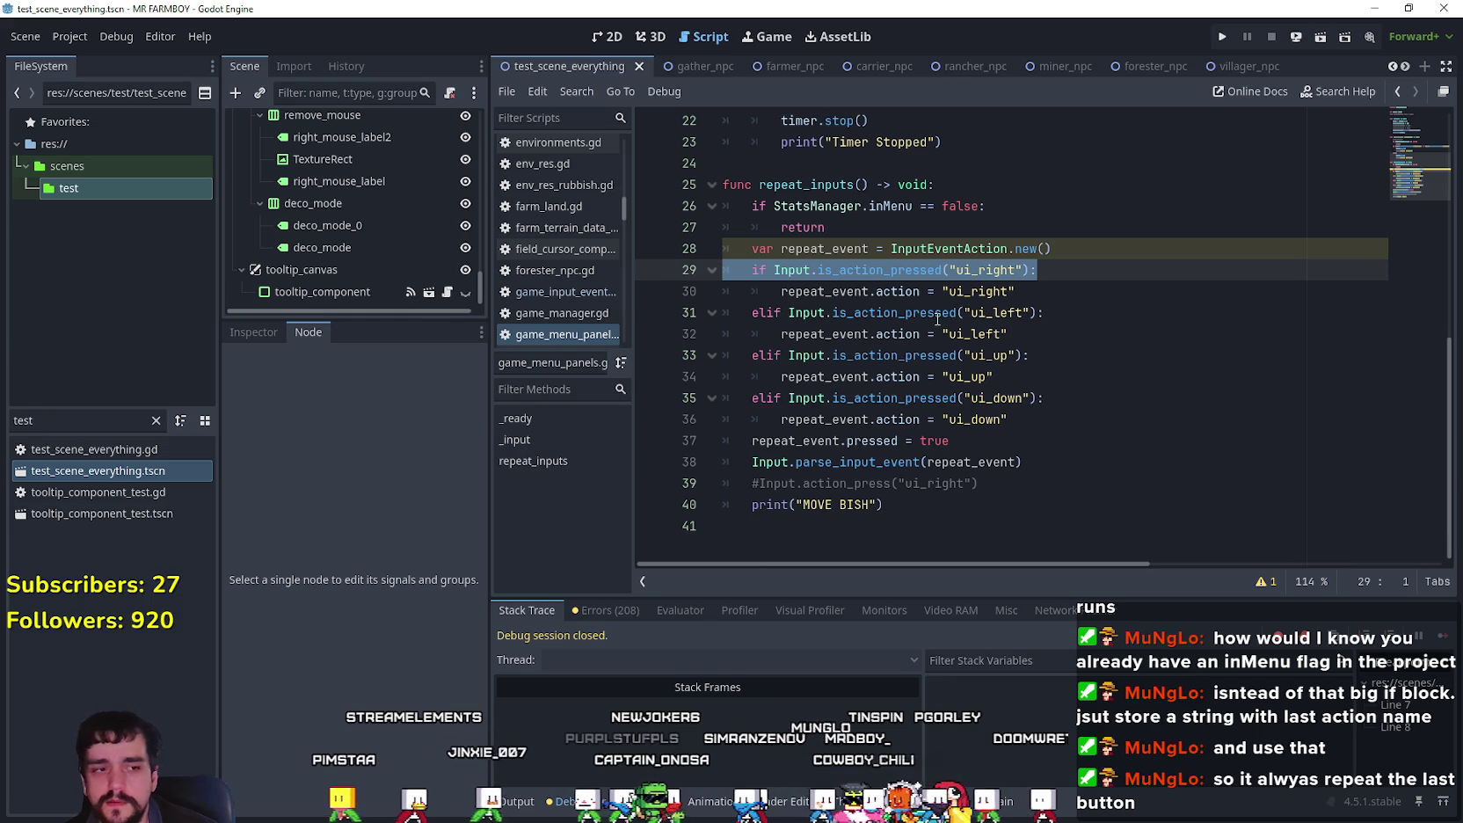
scroll(1025, 446, up, 2)
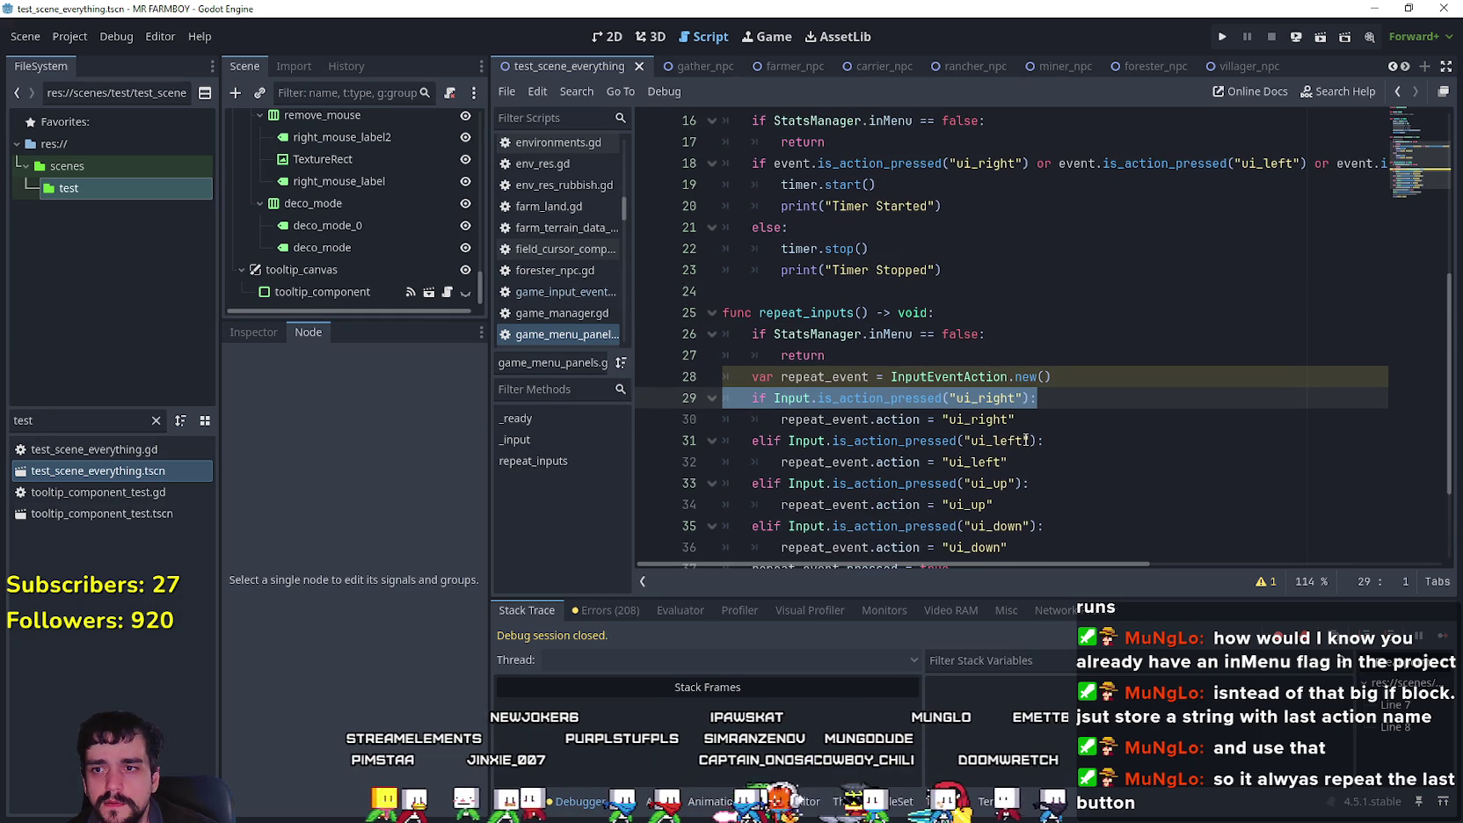
scroll(1025, 441, up, 1)
scroll(1025, 440, down, 3)
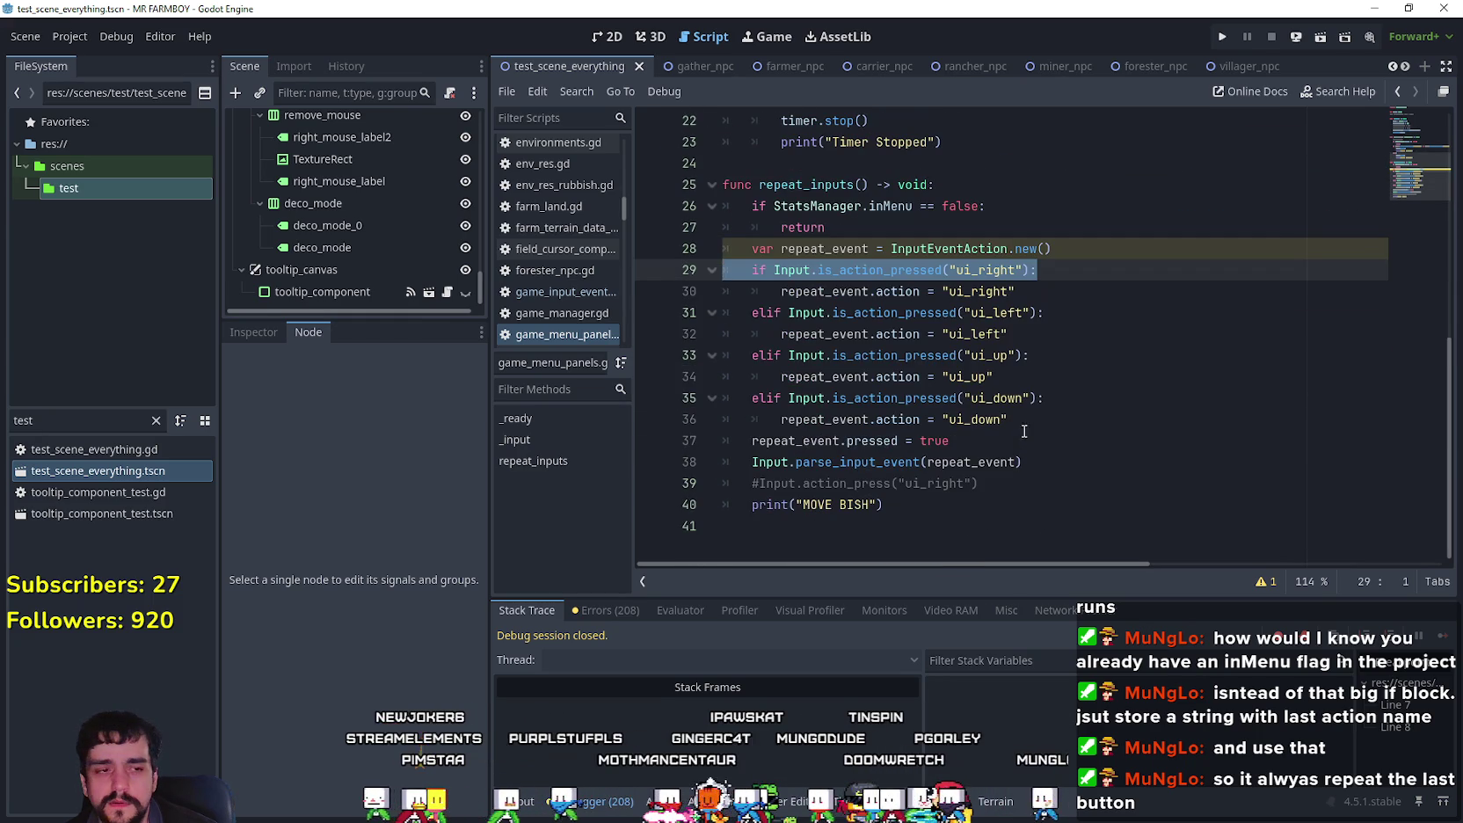
click(764, 287)
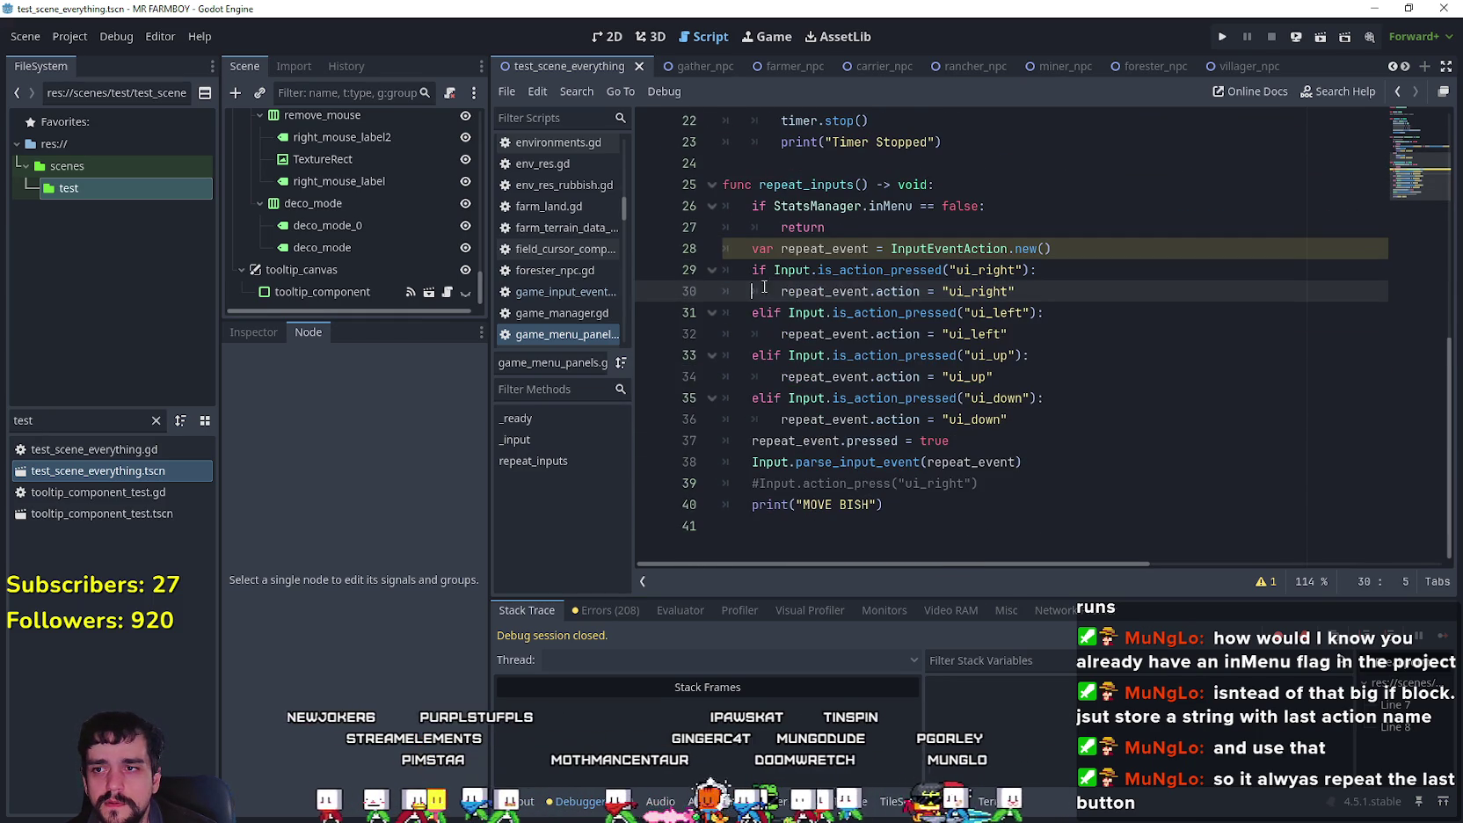
Step: Inspect the ui_right, ui_left and ui_up branch conditions and assignments around line 32
click(1031, 360)
click(1008, 312)
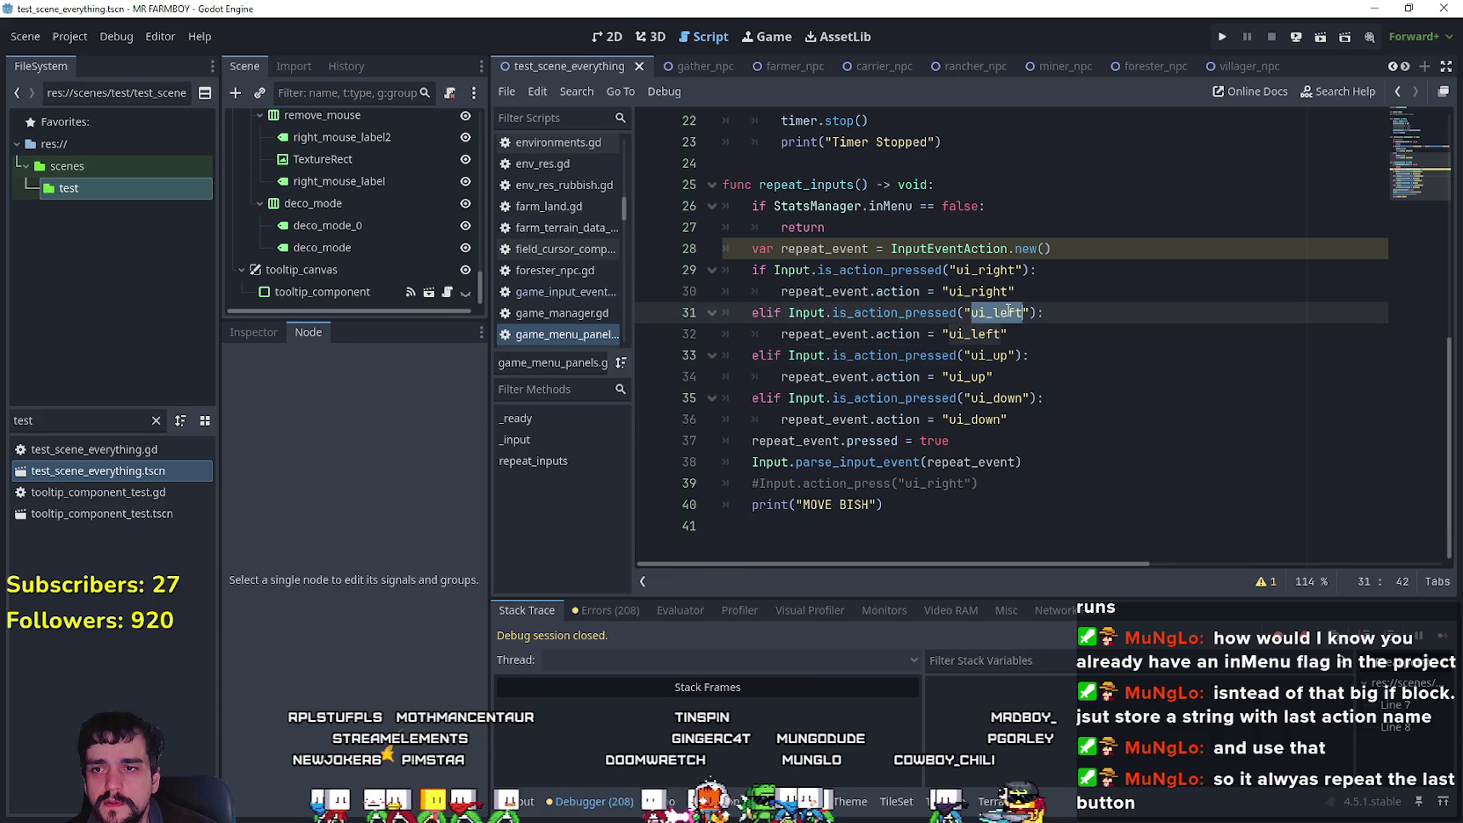
double_click(995, 290)
double_click(976, 335)
click(970, 376)
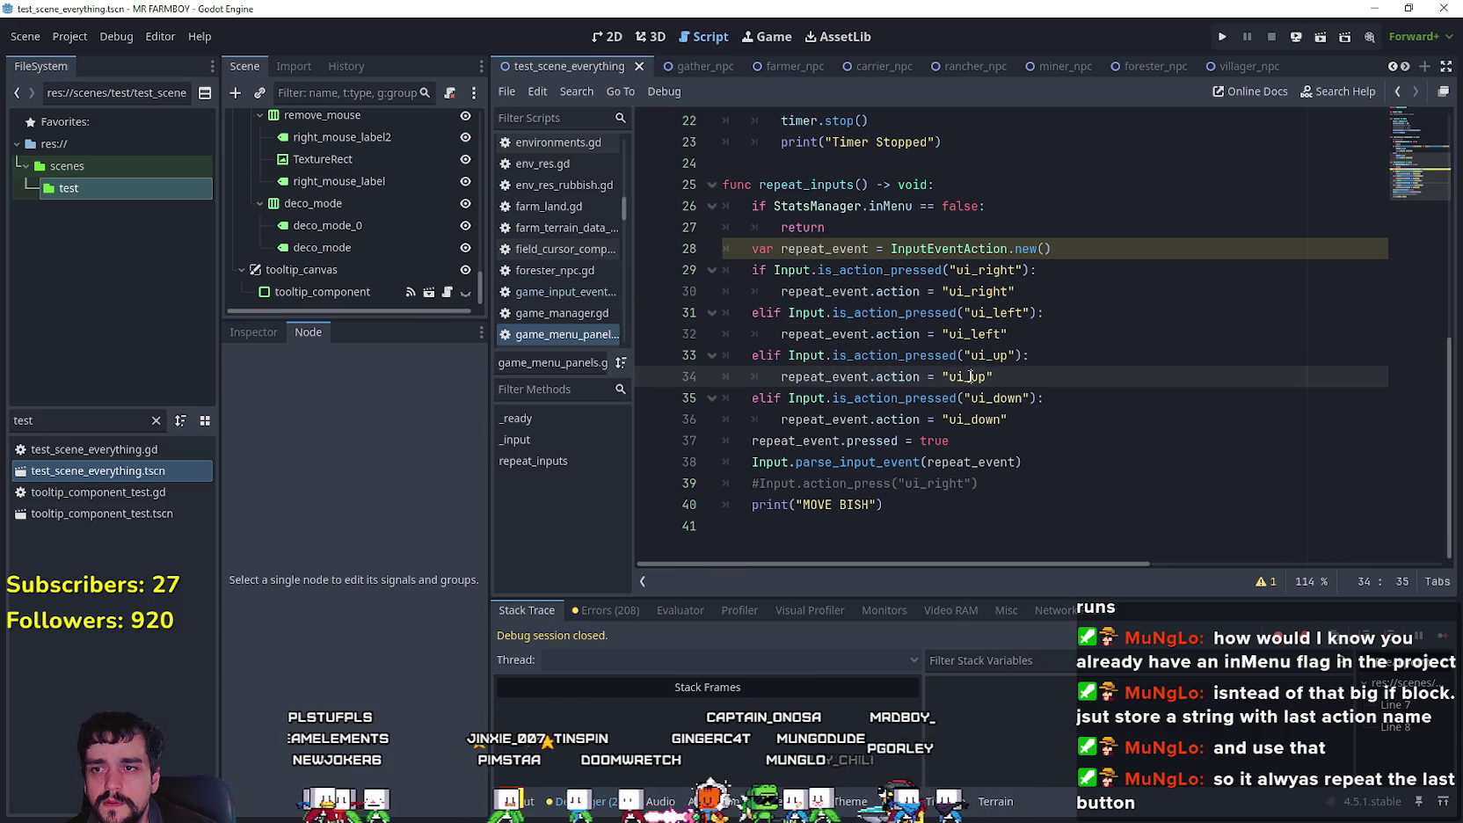
mouse_move(996, 423)
mouse_down()
mouse_move(967, 355)
mouse_move(967, 397)
mouse_move(929, 291)
mouse_up()
drag(781, 291, 917, 291)
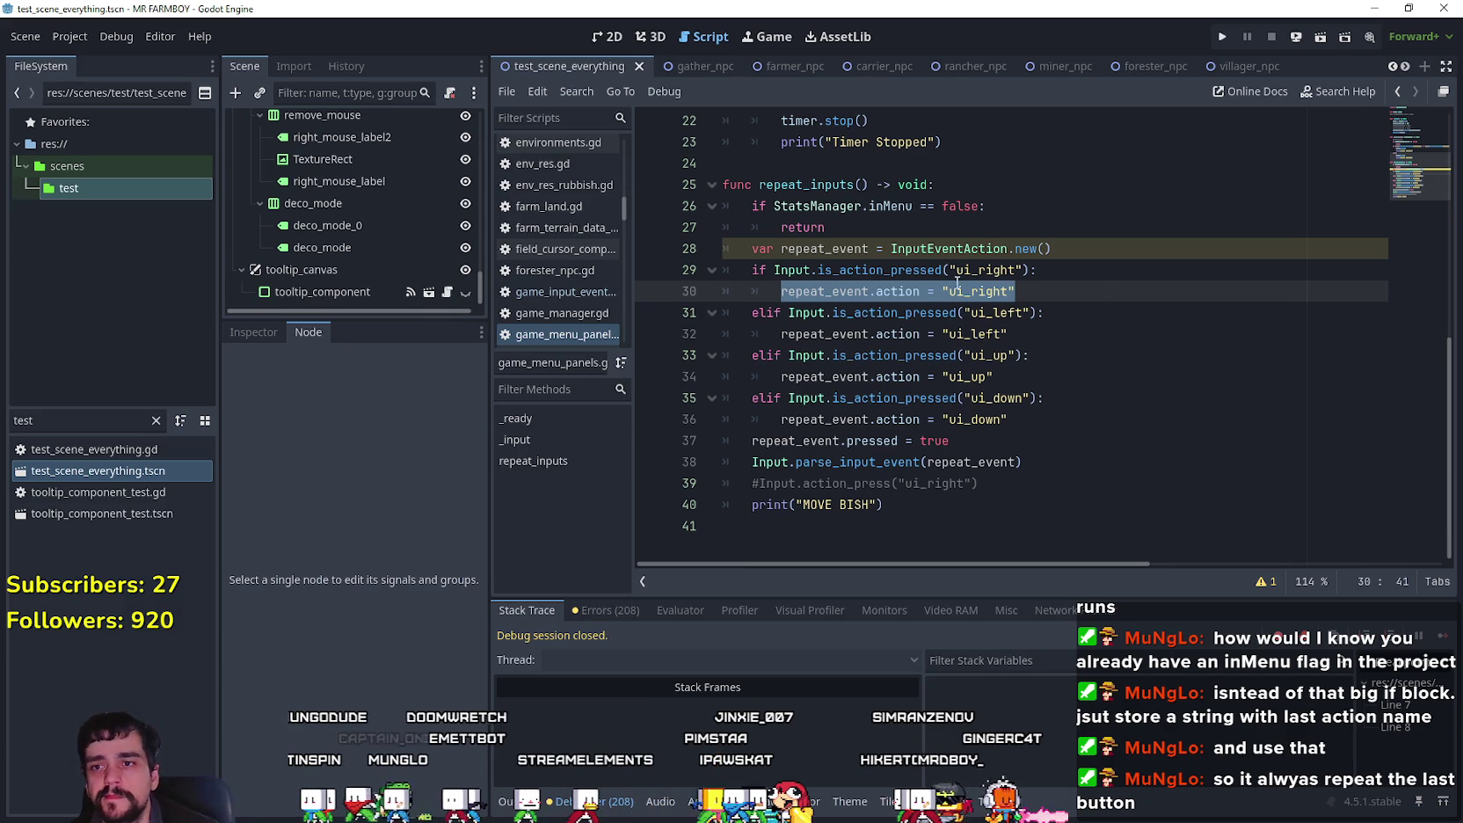
click(1015, 334)
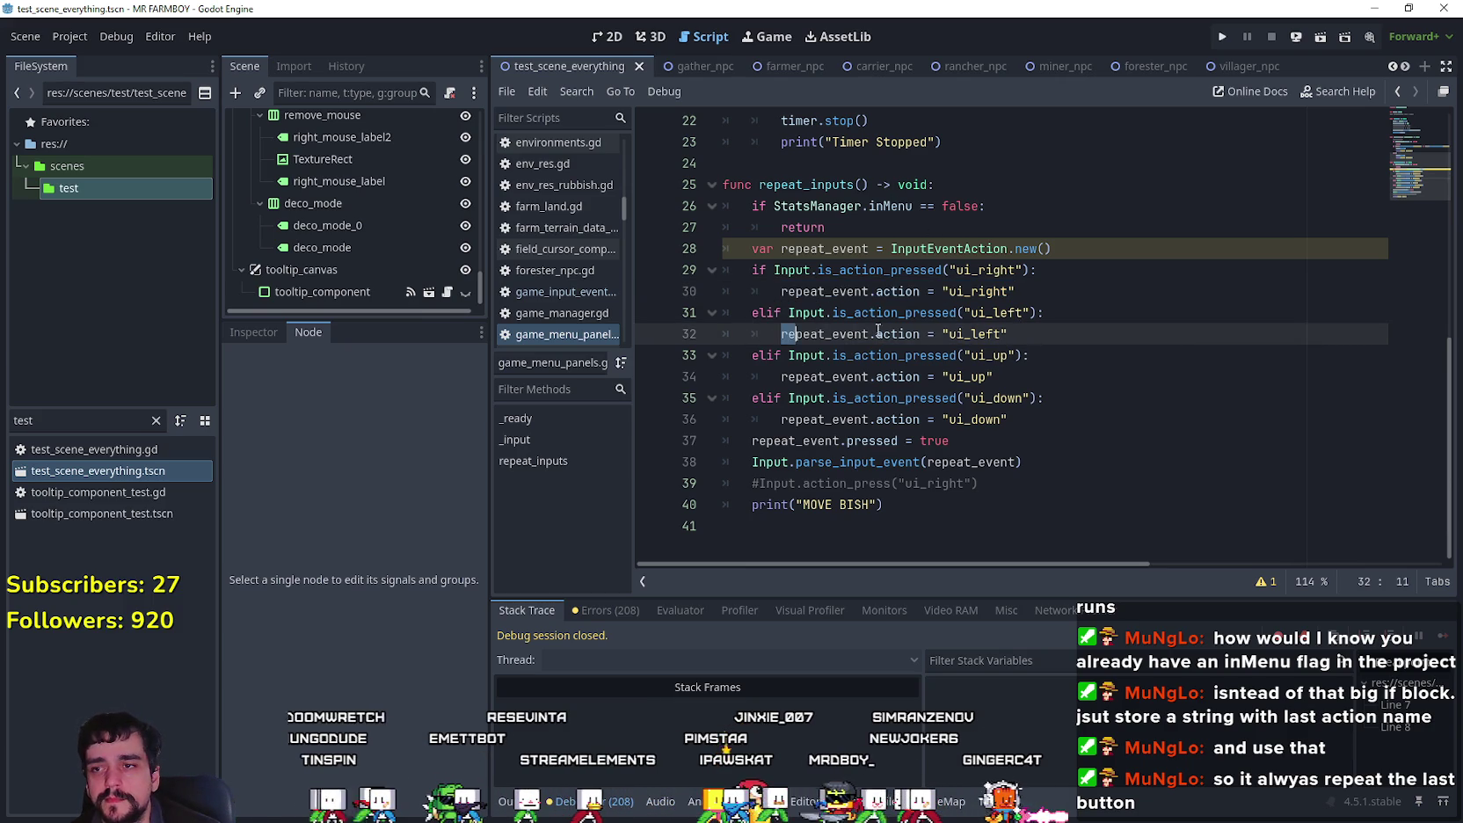
shift+click(1078, 334)
mouse_move(780, 334)
mouse_down()
mouse_move(730, 312)
mouse_move(724, 352)
mouse_up()
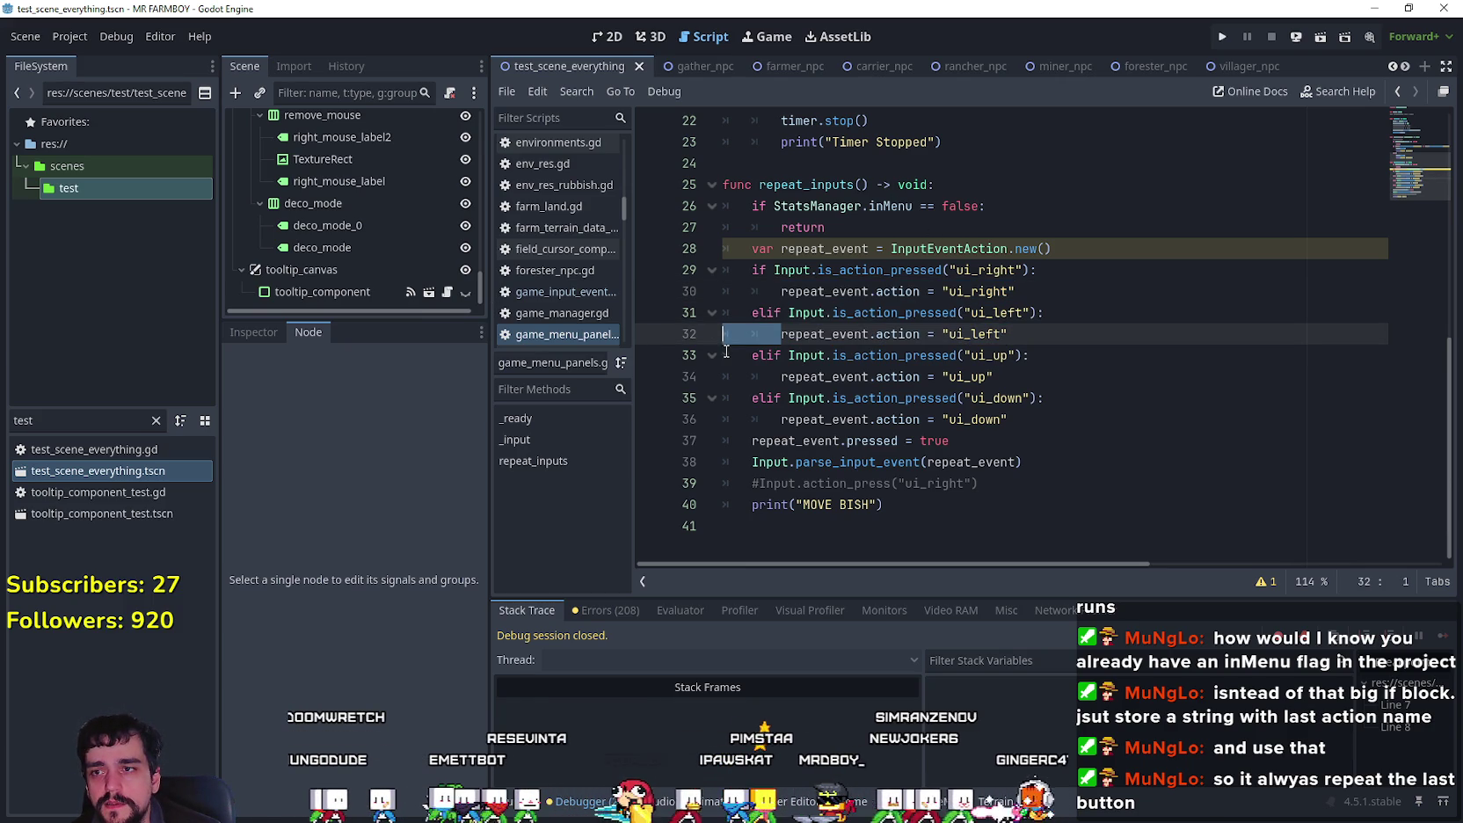
drag(1033, 355, 1018, 327)
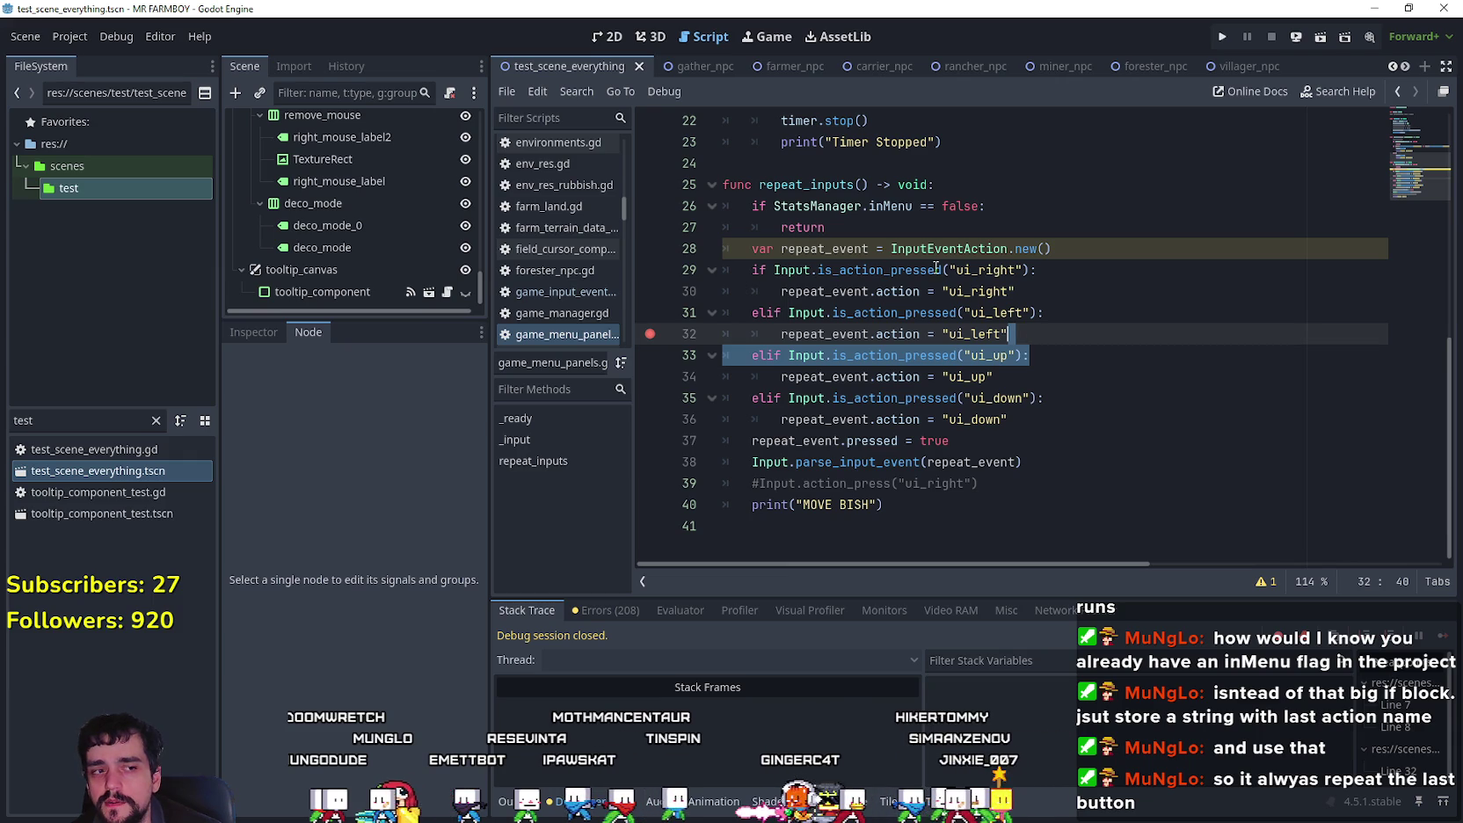
Step: Insert a new line after line 28 in repeat_inputs
click(846, 376)
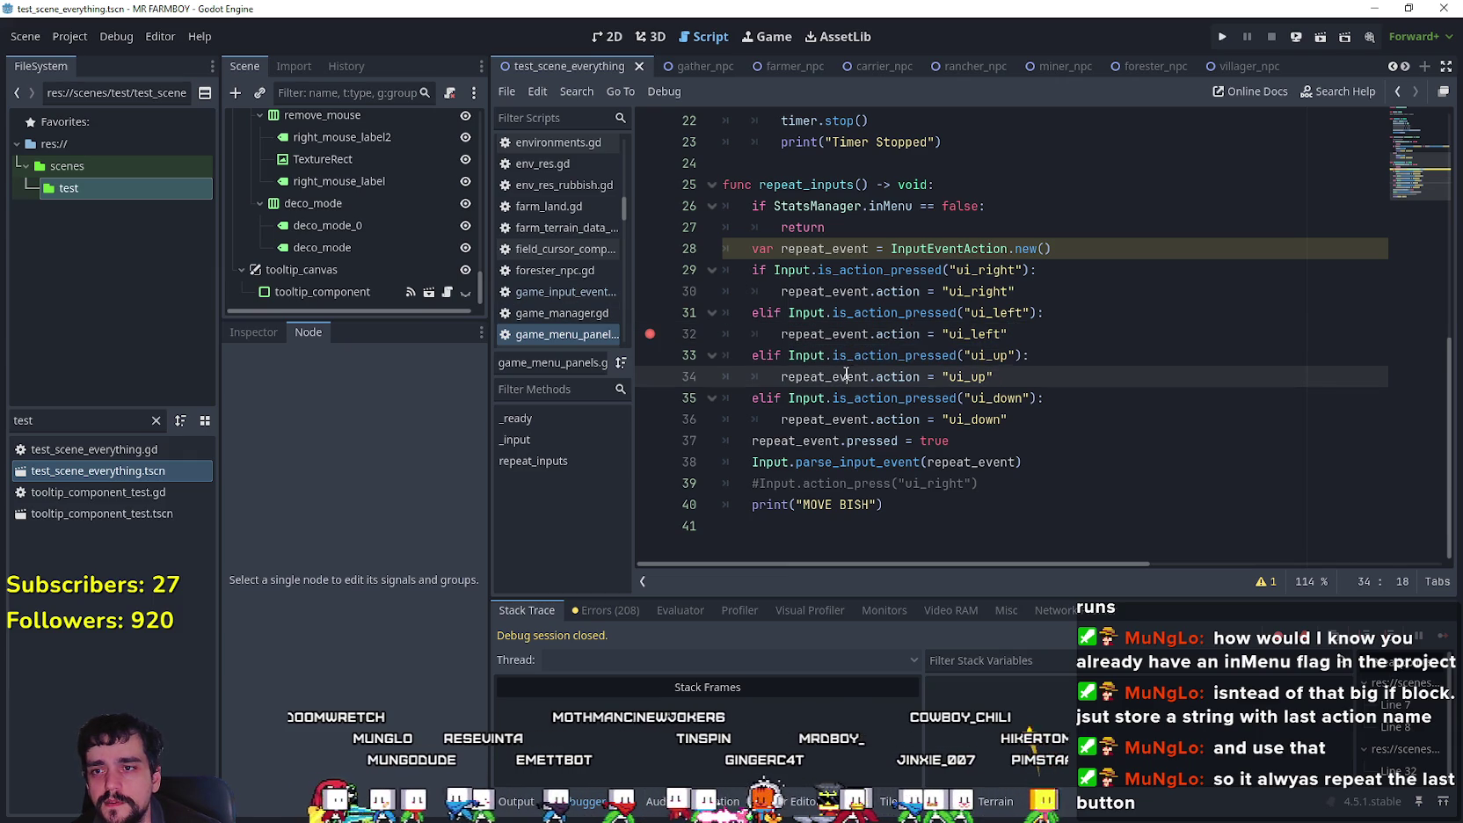
click(1018, 356)
drag(985, 355, 998, 317)
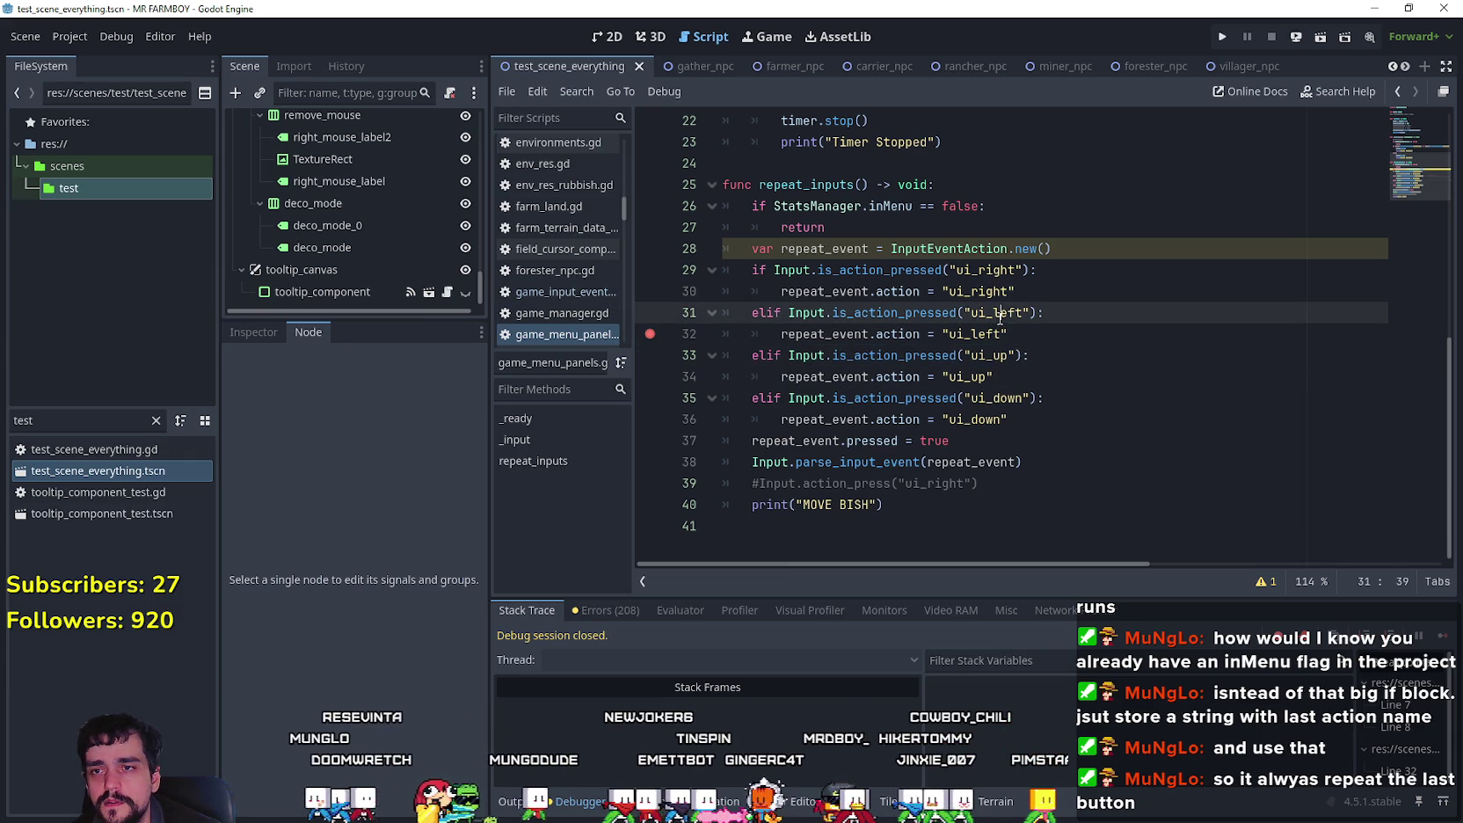
click(1032, 332)
mouse_move(799, 325)
mouse_down()
mouse_move(796, 312)
mouse_move(778, 325)
mouse_up()
click(854, 234)
click(1107, 247)
key(Return)
text(var action_pressed: S)
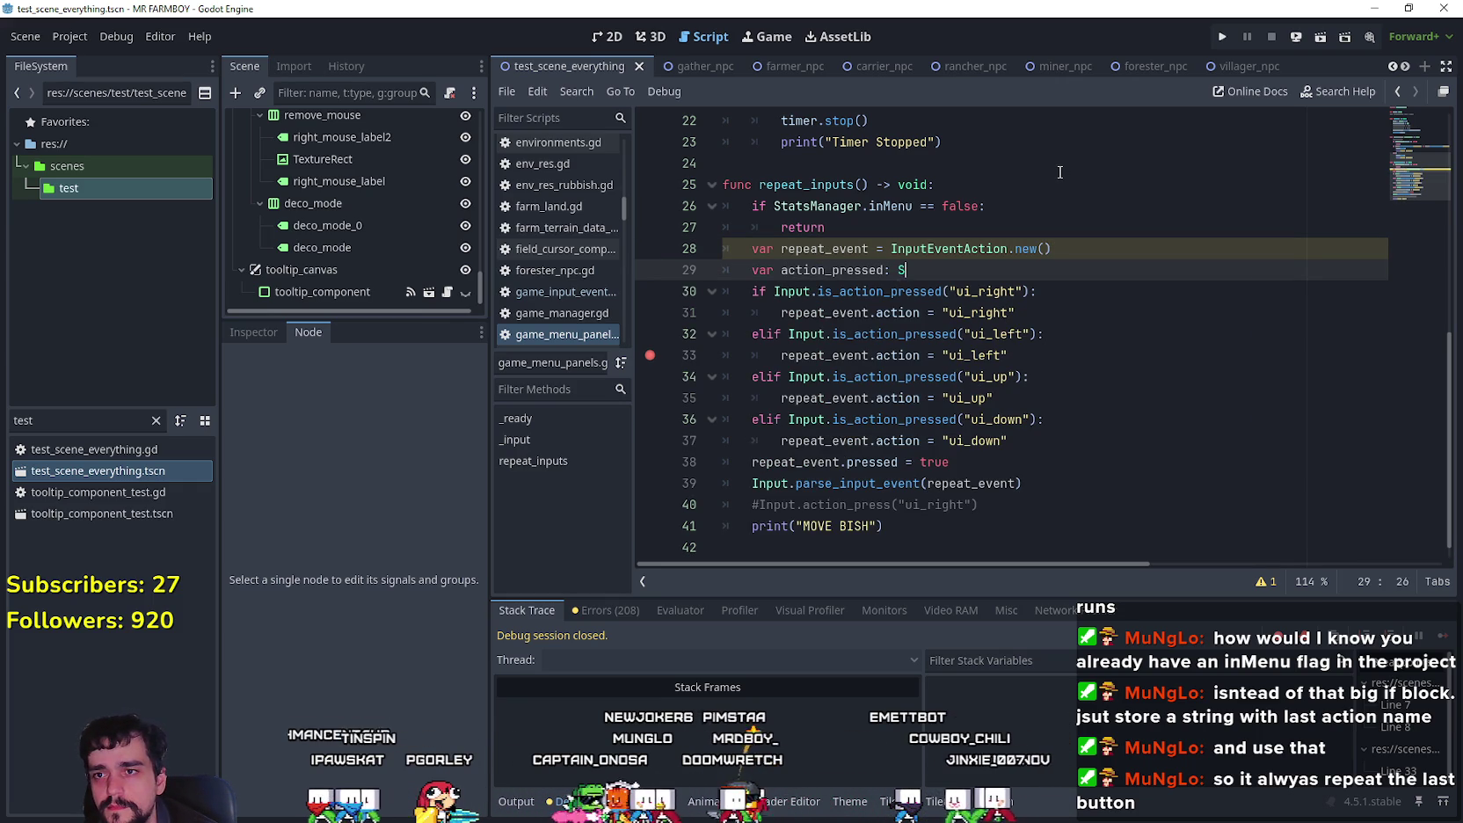
Step: Declare action_pressed as a String and set it to "ui_right" inside the ui_right branch
text(tring)
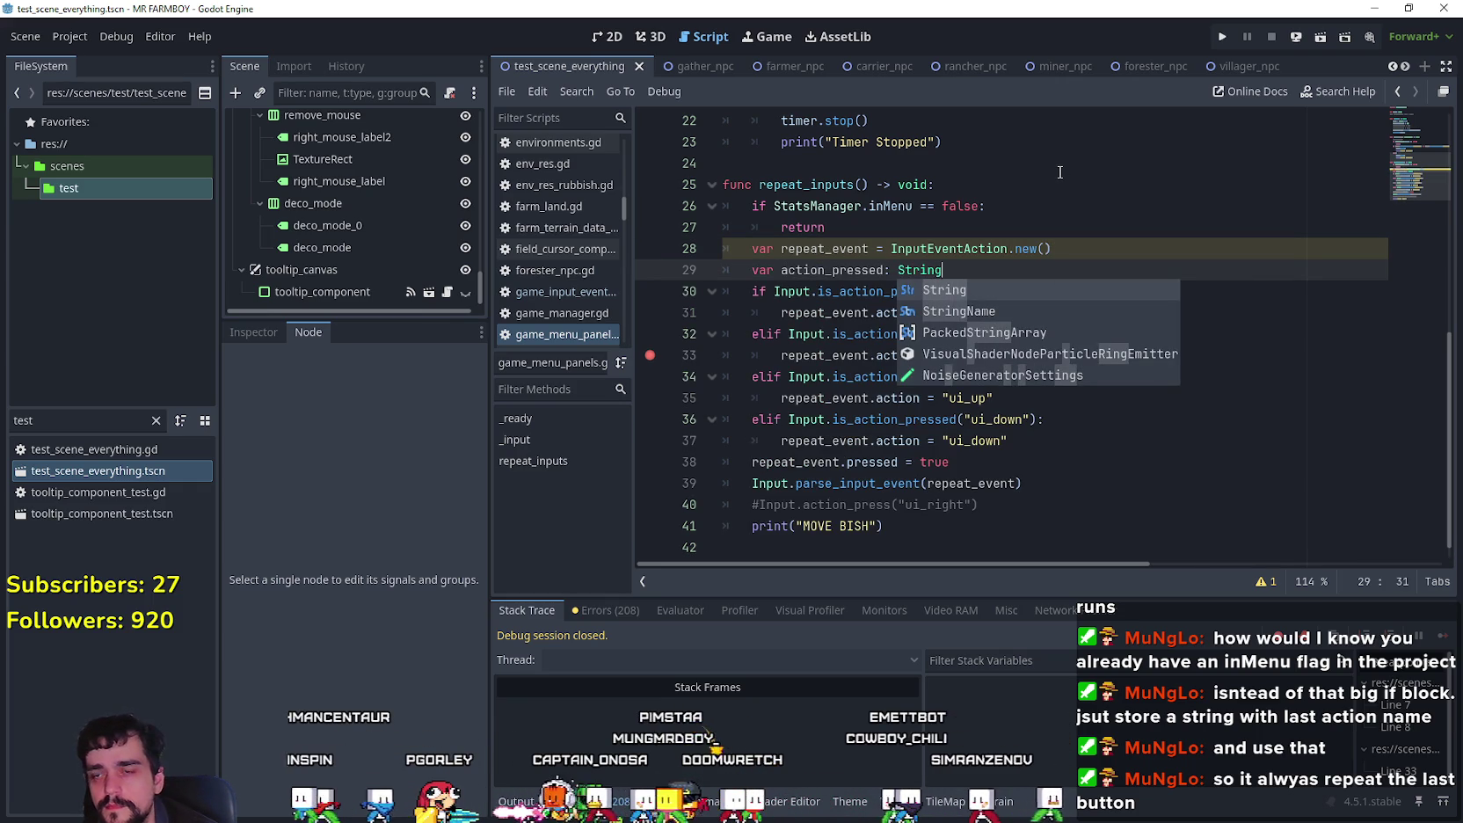
key(Escape)
click(842, 266)
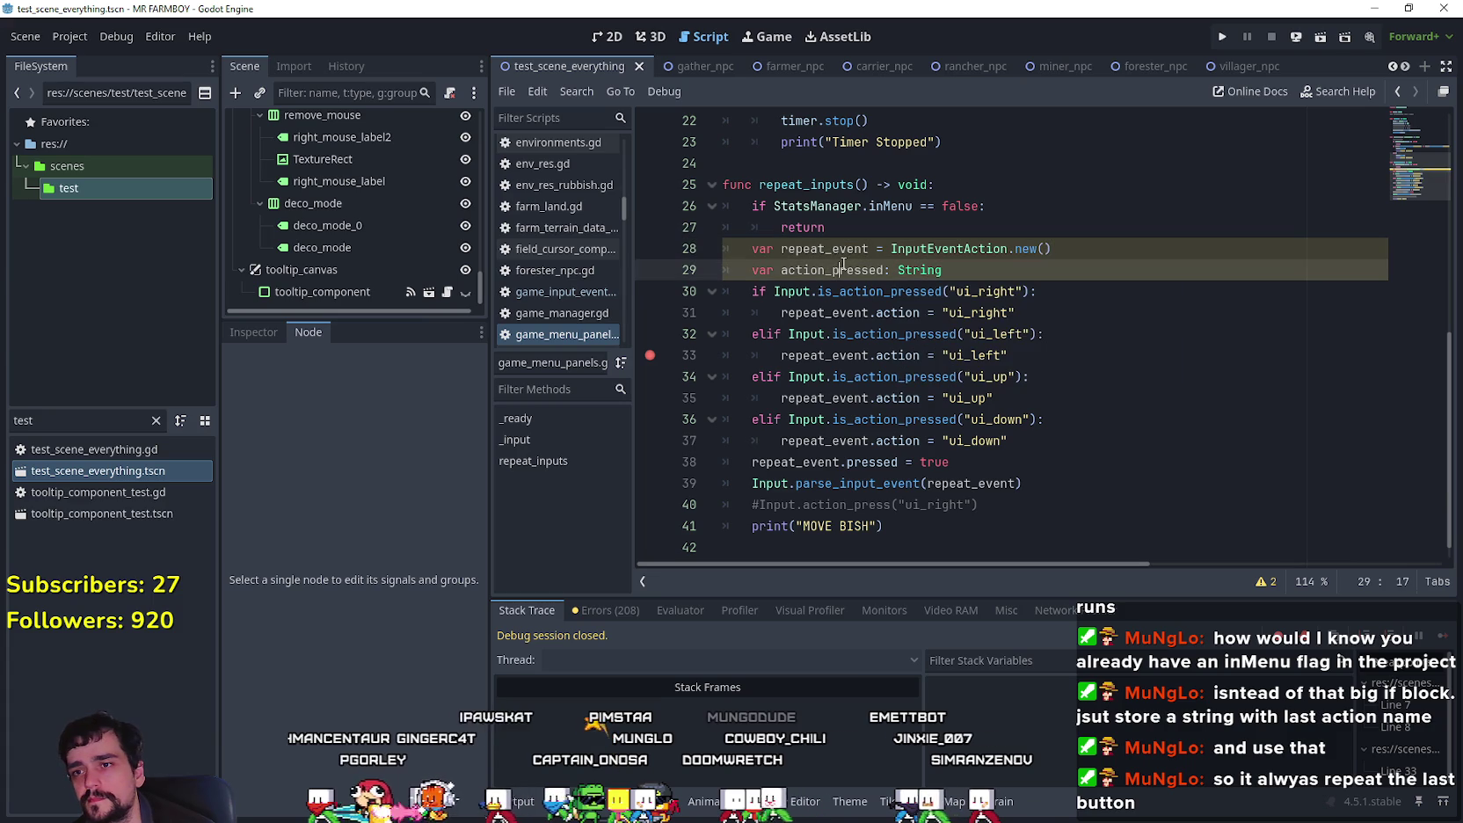
click(1077, 289)
key(Return)
text(action_pressed)
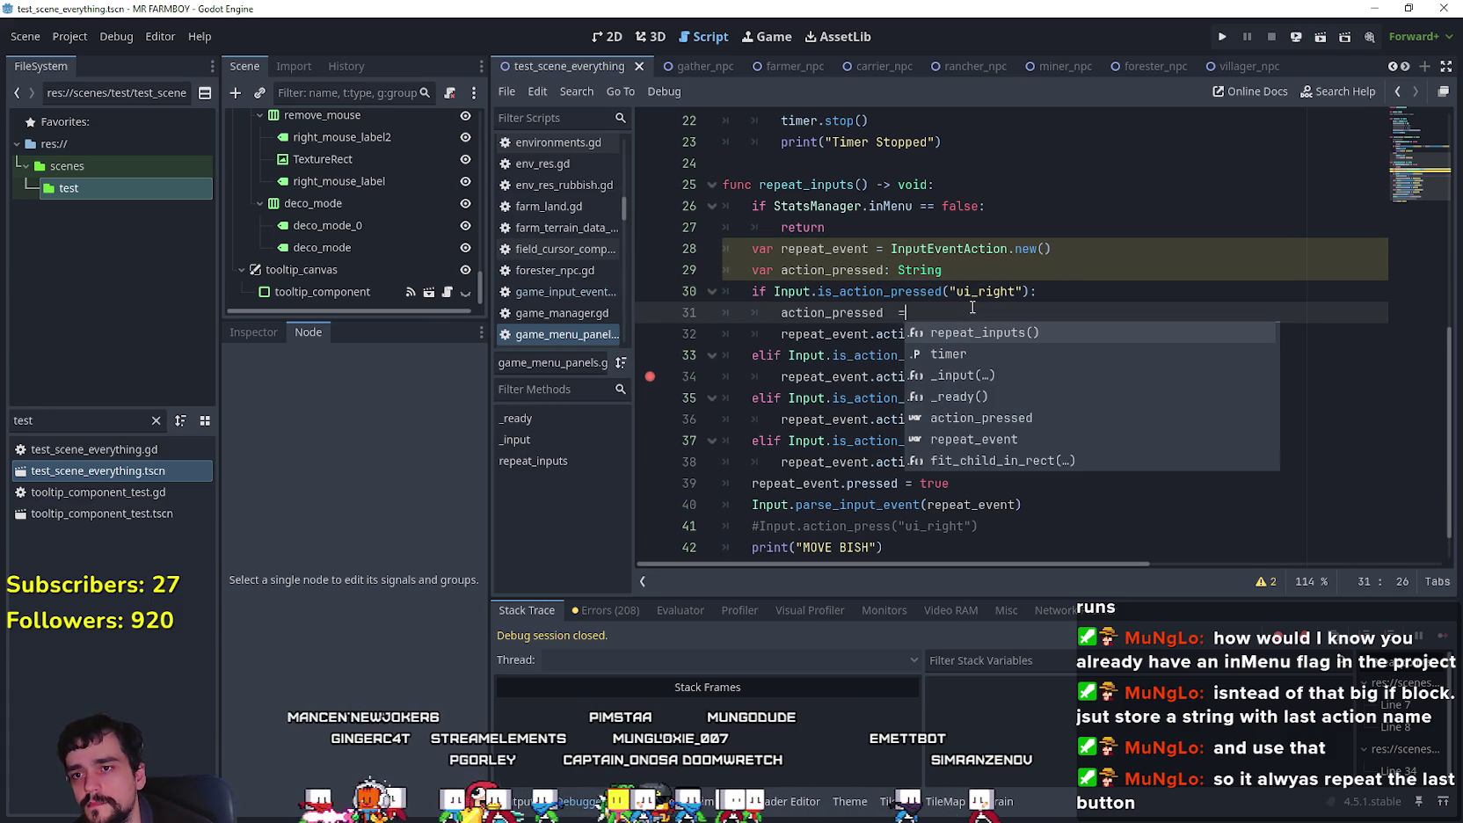
text(")
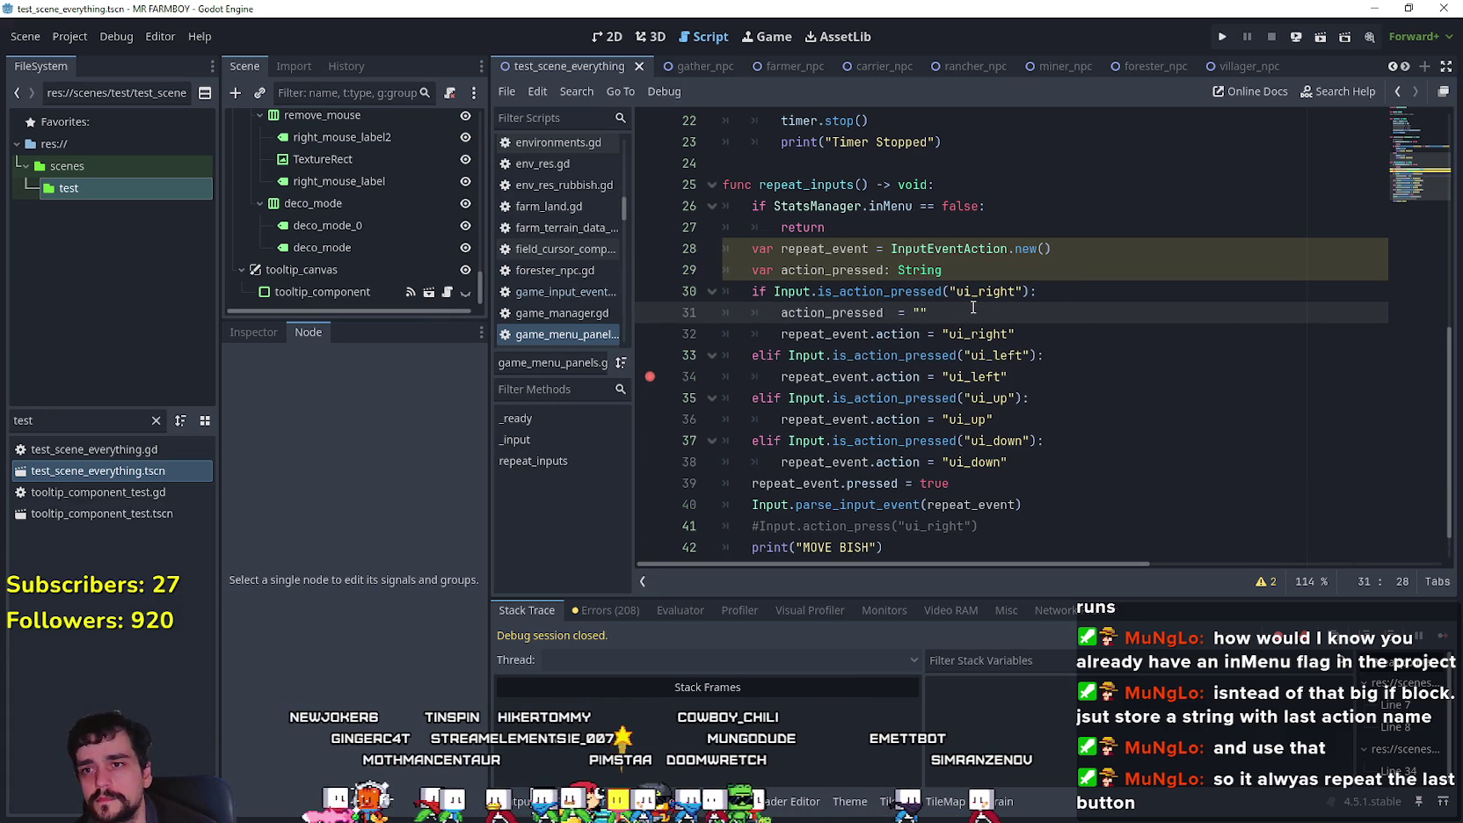
double_click(966, 292)
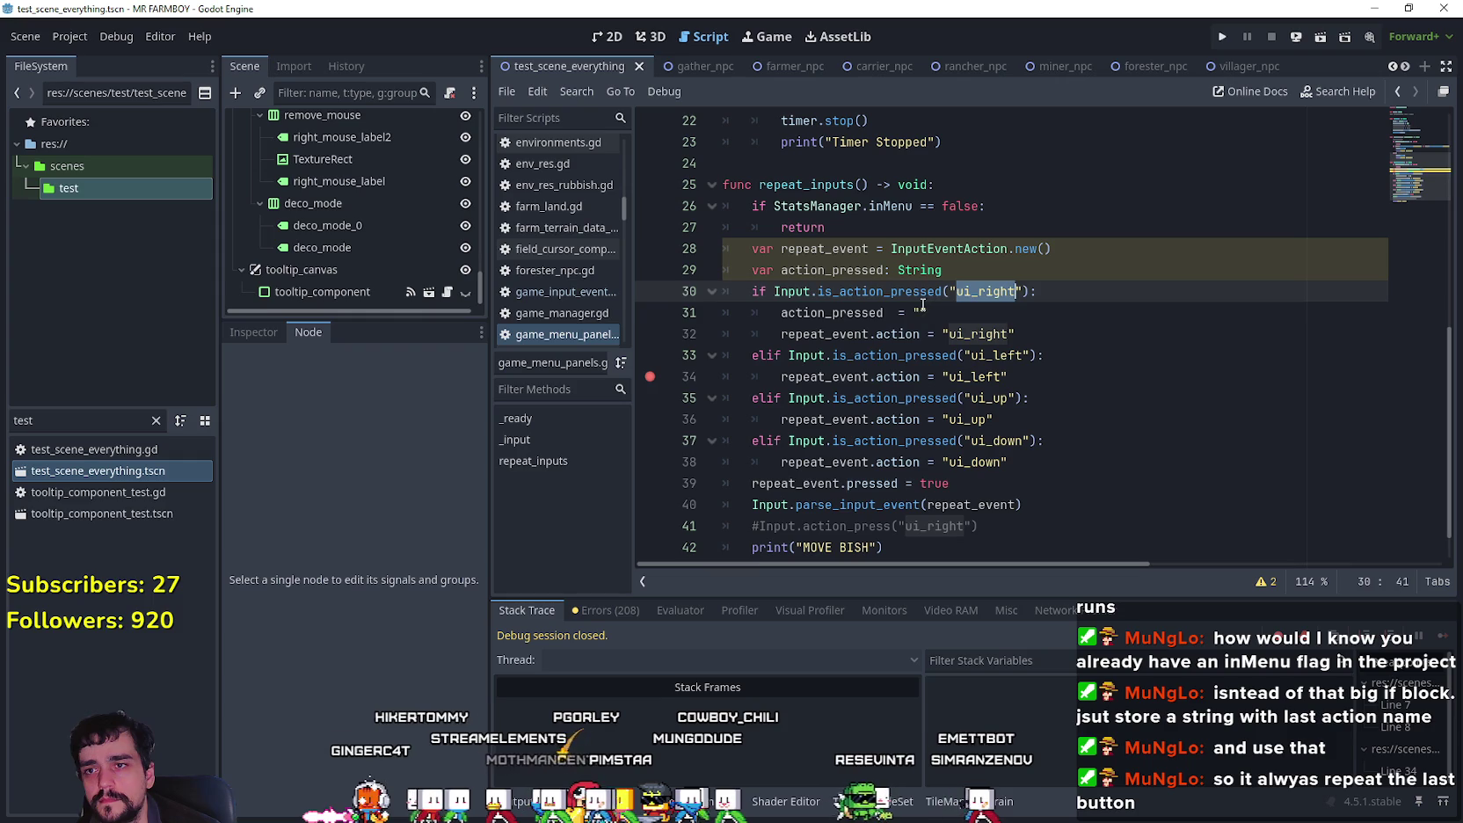
click(921, 312)
double_click(824, 314)
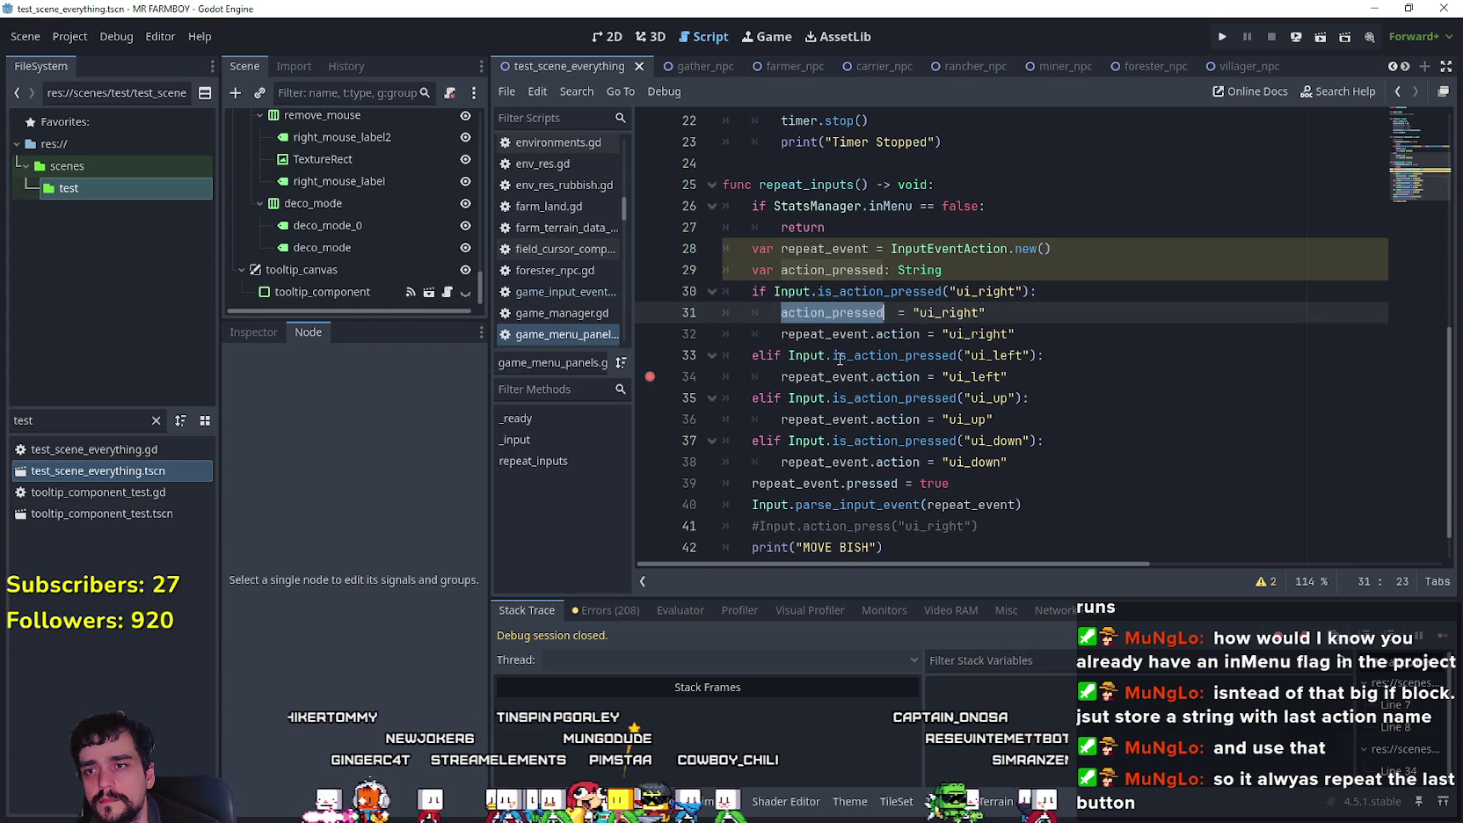
Step: Add line 39 'repeat_event.action = action_pressed' after the direction checks
double_click(798, 378)
click(1072, 463)
key(Return)
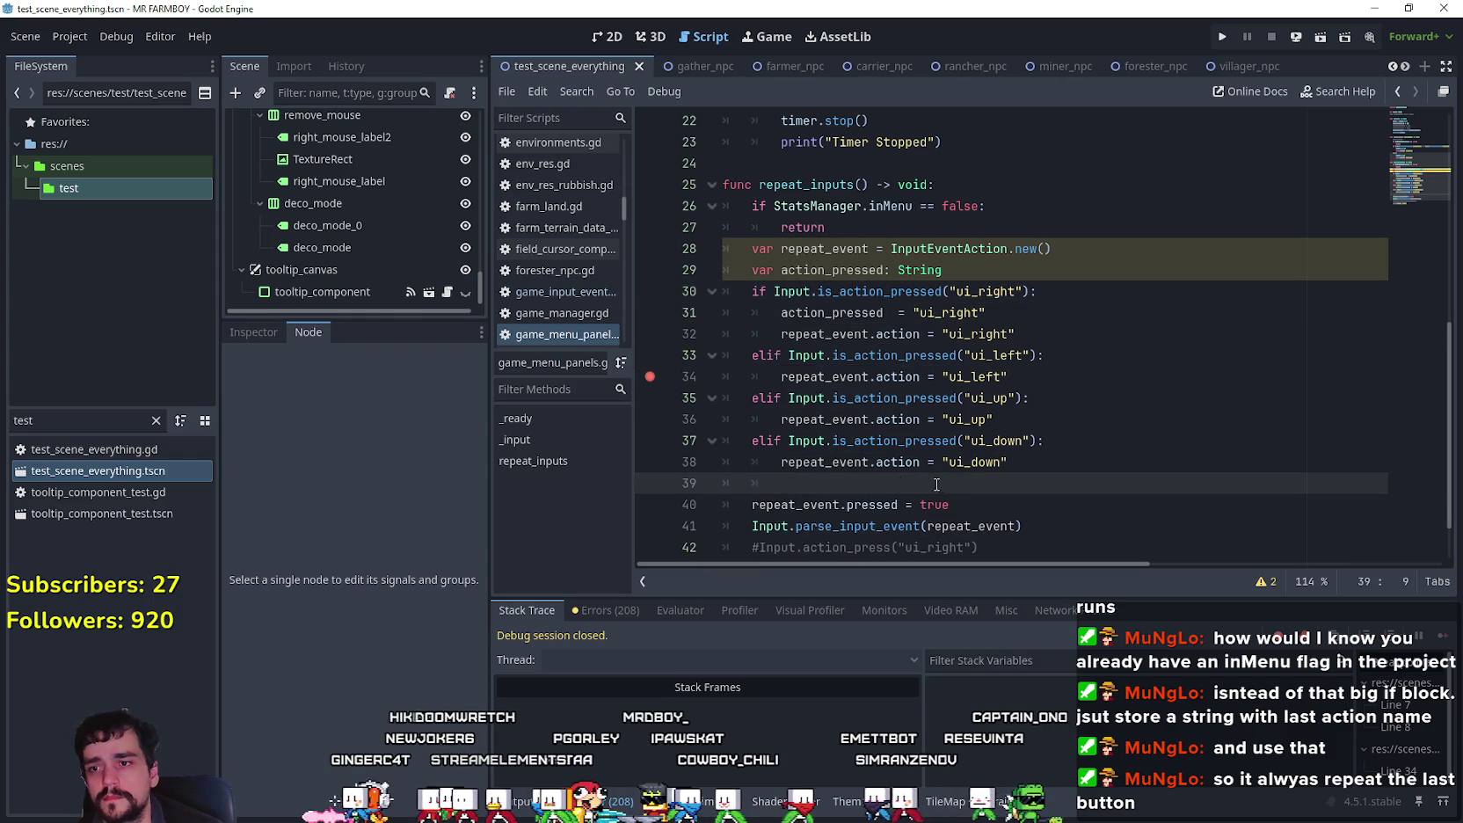
scroll(892, 447, down, 1)
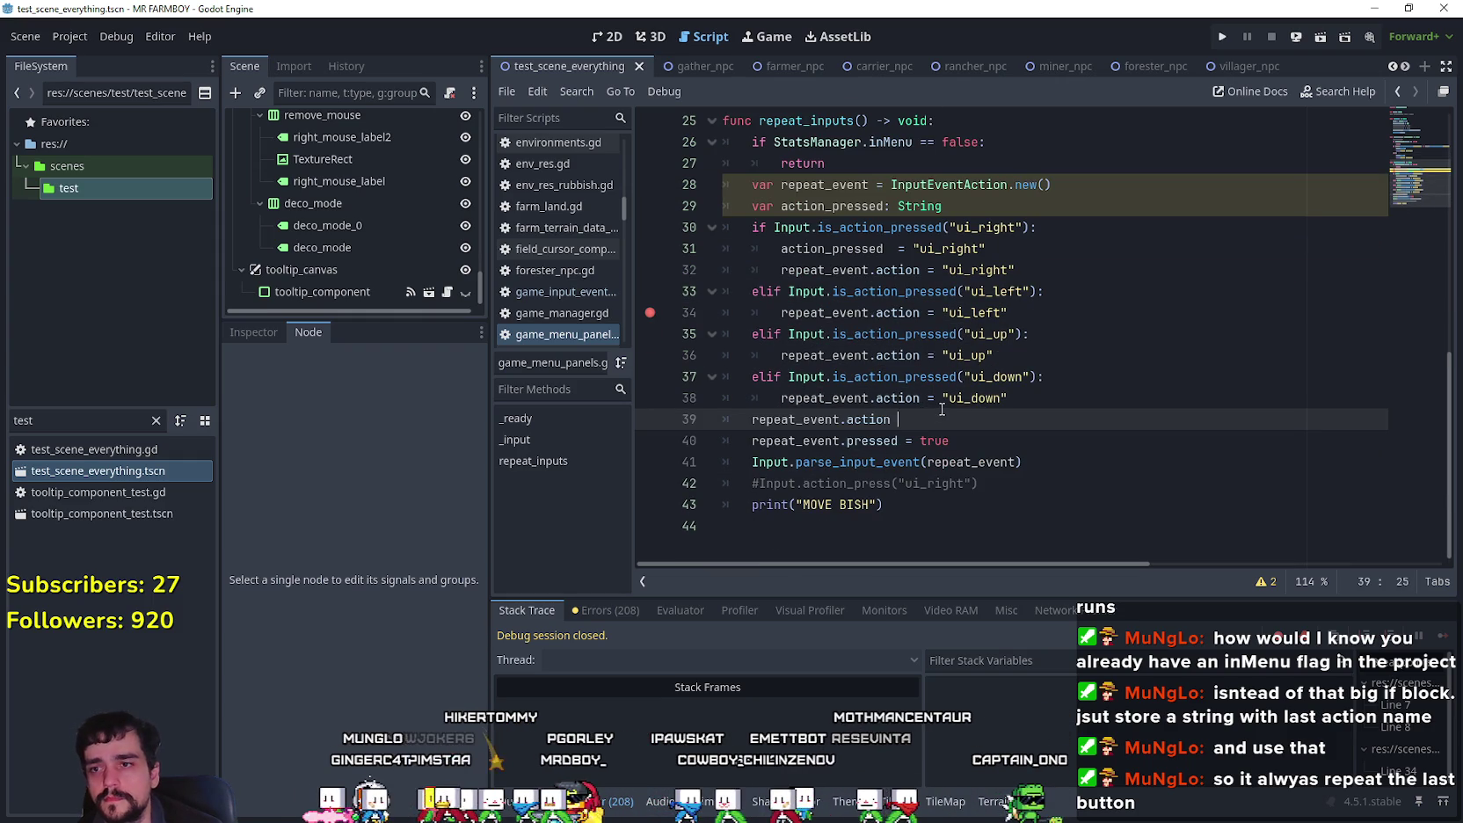
key(ctrl+space)
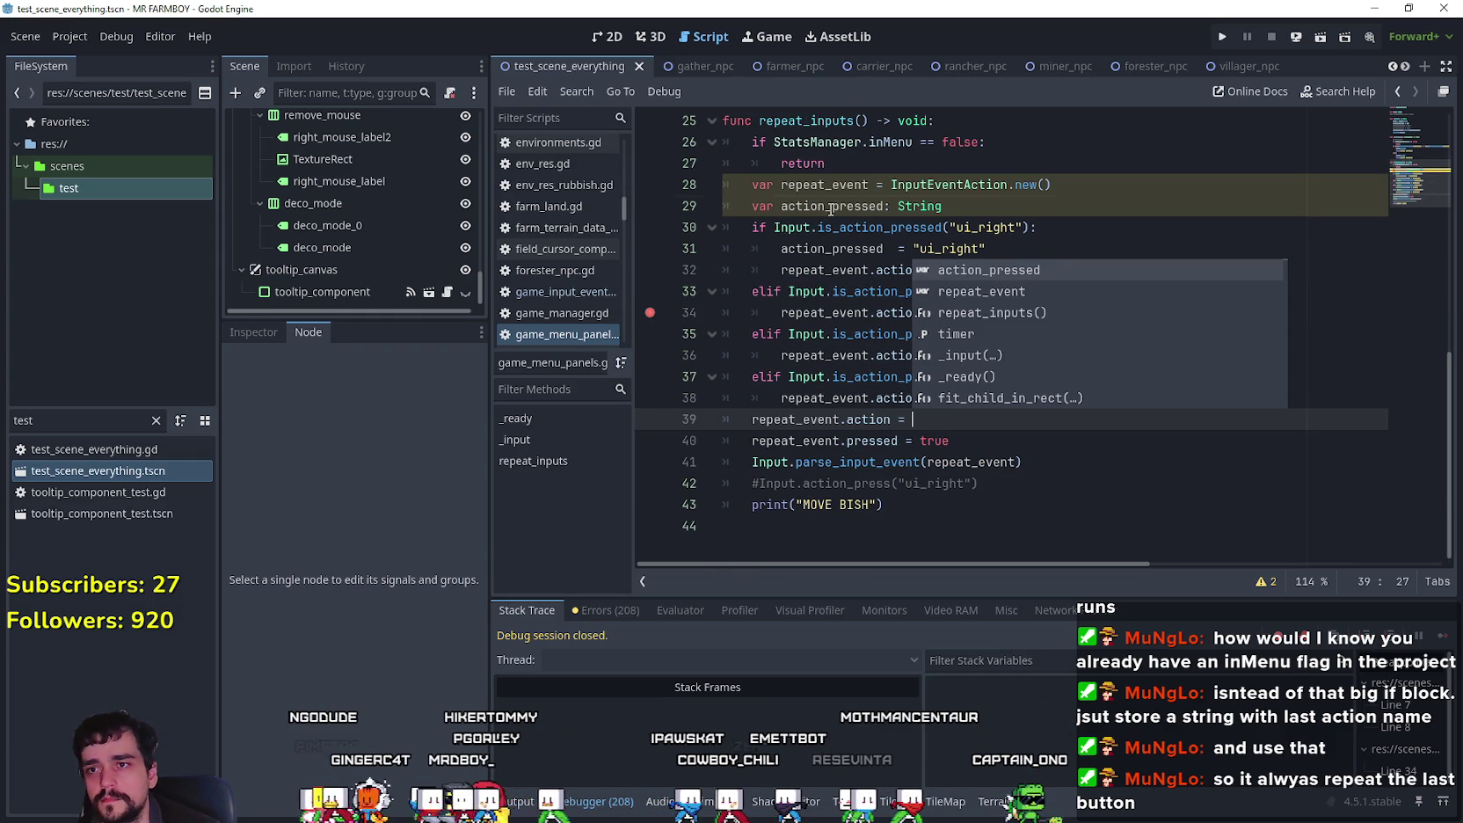
double_click(831, 209)
key(ctrl+c)
click(962, 413)
key(ctrl+v)
Step: Give the action_pressed declaration the default value "ui_right"
click(982, 210)
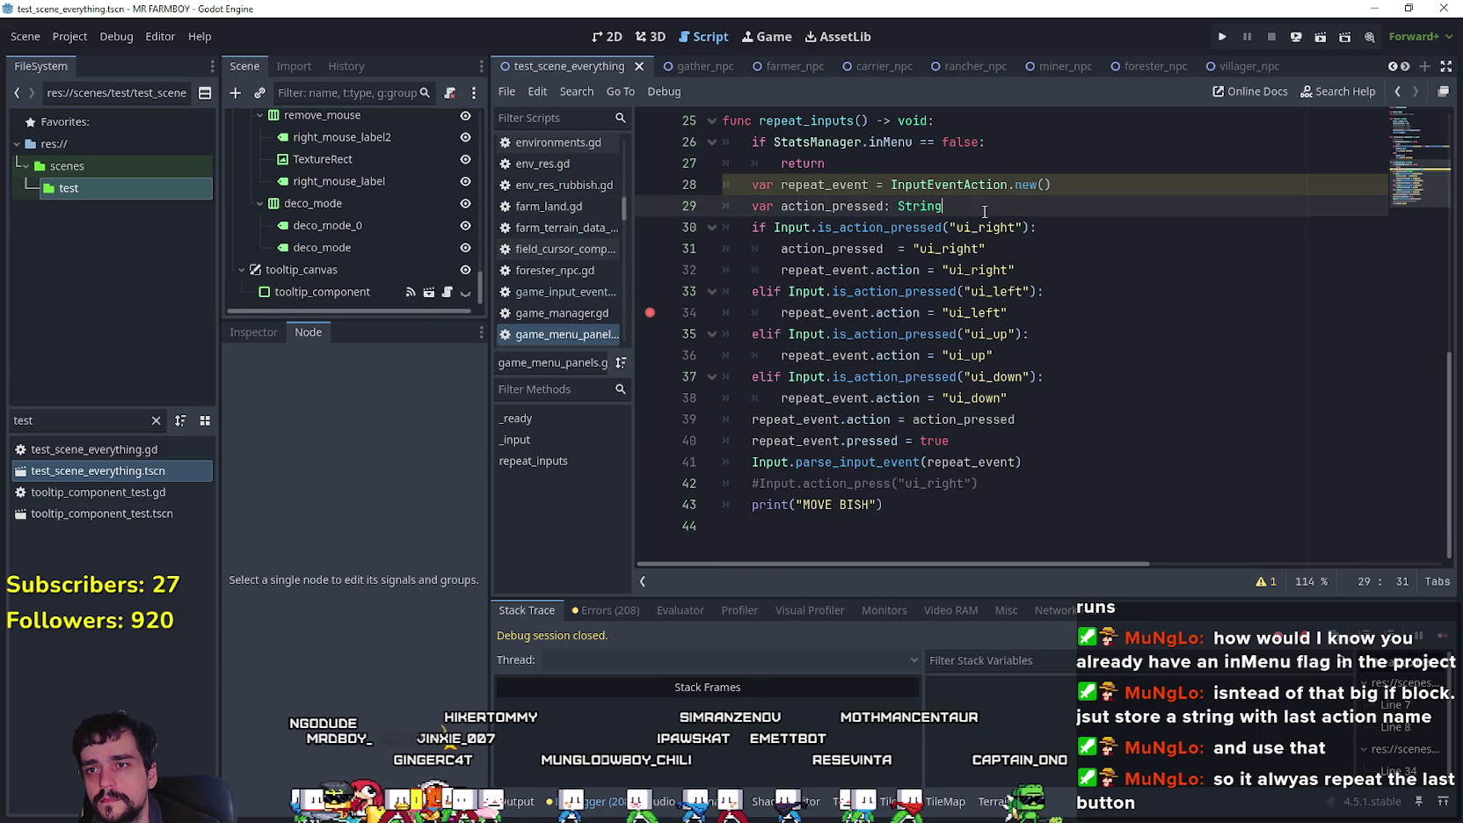
key(ctrl+space)
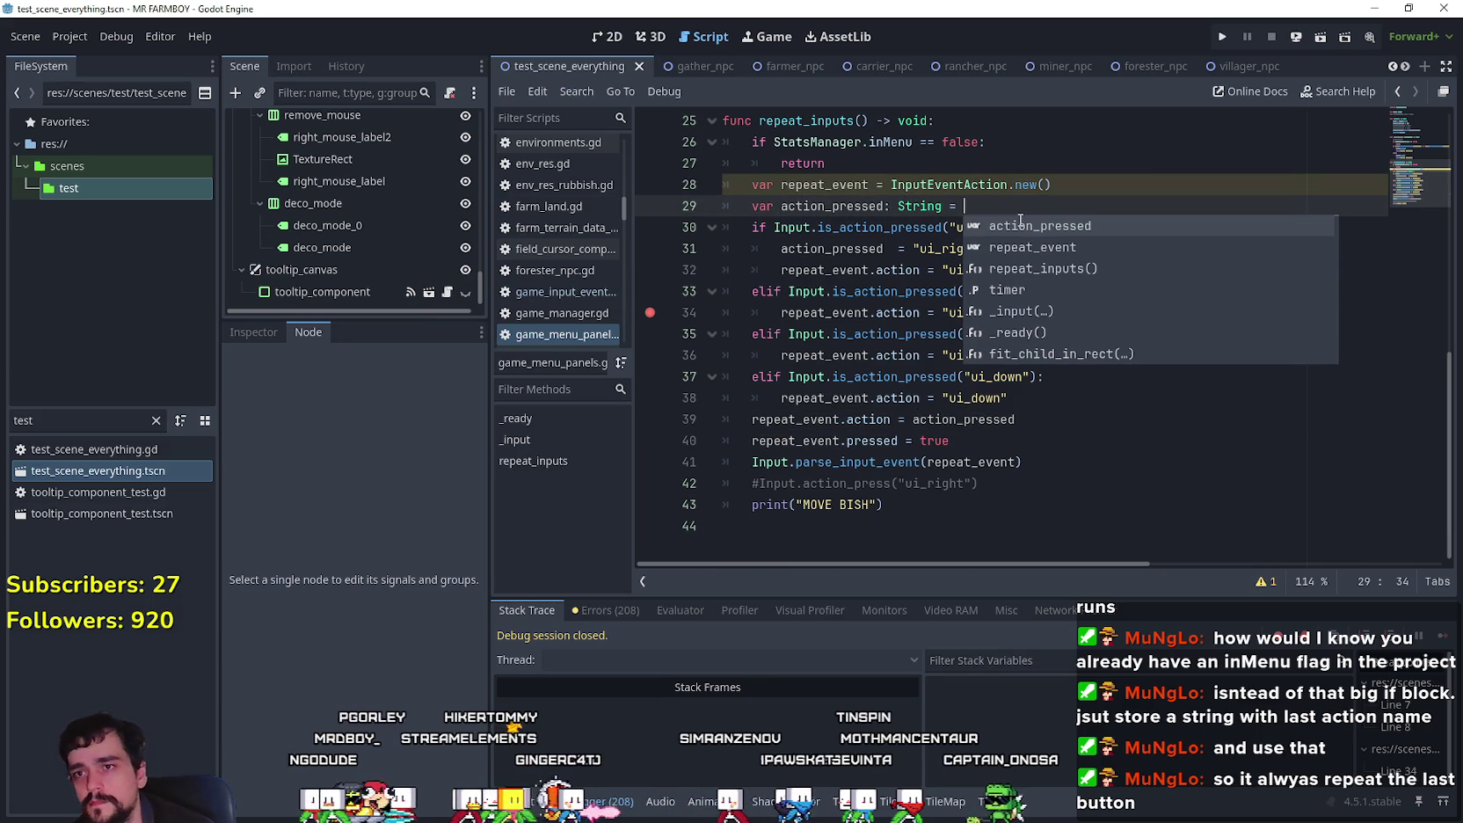
text("ui_right)
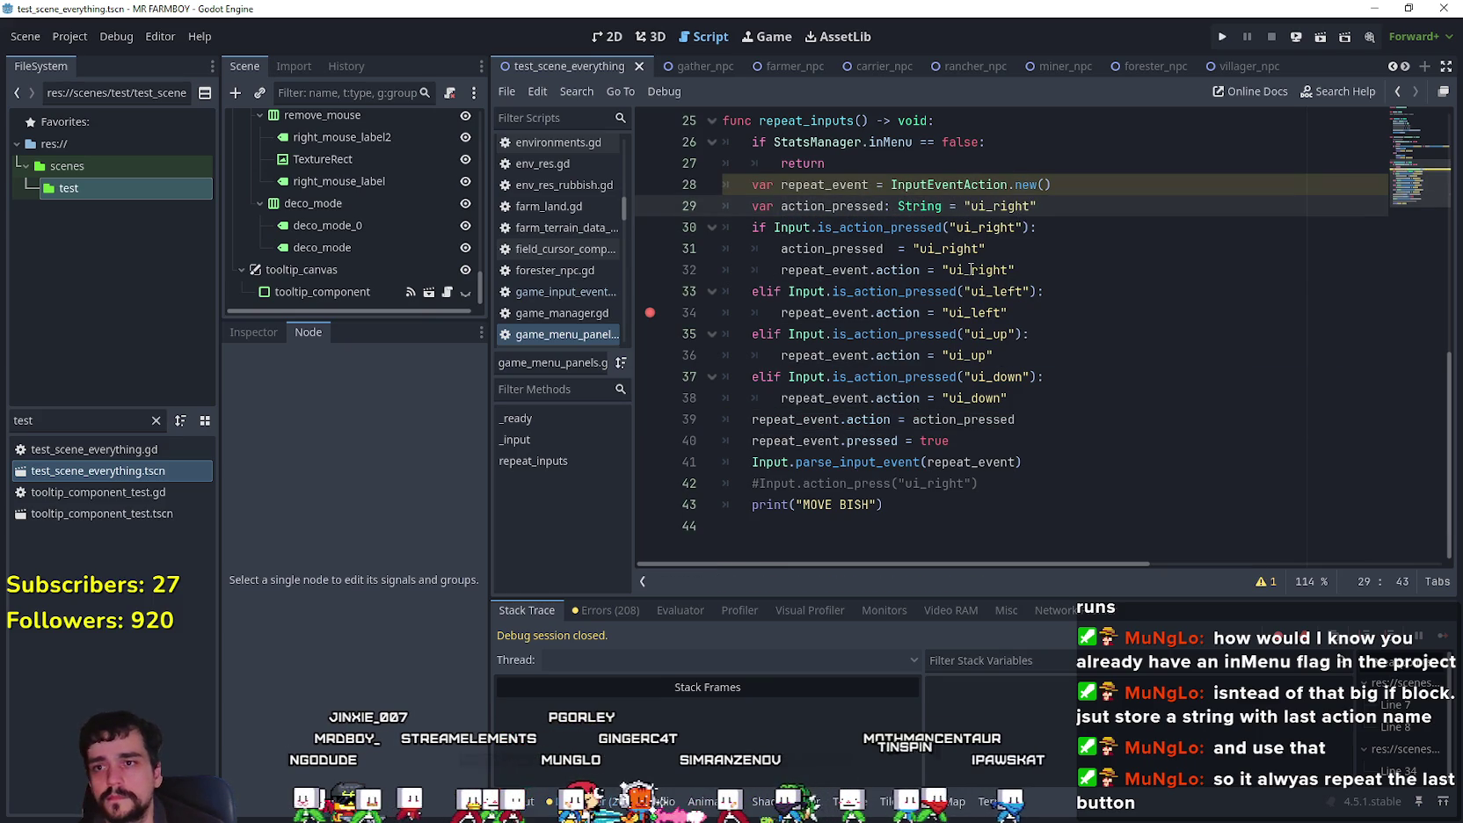
click(970, 270)
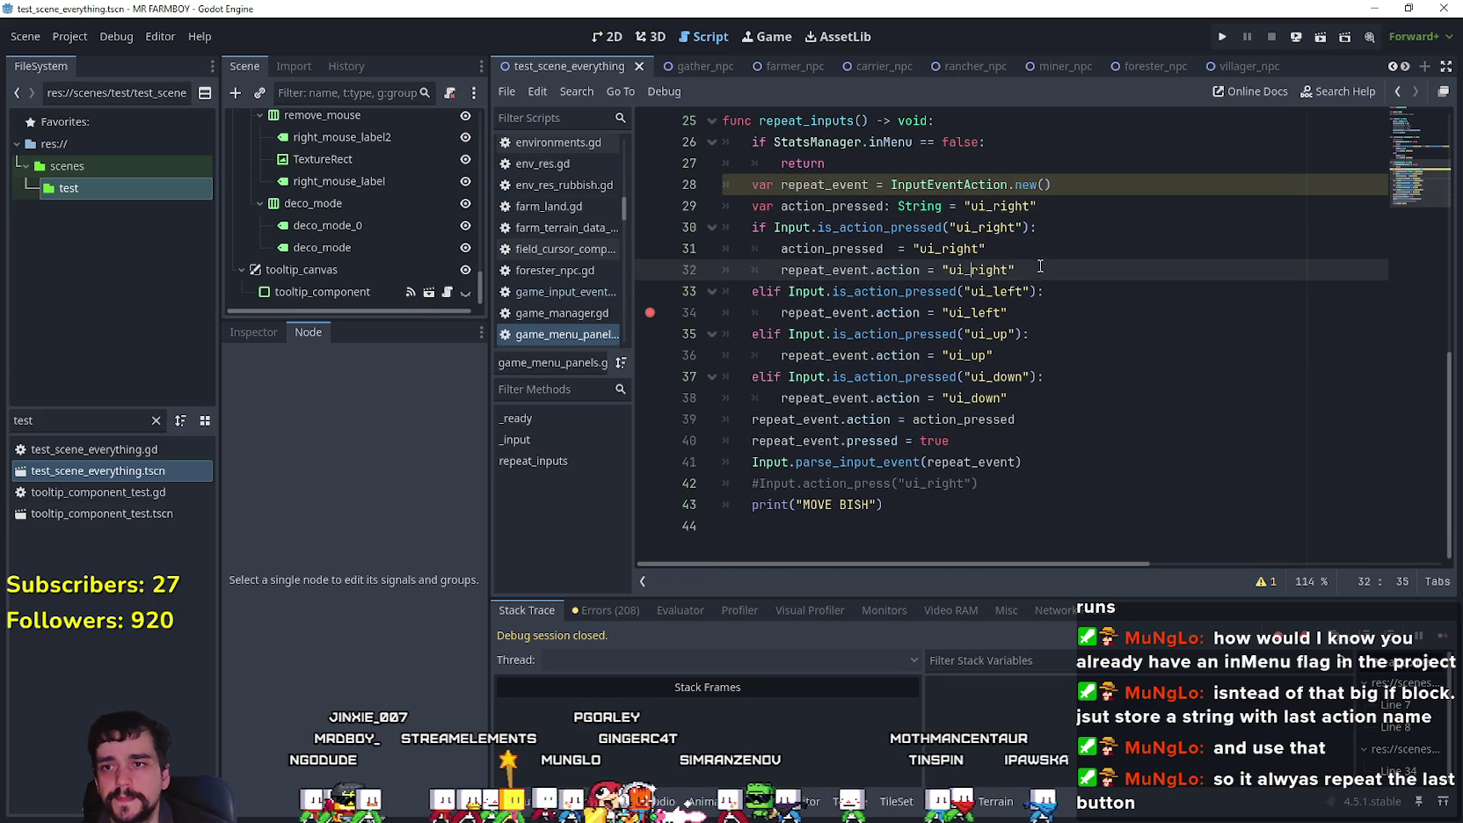
Step: Delete the redundant repeat_event.action line under the ui_right branch
drag(1043, 268, 690, 270)
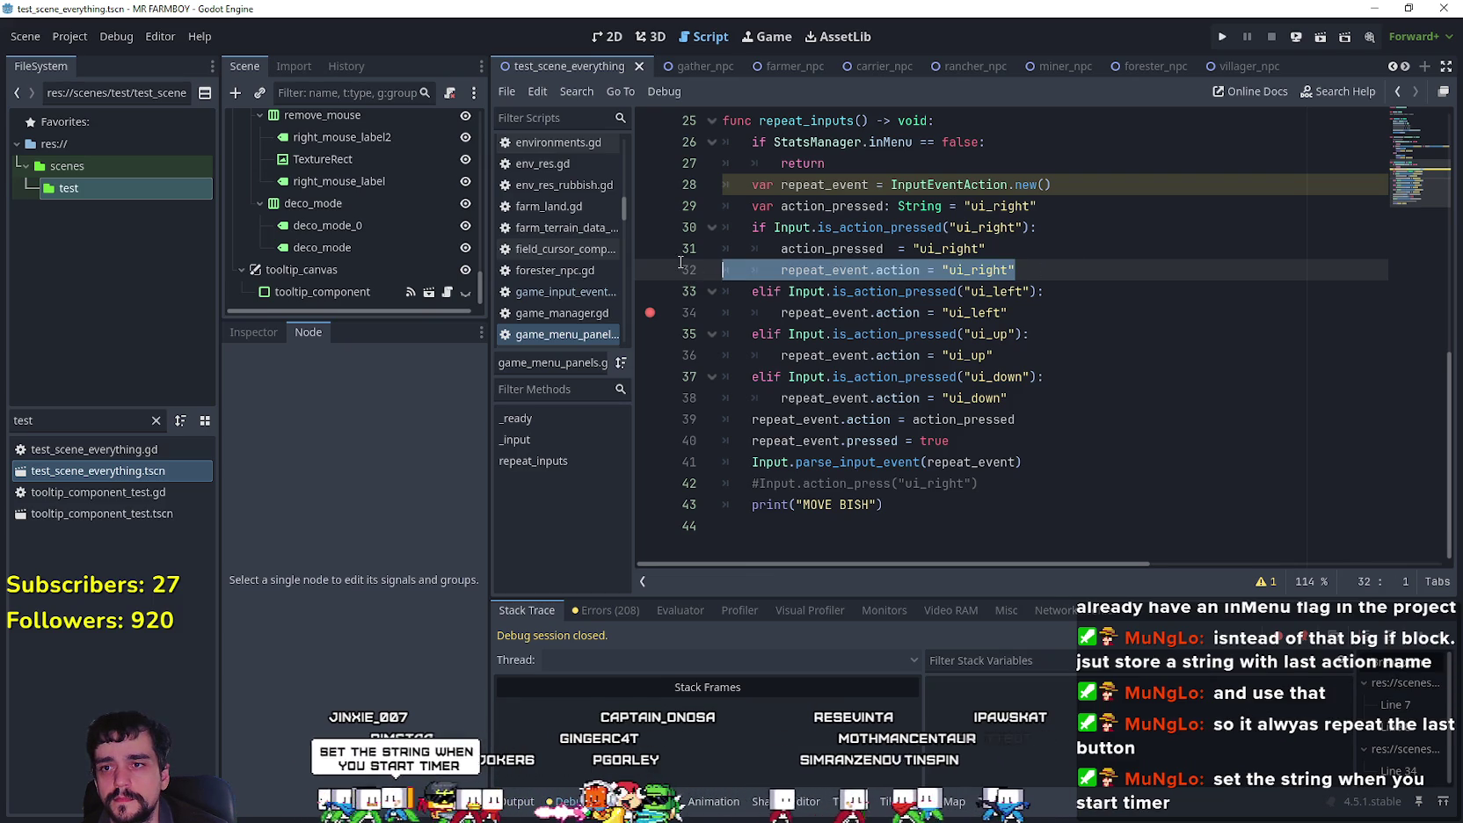
key(BackSpace)
key(BackSpace)
drag(781, 249, 1004, 242)
double_click(828, 249)
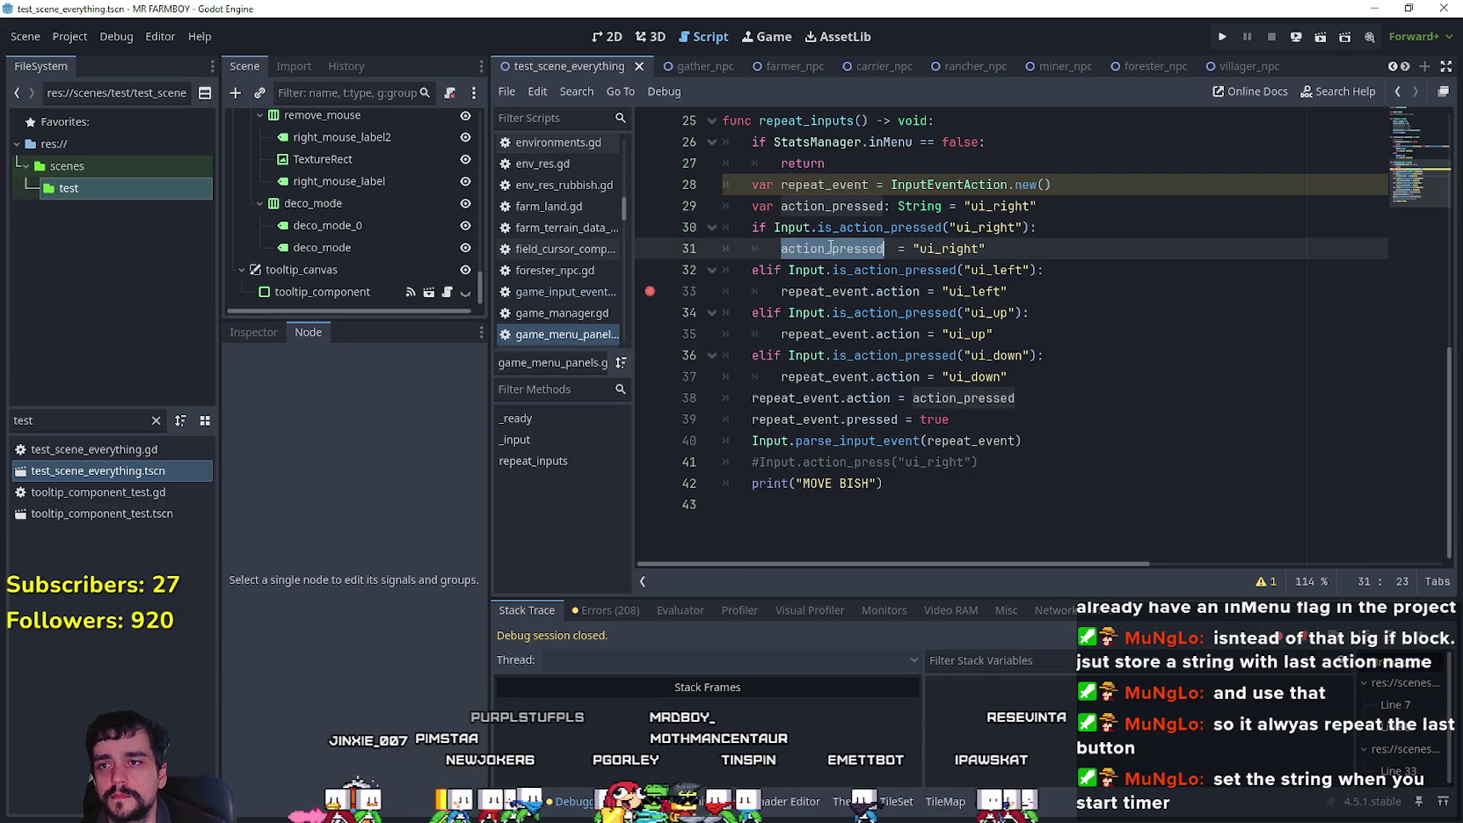
Step: Replace repeat_event.action with action_pressed in the ui_left, ui_up and ui_down branches, then run the game
key(Down)
key(Down)
key(ctrl+shift+Left)
key(ctrl+shift+Left)
key(ctrl+shift+Left)
key(ctrl+v)
key(Down)
key(Down)
key(ctrl+shift+Left)
key(ctrl+shift+Left)
key(ctrl+shift+Left)
key(ctrl+v)
key(Down)
key(Down)
key(ctrl+shift+Left)
key(ctrl+shift+Left)
key(ctrl+shift+Left)
key(ctrl+v)
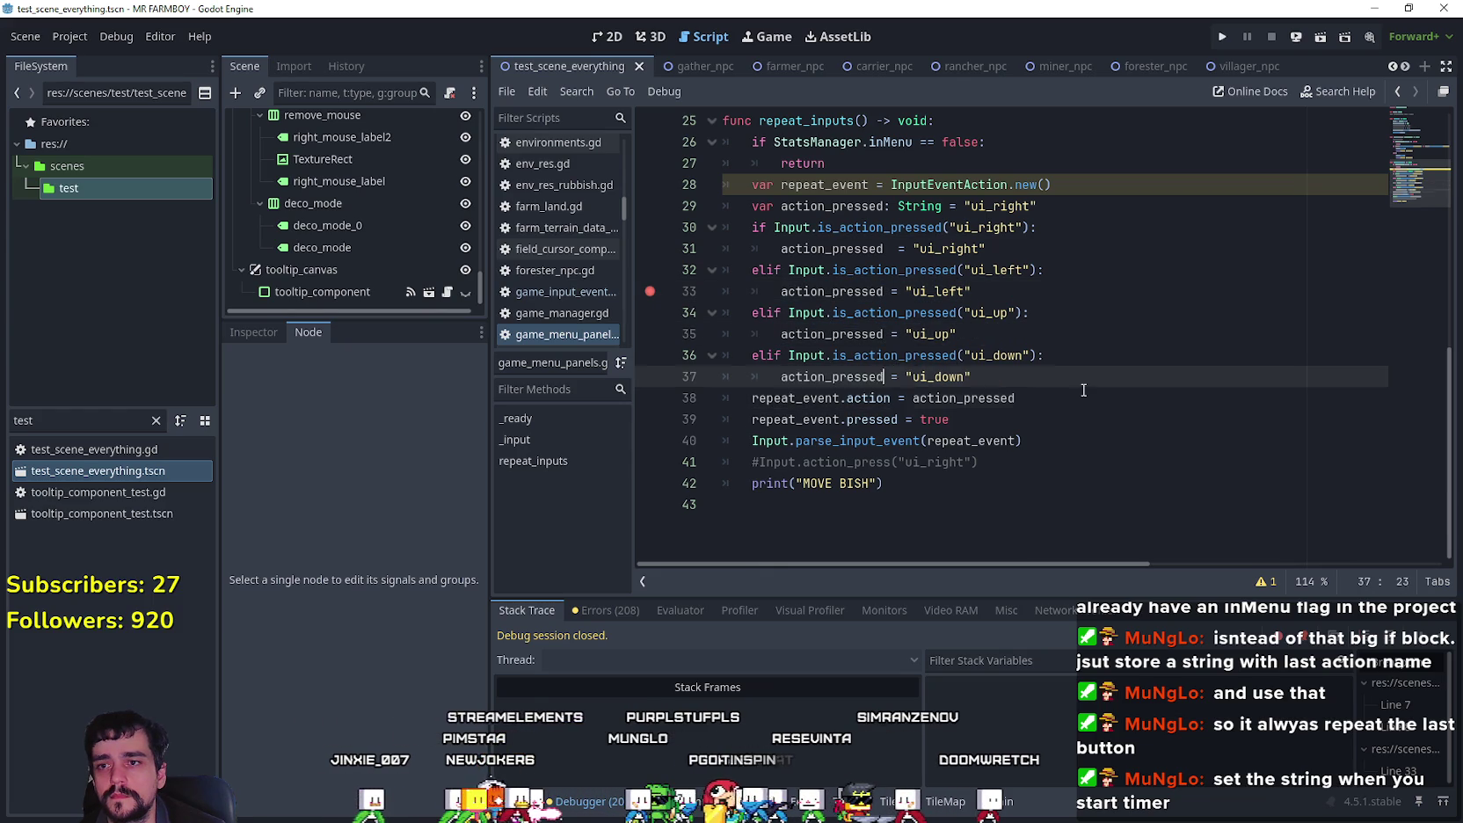
key(Down)
key(End)
click(966, 289)
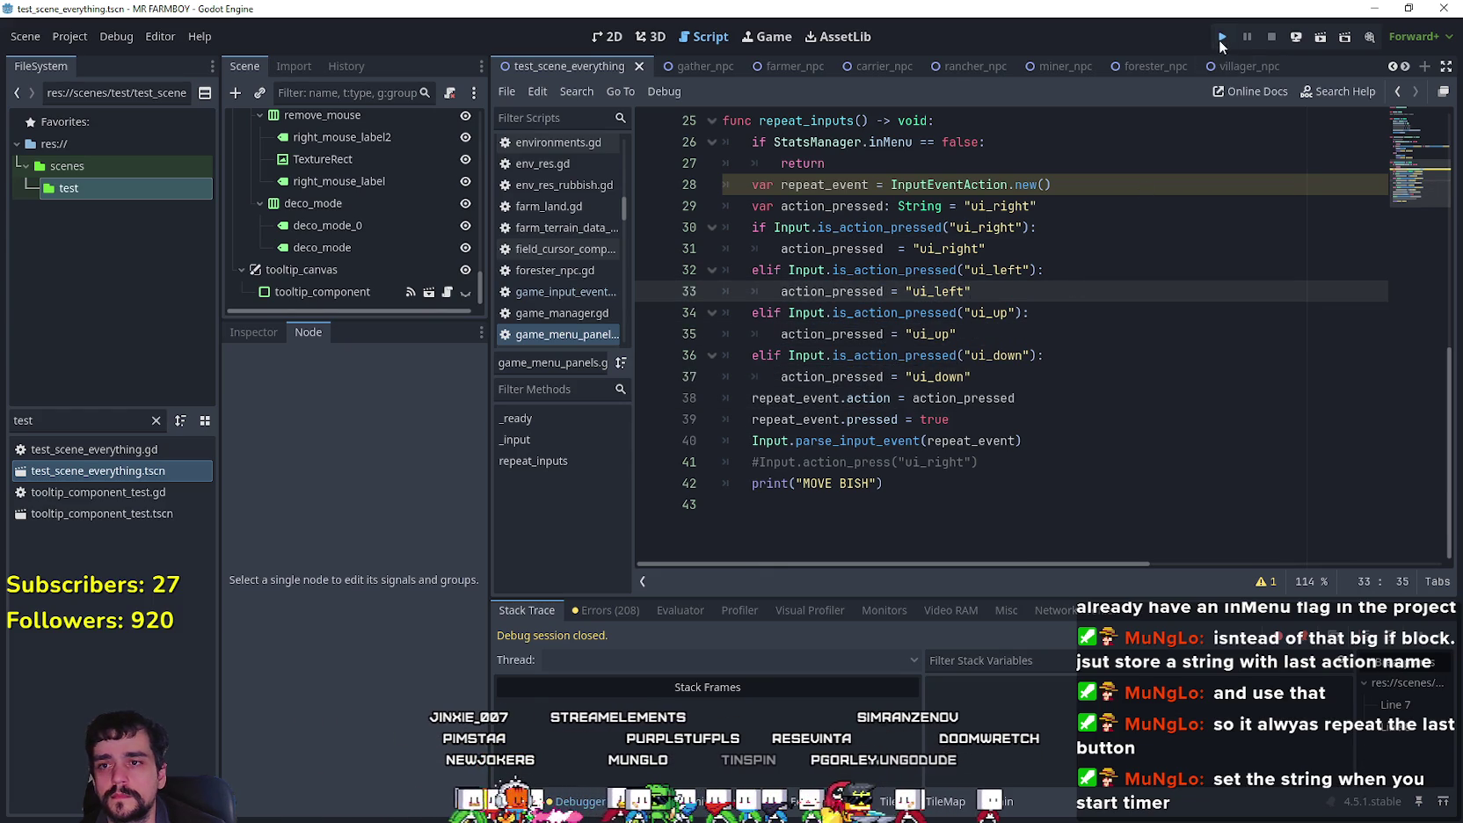
click(1218, 41)
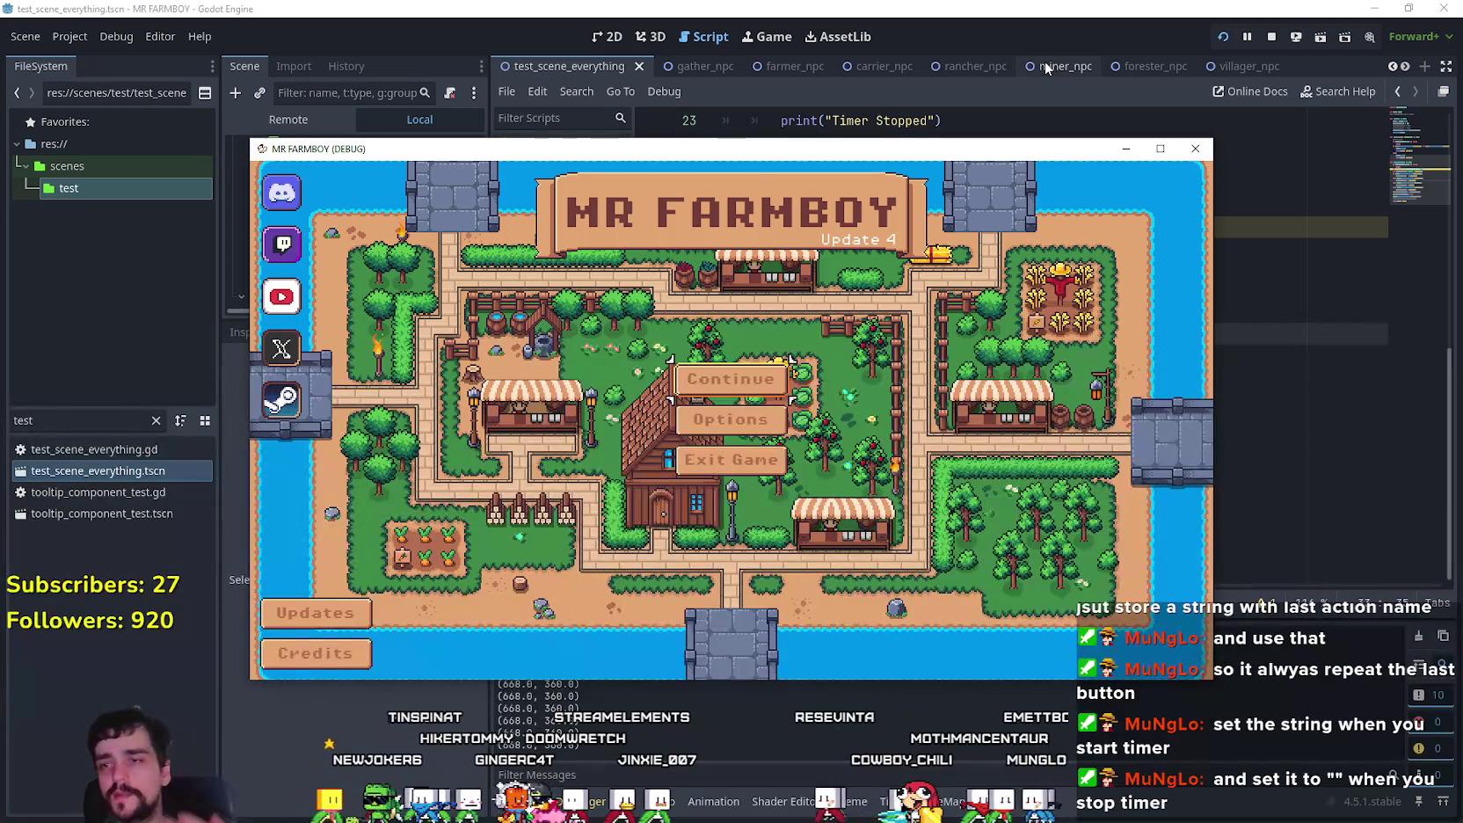
Step: Stop the running game with F8 and relaunch it with F5
key(F8)
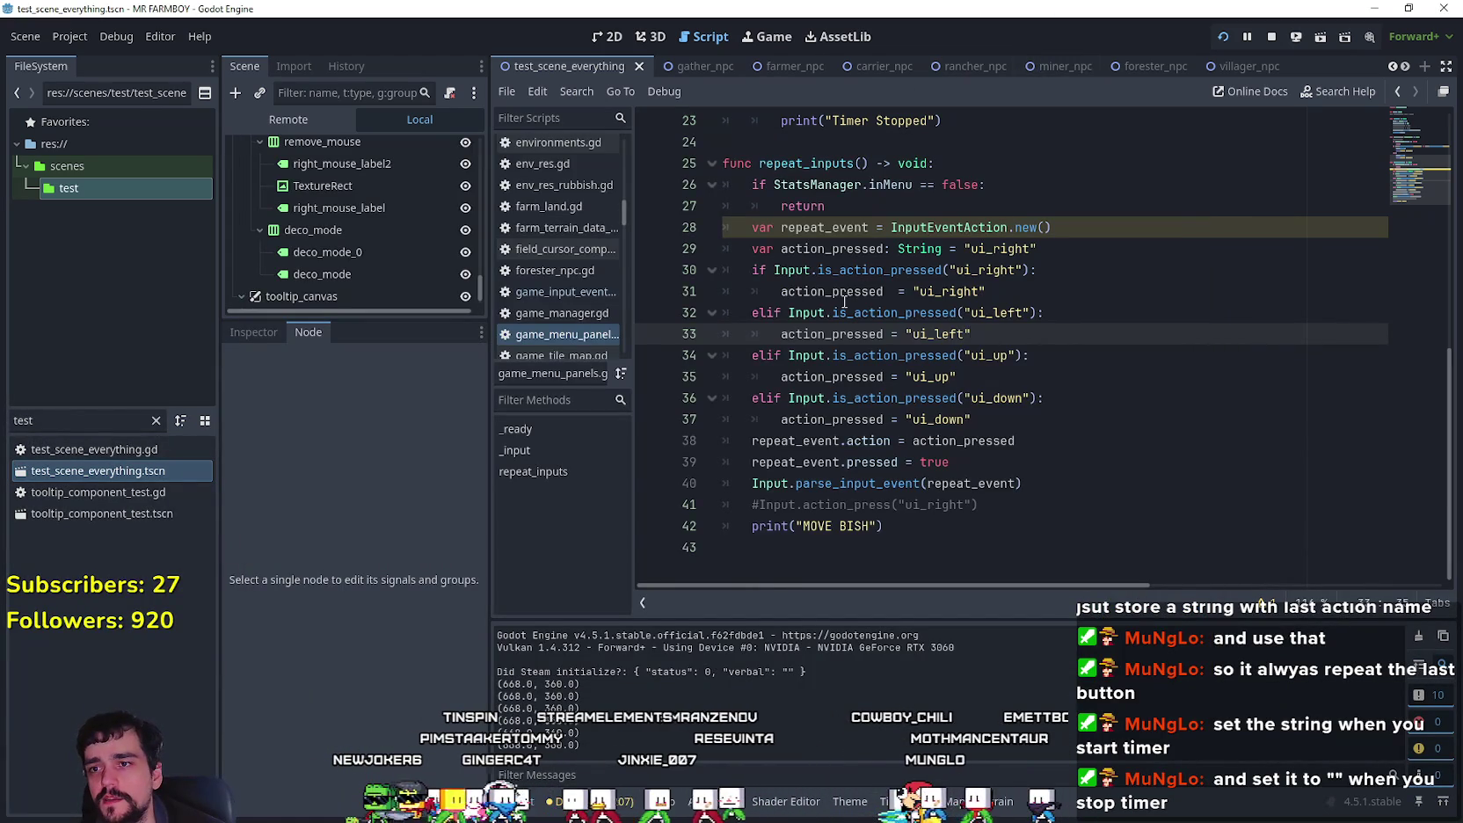
scroll(1030, 431, up, 2)
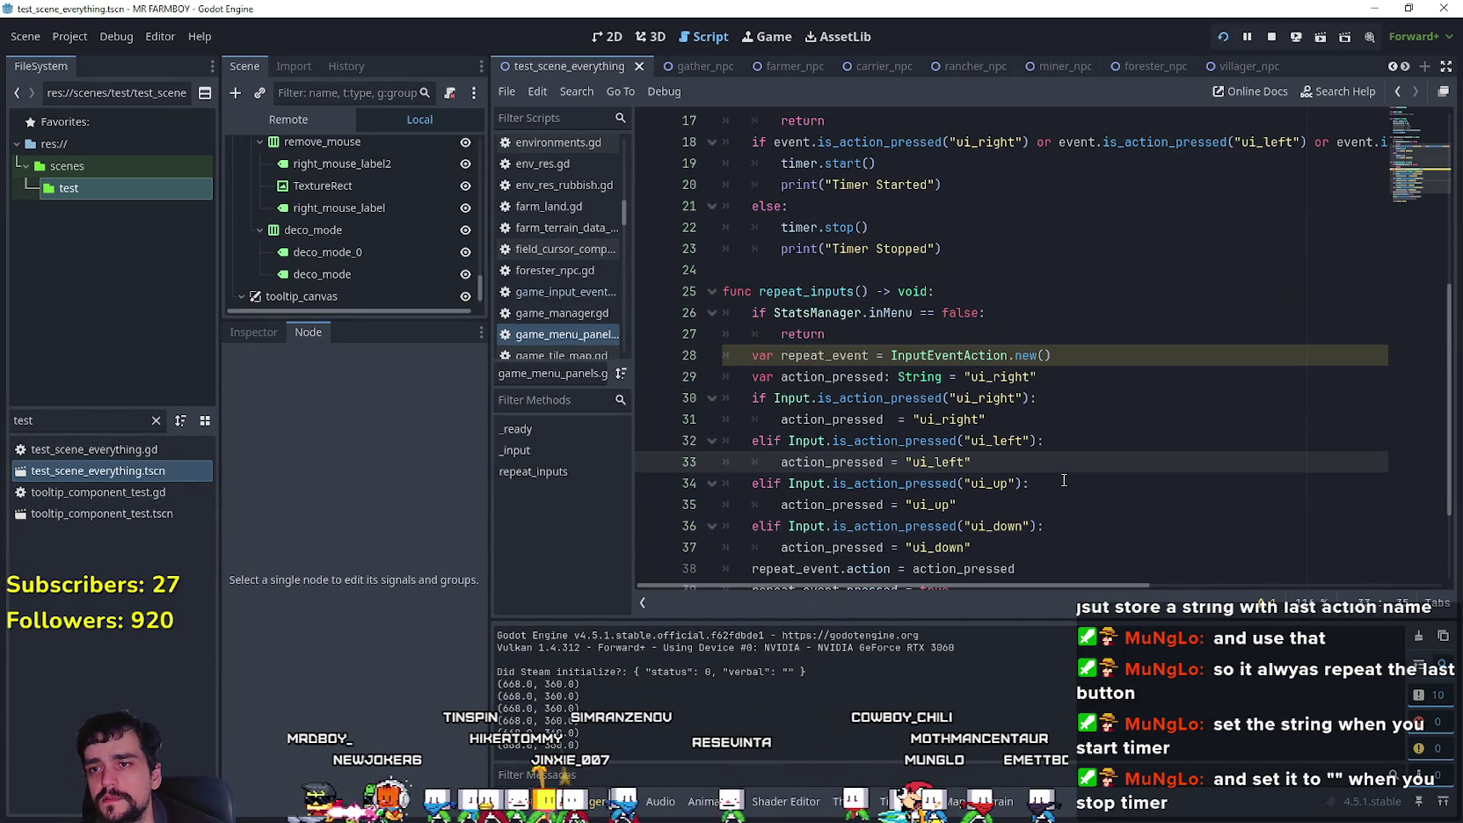
scroll(1044, 444, down, 1)
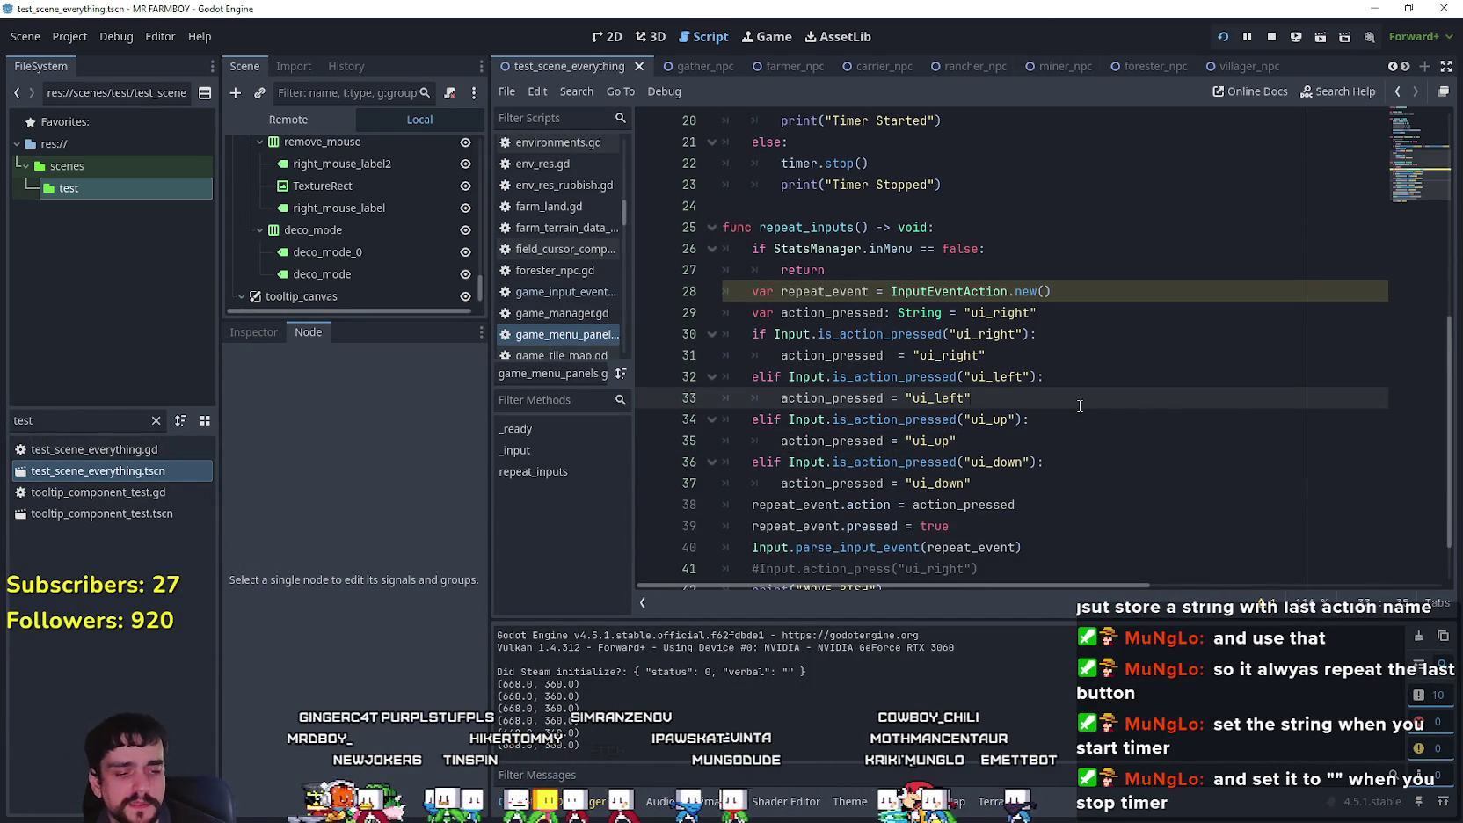
key(F5)
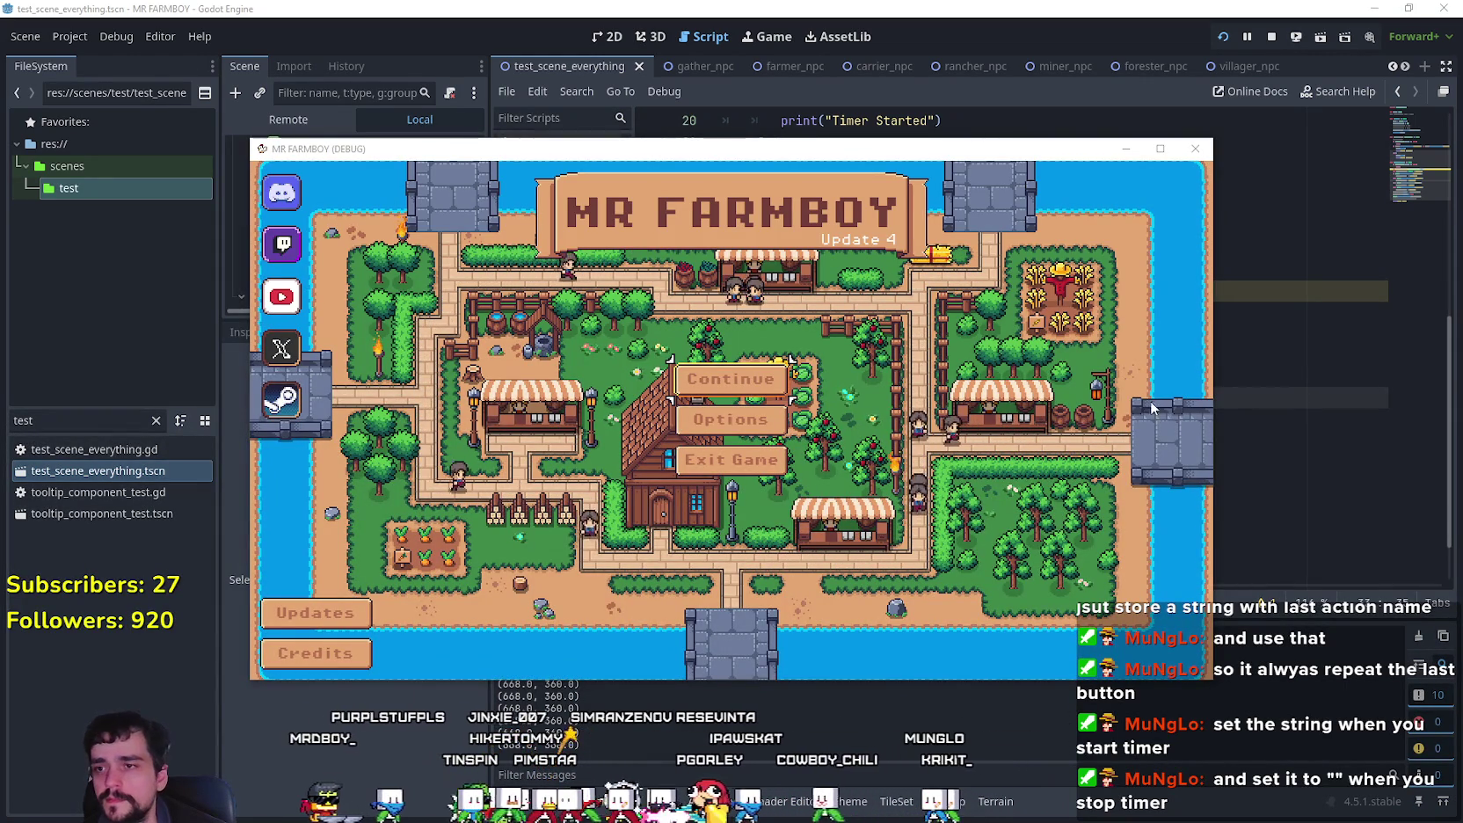
Step: Load Save 5, then open a house's worker hiring panel and close it
click(783, 378)
scroll(721, 422, down, 2)
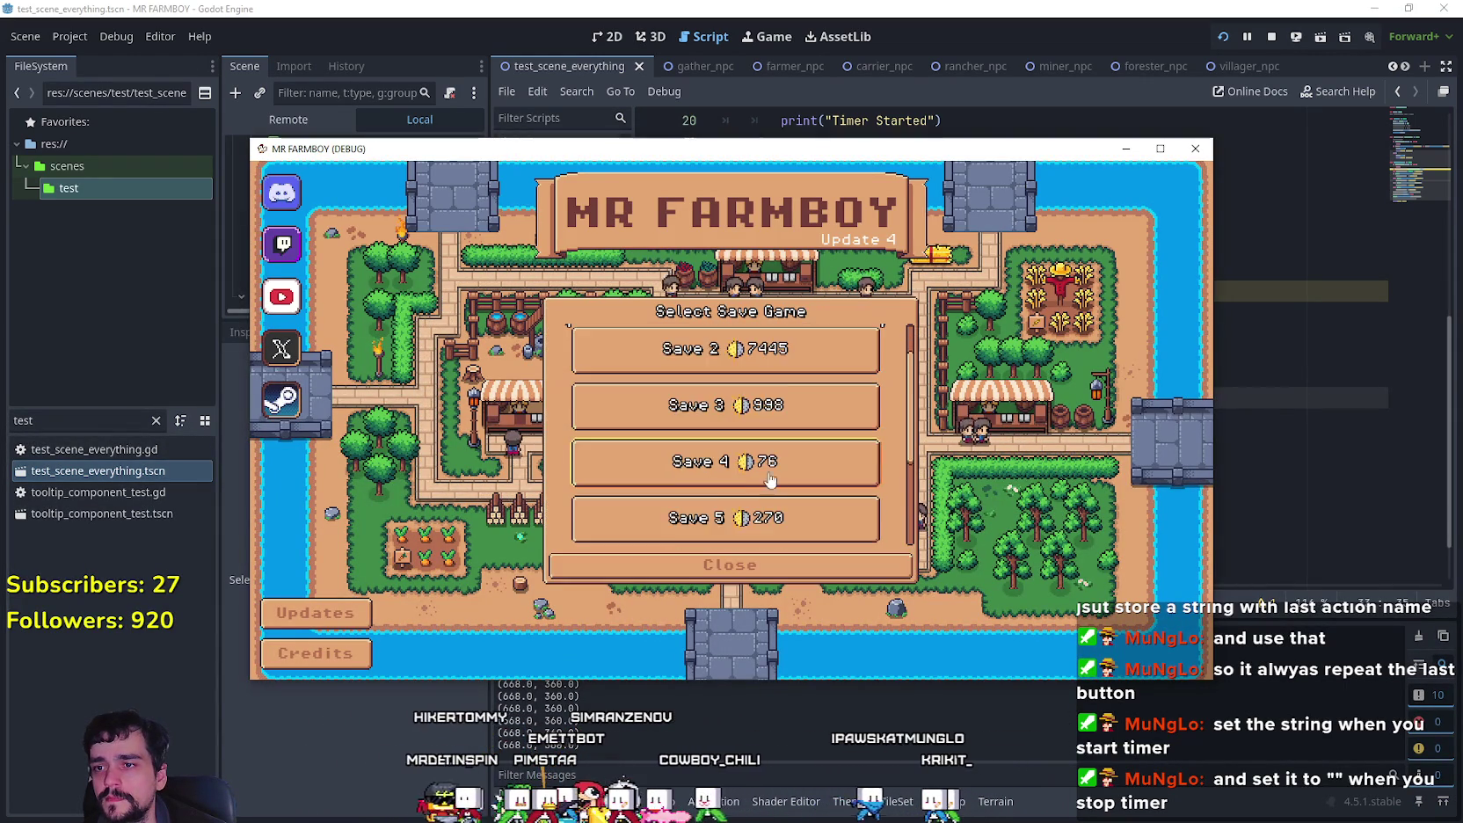
click(608, 463)
click(610, 468)
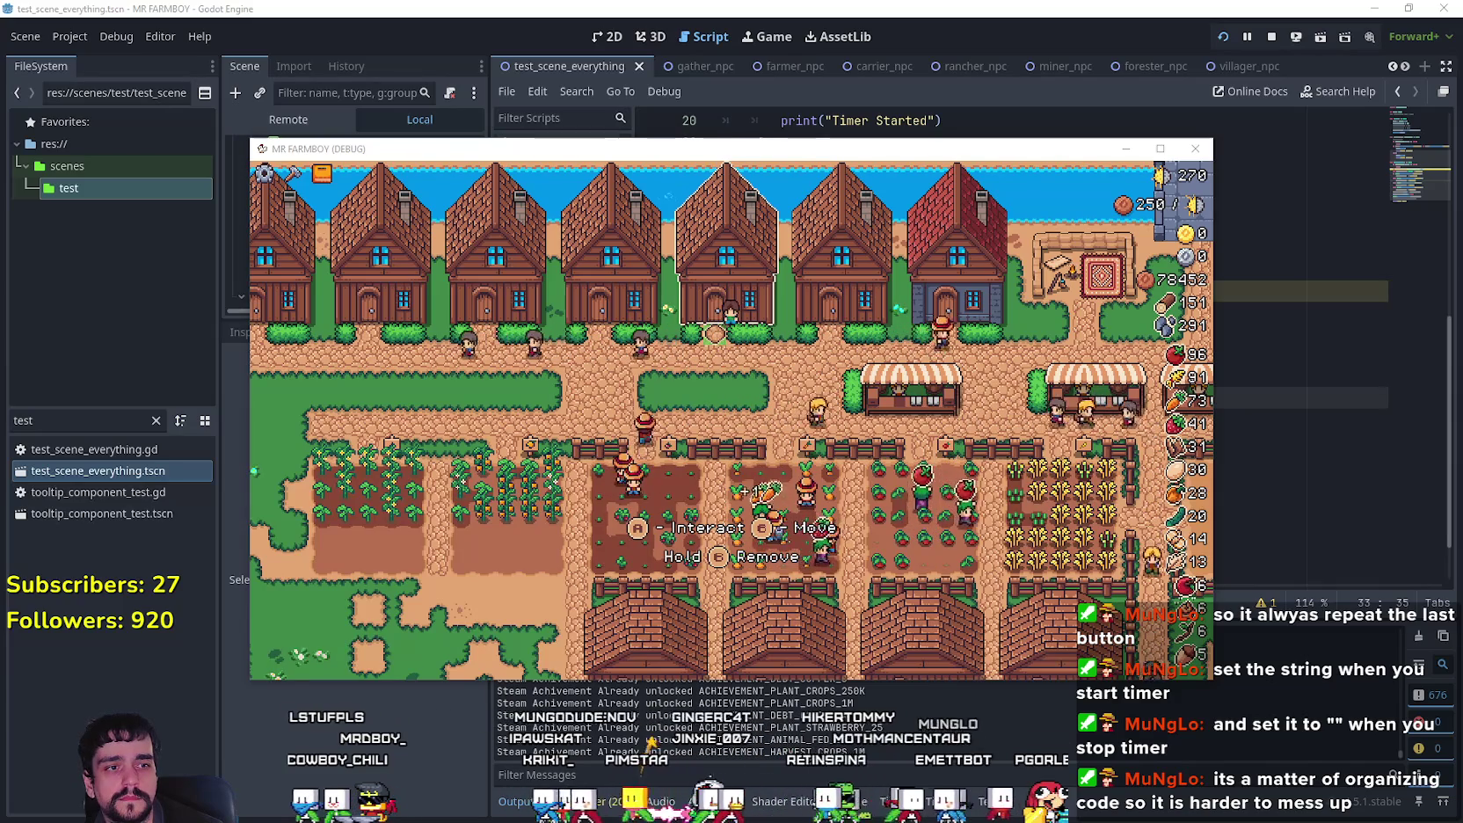
click(869, 277)
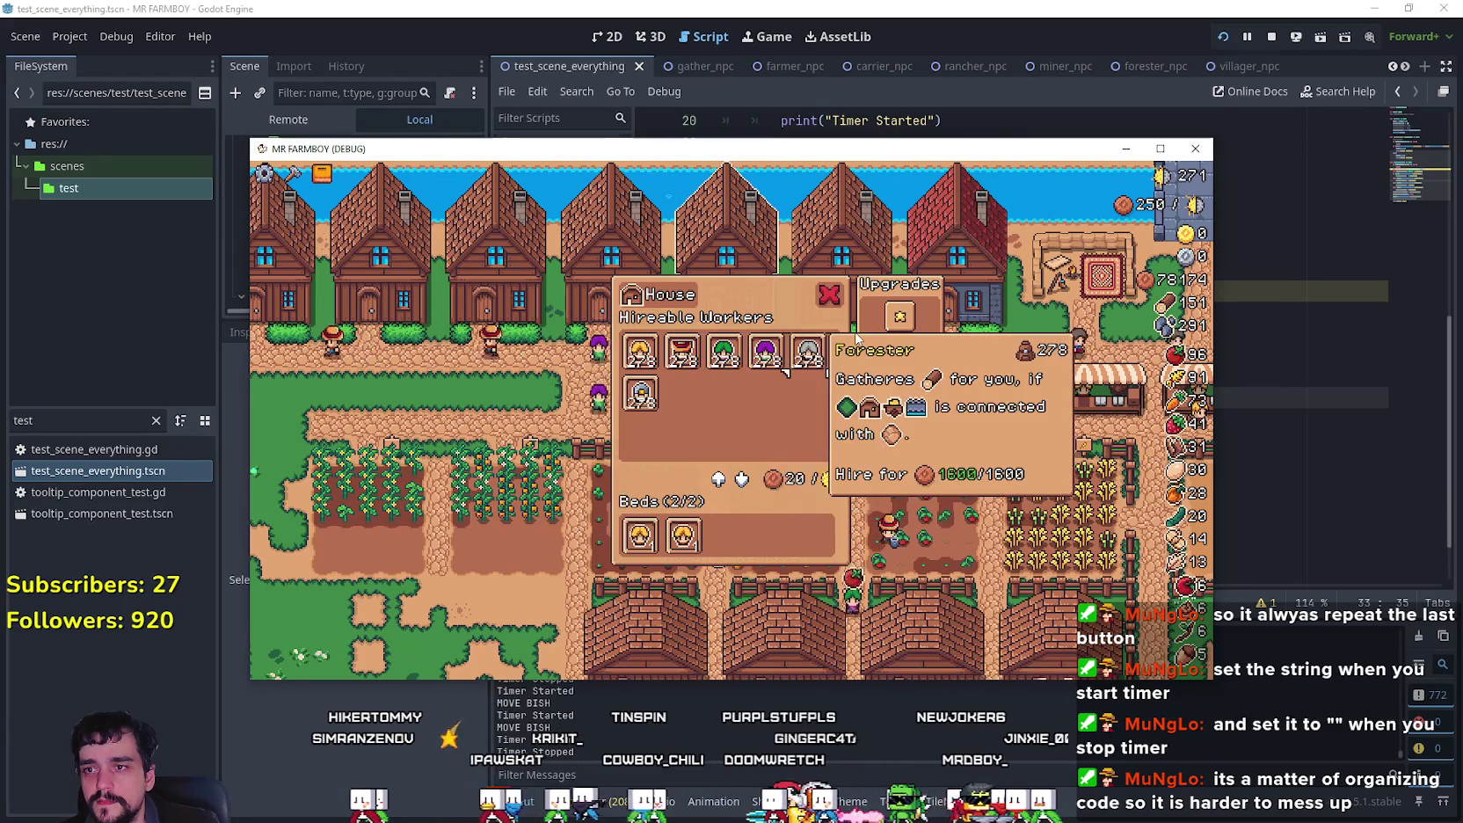
key(Escape)
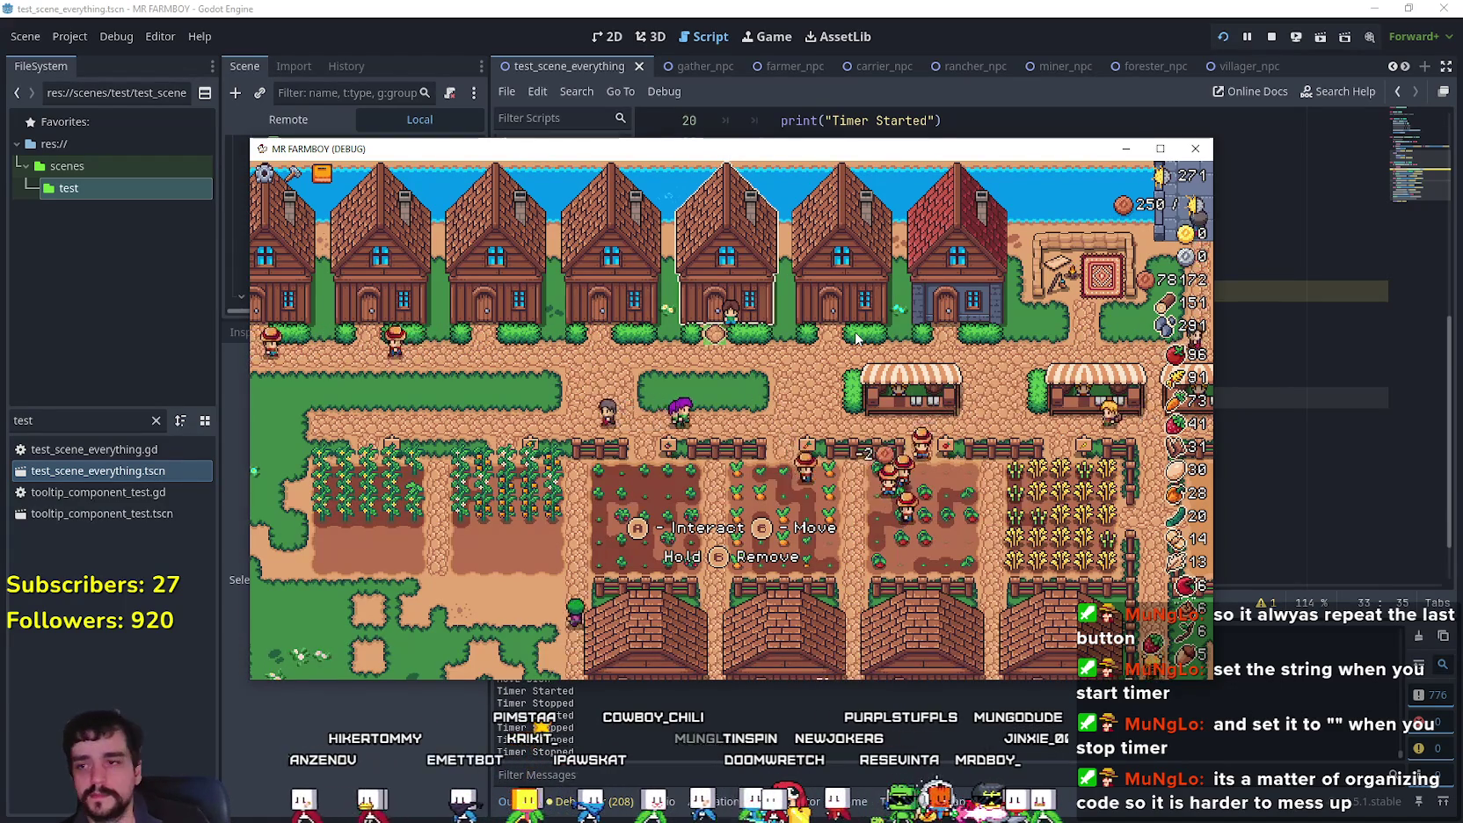
Step: Set a breakpoint on line 33 and look over the repeat_inputs function
click(686, 7)
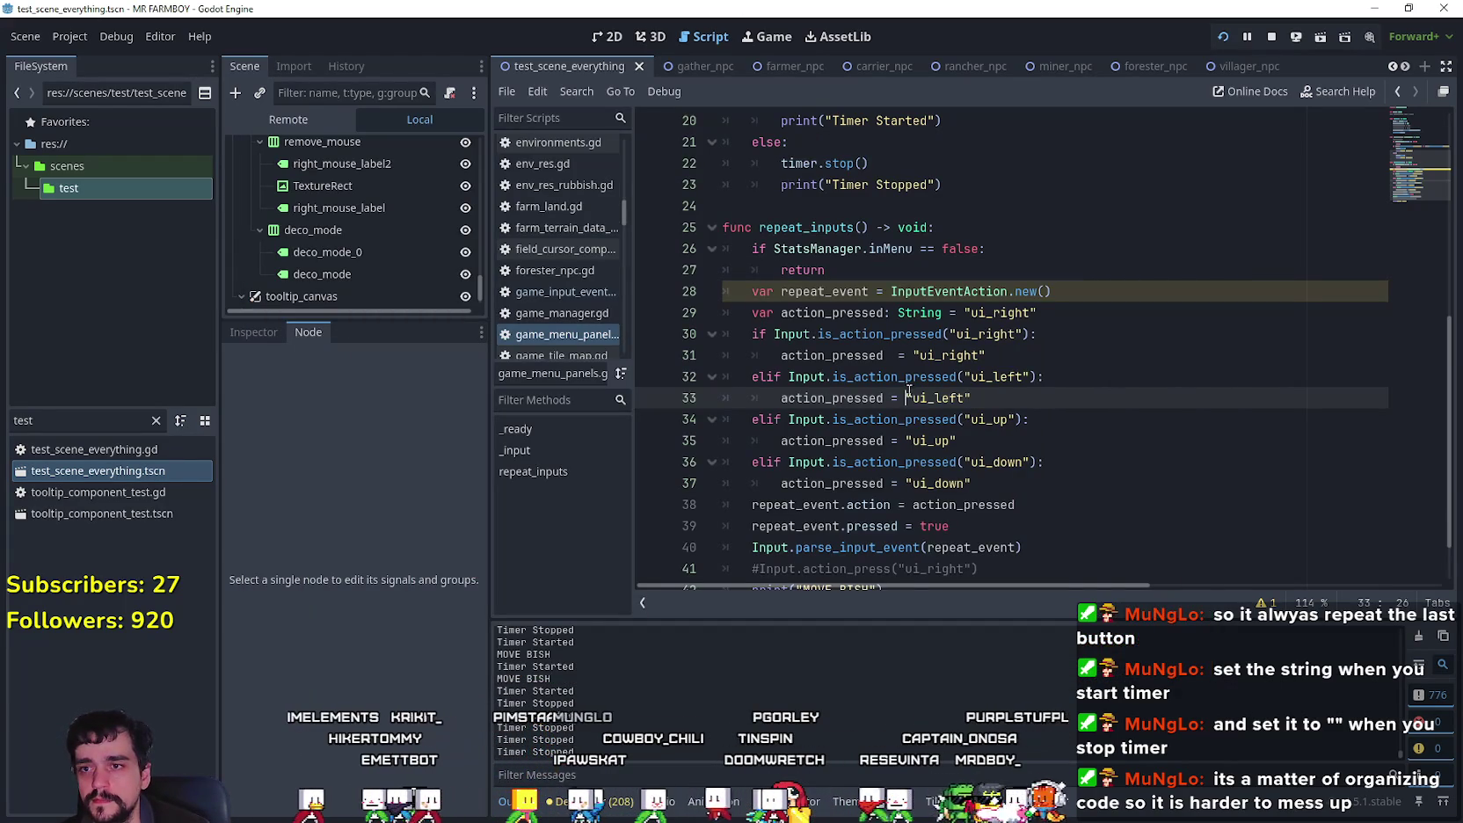
click(1050, 453)
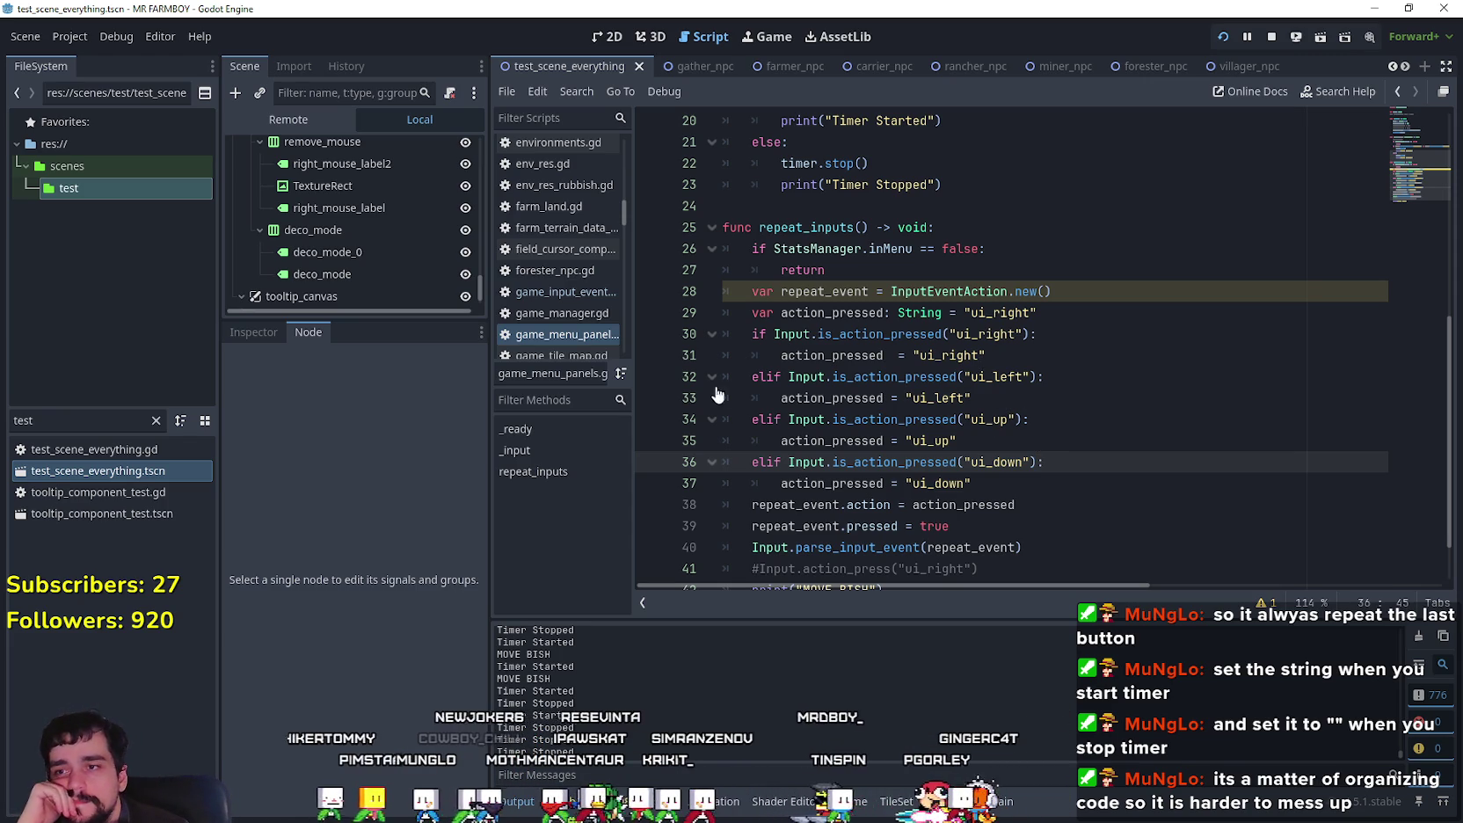
click(650, 397)
click(1040, 353)
scroll(1040, 343, up, 2)
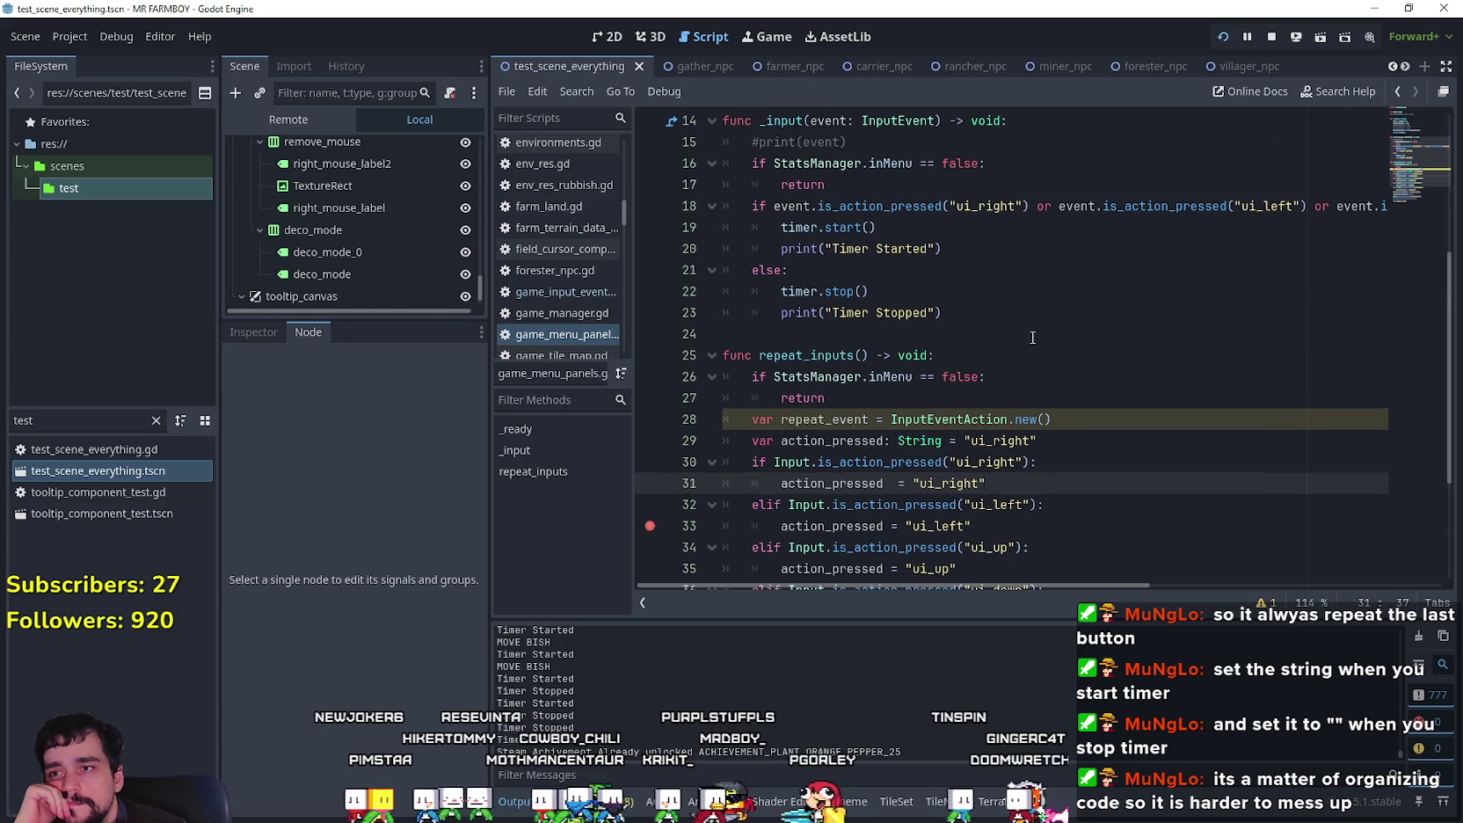
double_click(806, 355)
scroll(871, 389, up, 2)
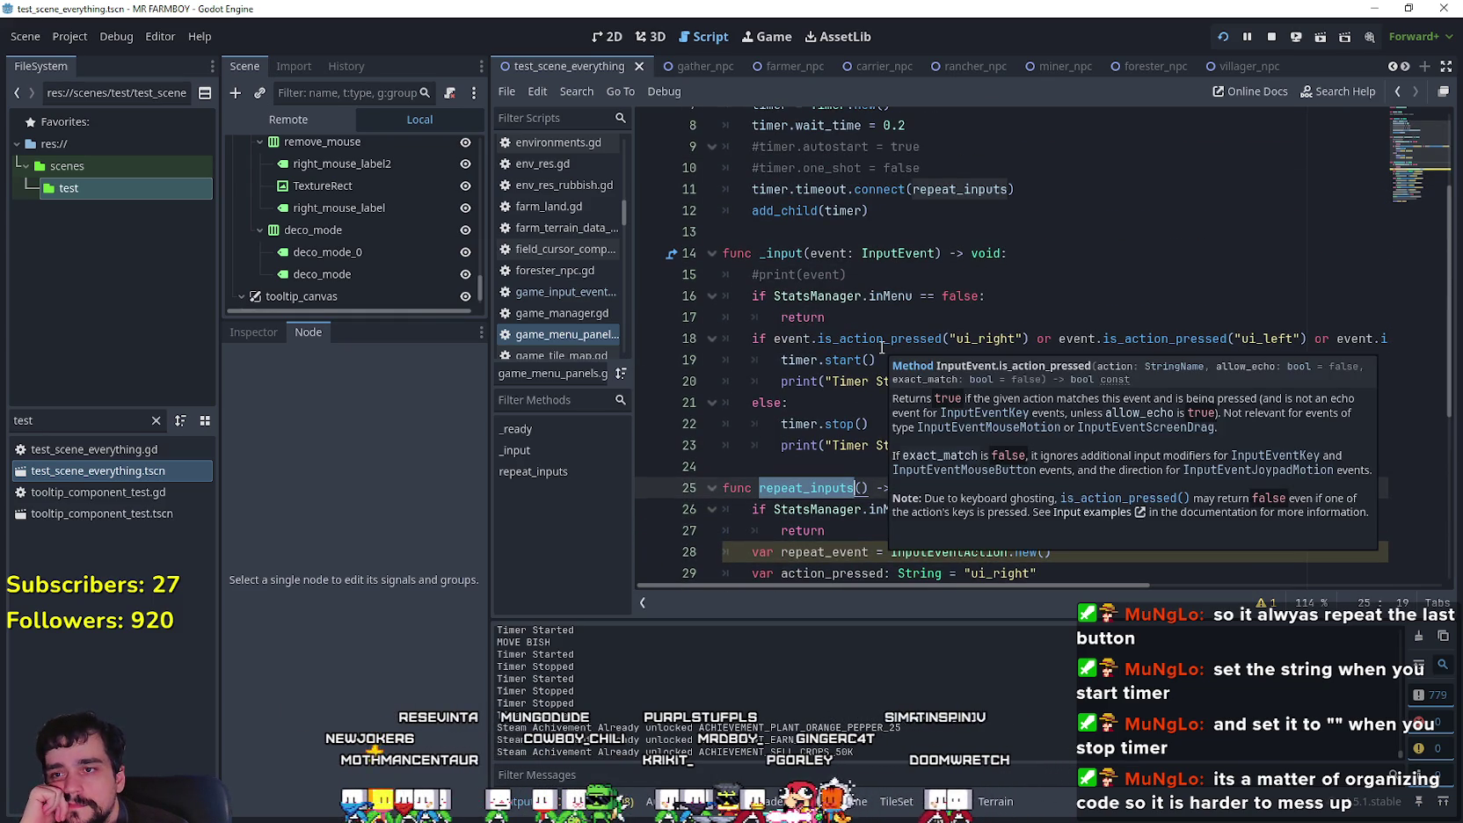
mouse_move(883, 351)
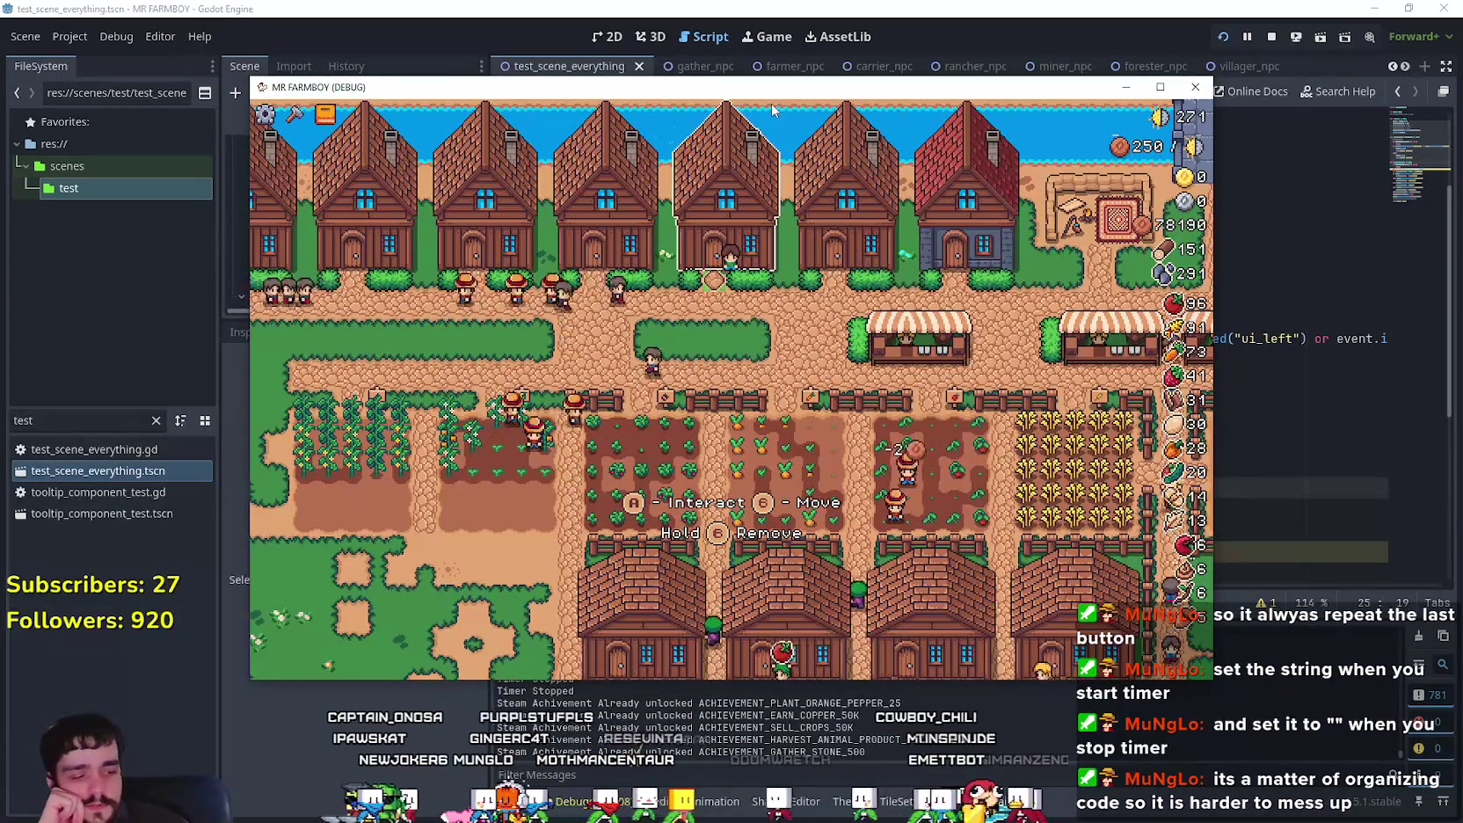
Step: Step left and right through the house's worker slots with a and d, then stop the game
key(a)
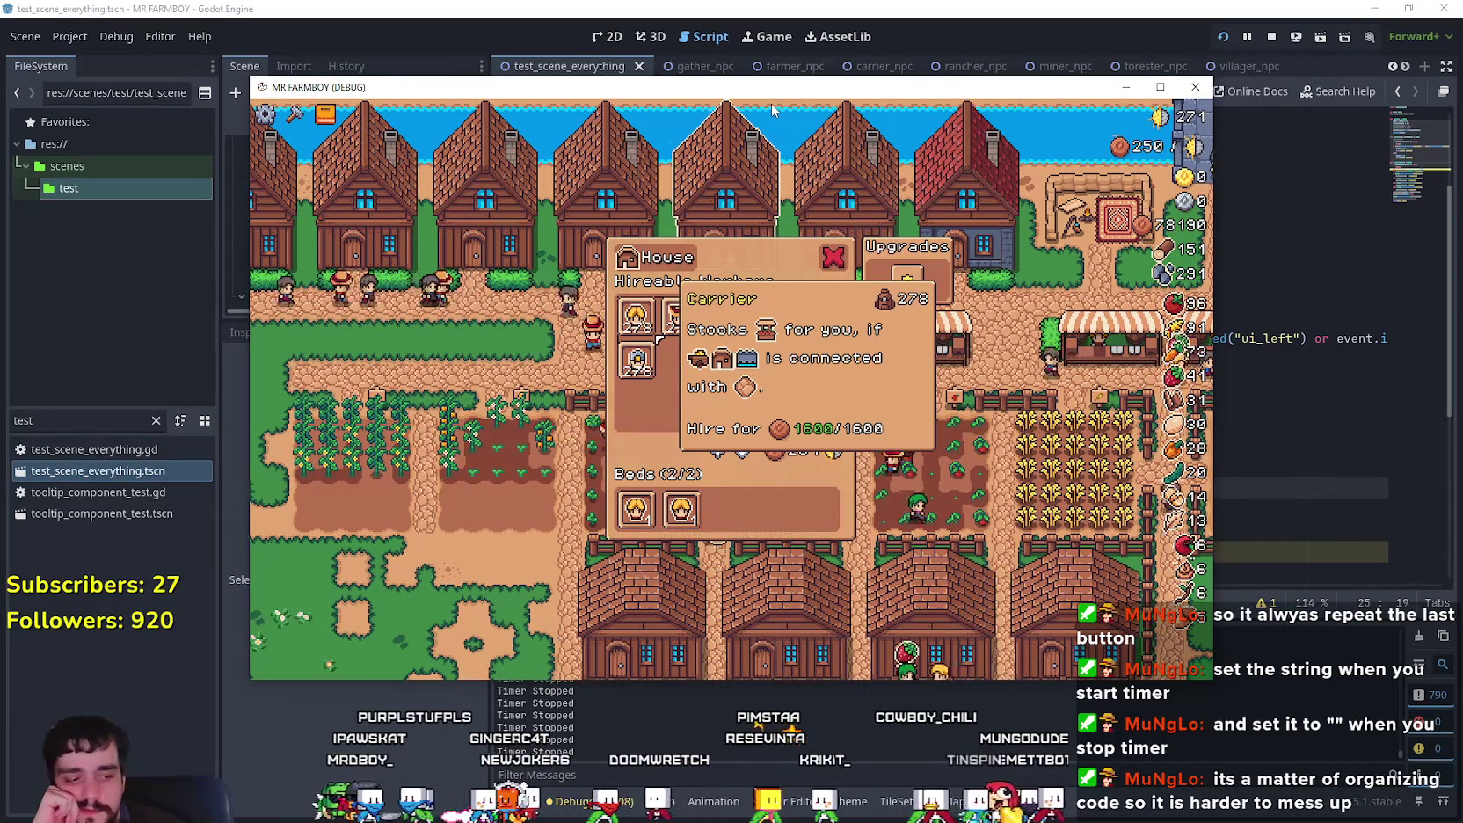
key(a)
key(d)
key(d)
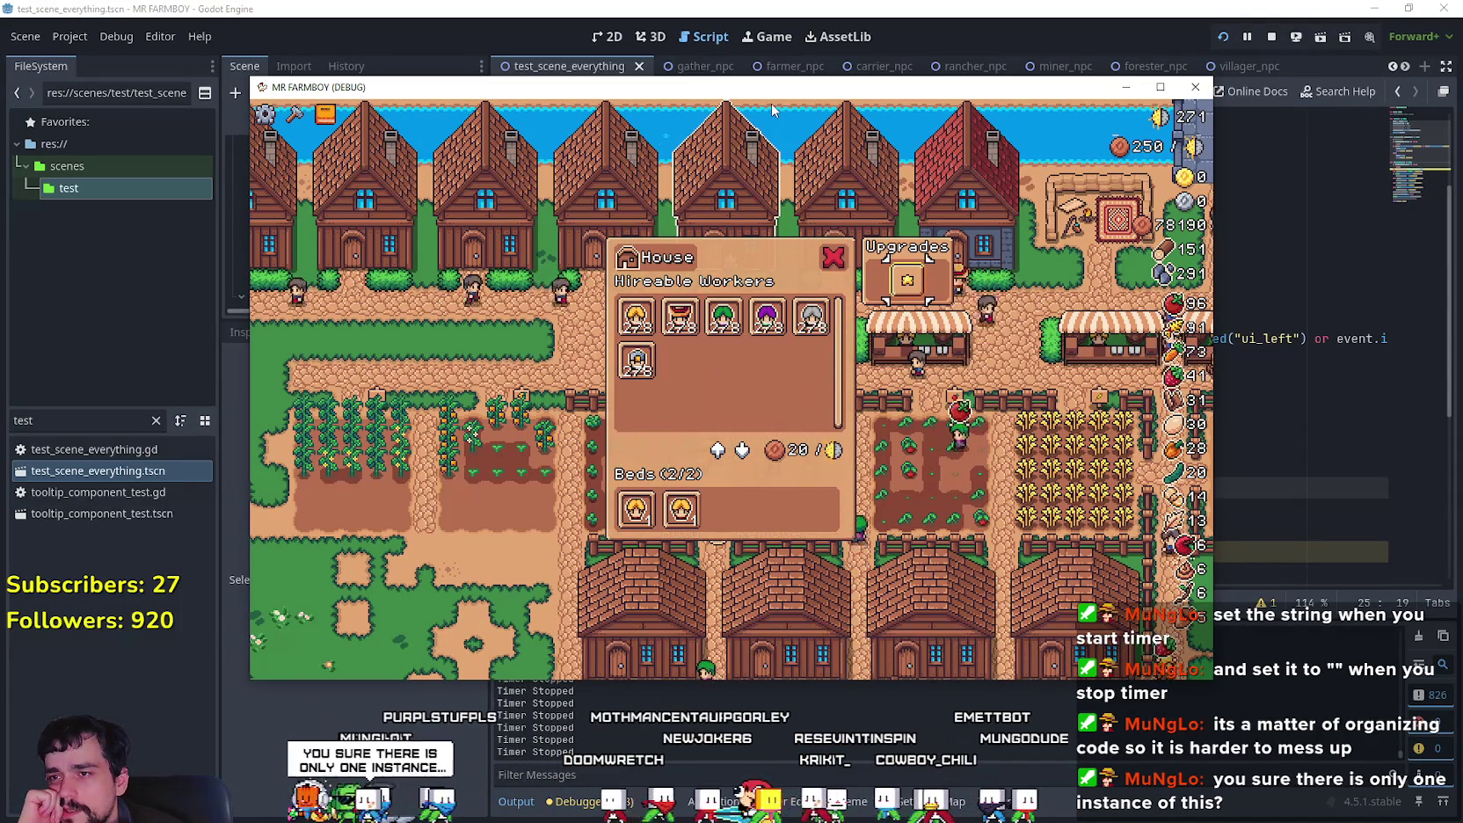
key(a)
key(a)
key(a)
key(a)
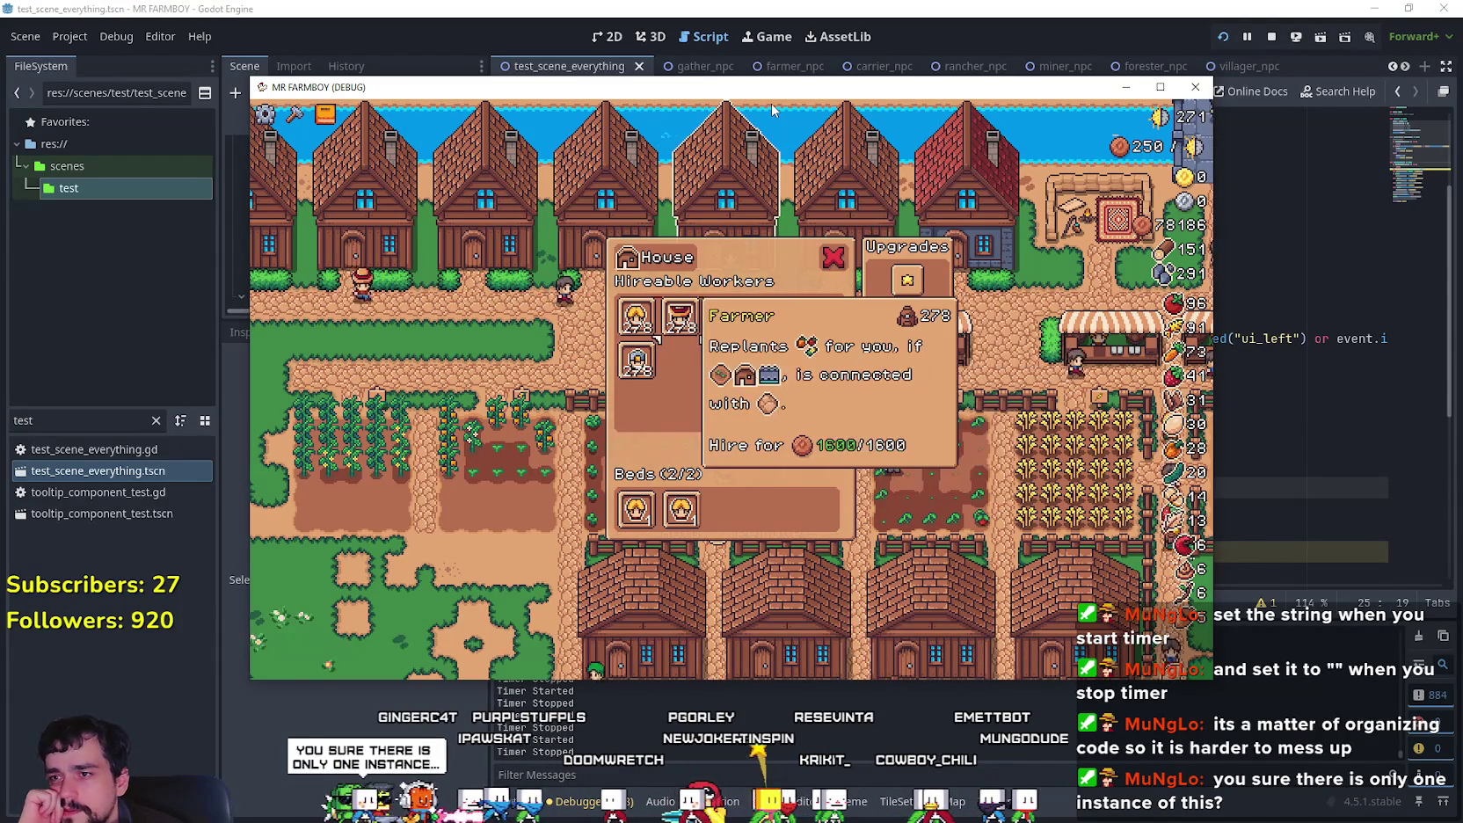
key(d)
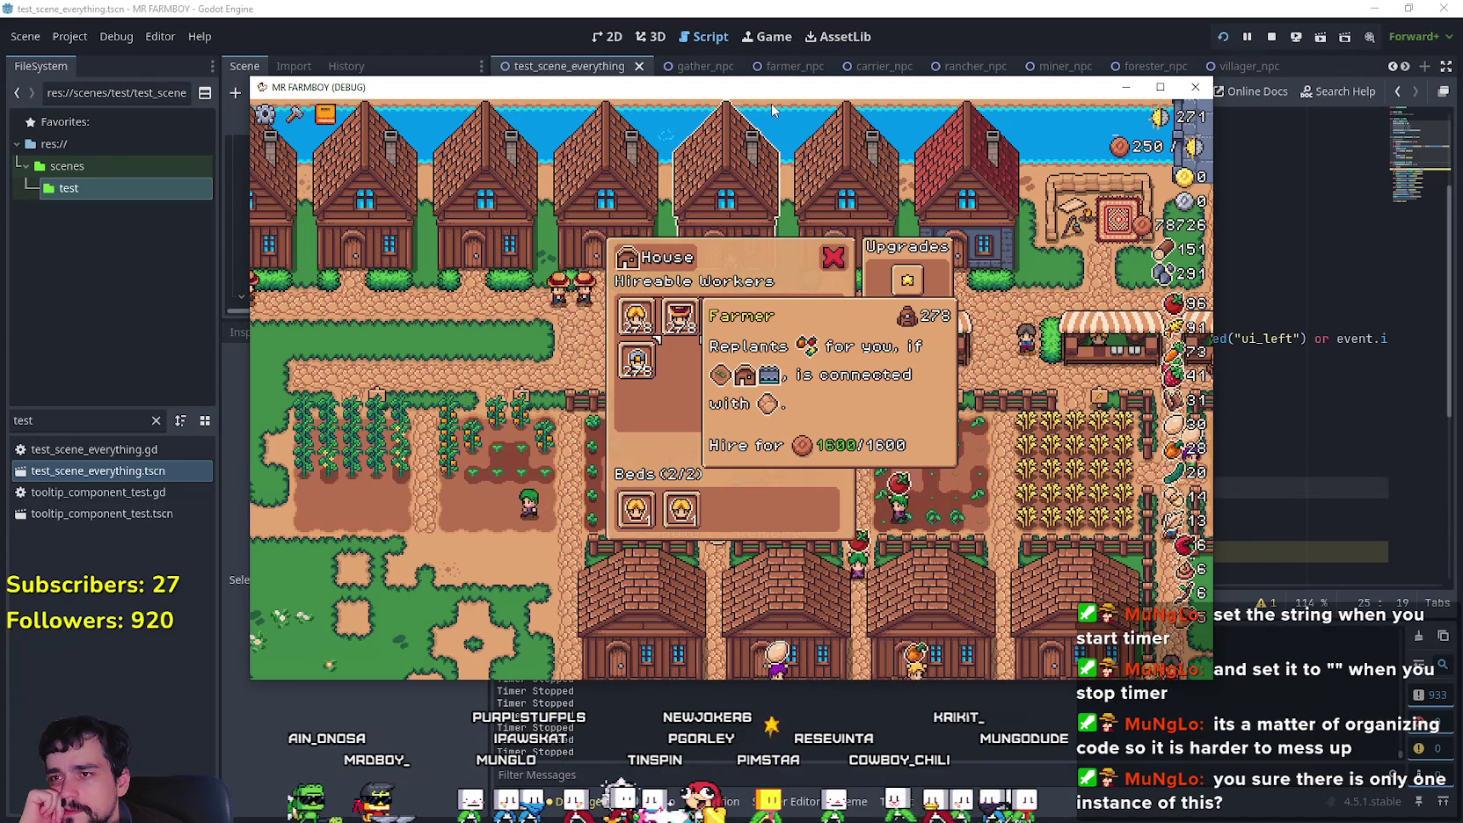
key(d)
key(d)
key(d)
key(d)
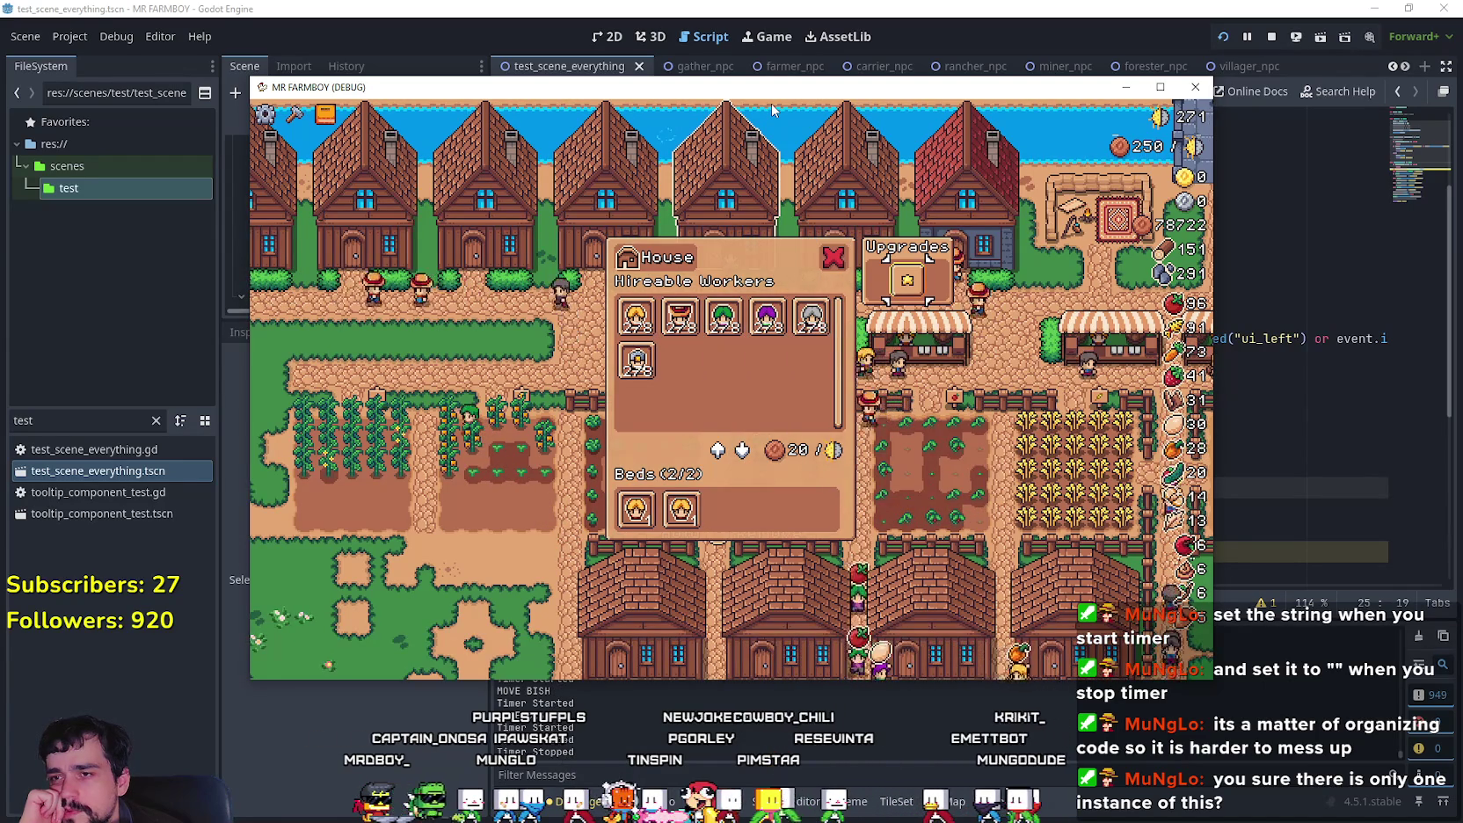
key(a)
key(a)
key(a)
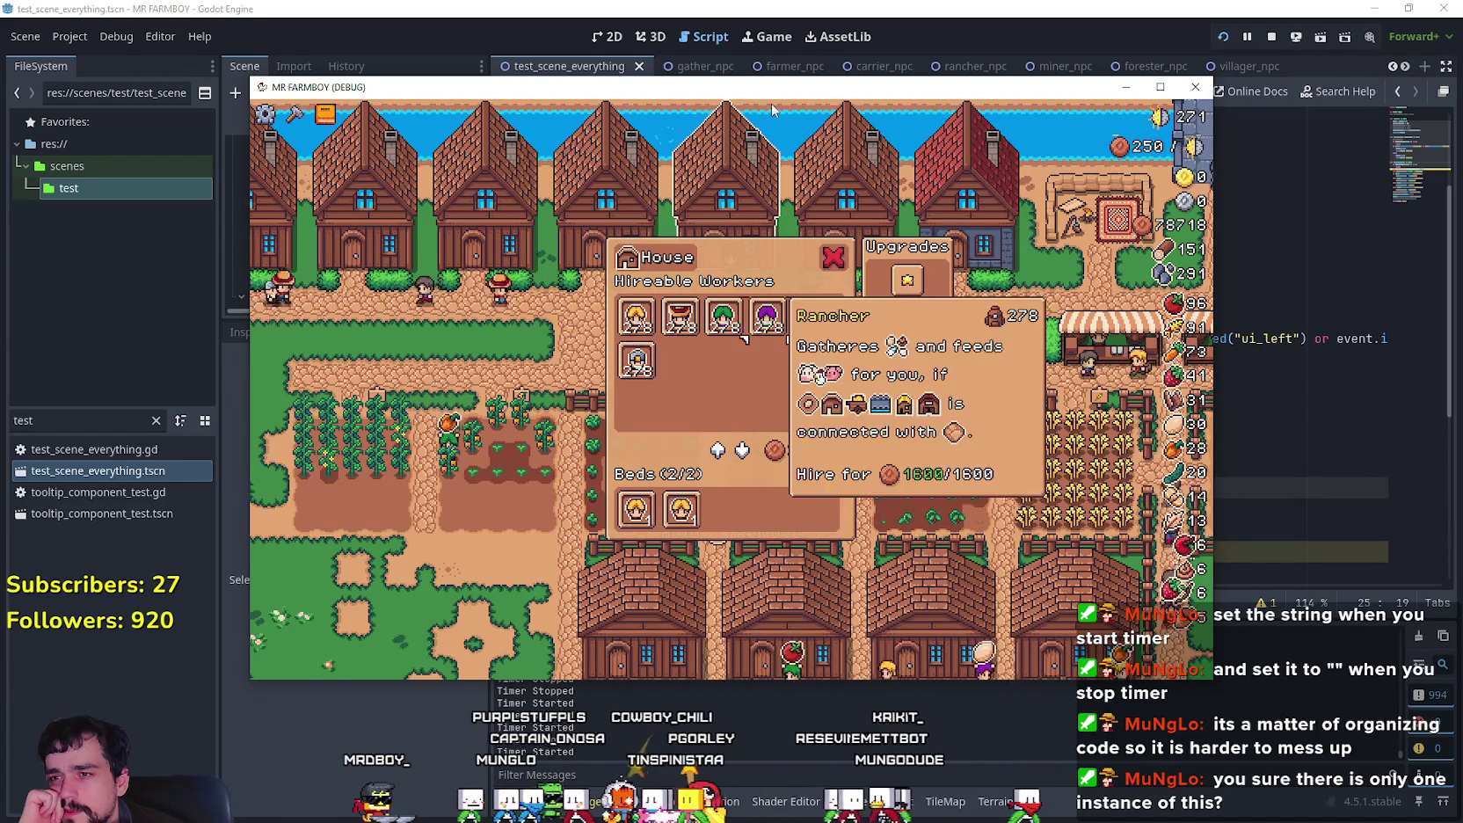
key(d)
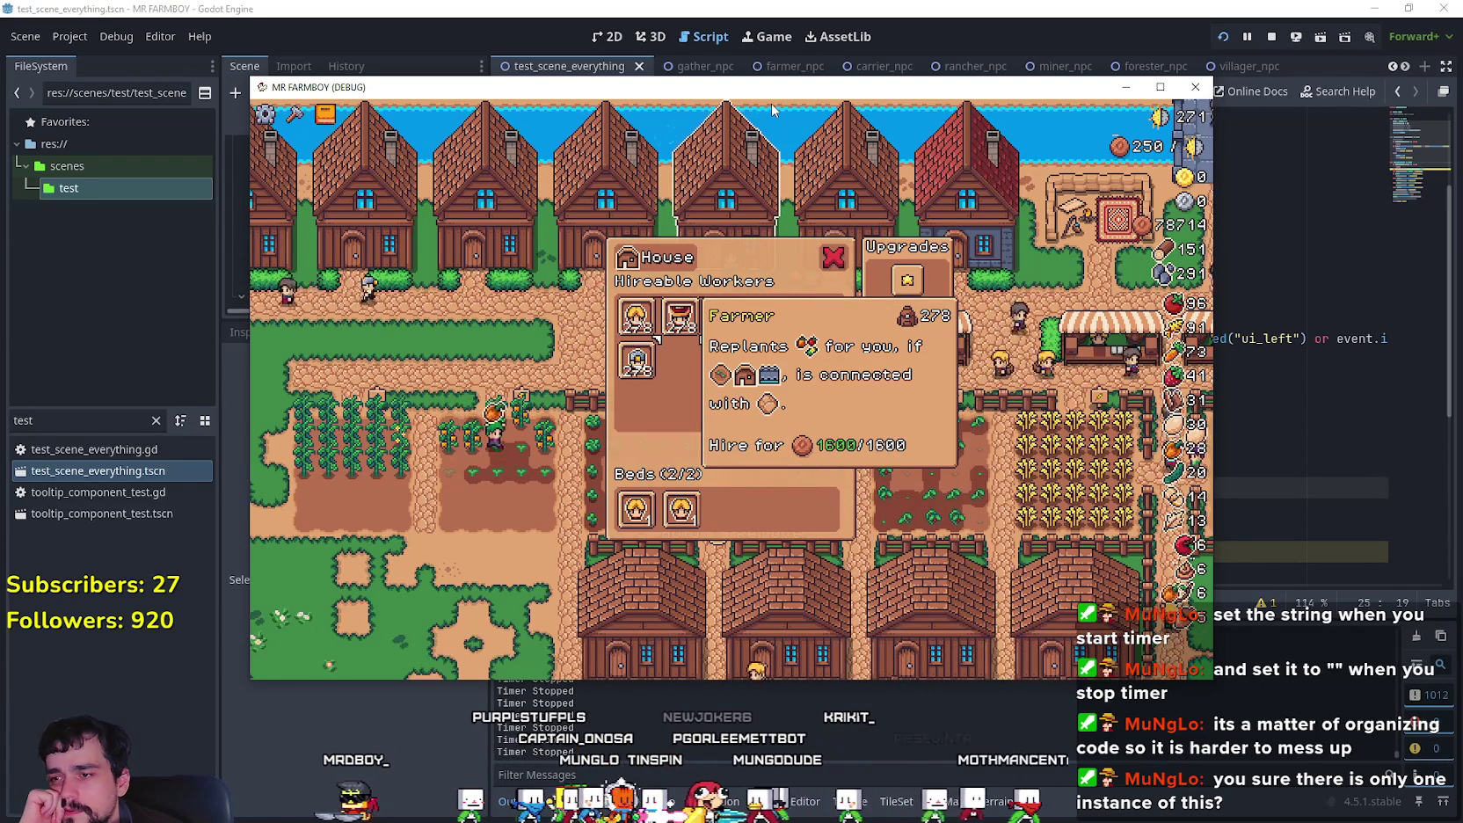
key(d)
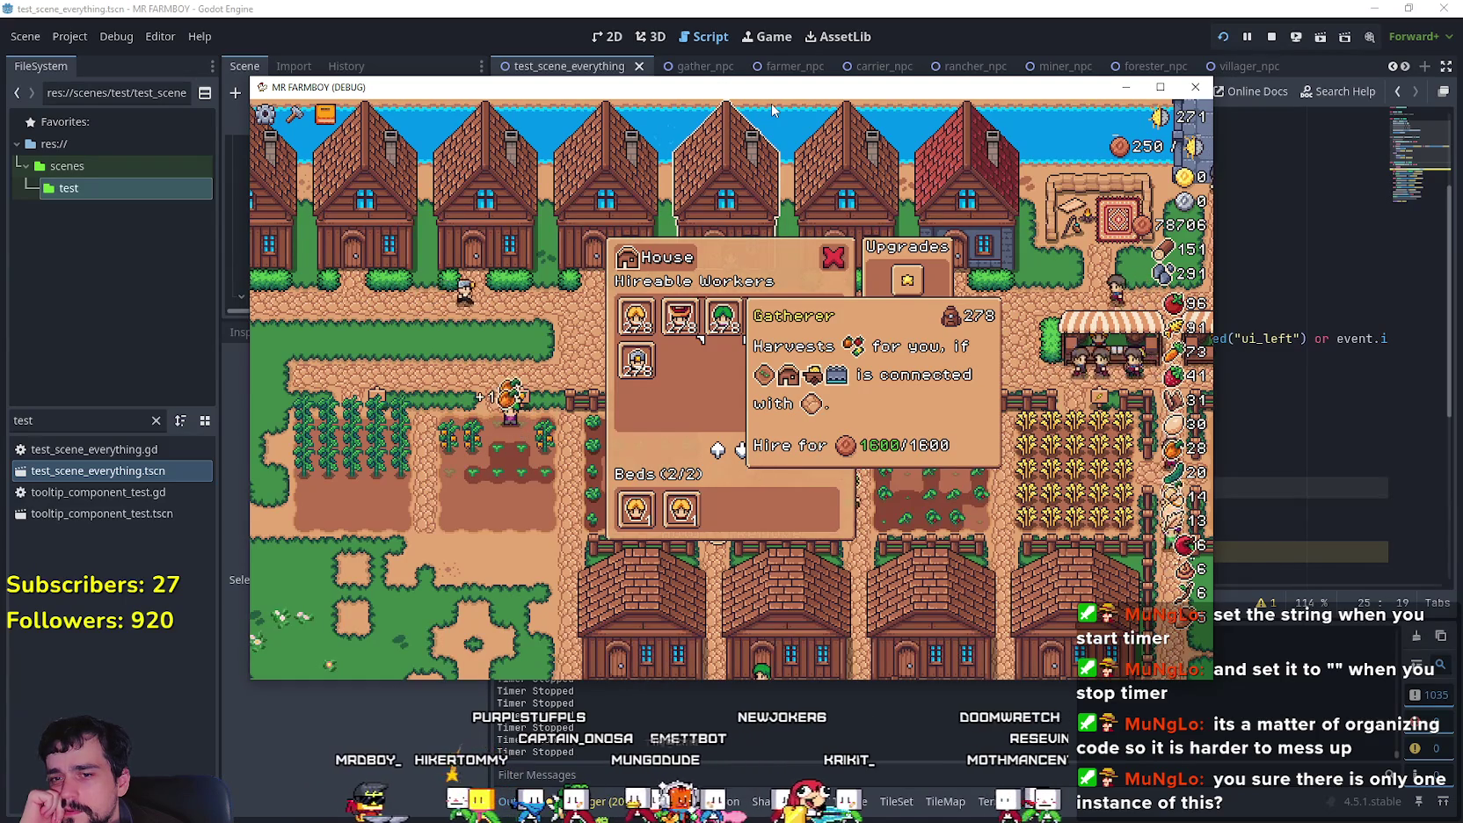
key(a)
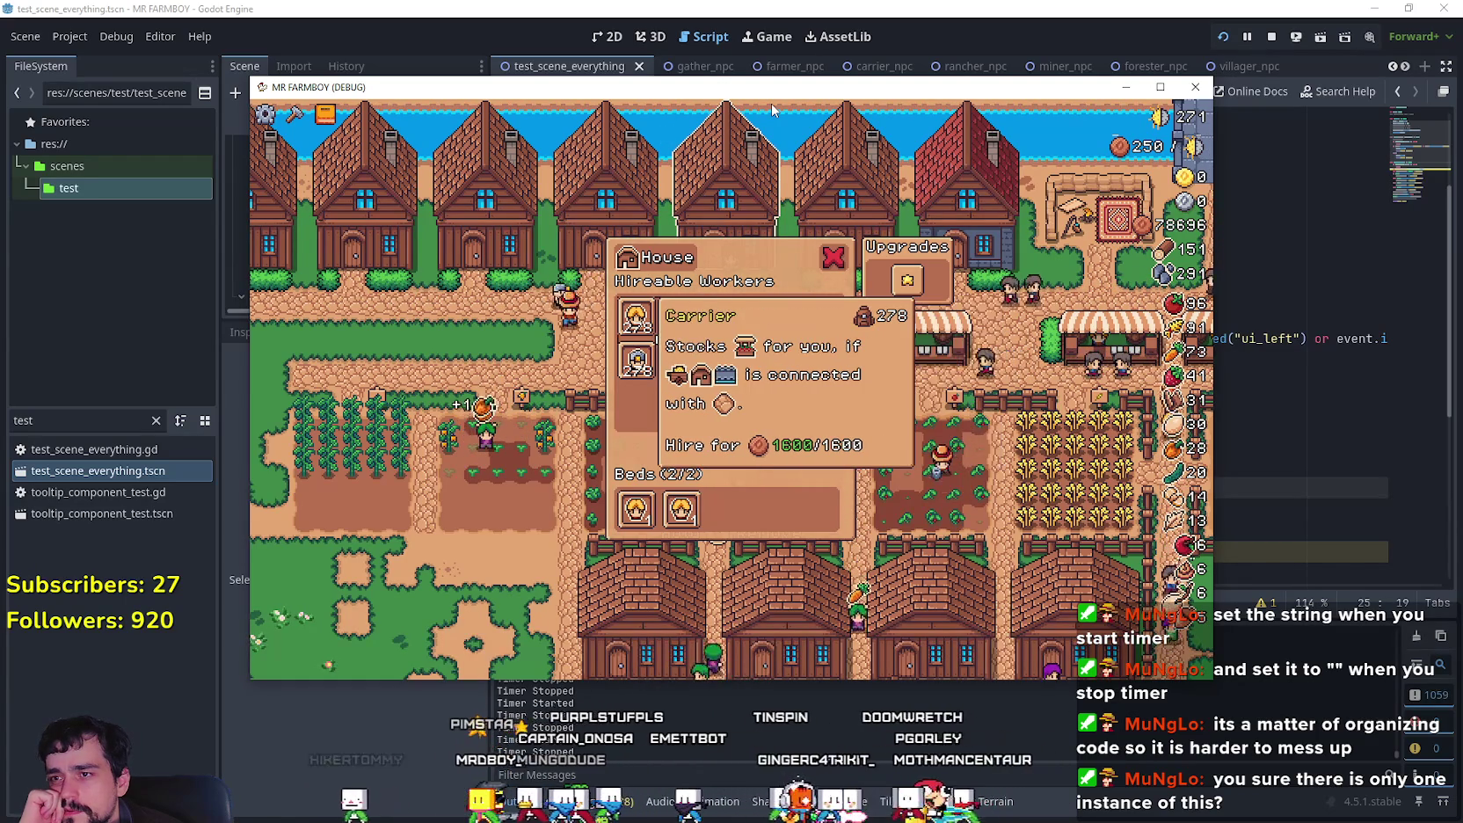
key(d)
key(d)
key(d)
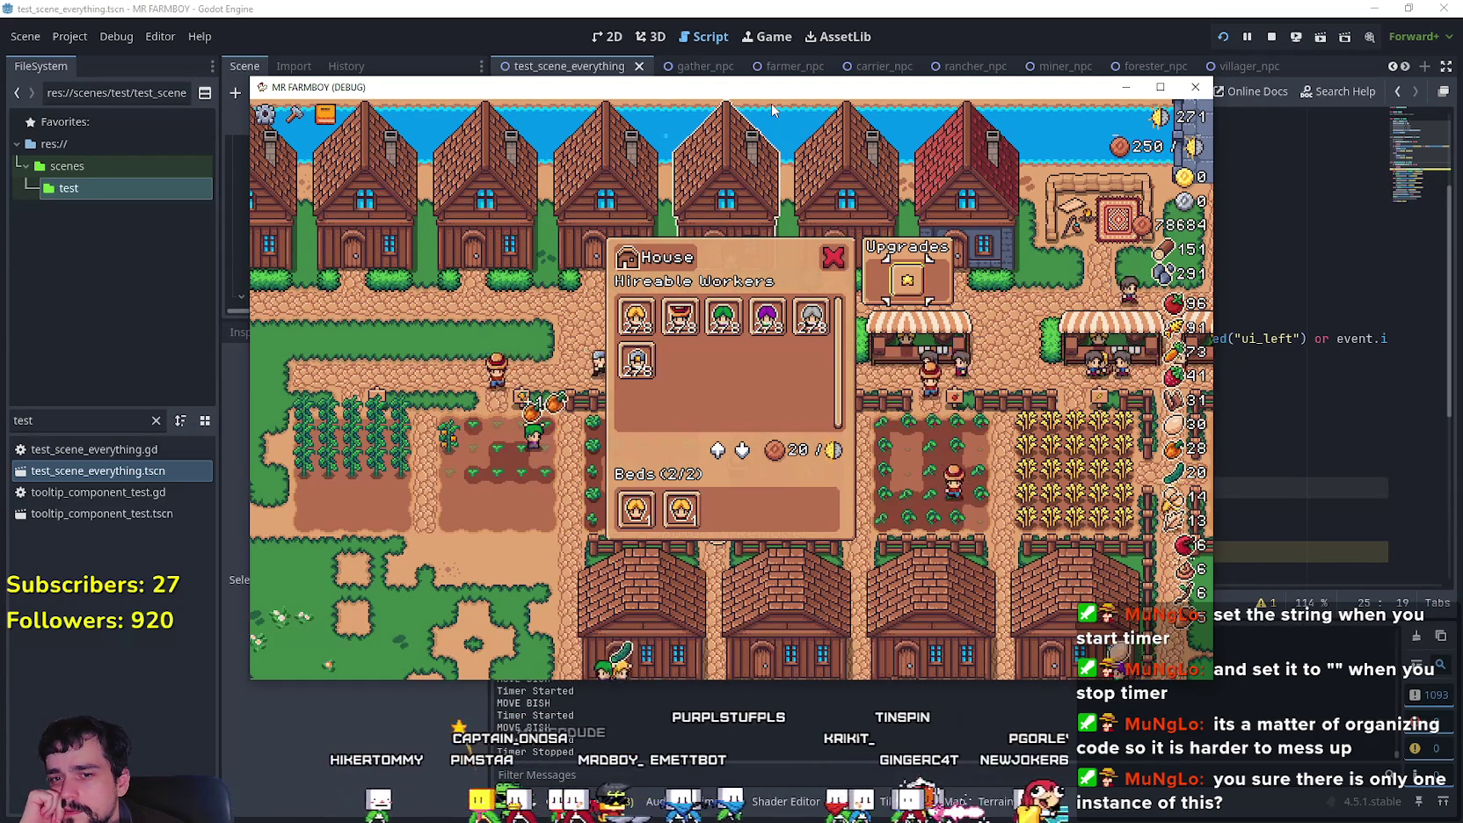
key(F8)
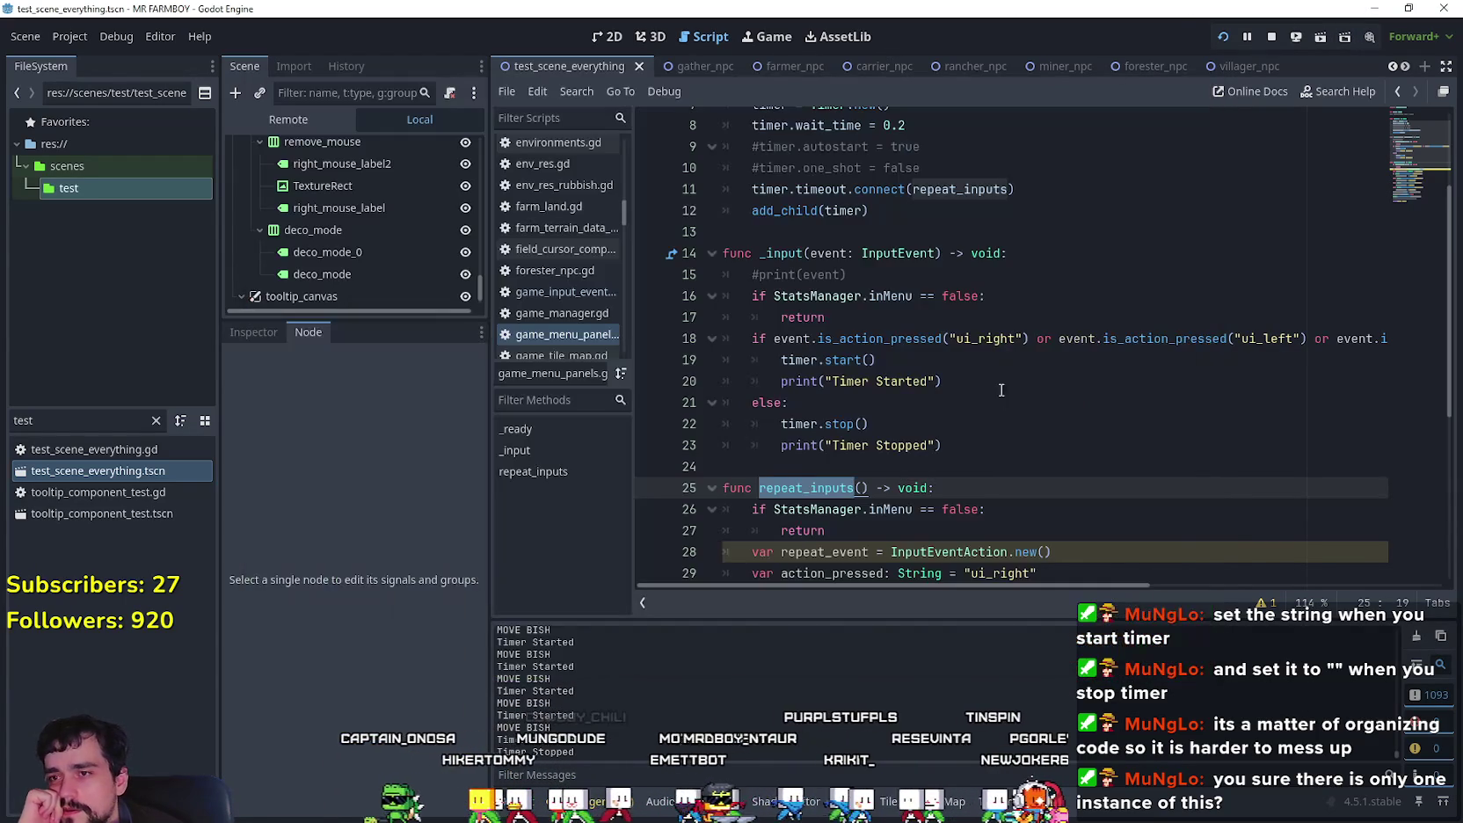
Step: Remove the ui_left and other checks after is_action_pressed("ui_right") on line 18
click(996, 380)
scroll(996, 429, up, 3)
scroll(996, 429, down, 4)
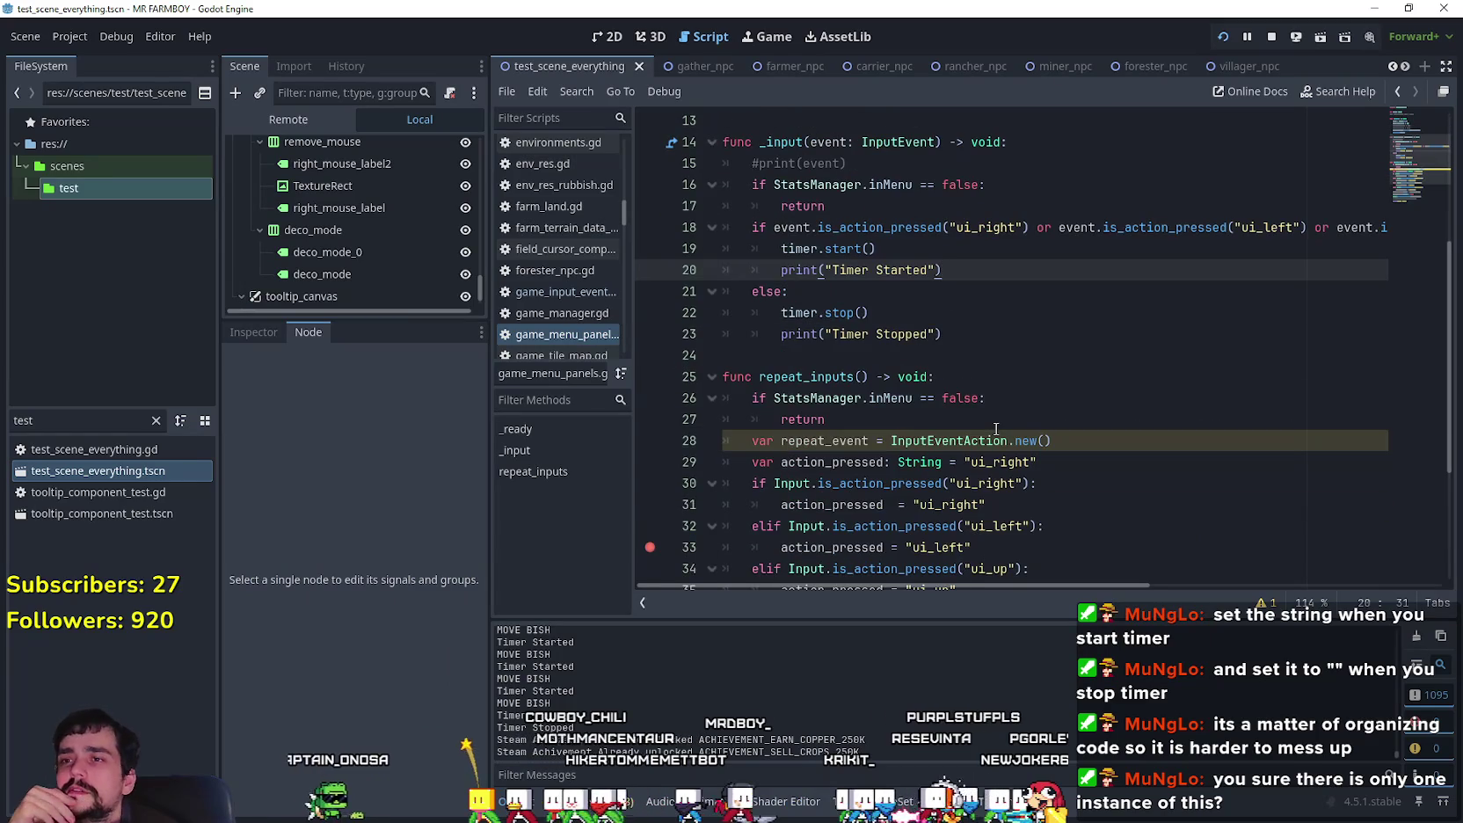
click(927, 226)
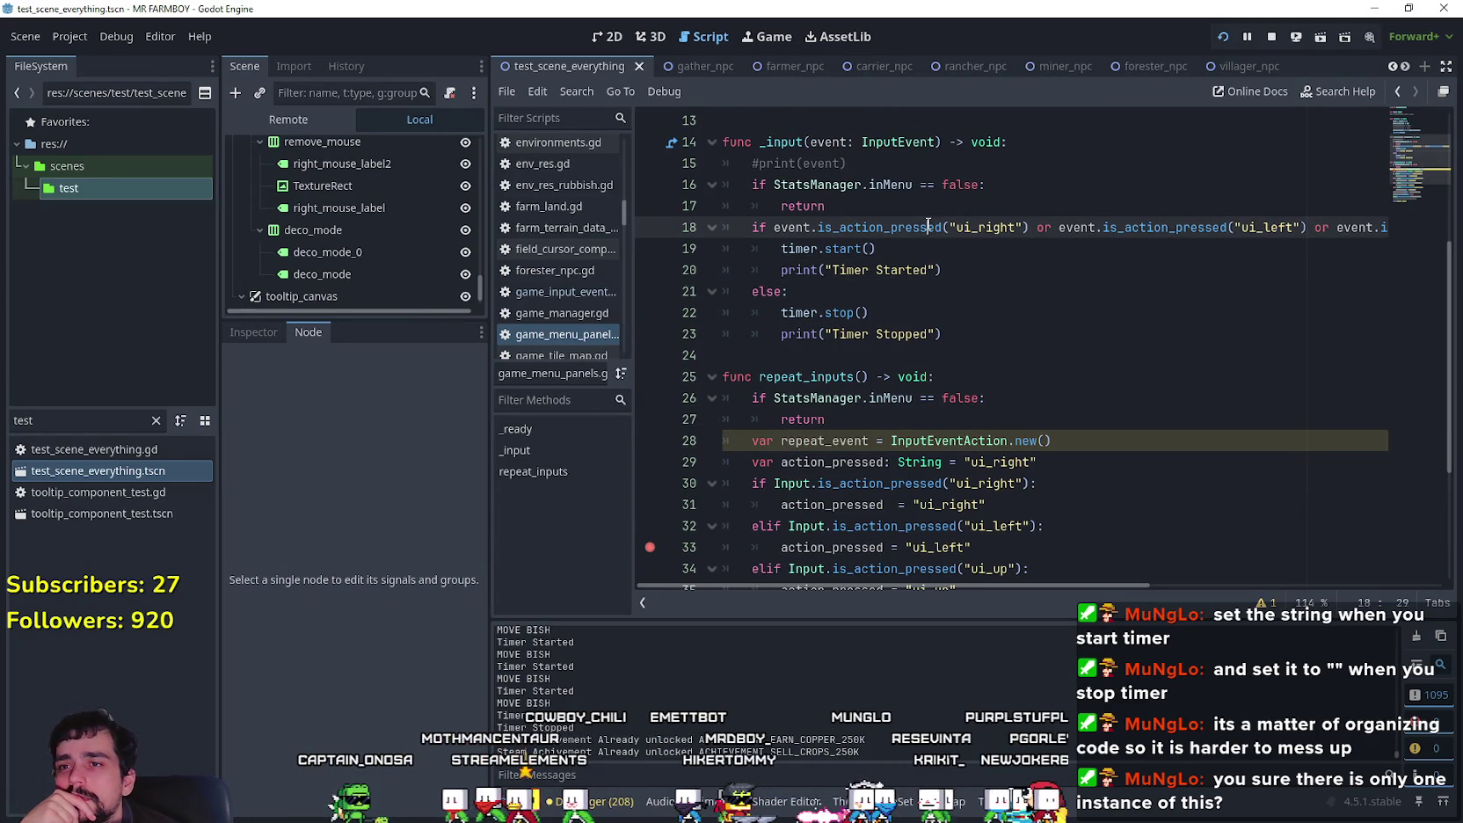
drag(1417, 227, 634, 235)
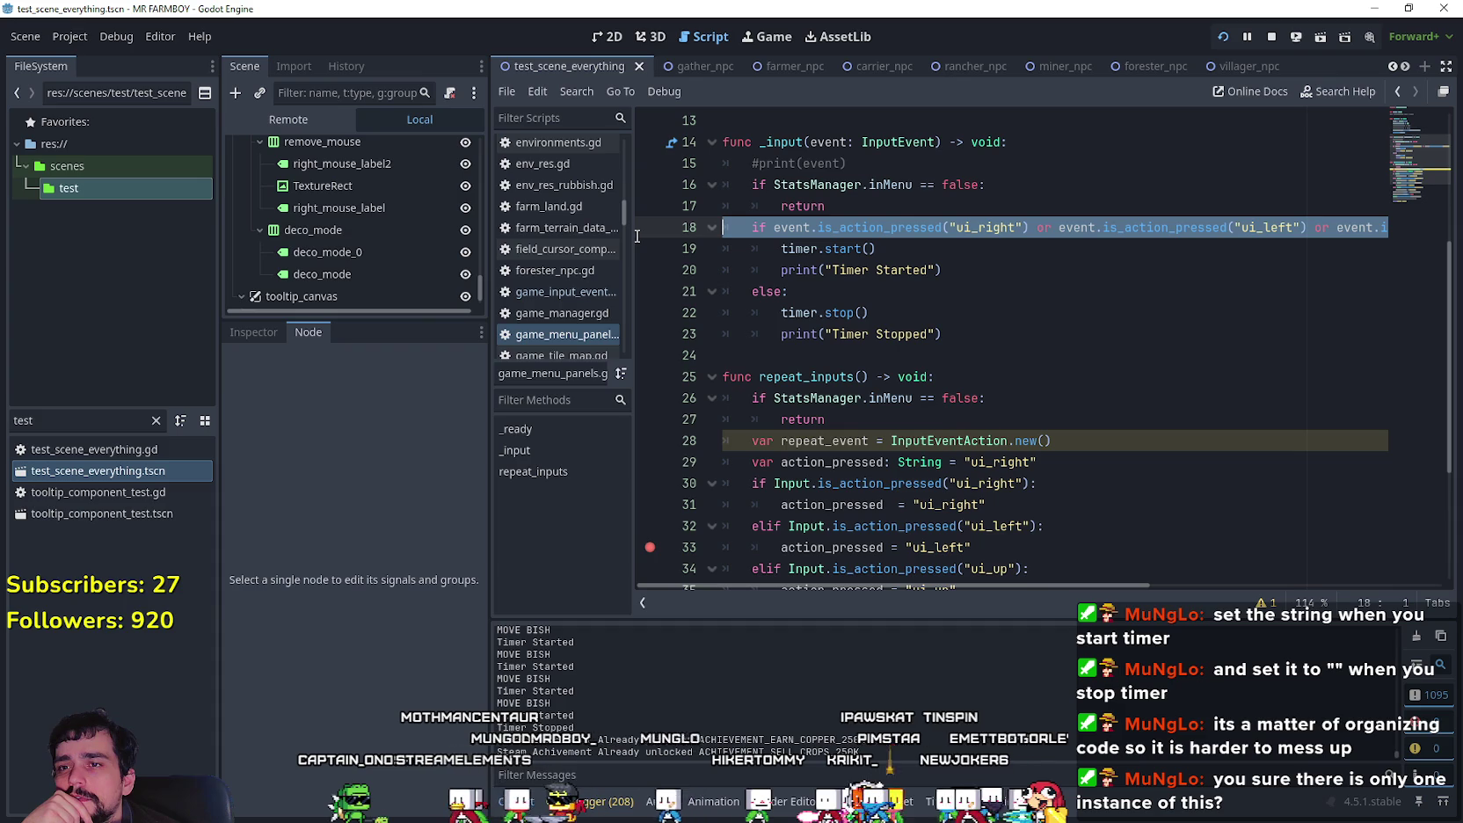
drag(636, 236, 1028, 221)
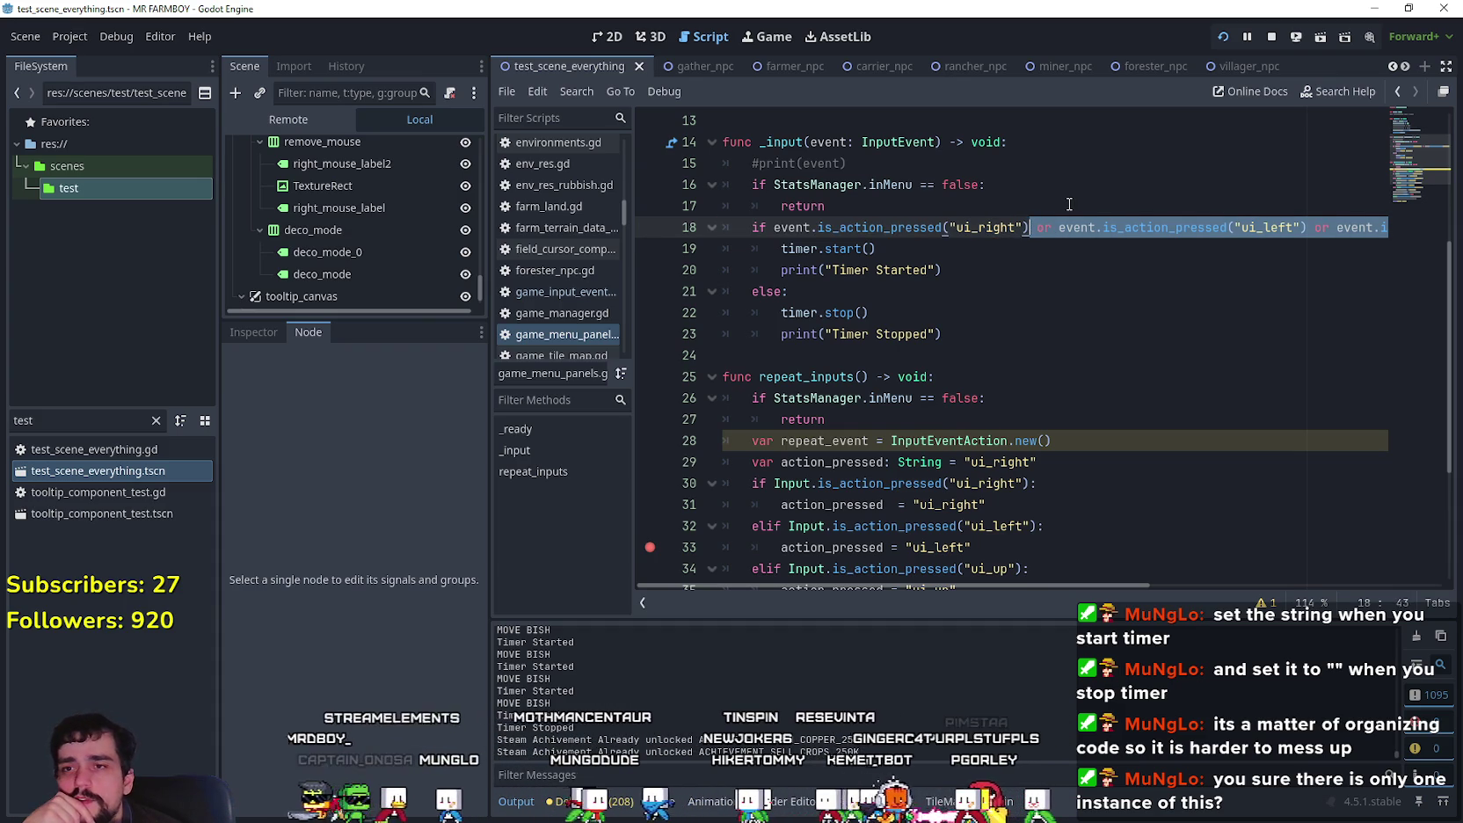
key(BackSpace)
Step: Save and test-launch the game, then select else on line 21
click(1059, 333)
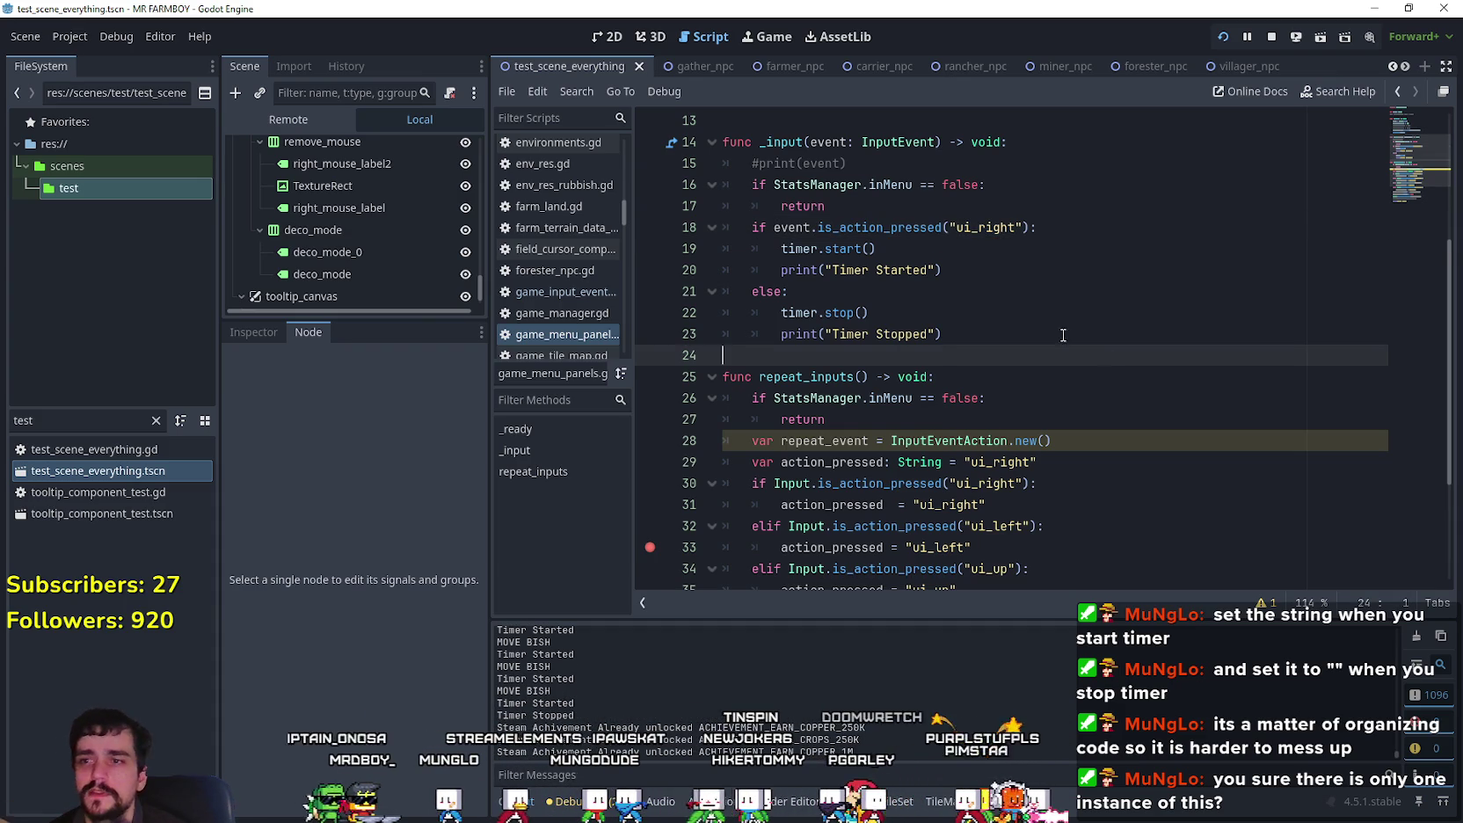
key(ctrl+s)
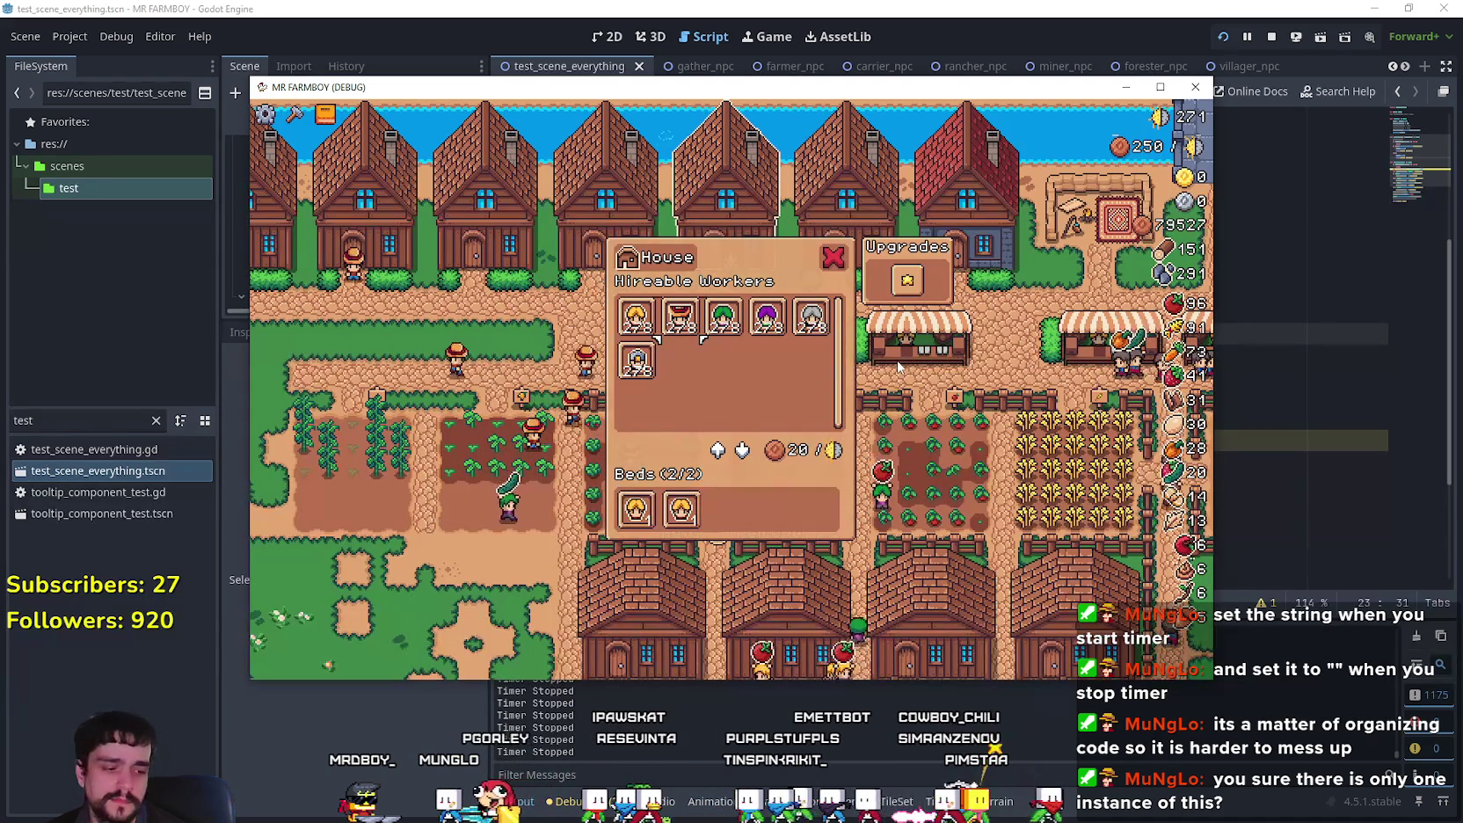
mouse_move(898, 367)
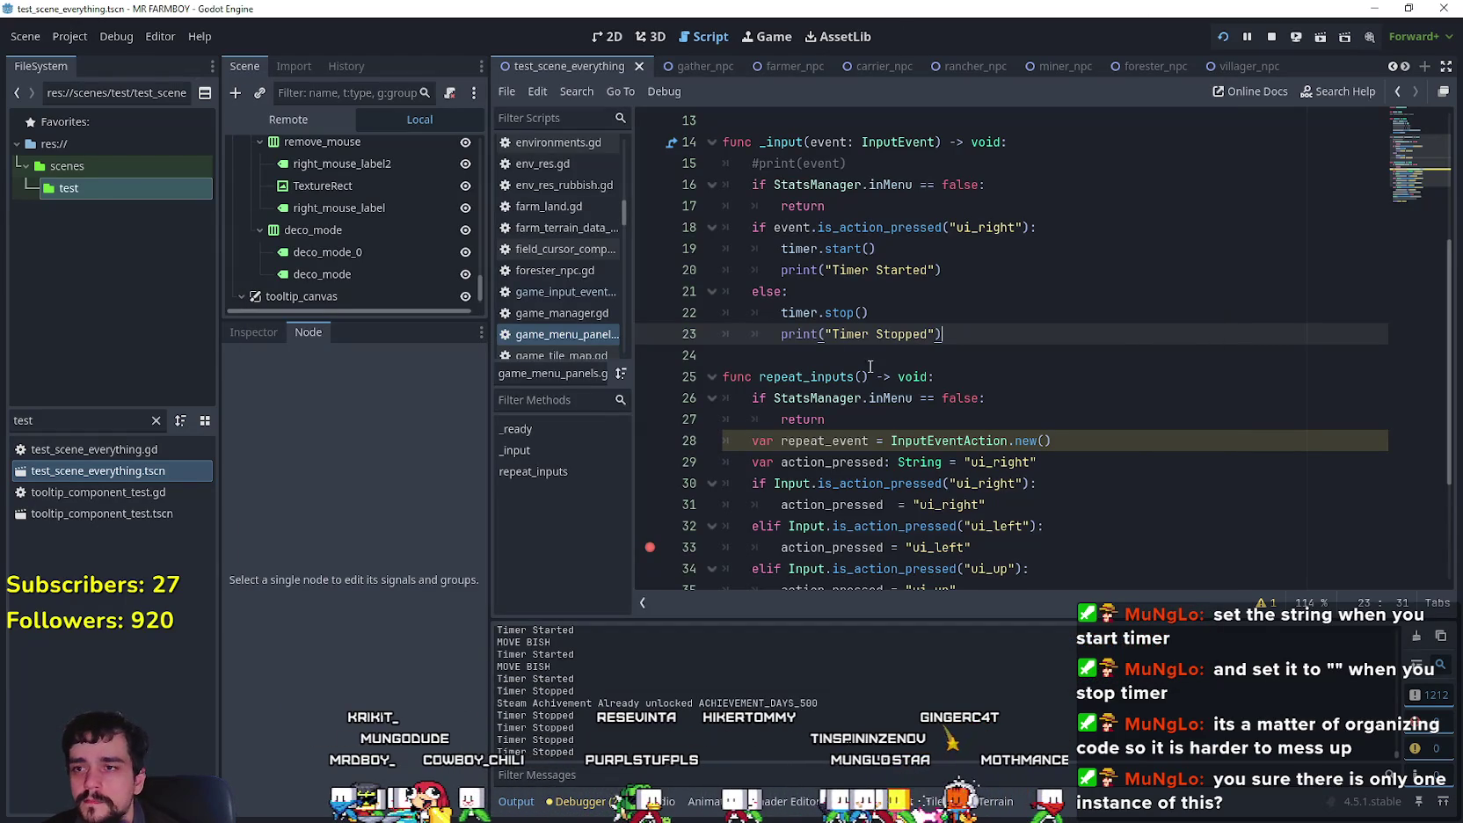
click(807, 292)
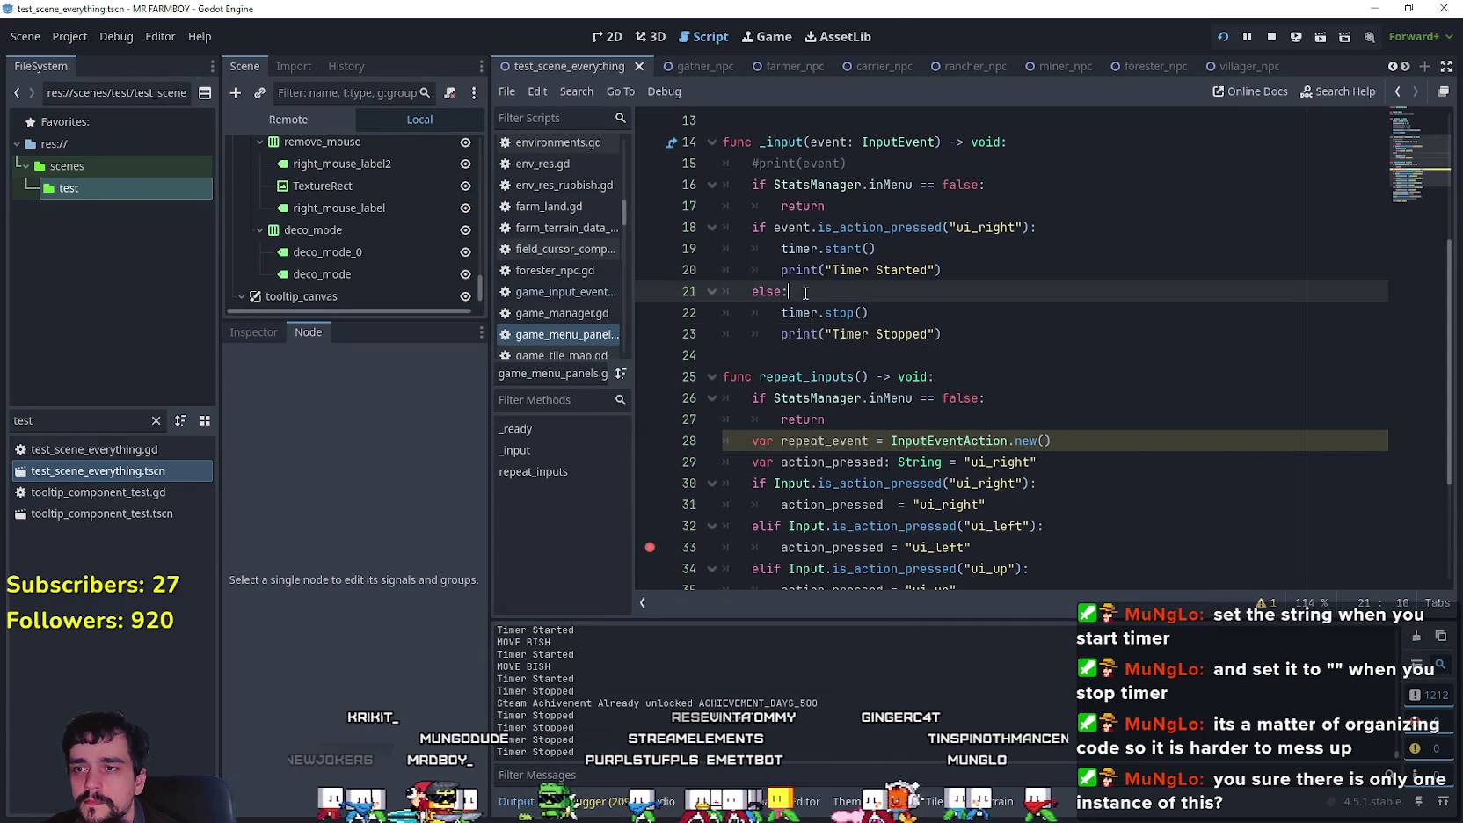
double_click(773, 295)
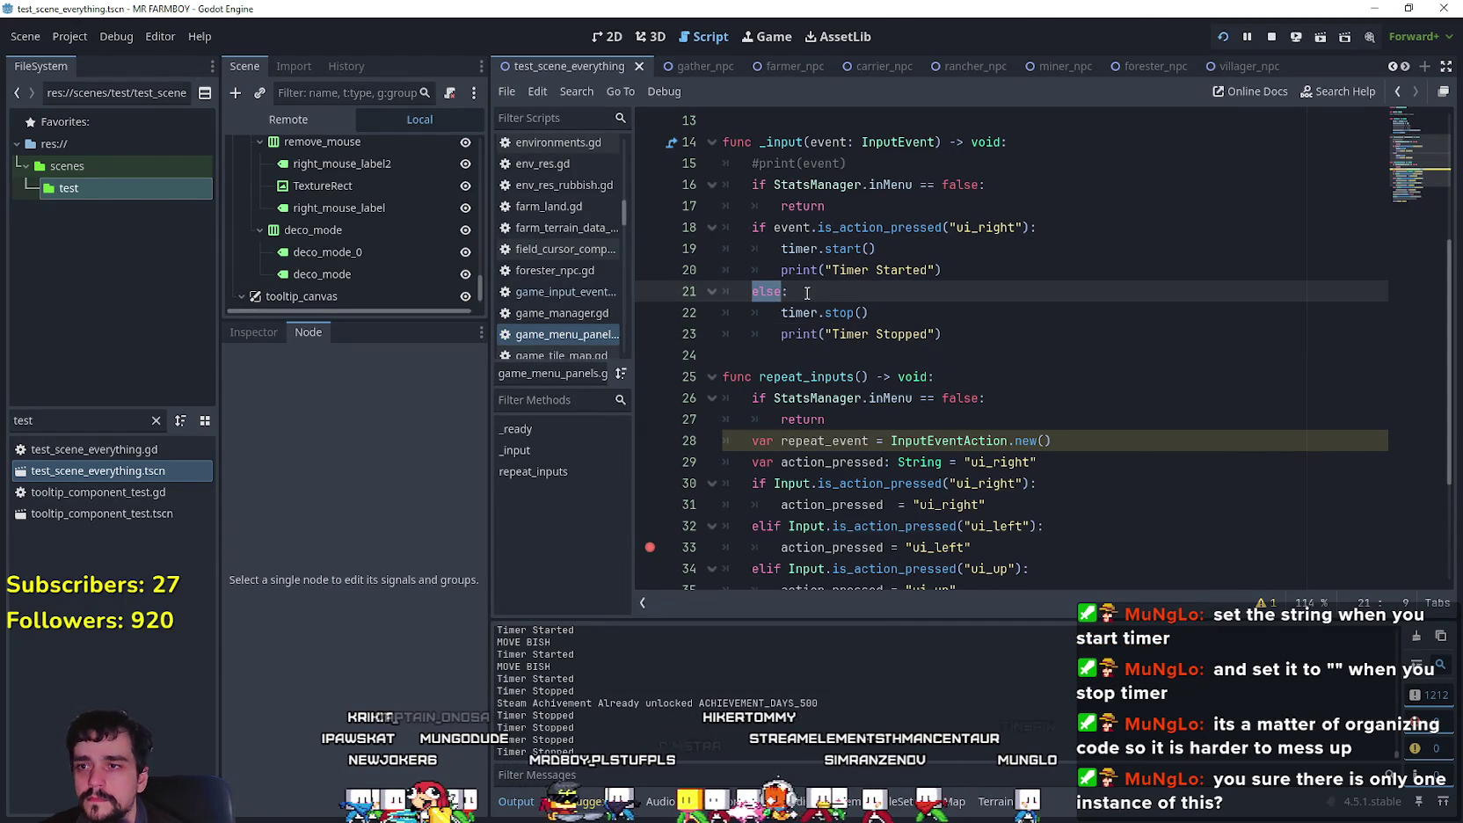
Step: Change line 21 to elif event.is_action_released("ui_right"): and relaunch the game
text(elif event)
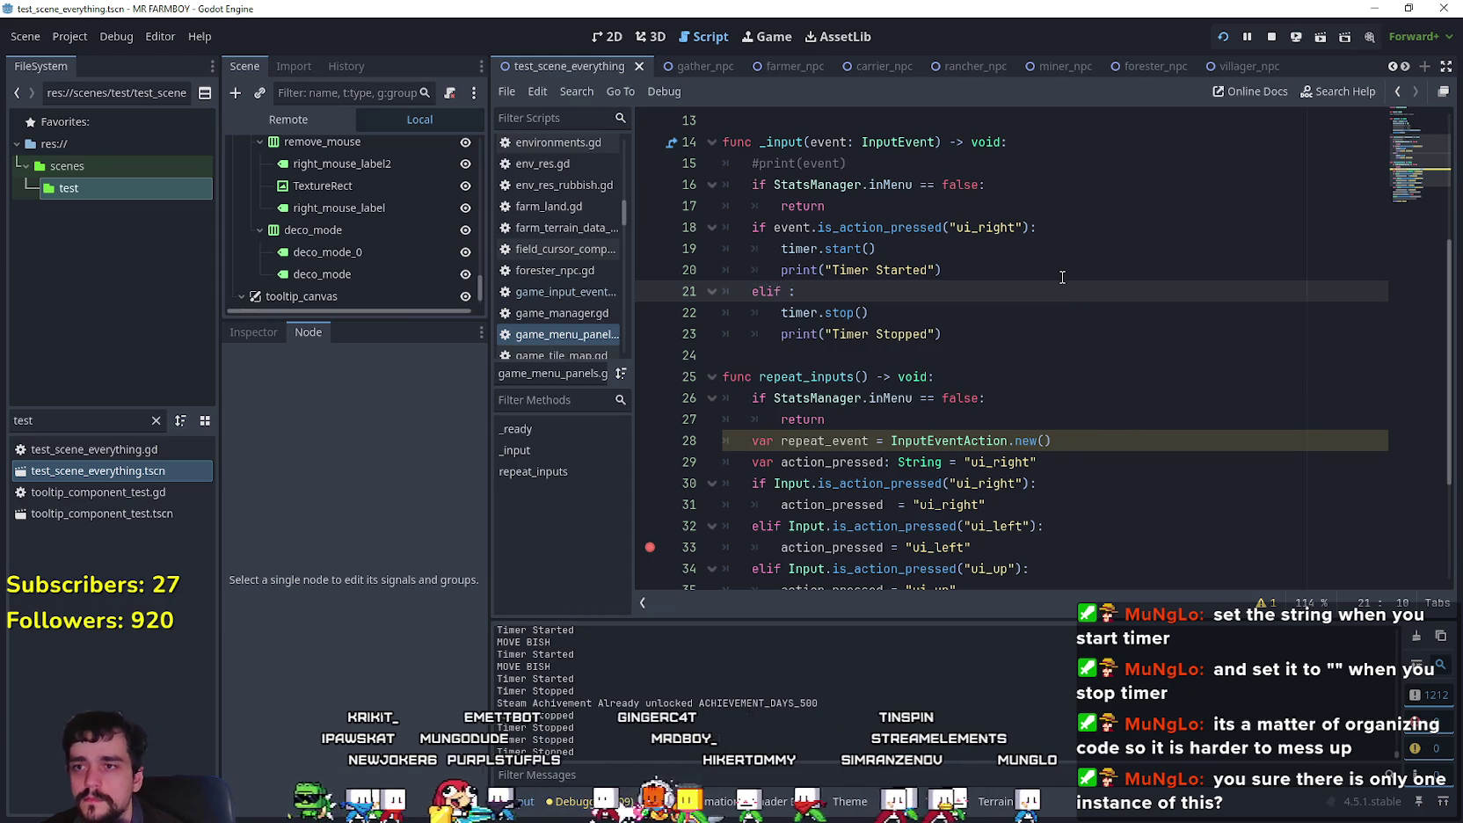
text(.is_ac)
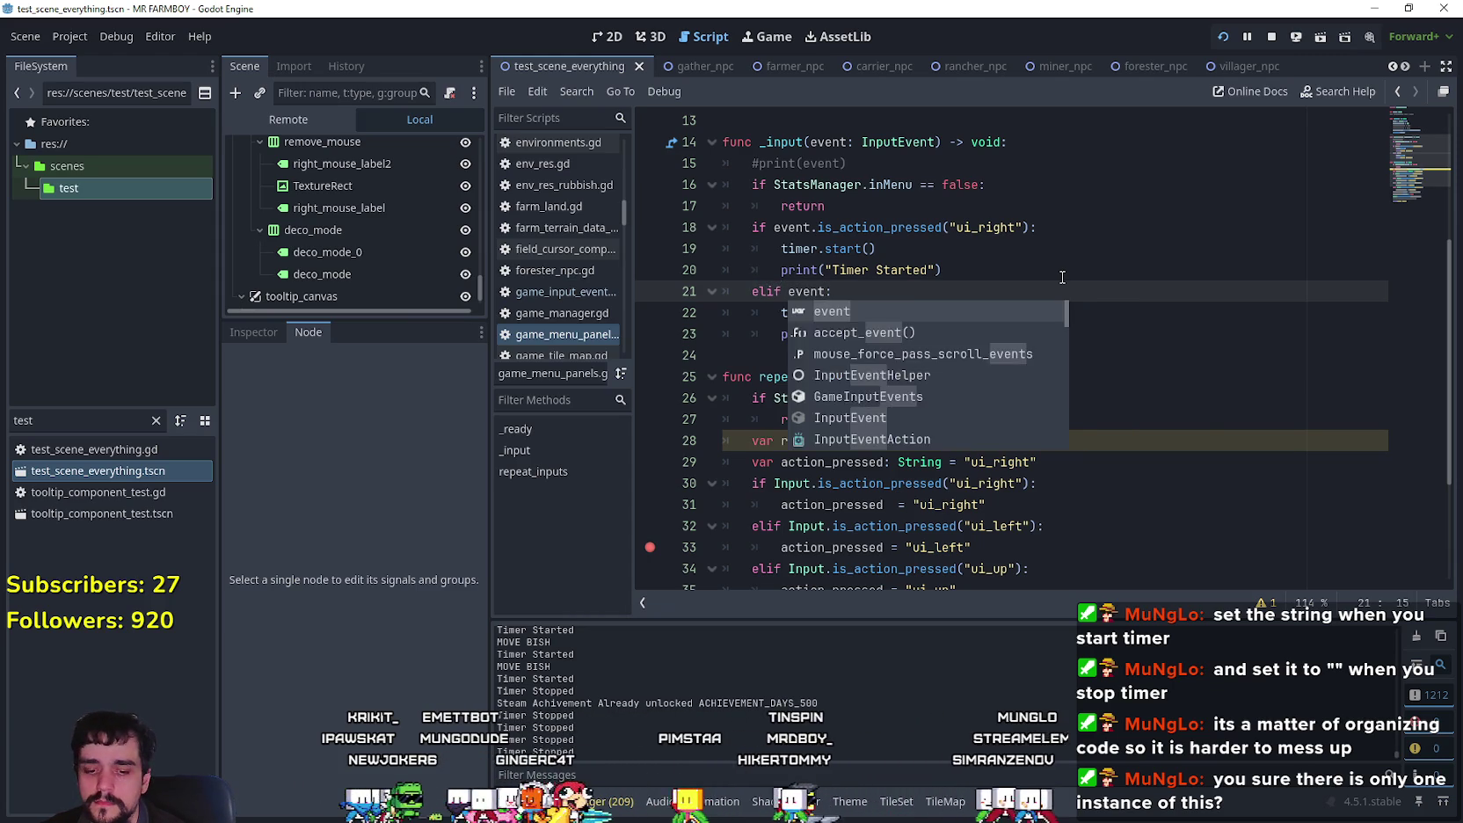
text(tion)
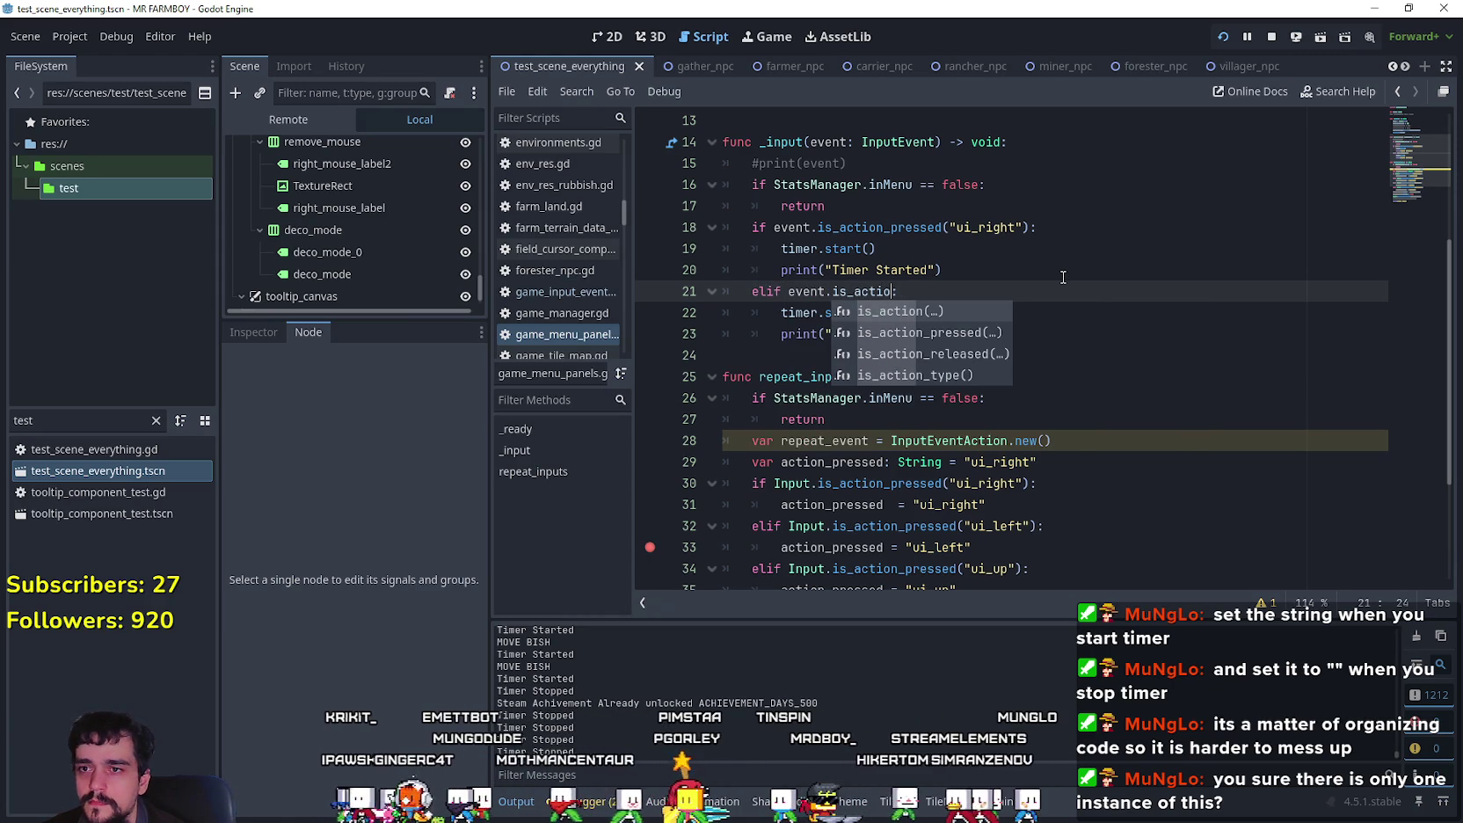
key(Down)
key(Down)
key(Return)
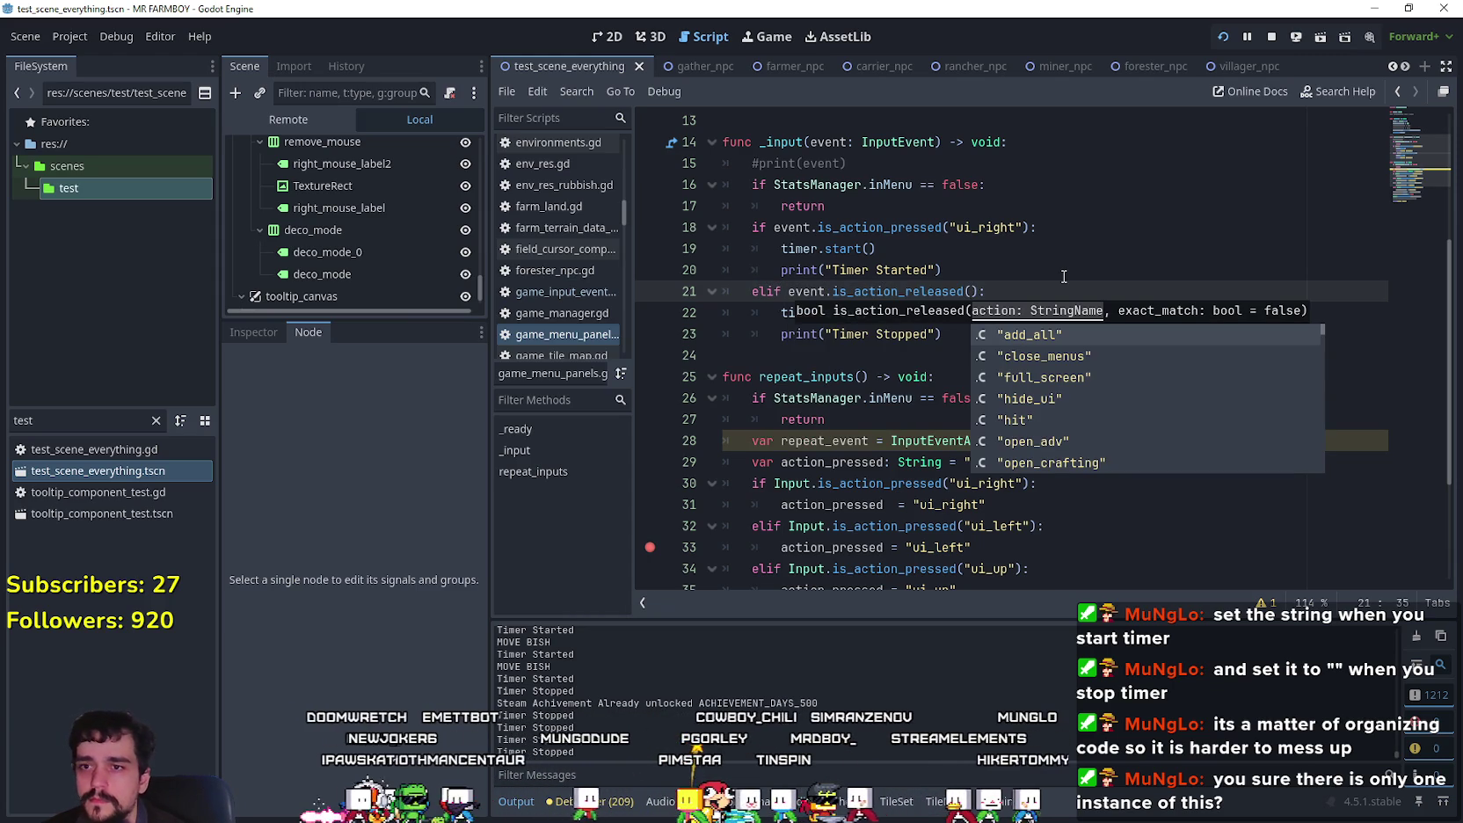
text("ui_right)
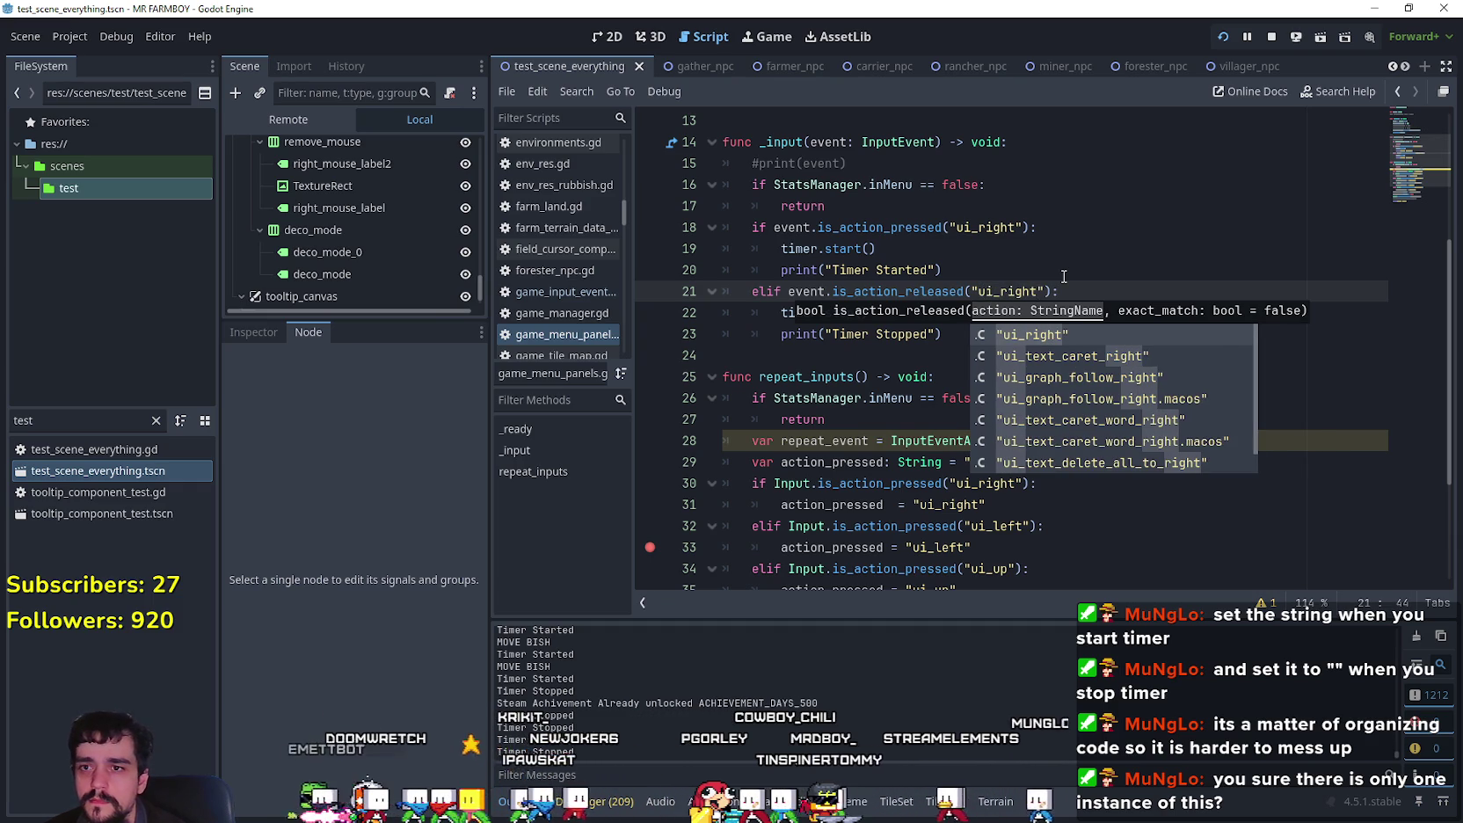
click(1063, 276)
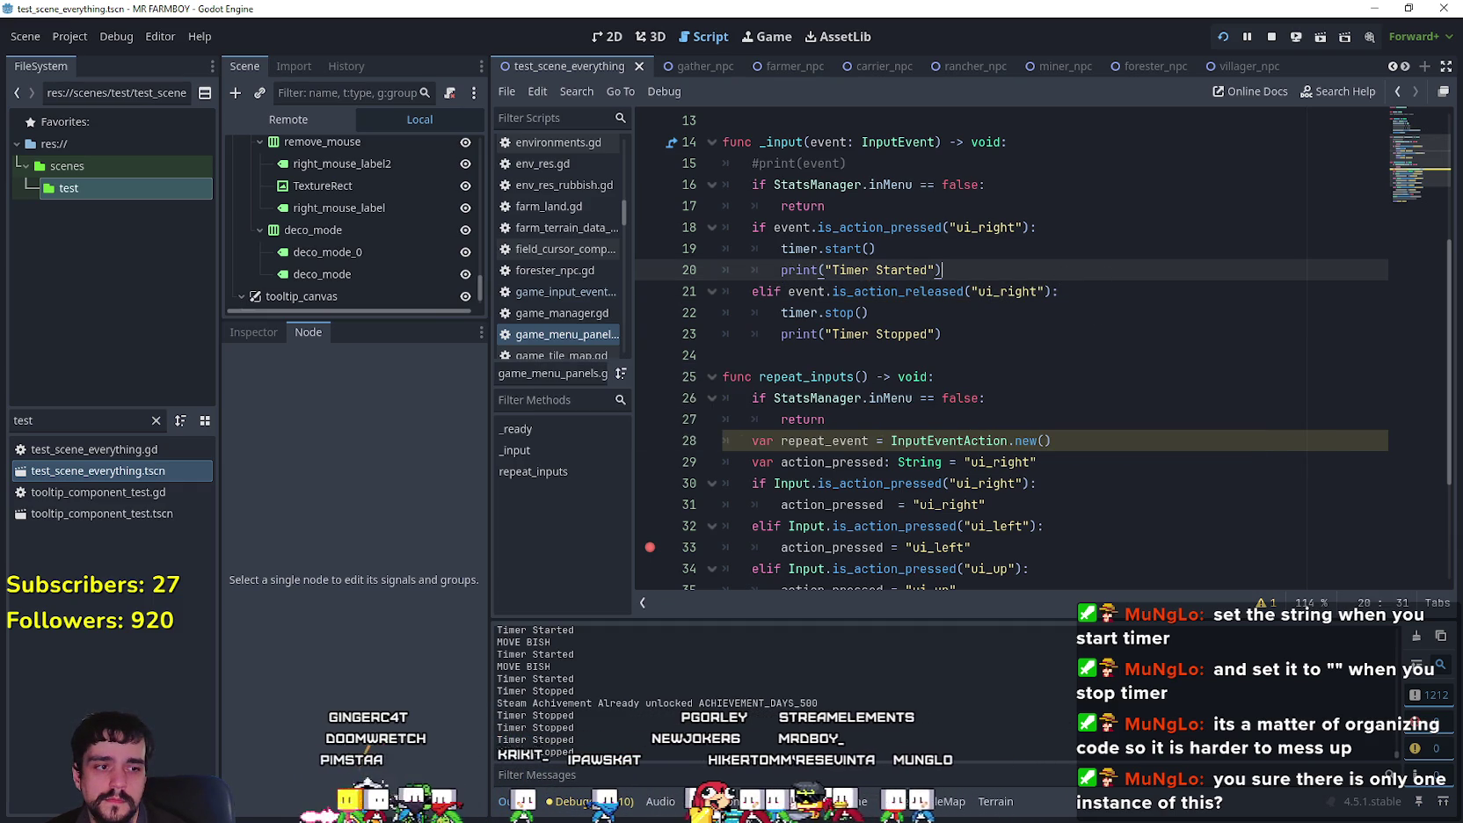
key(F5)
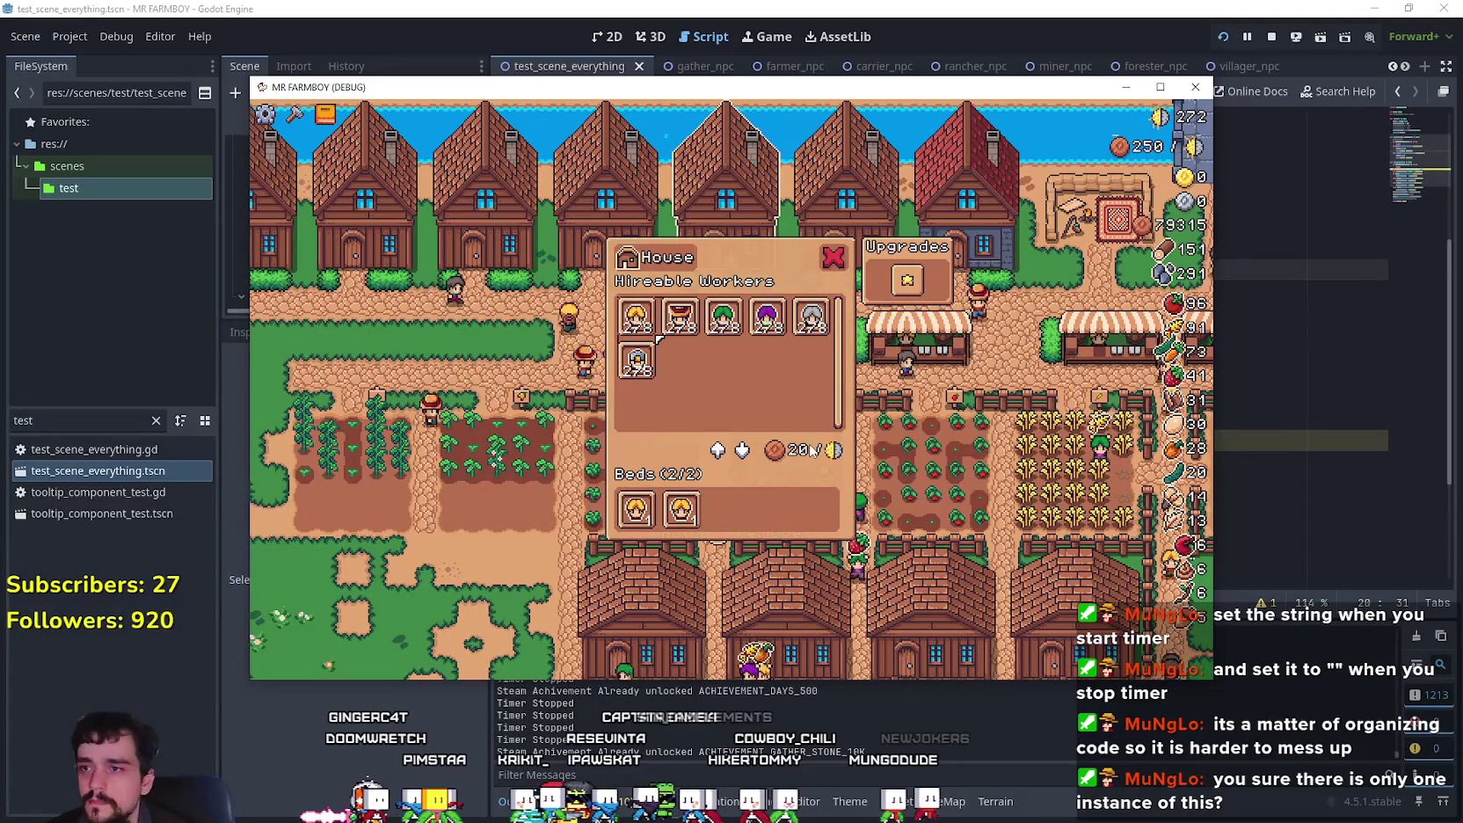
Step: Test the ui_right input in the game, then close it to stop debugging
mouse_move(811, 450)
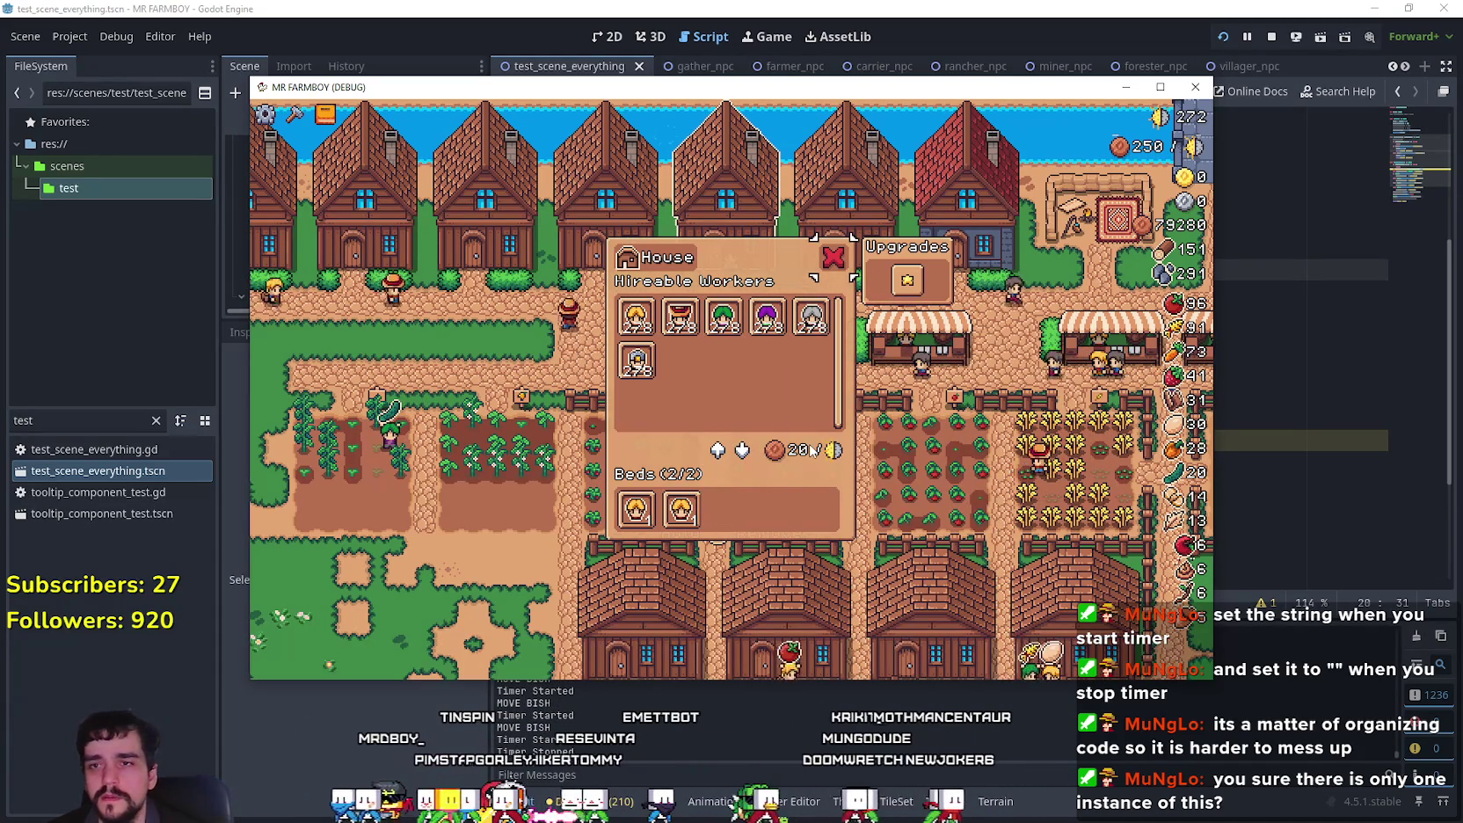
click(1271, 36)
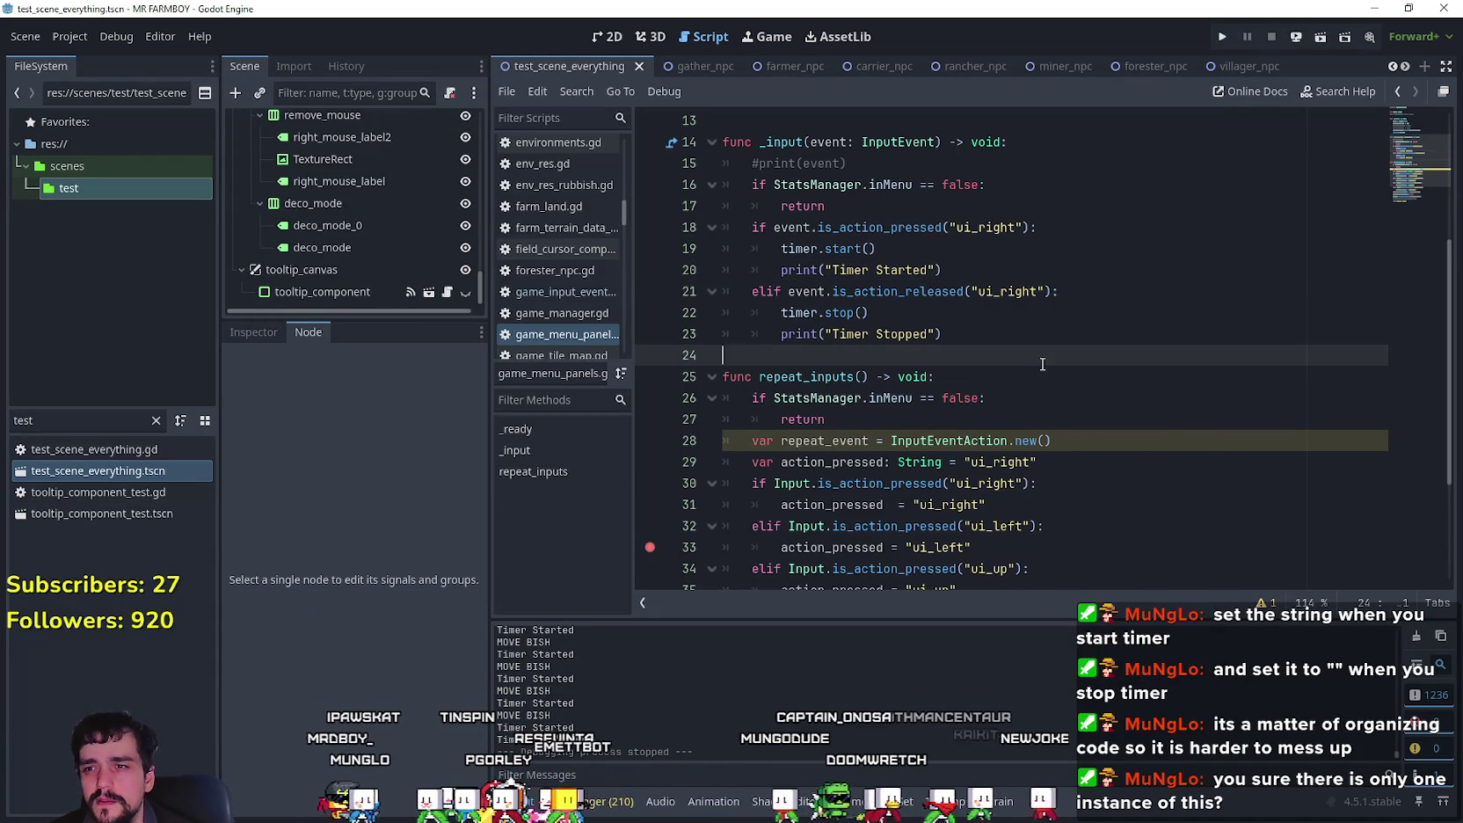
Step: Review the timer start/stop lines and the one_shot setting, then run the project
click(888, 313)
scroll(891, 319, up, 3)
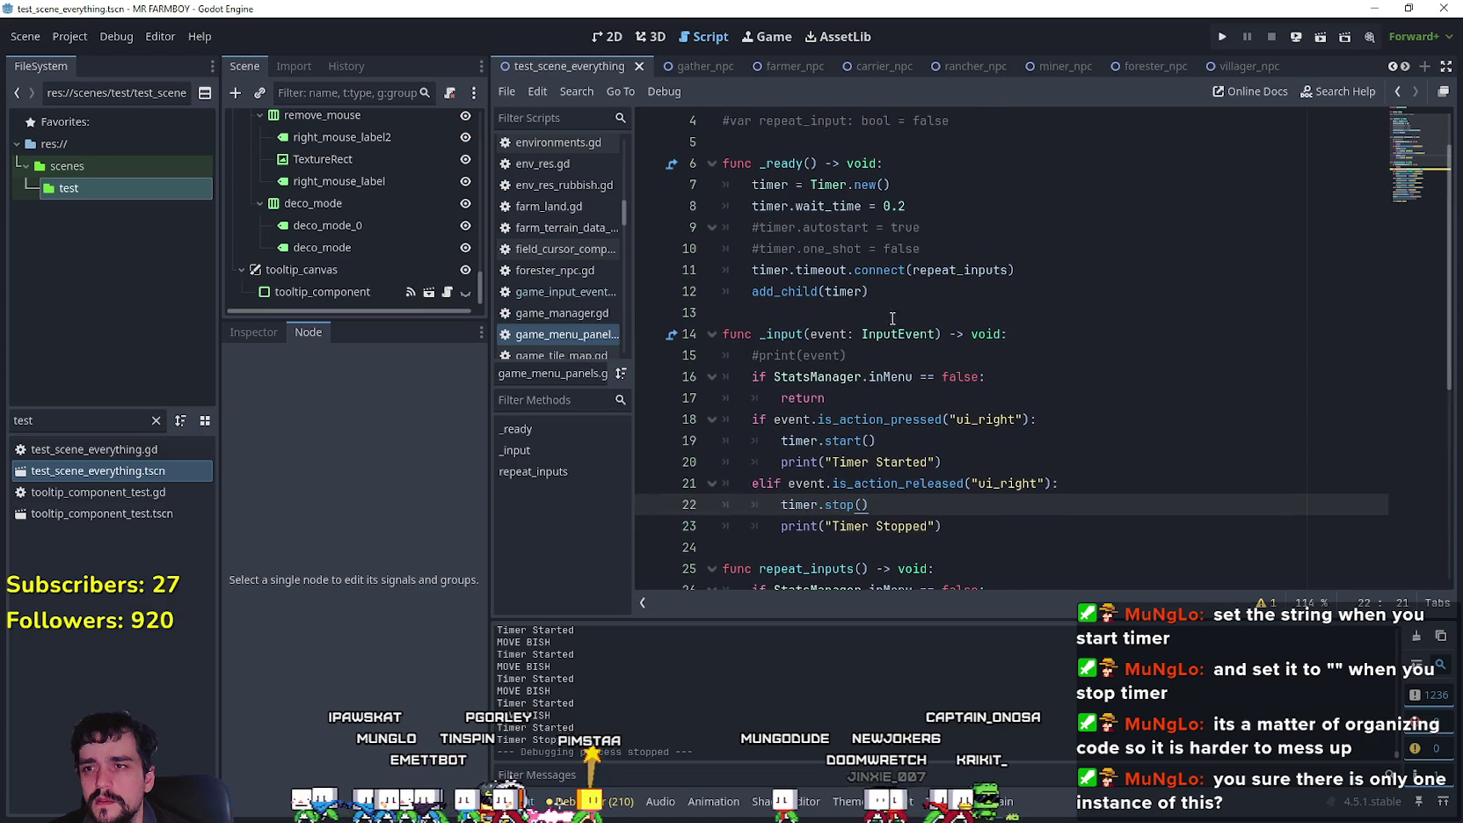
double_click(938, 483)
click(1038, 437)
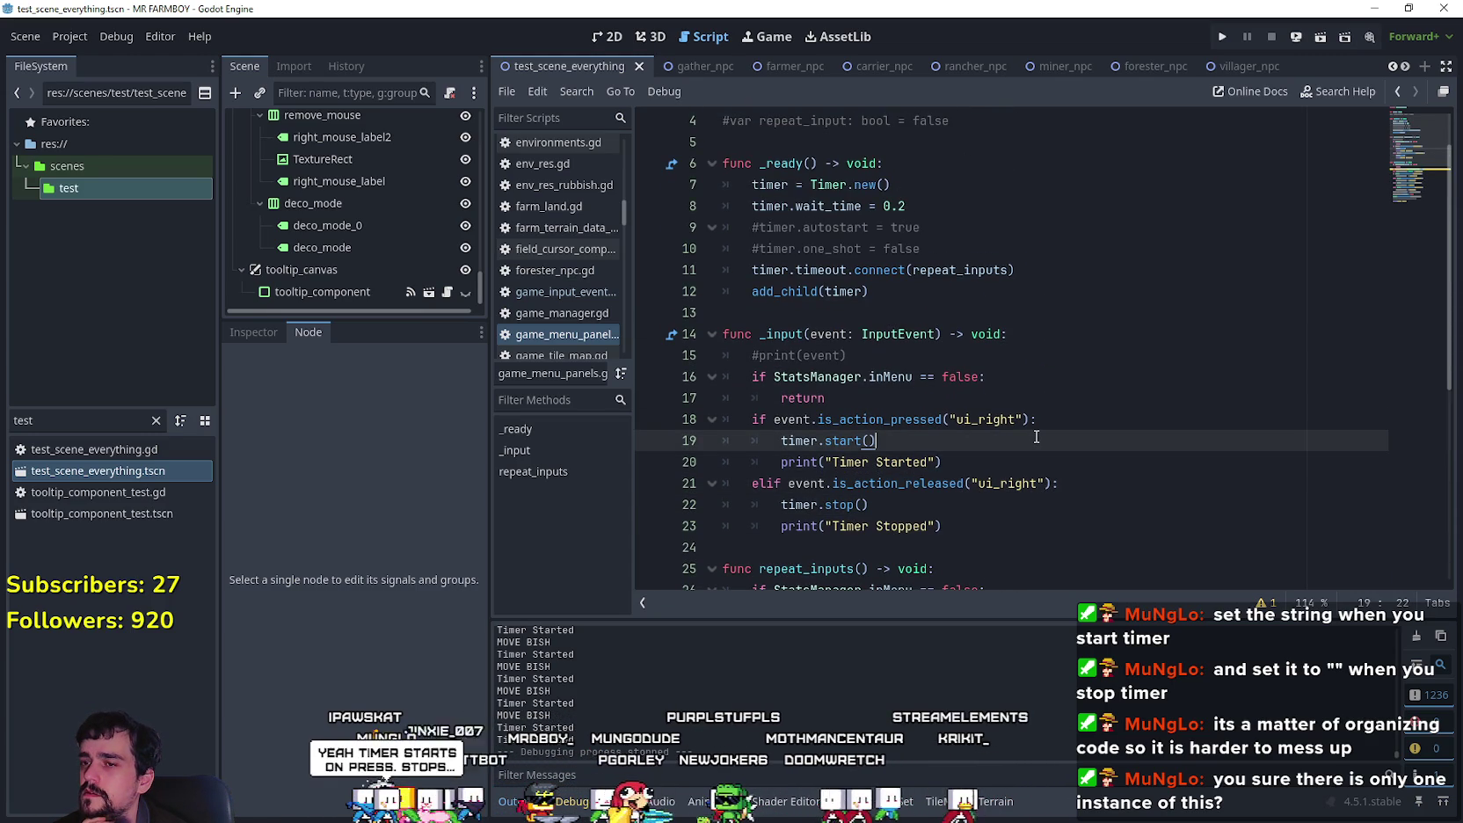
scroll(1032, 433, up, 1)
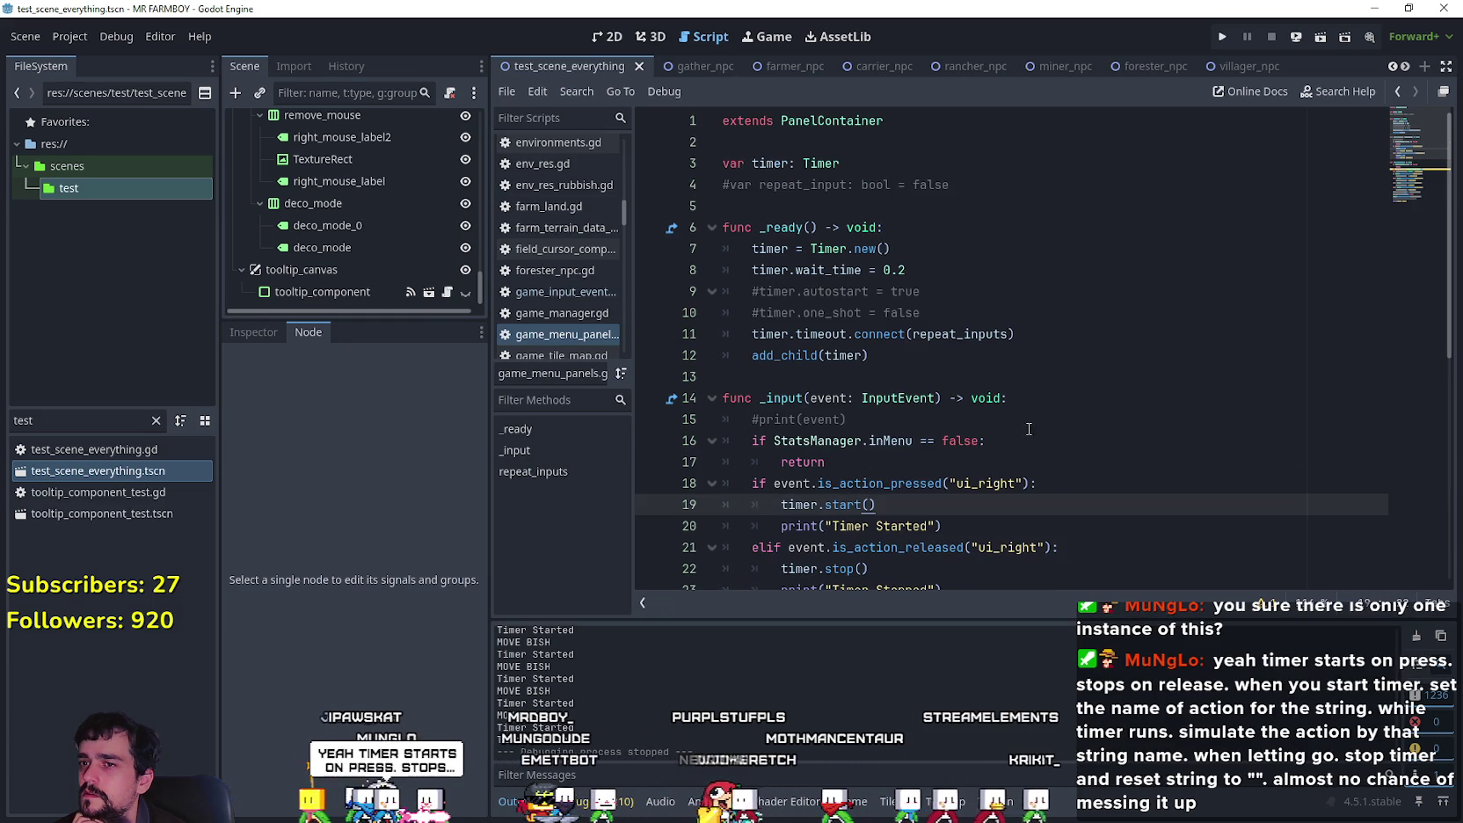
click(954, 314)
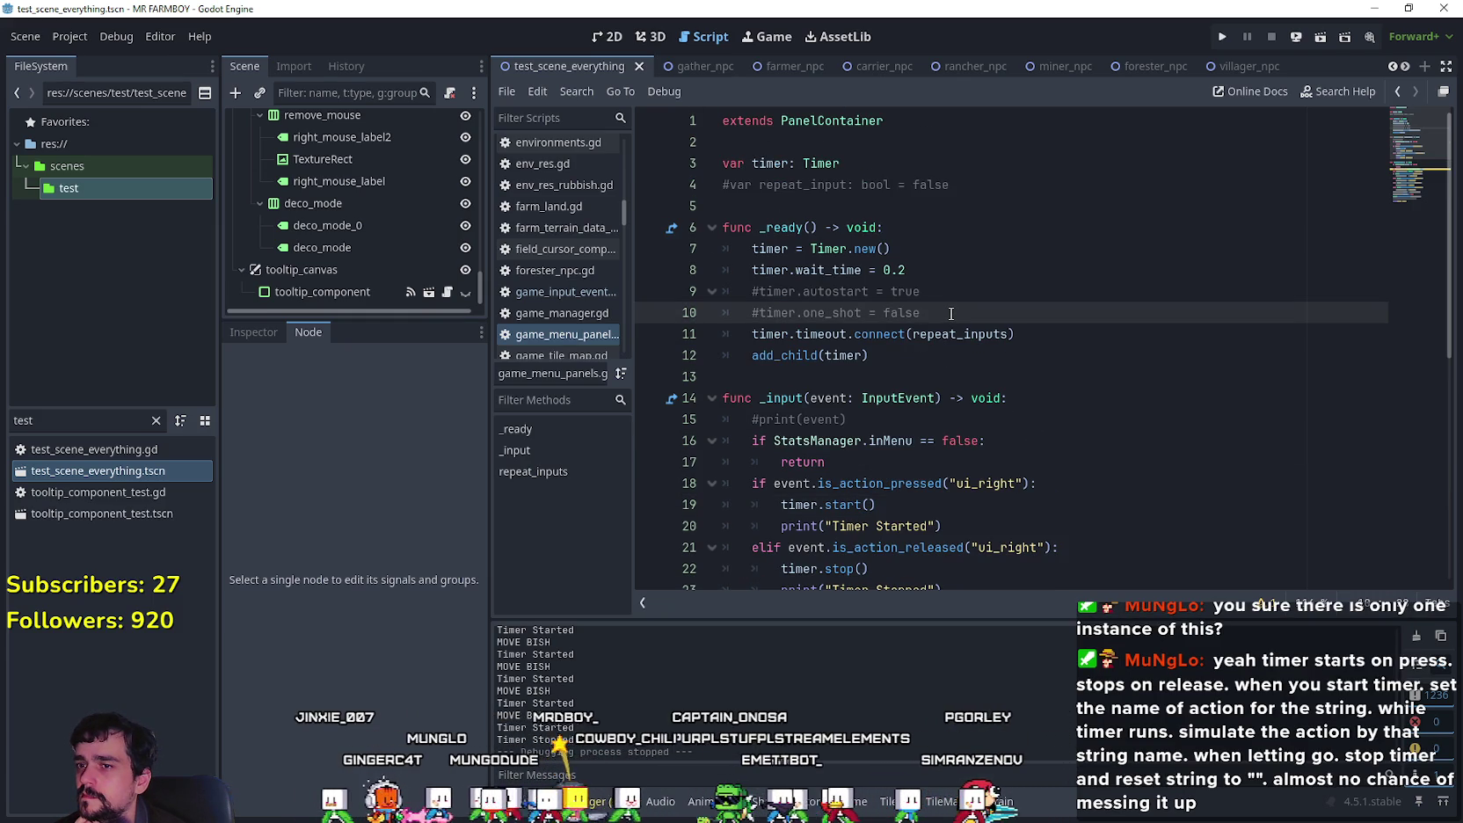
scroll(888, 356, down, 2)
scroll(897, 349, down, 2)
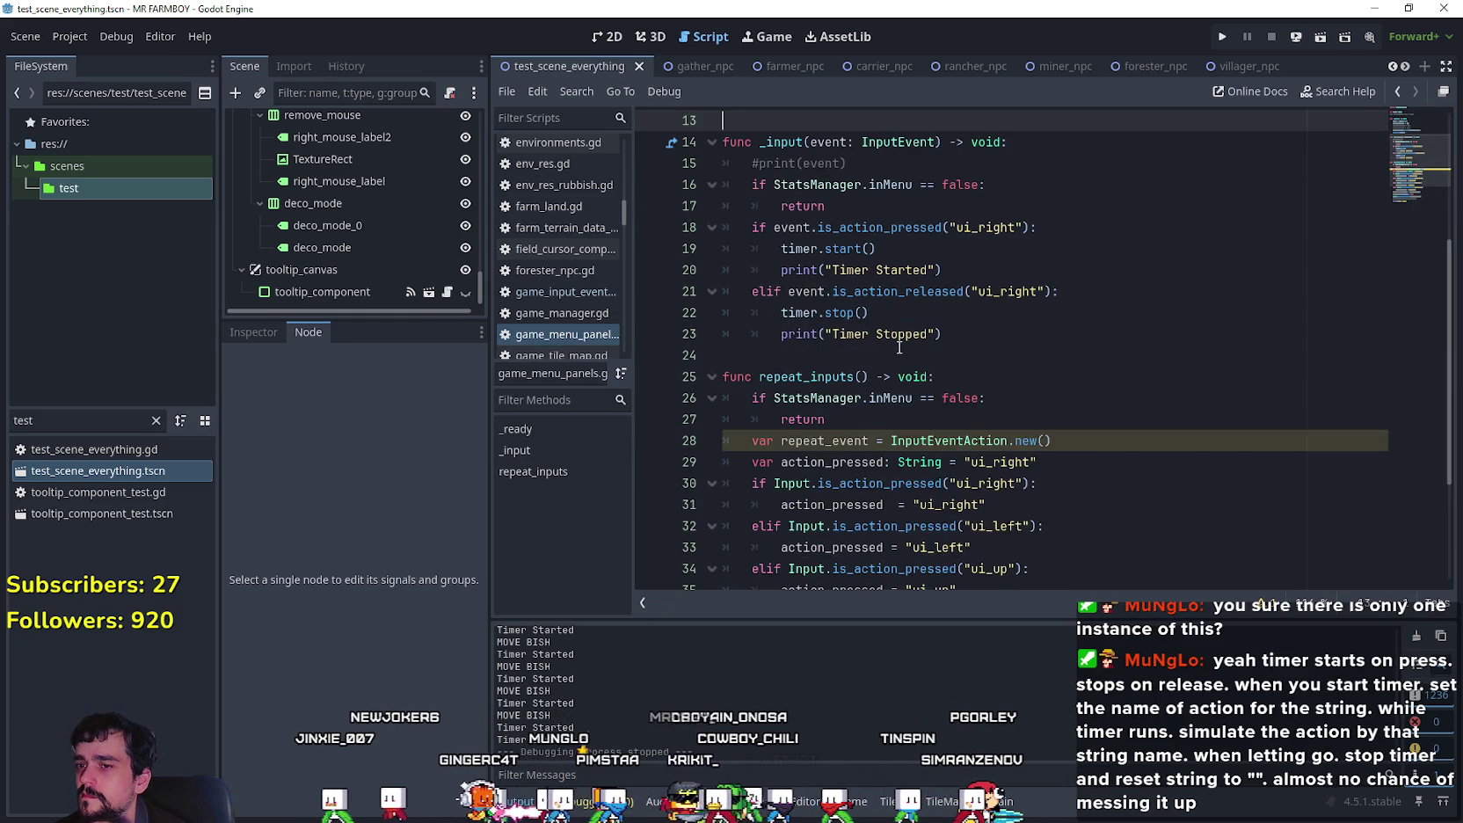
click(879, 427)
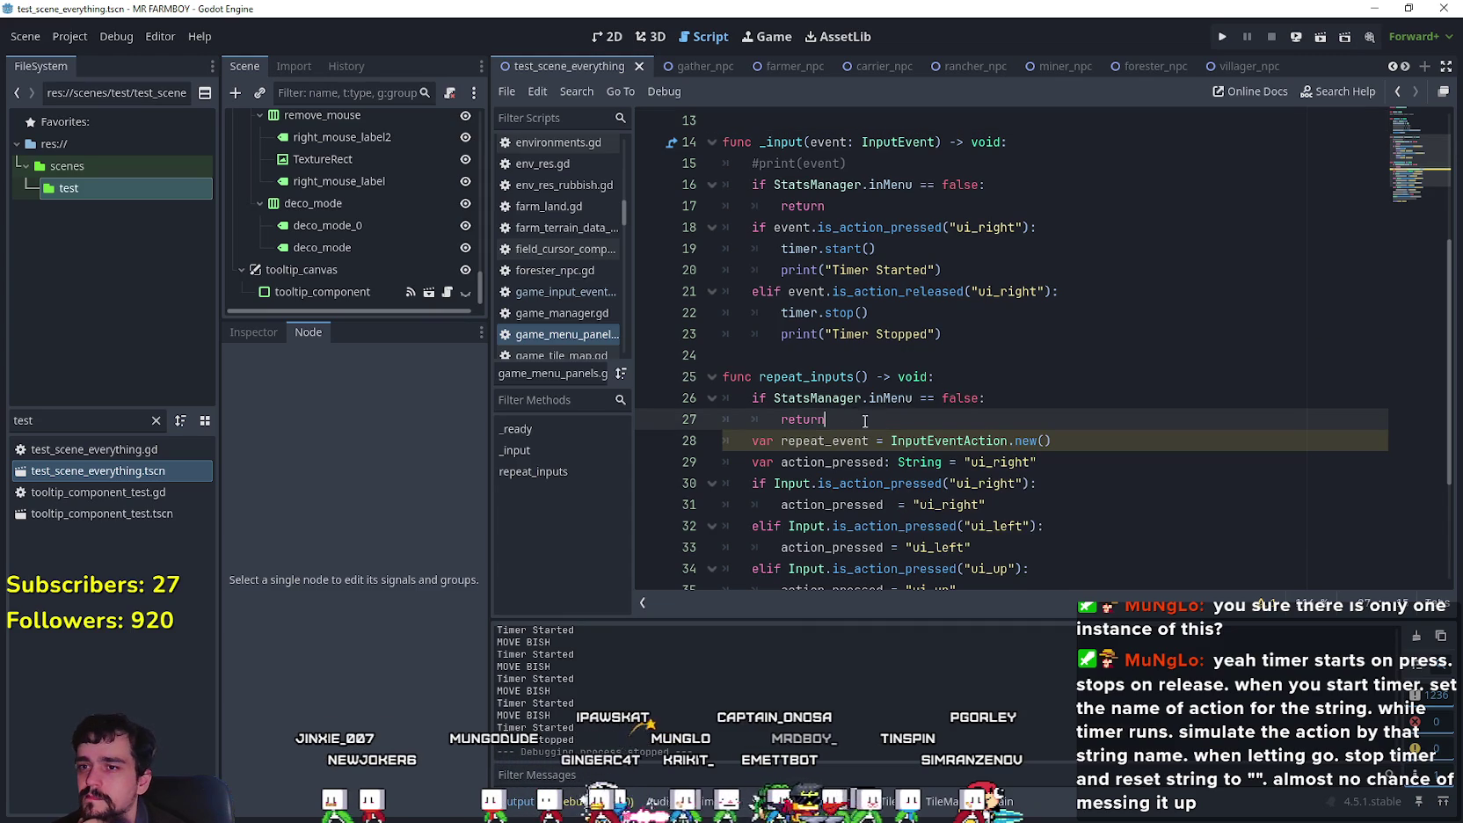
scroll(880, 436, down, 1)
scroll(880, 435, up, 2)
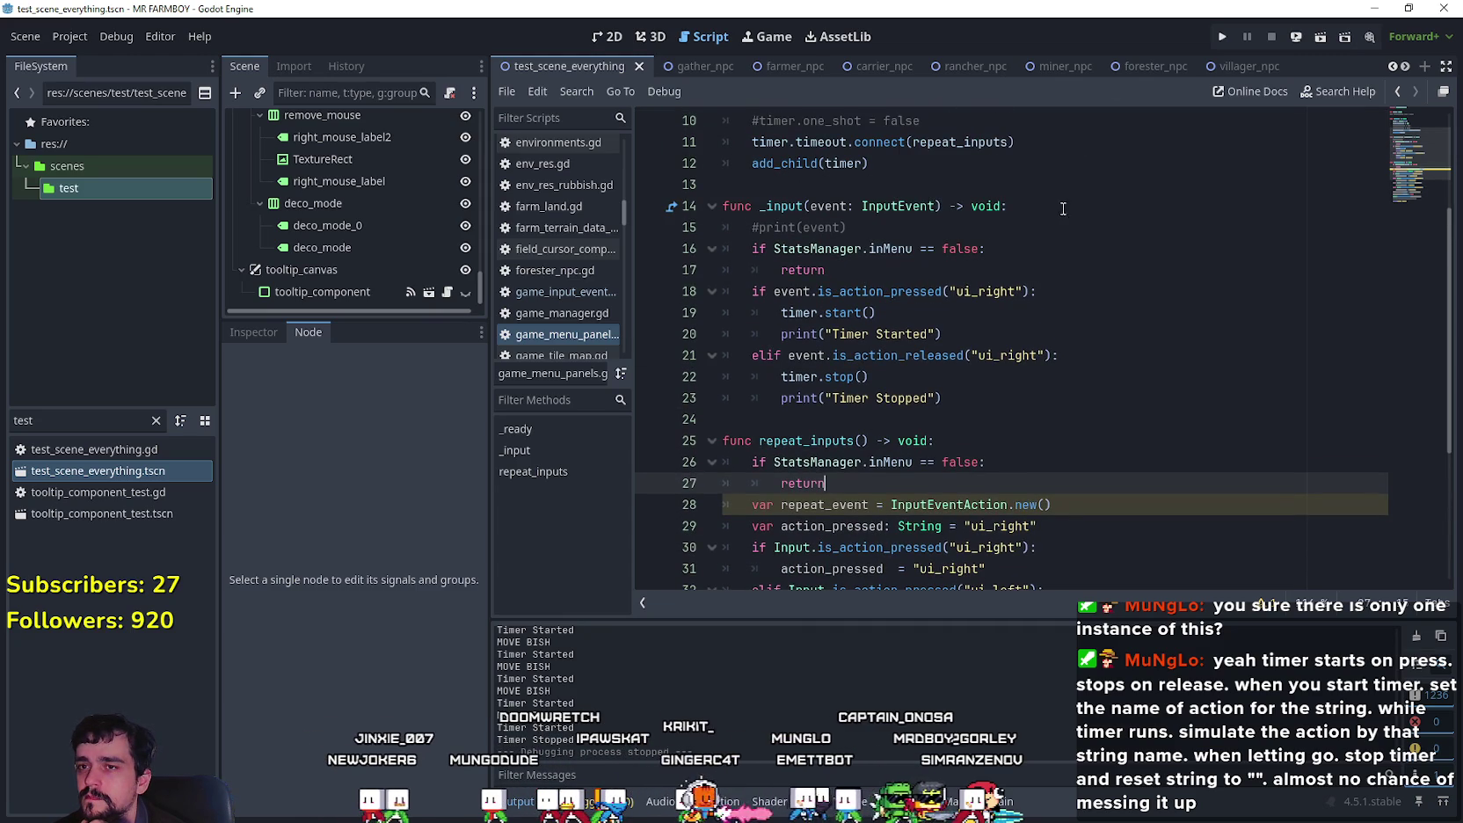
click(1231, 37)
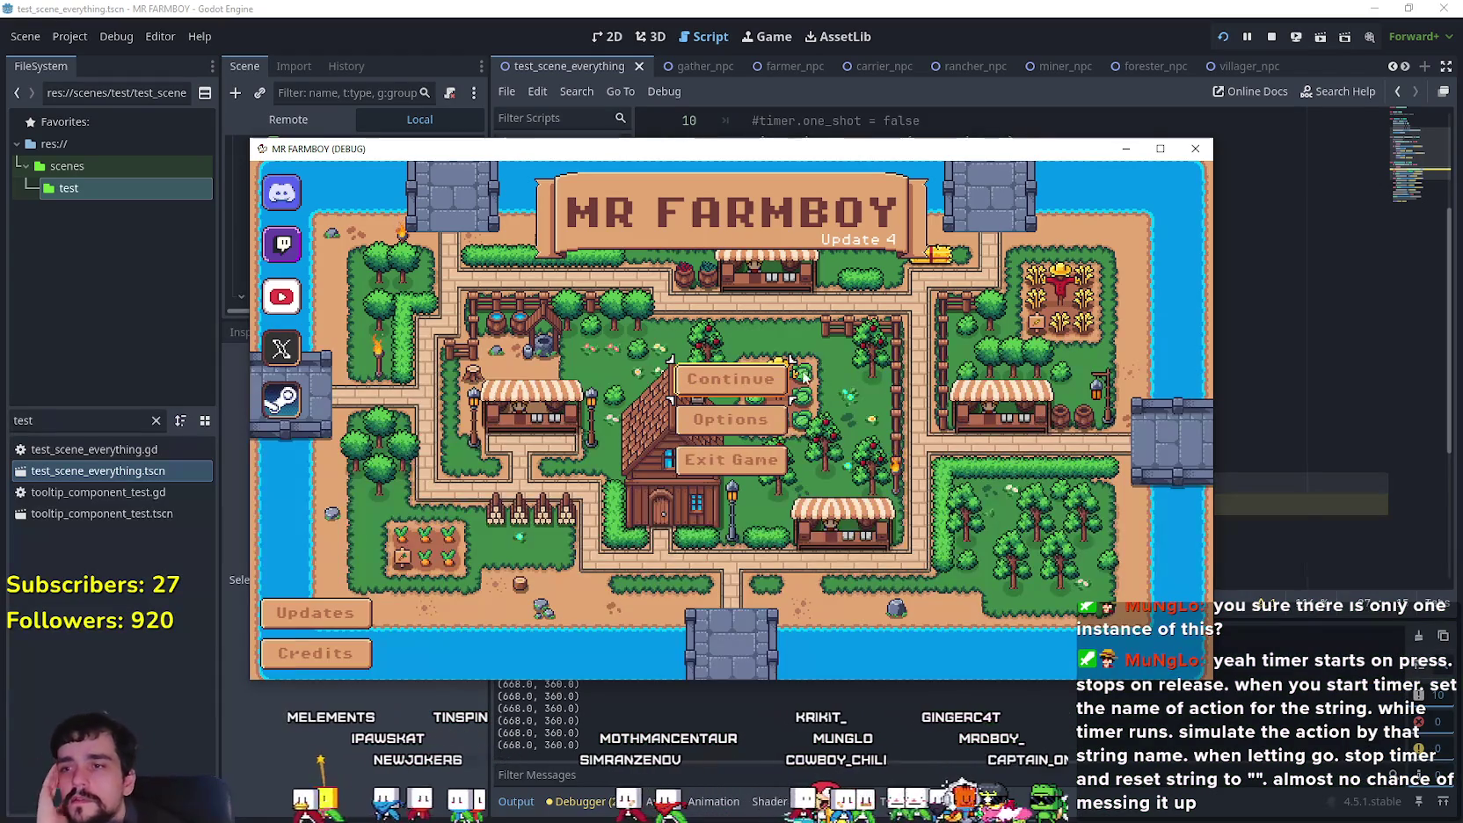
Step: Continue to the save list and load Save 5
click(751, 398)
scroll(772, 453, down, 3)
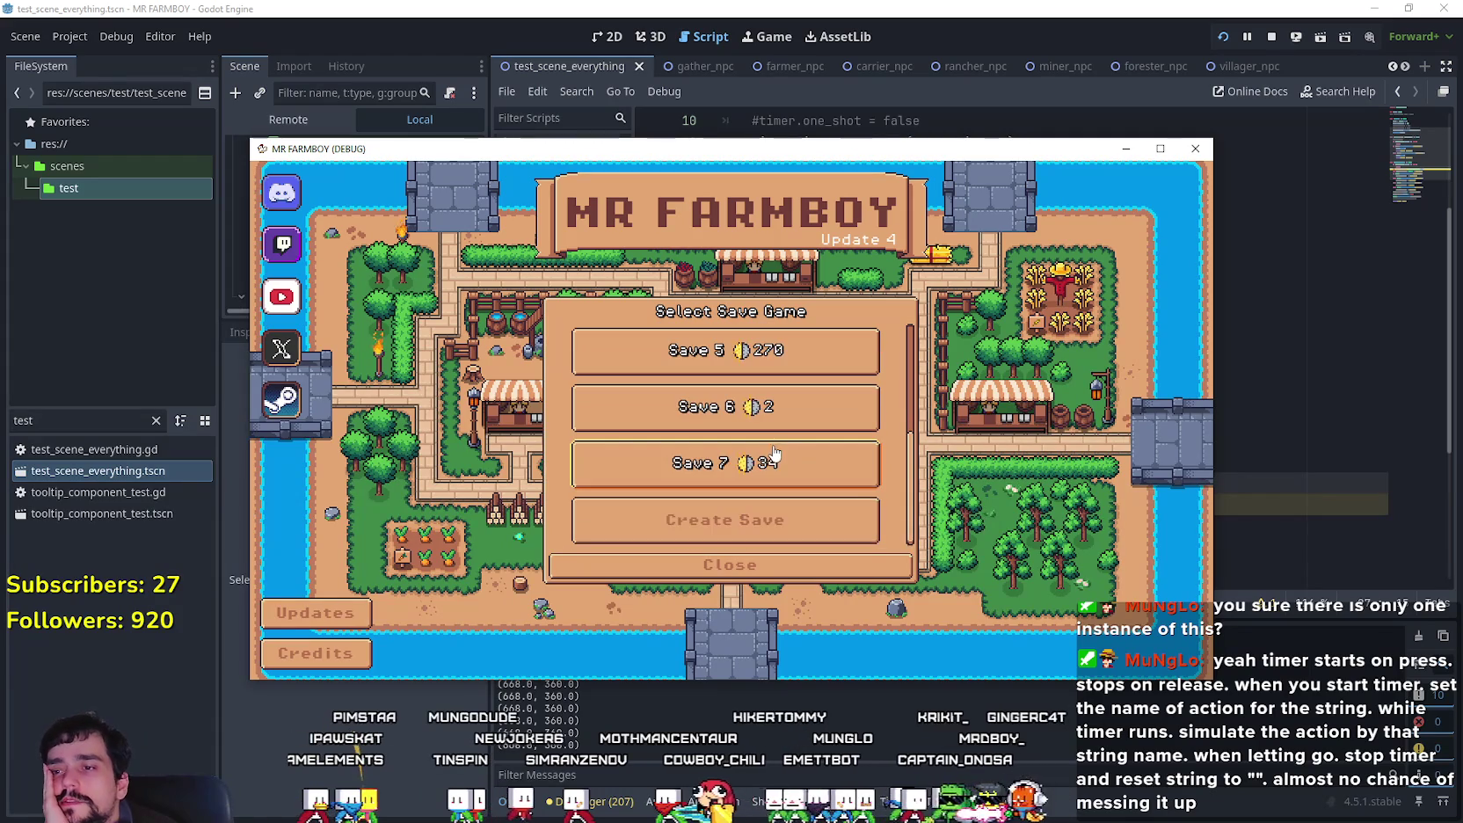
scroll(791, 457, up, 1)
click(730, 407)
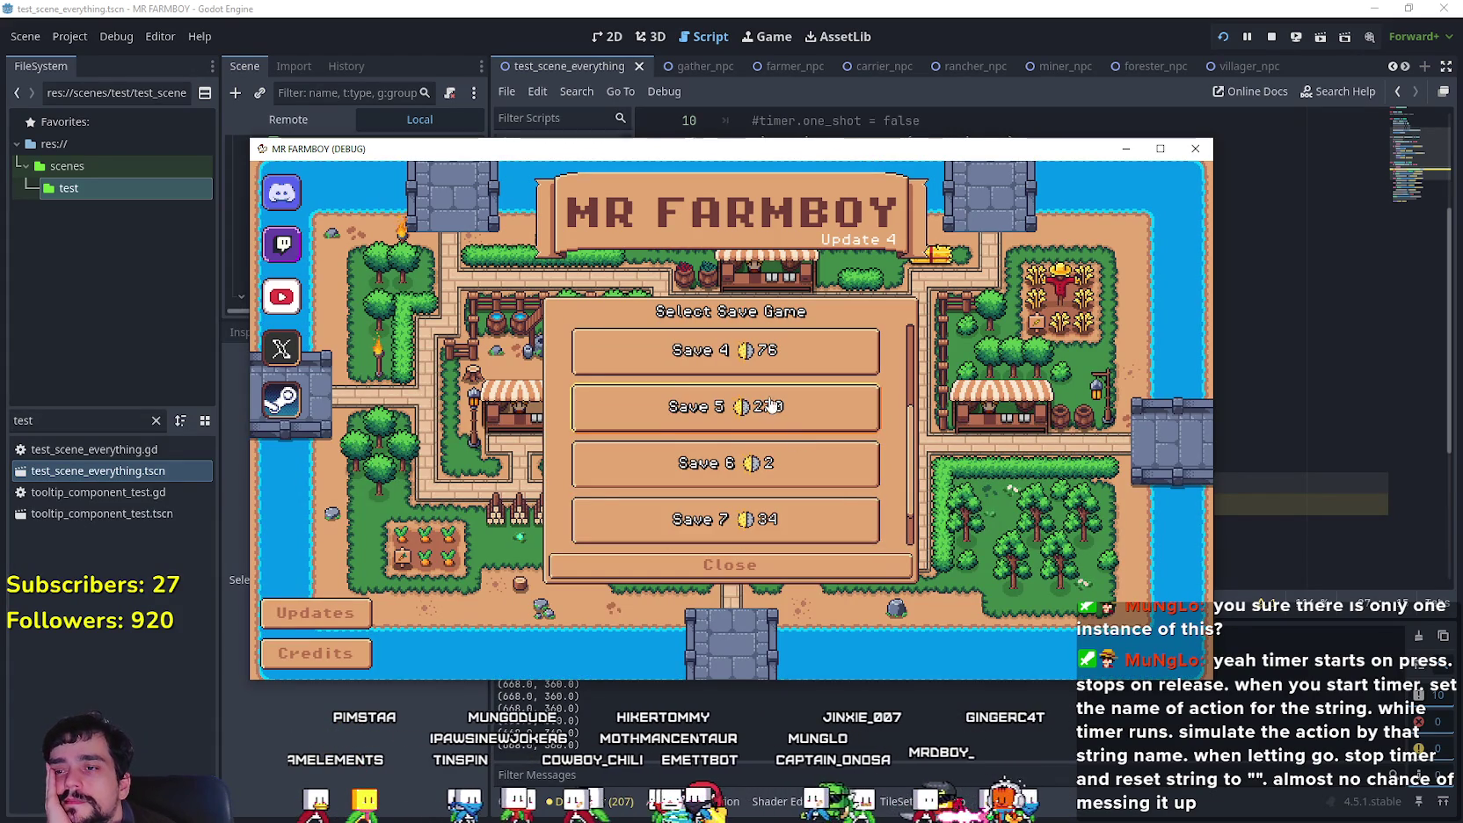
click(668, 422)
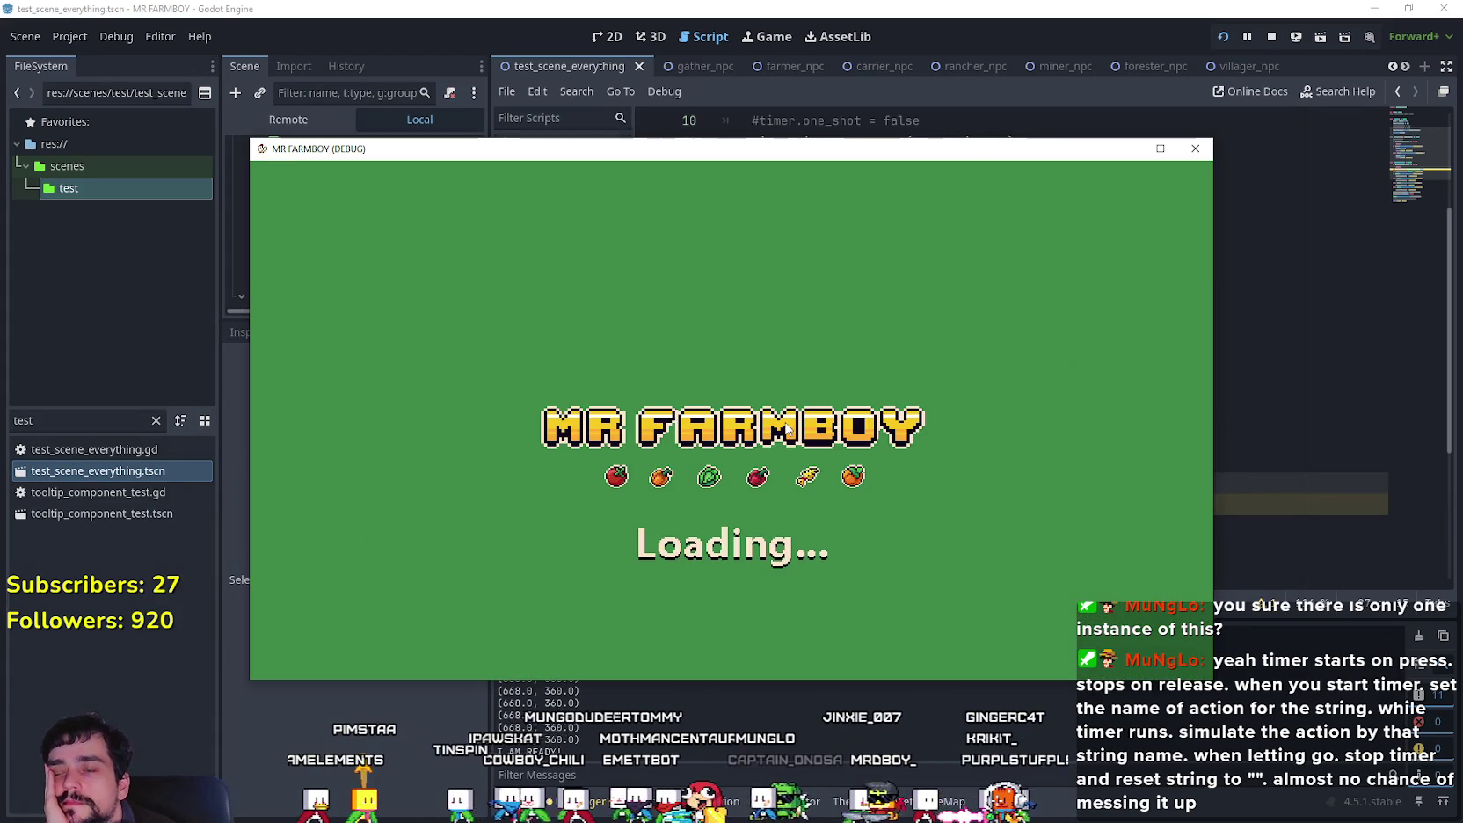
Step: Check the ui_right press condition, try the house workers panel, then stop the game
click(841, 6)
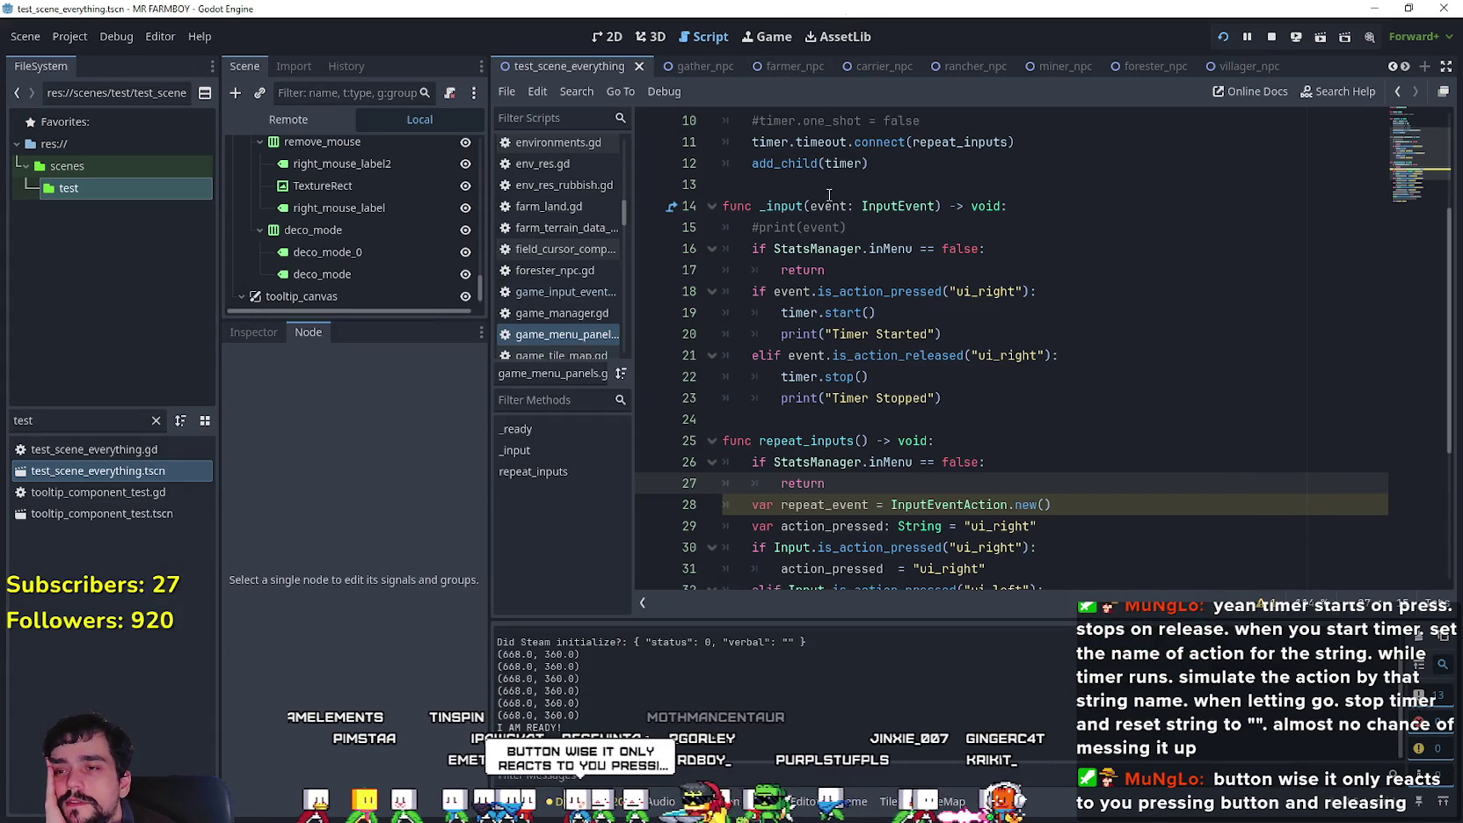
mouse_move(898, 317)
mouse_down()
mouse_move(660, 273)
mouse_move(660, 297)
mouse_up()
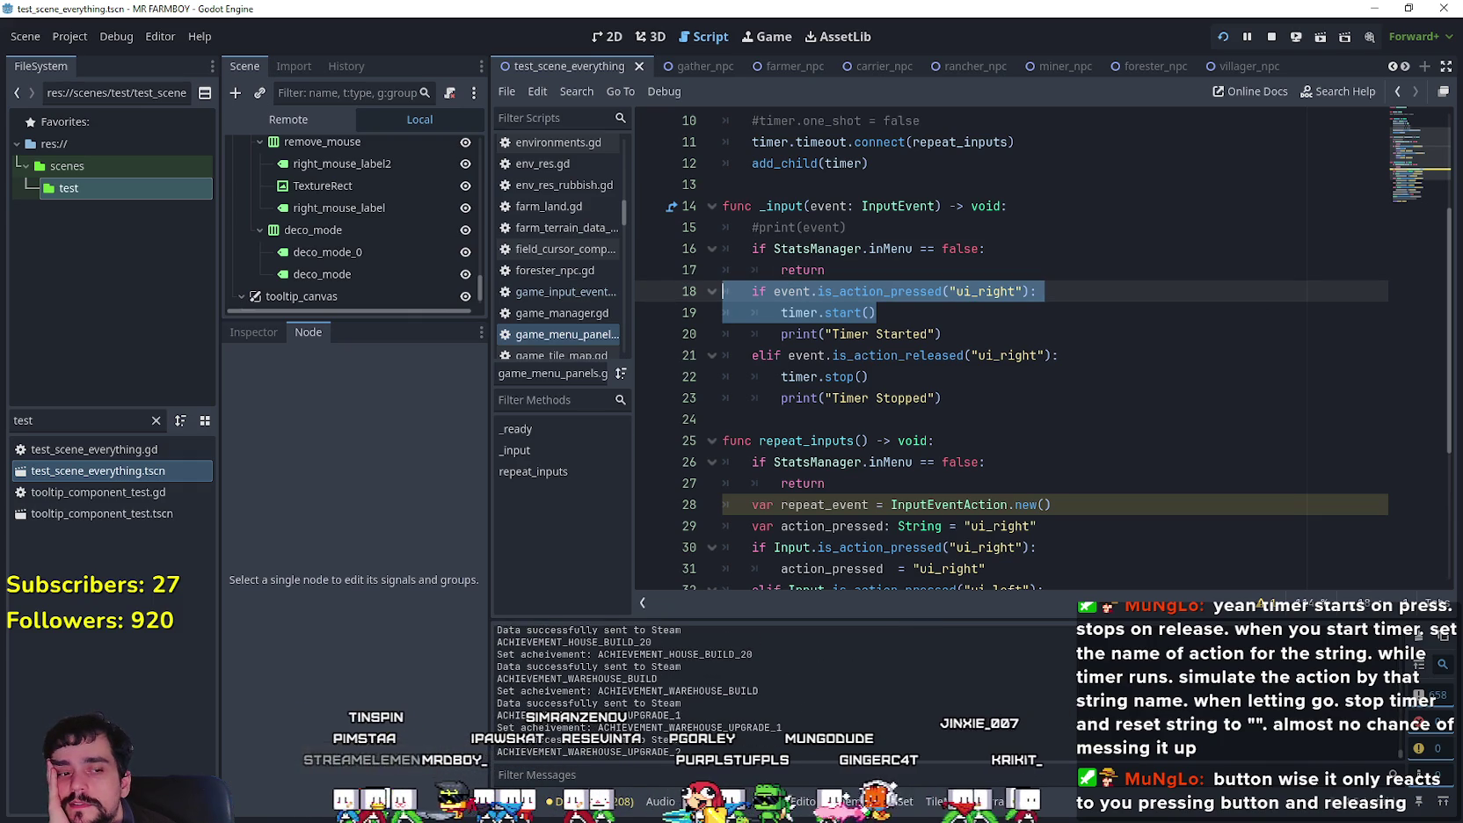
key(alt+Tab)
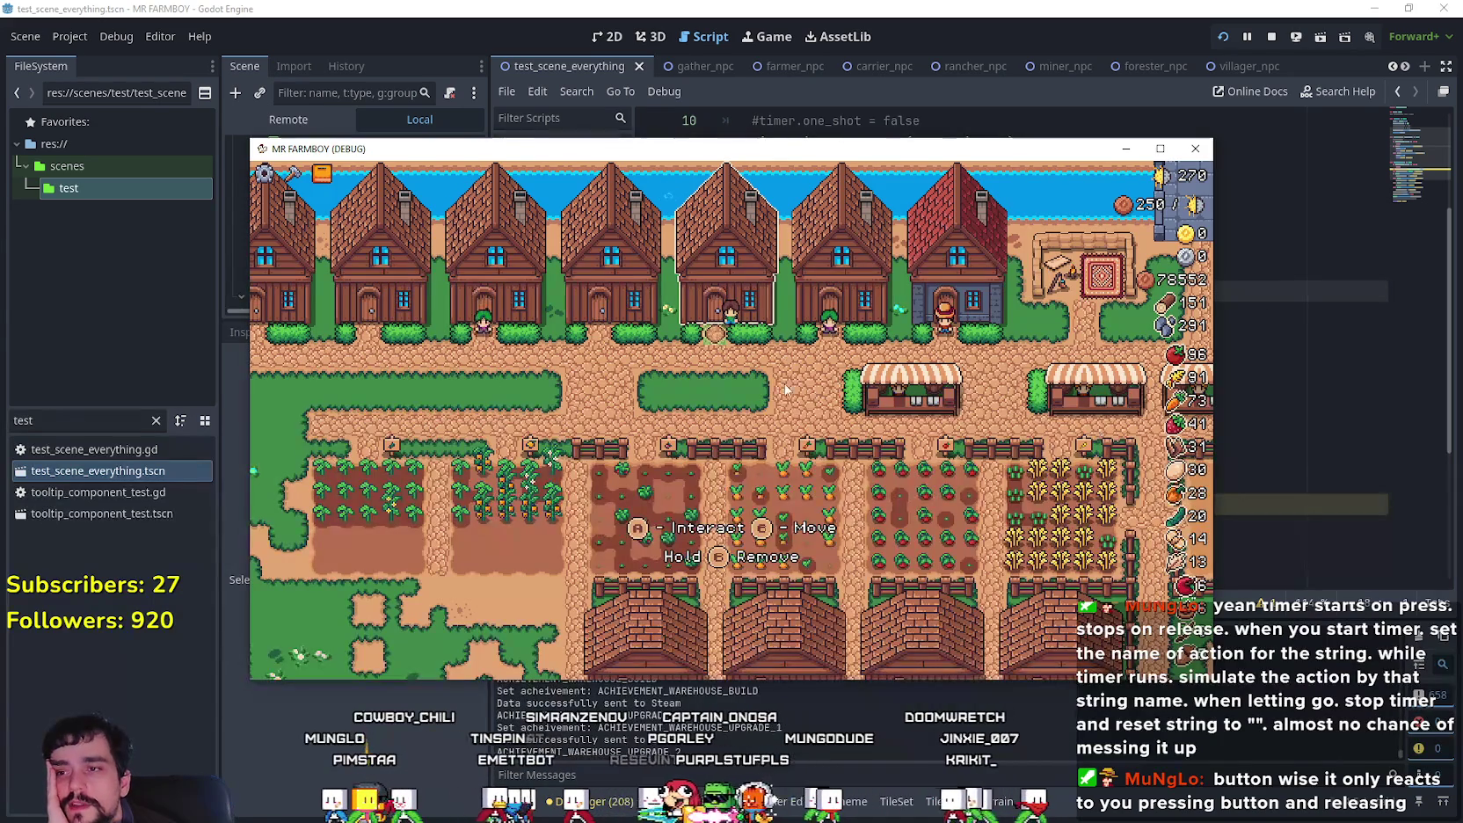
click(914, 284)
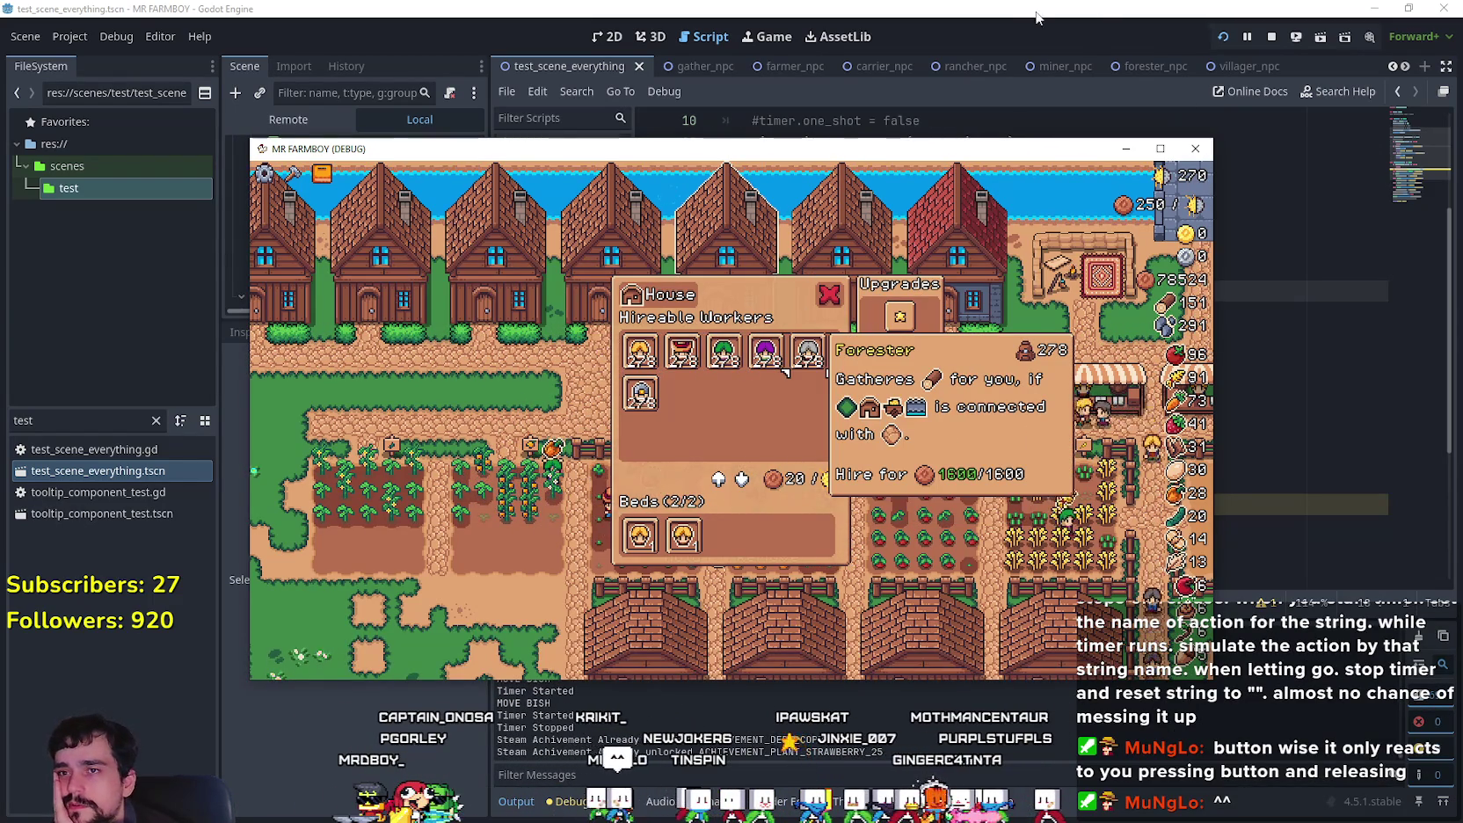
key(F8)
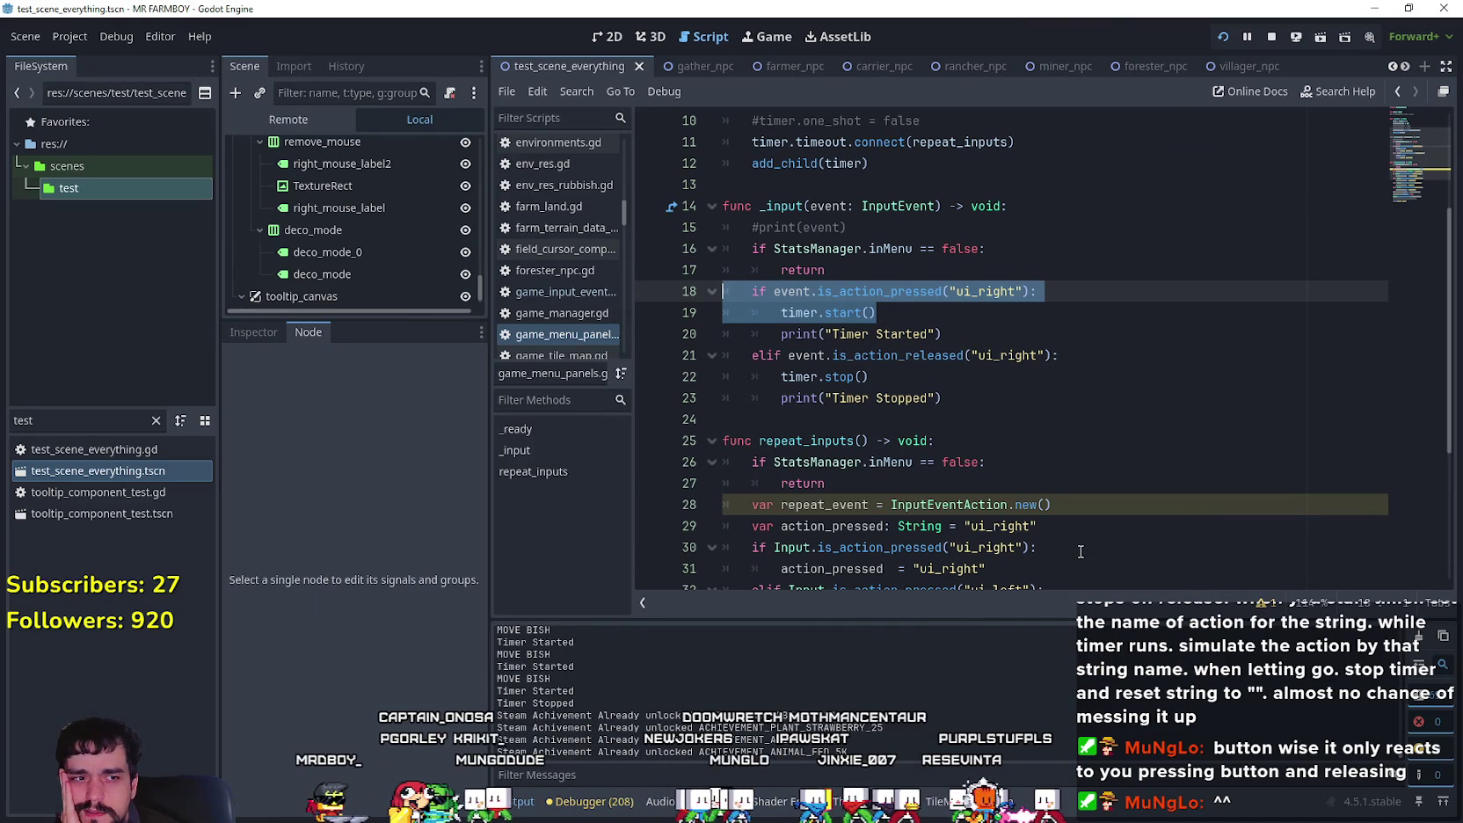
scroll(974, 432, down, 1)
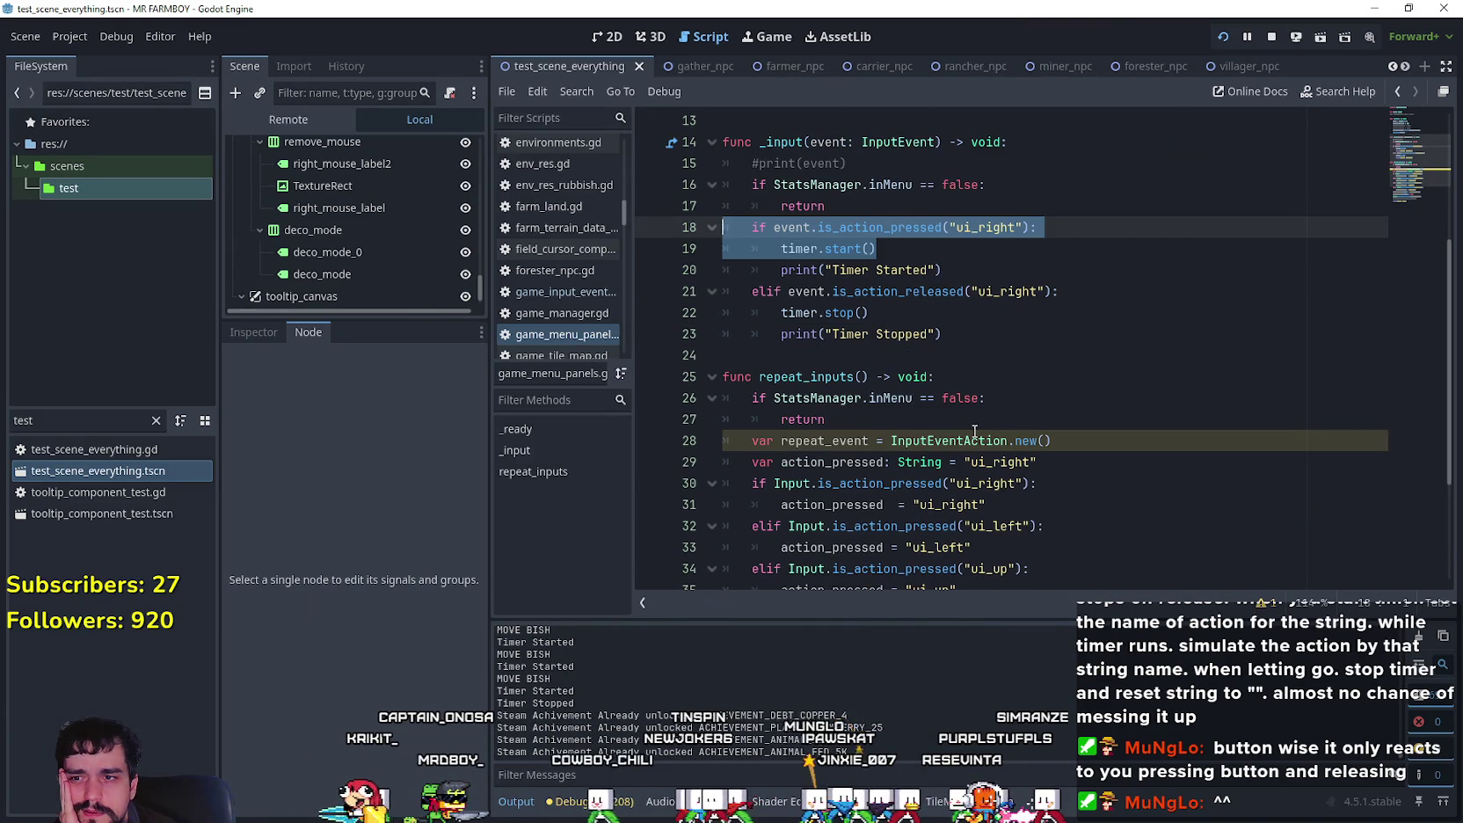
scroll(974, 432, down, 2)
scroll(974, 431, up, 2)
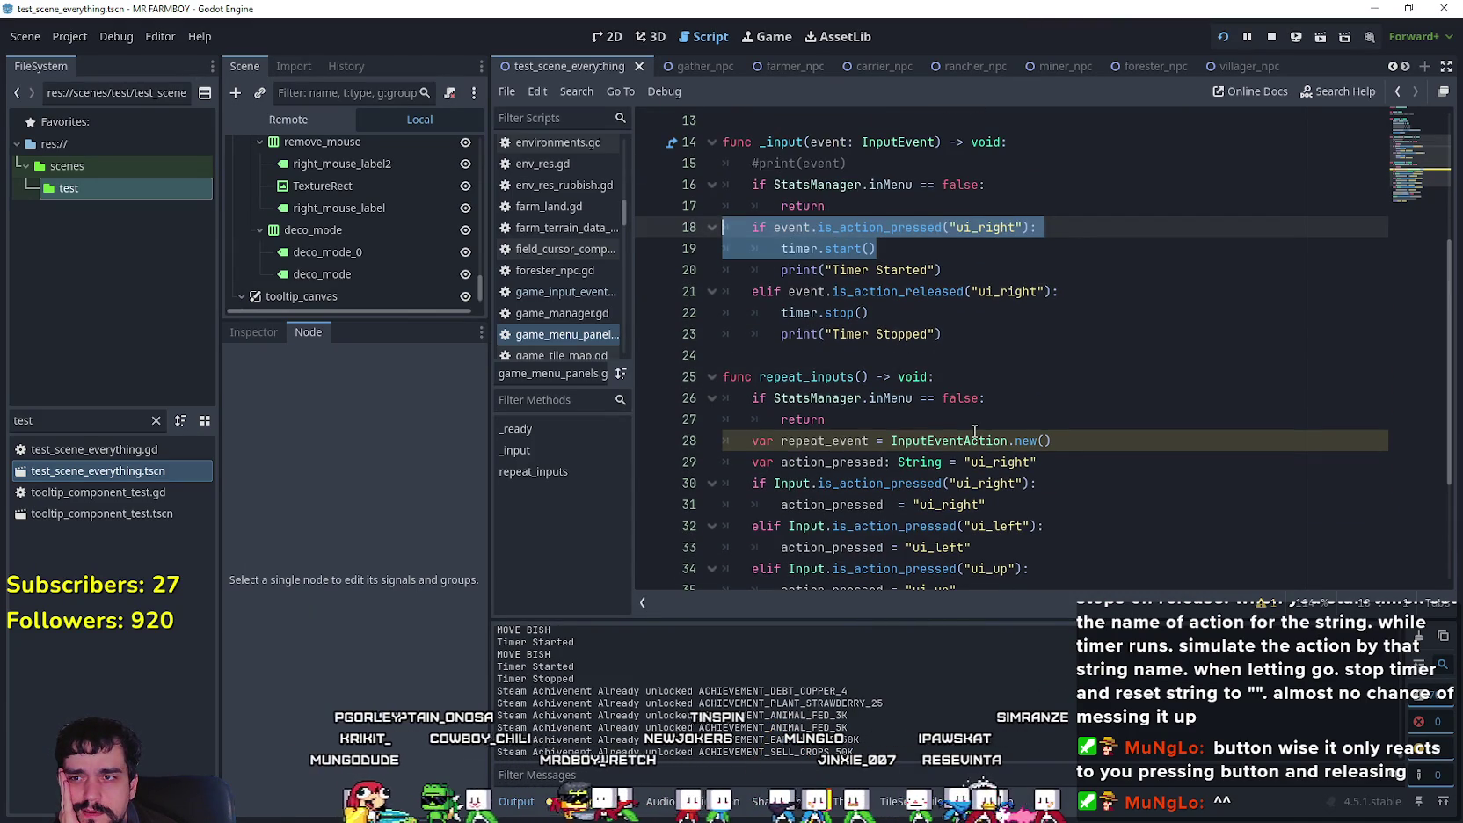
scroll(974, 430, down, 3)
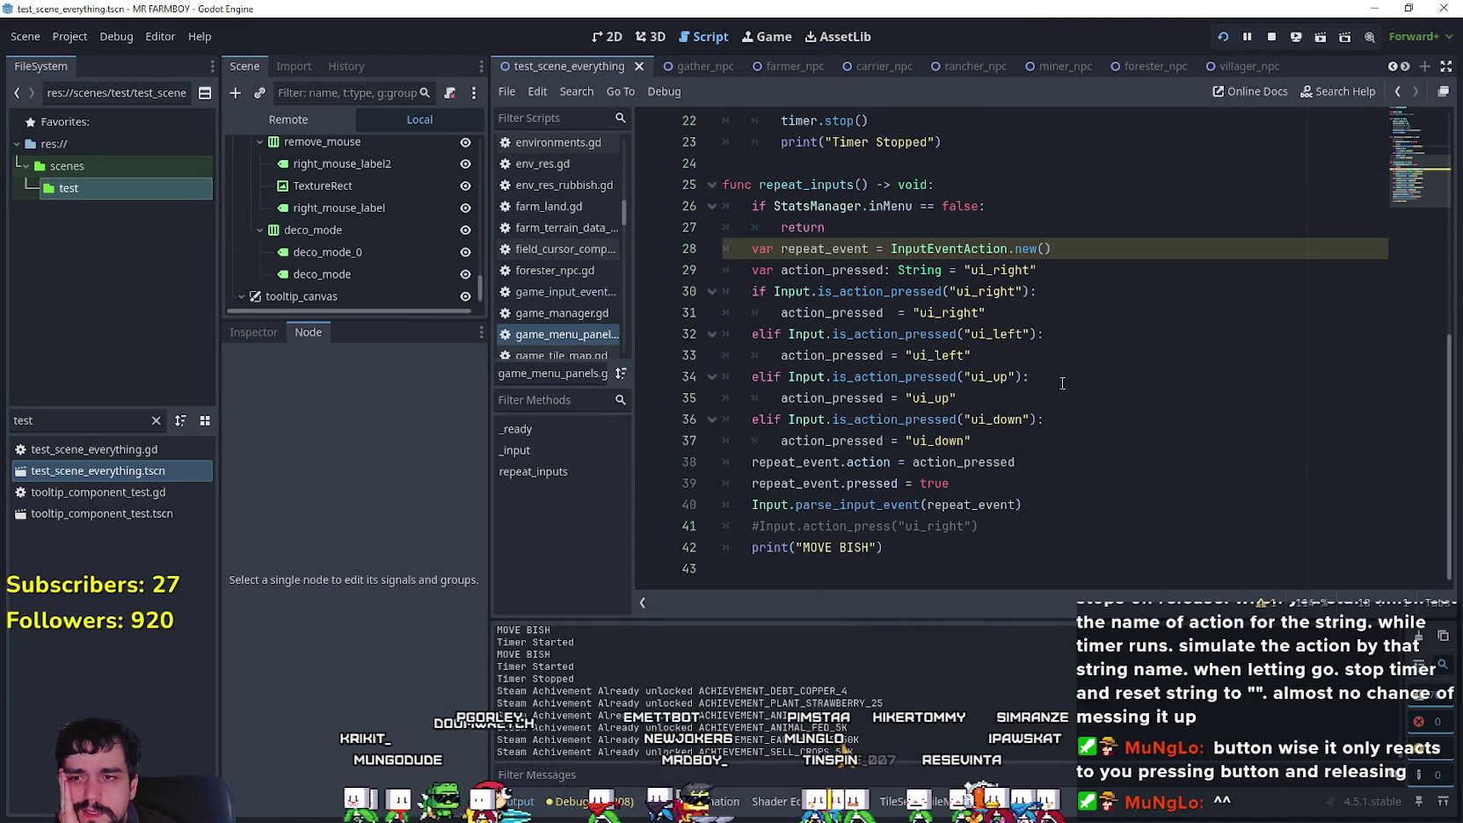
mouse_move(1026, 321)
mouse_down()
mouse_move(721, 313)
mouse_move(665, 284)
mouse_move(1060, 289)
mouse_up()
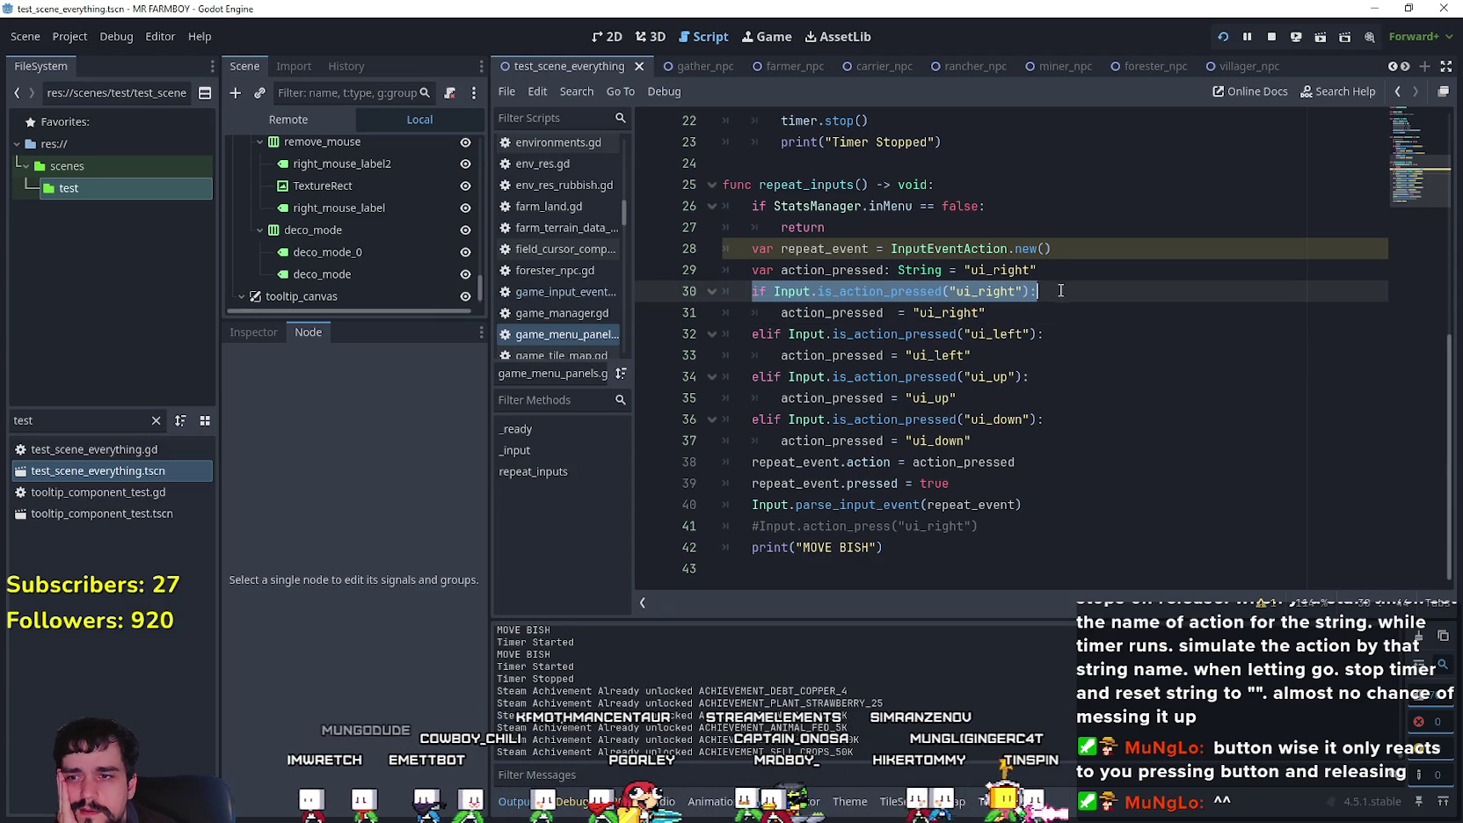
mouse_move(949, 483)
mouse_down()
mouse_move(967, 504)
mouse_move(722, 483)
mouse_up()
mouse_move(1022, 504)
mouse_down()
mouse_move(844, 525)
mouse_move(734, 491)
mouse_up()
scroll(712, 493, up, 6)
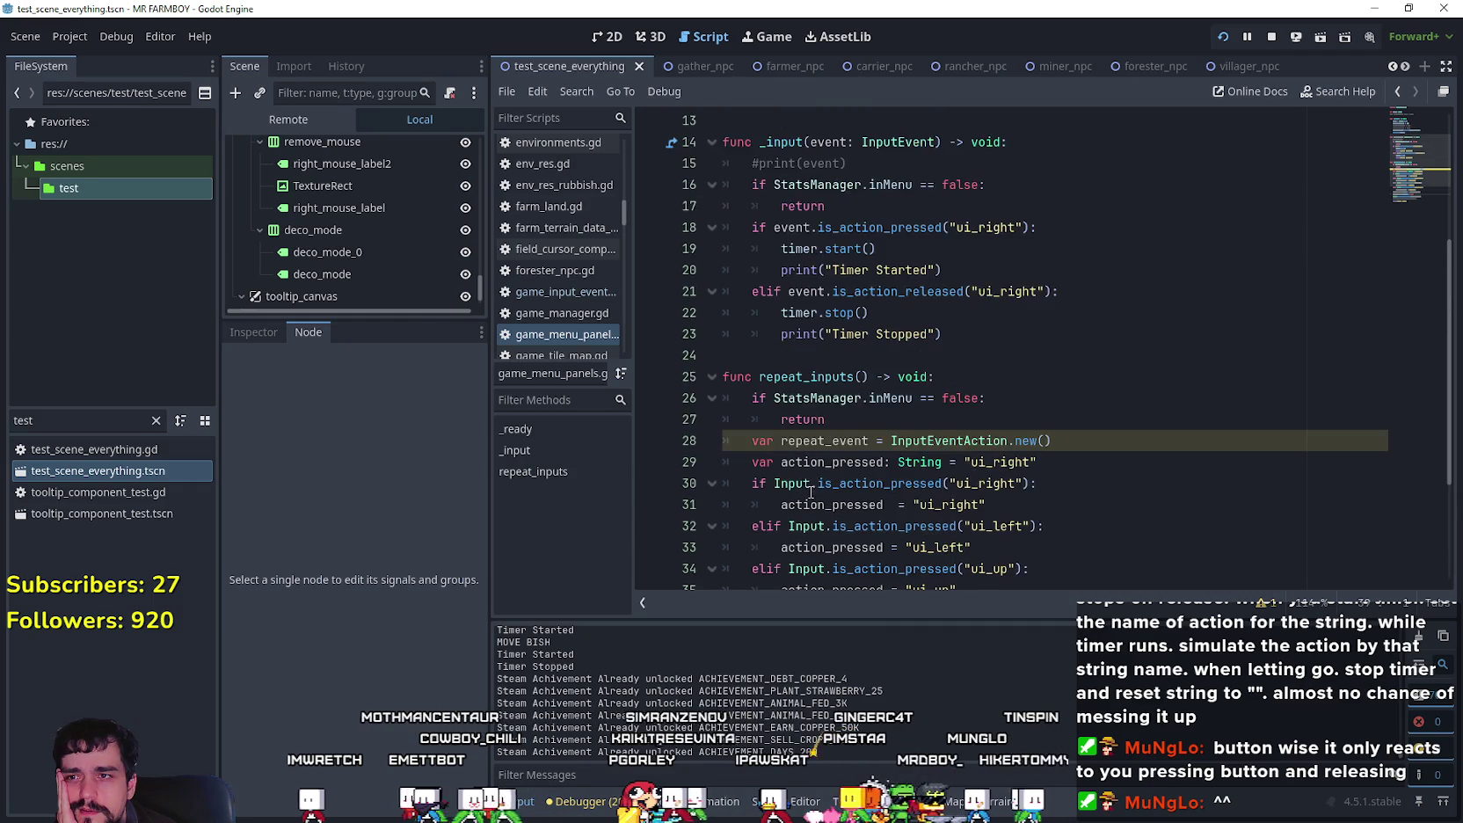
drag(941, 461, 697, 421)
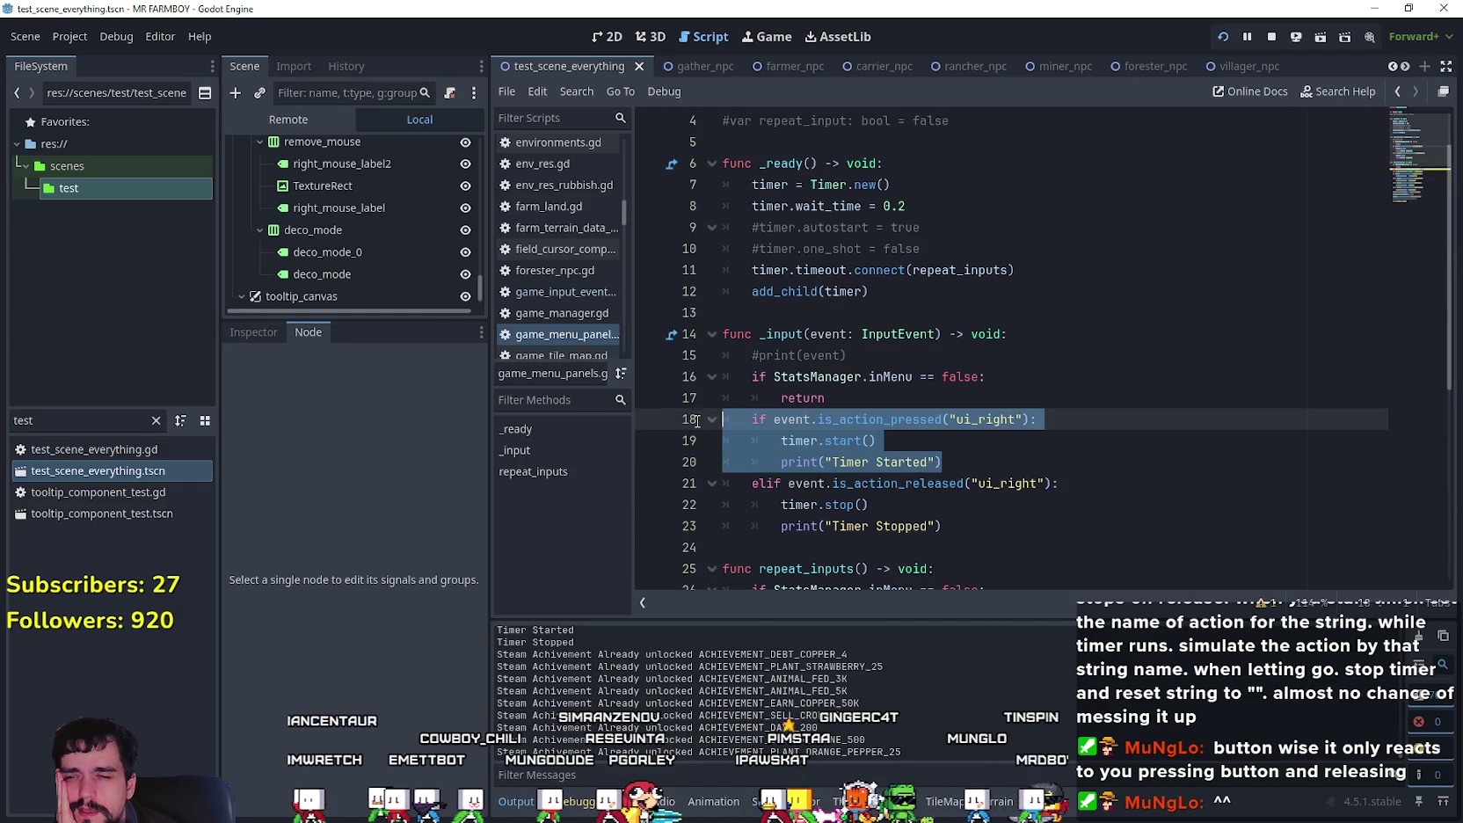
drag(781, 440, 949, 433)
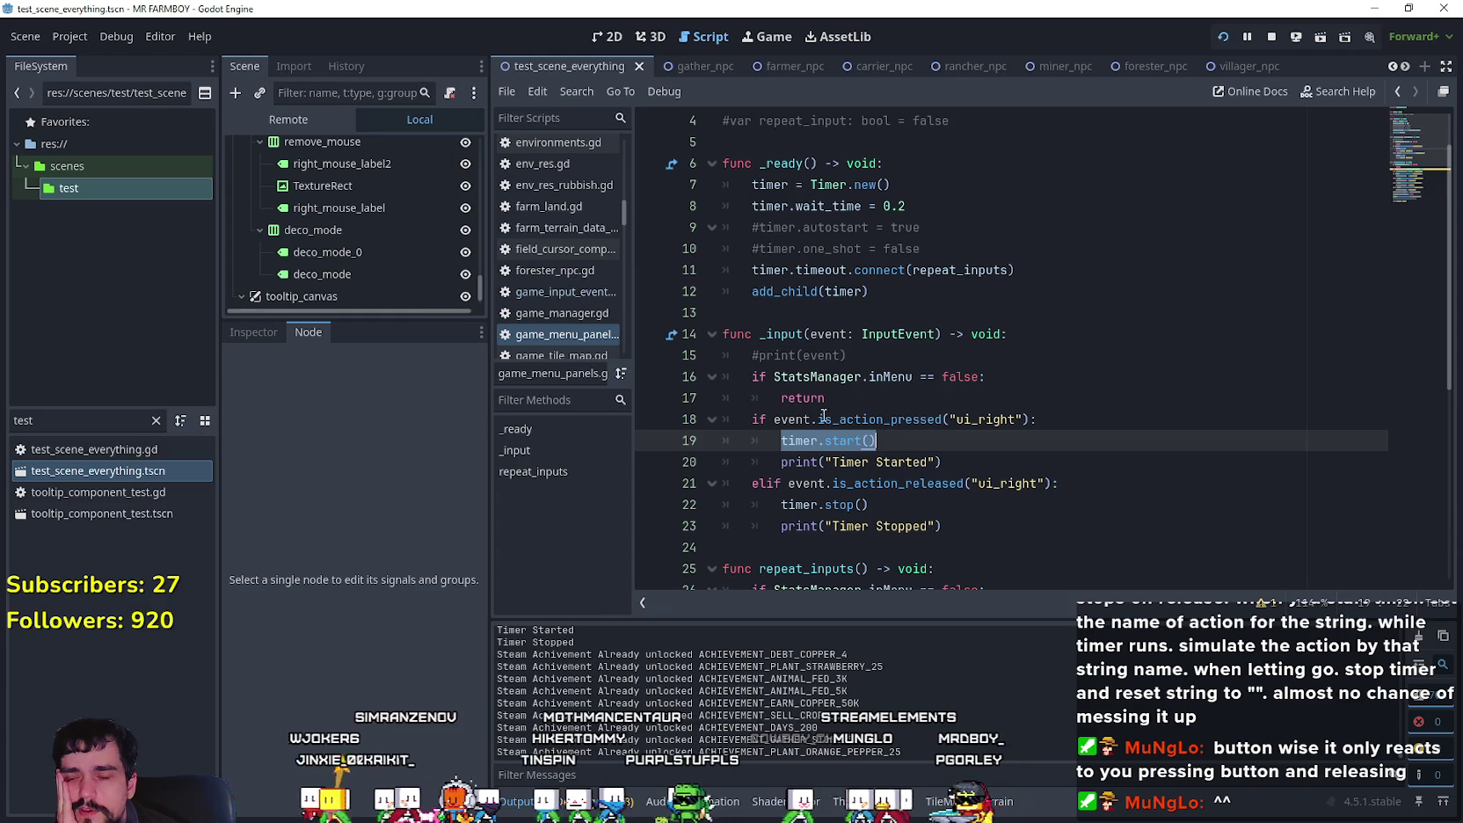
mouse_move(851, 434)
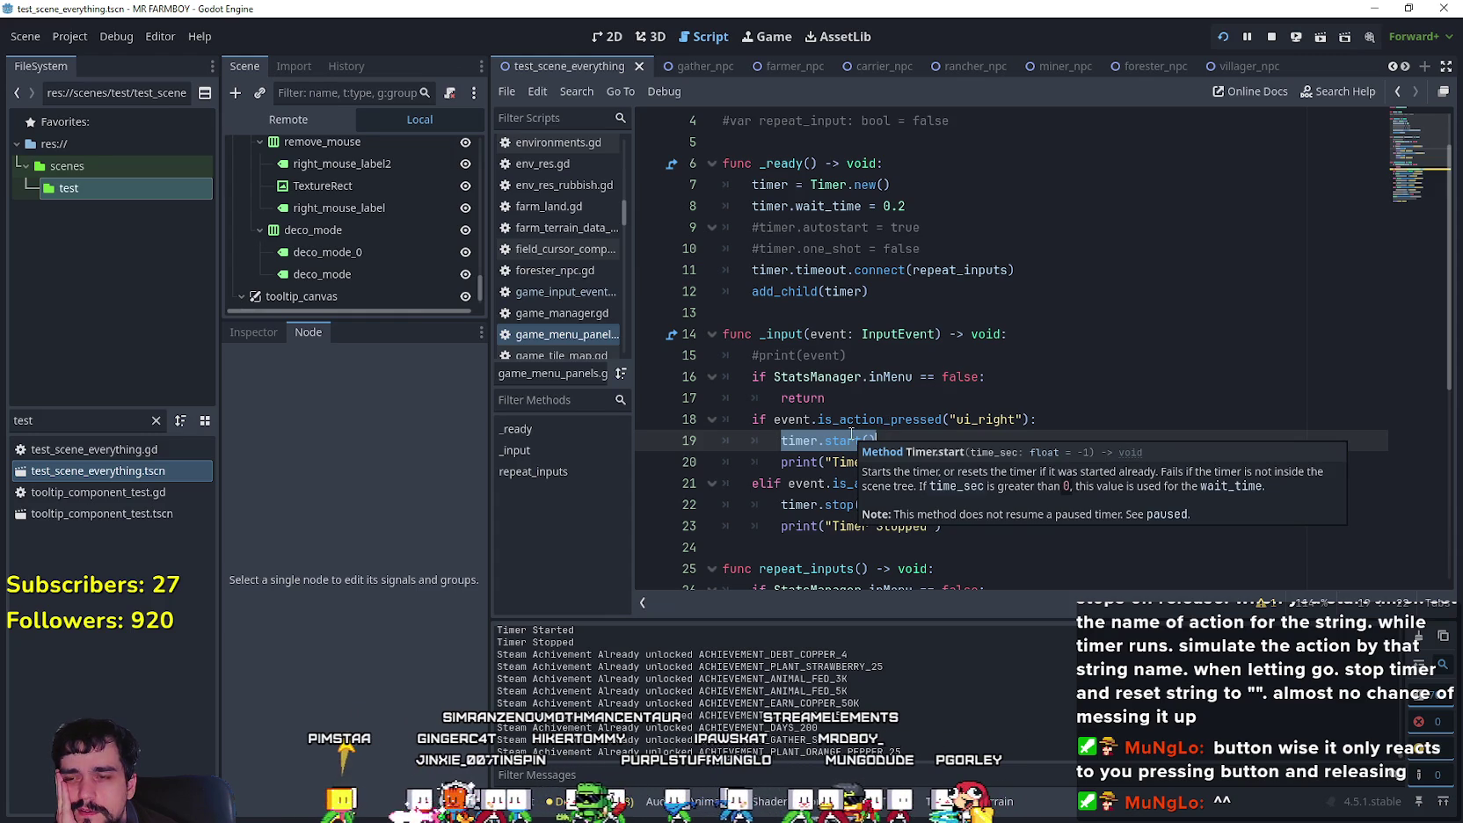
scroll(827, 391, down, 6)
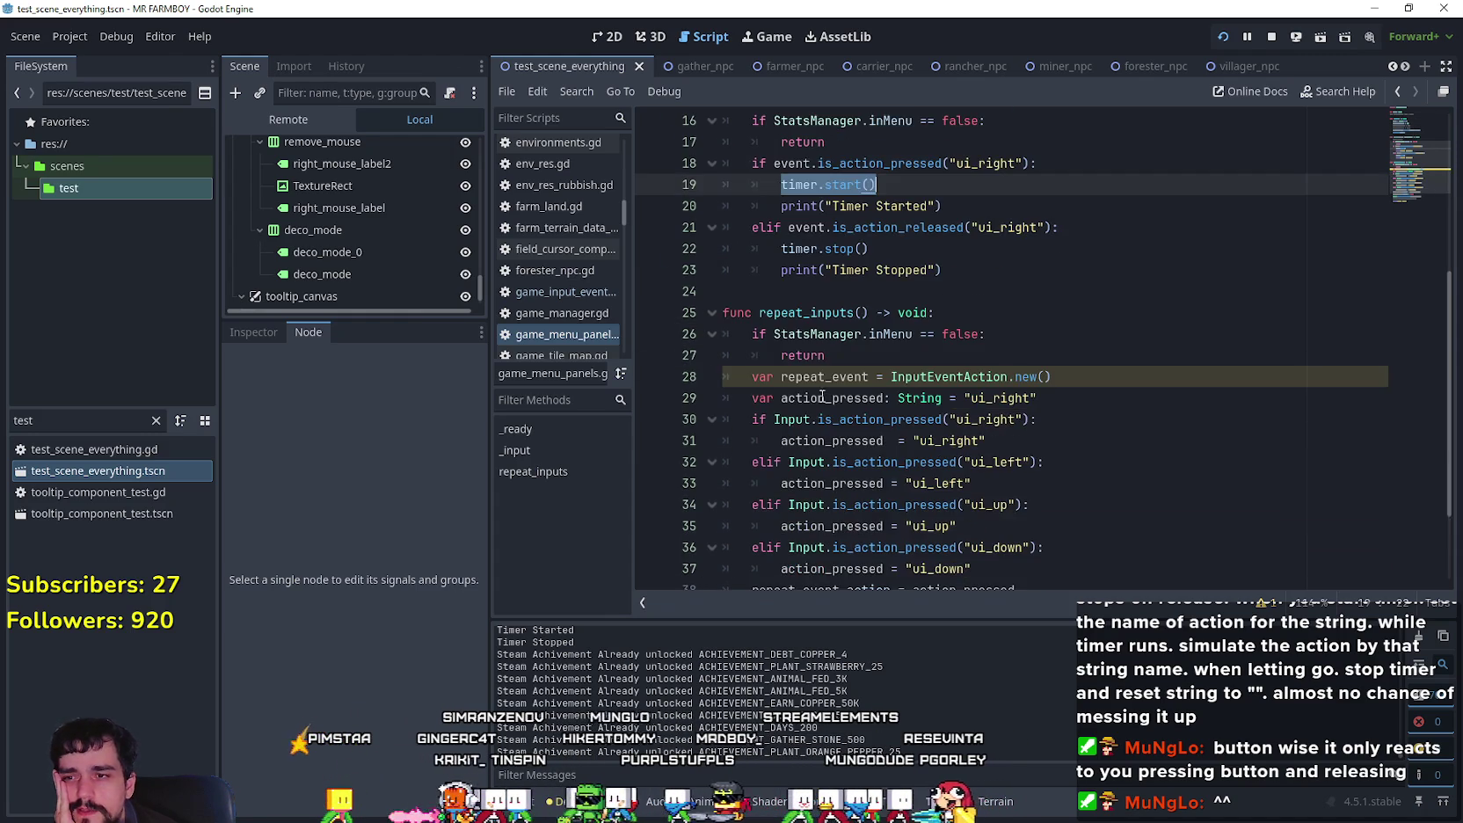
scroll(910, 458, up, 1)
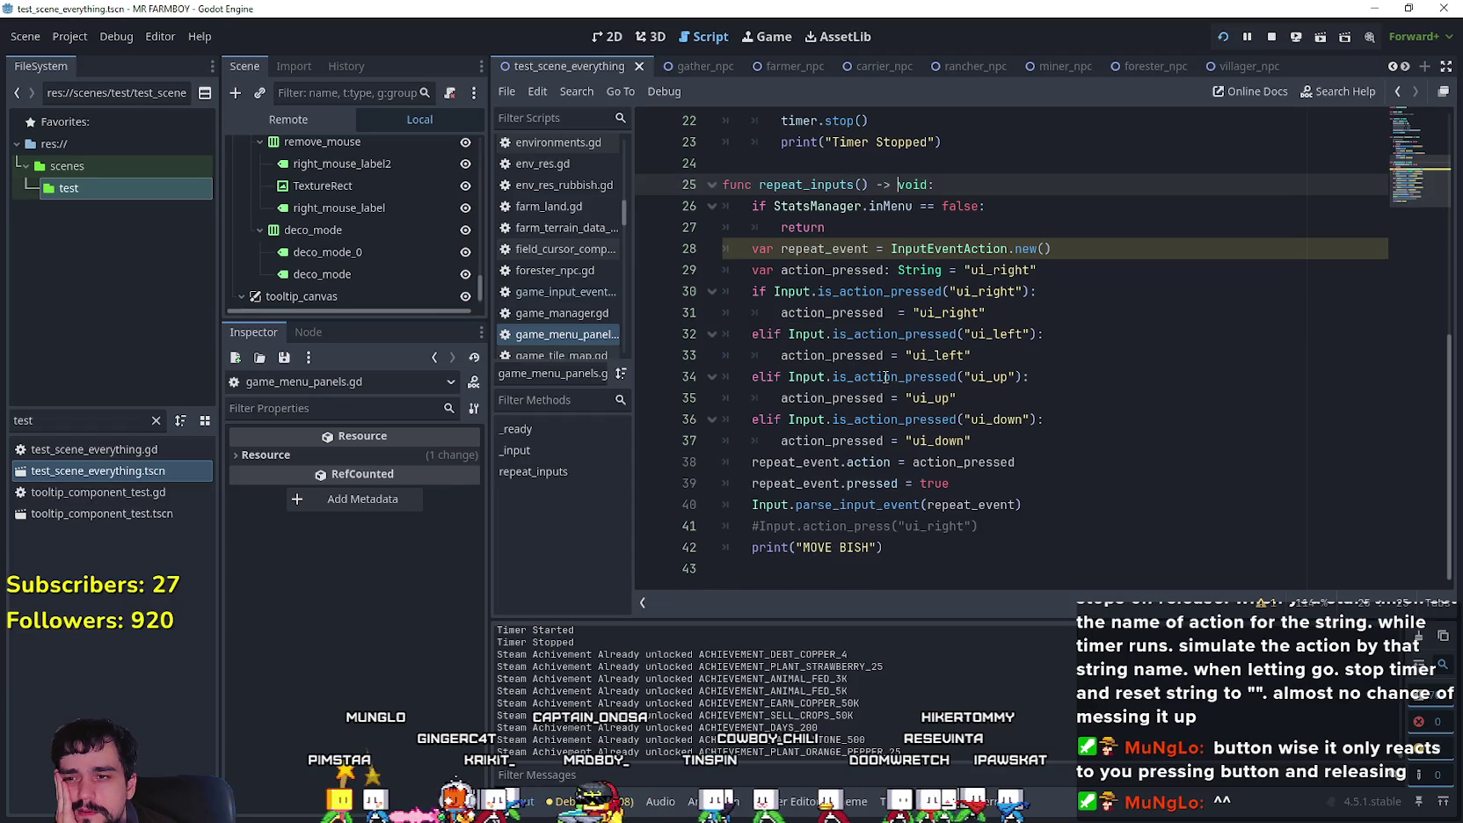
scroll(908, 473, up, 3)
Step: Uncomment line 10 and change it to timer.one_shot = true
click(874, 312)
scroll(967, 317, up, 1)
scroll(995, 317, down, 2)
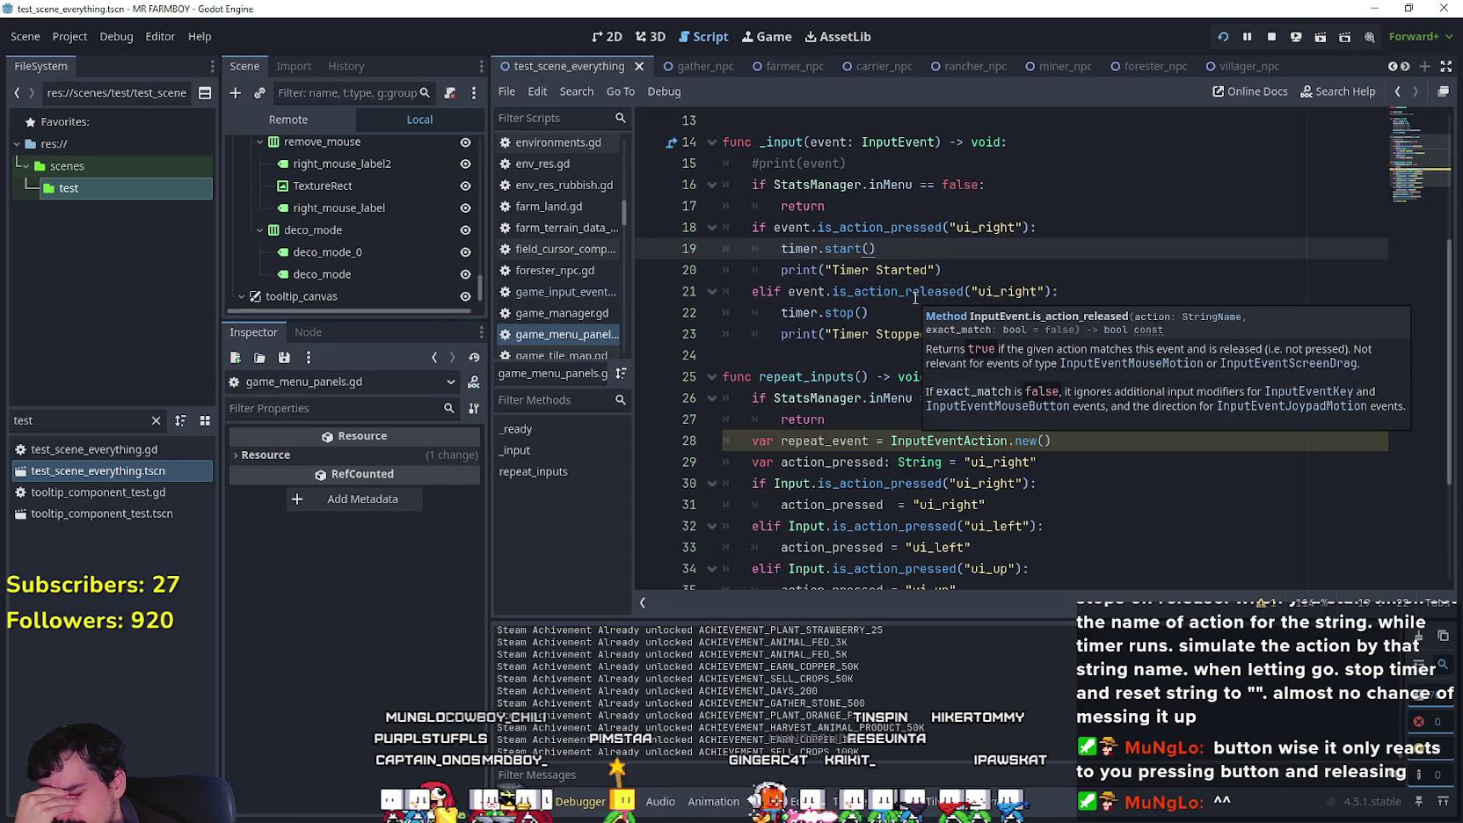
scroll(914, 299, up, 4)
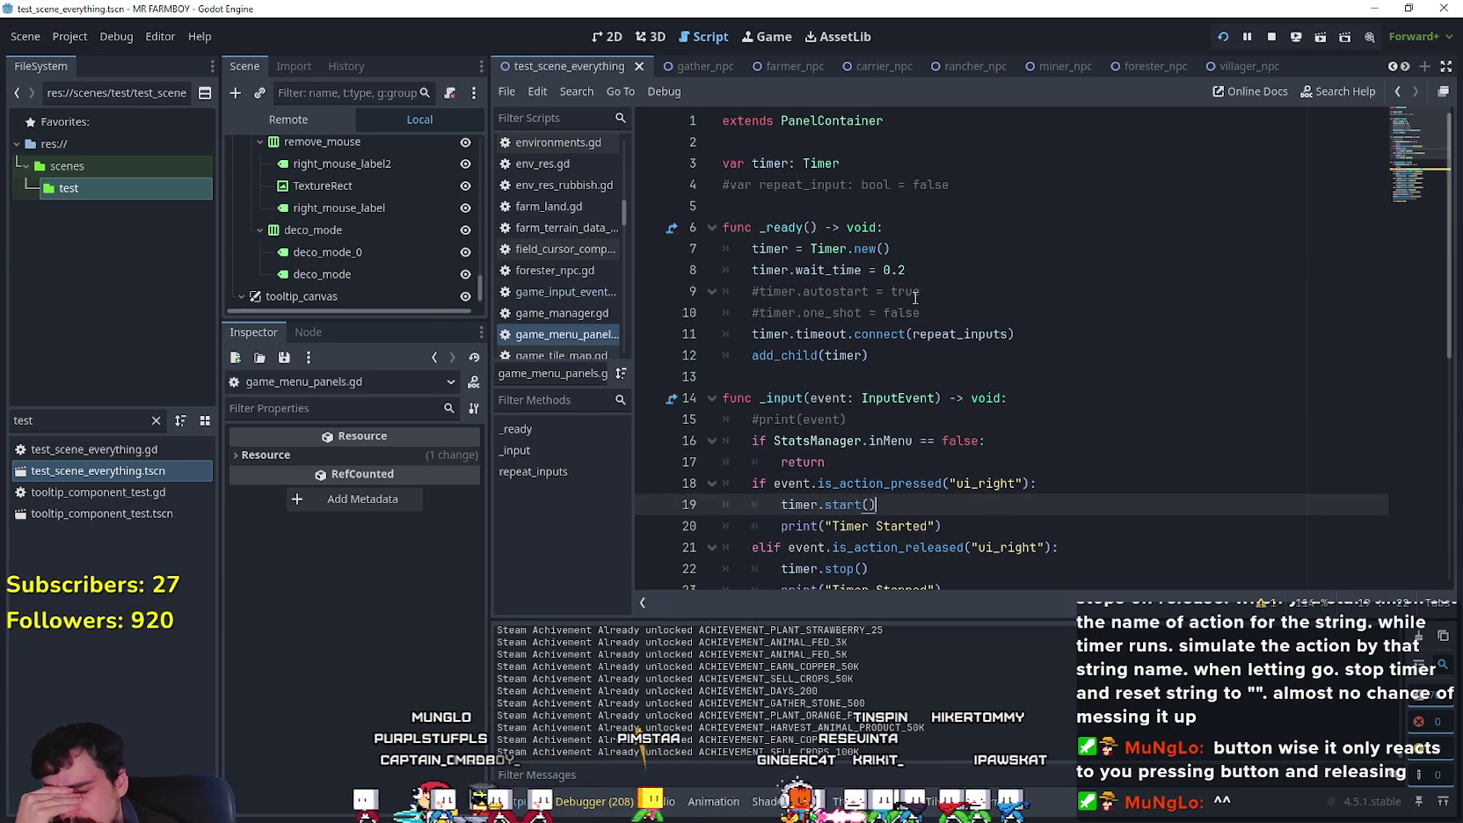
click(754, 313)
key(Delete)
double_click(945, 313)
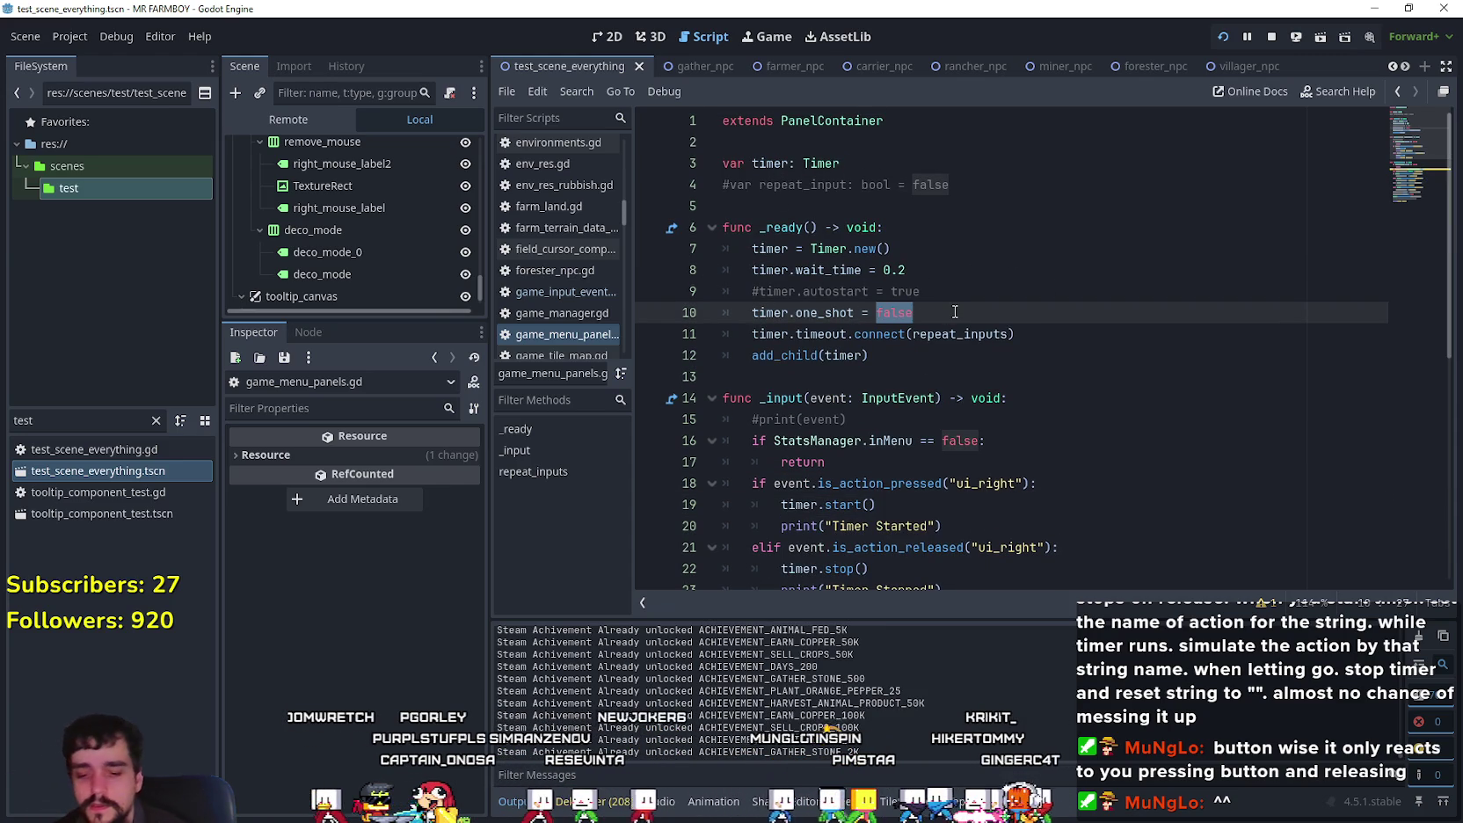
text(tru)
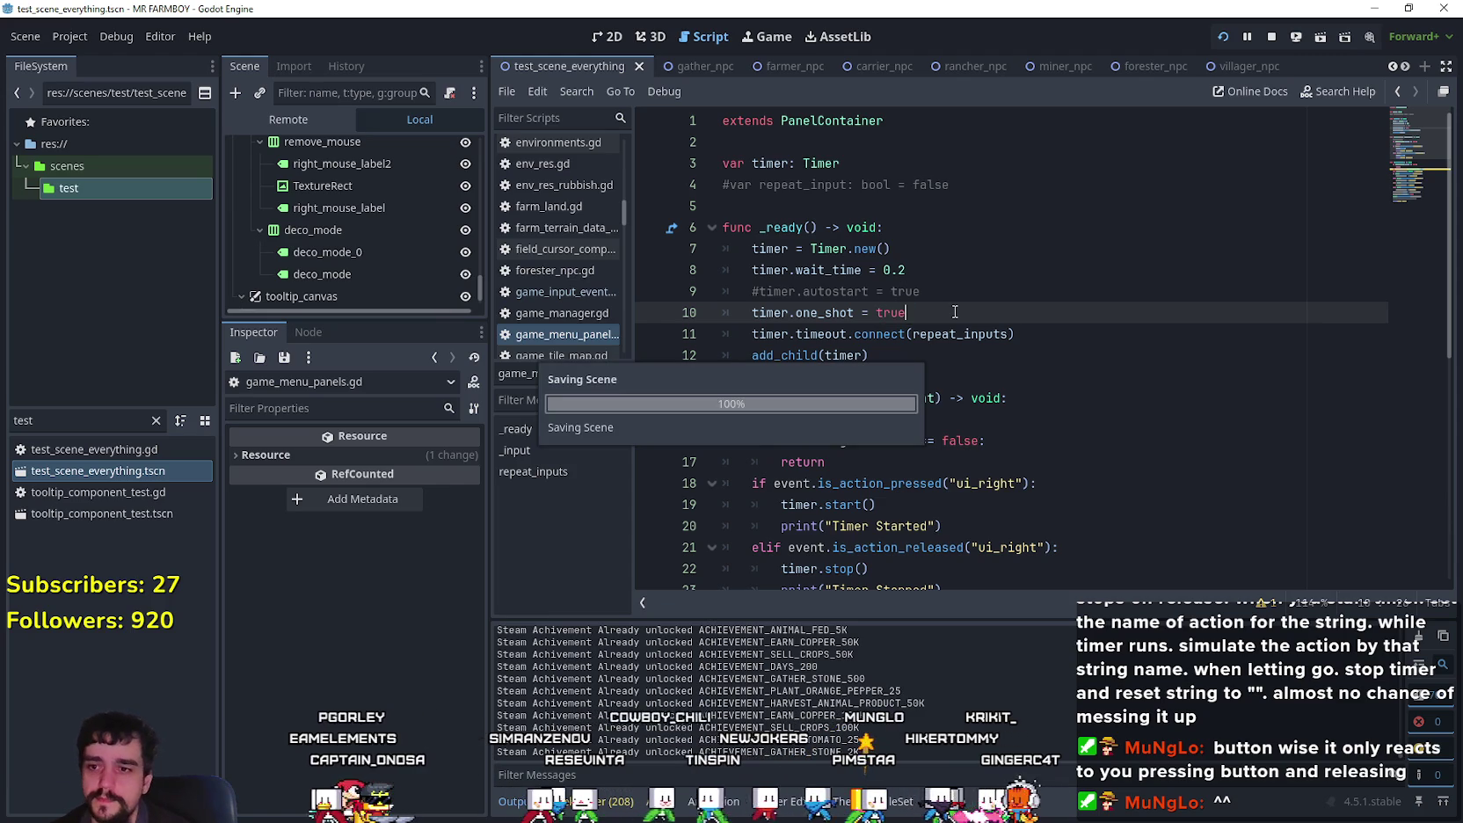
scroll(1370, 479, down, 3)
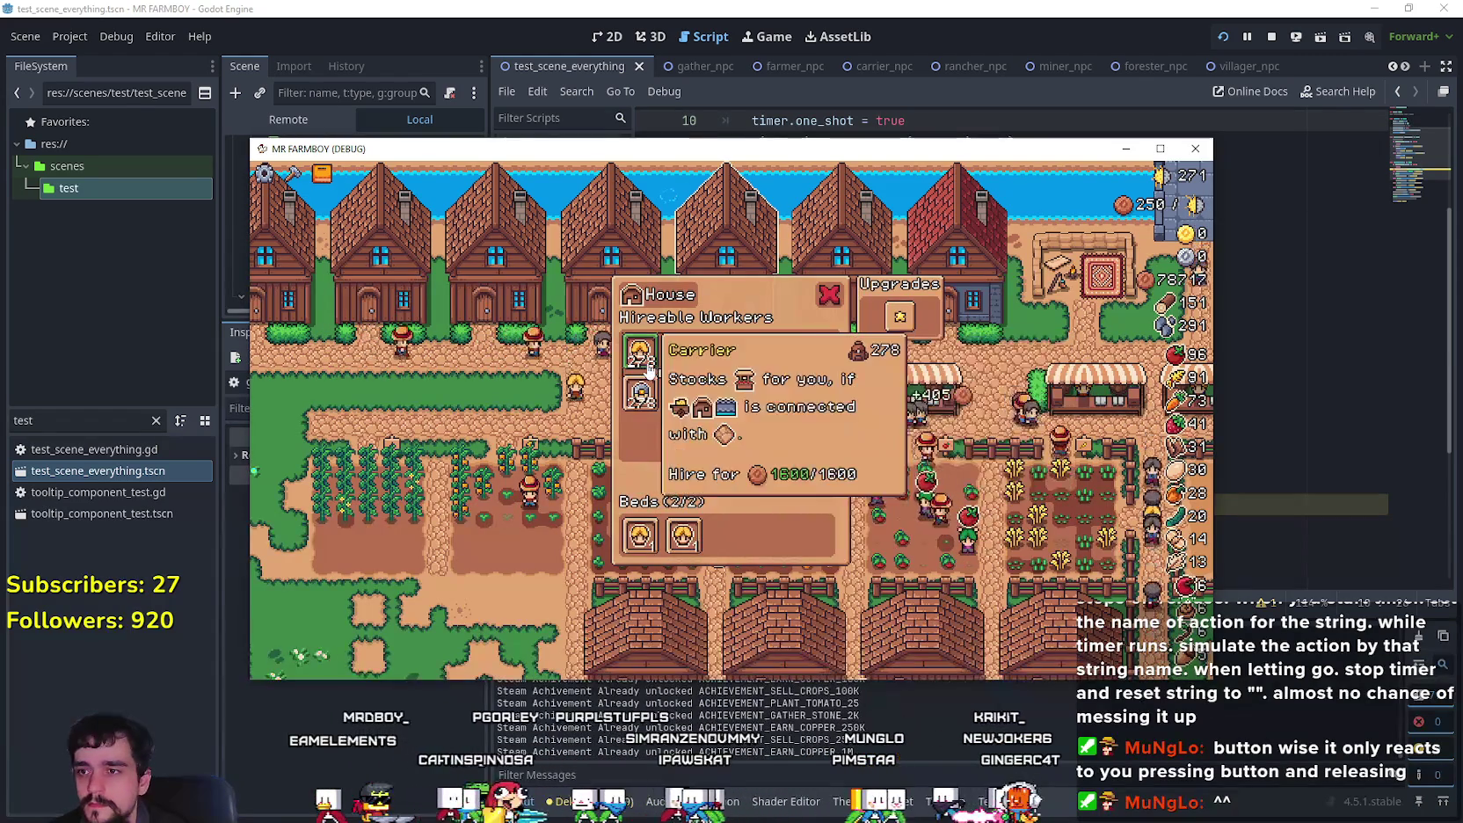
Step: Relaunch the game, choose Continue, and load Save 5 from the save list
click(1223, 37)
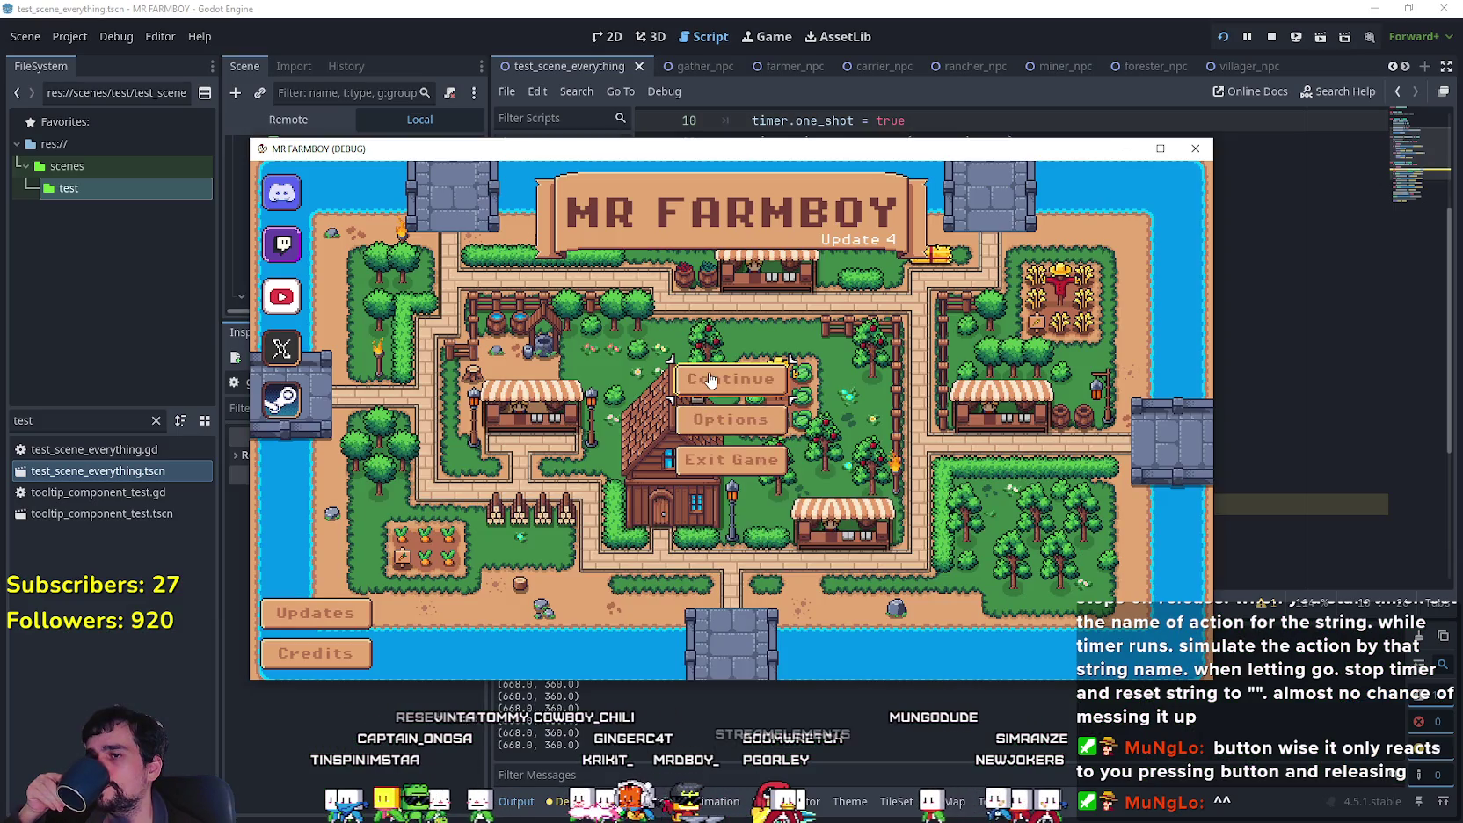
click(708, 376)
scroll(732, 461, down, 2)
scroll(732, 460, down, 2)
click(697, 407)
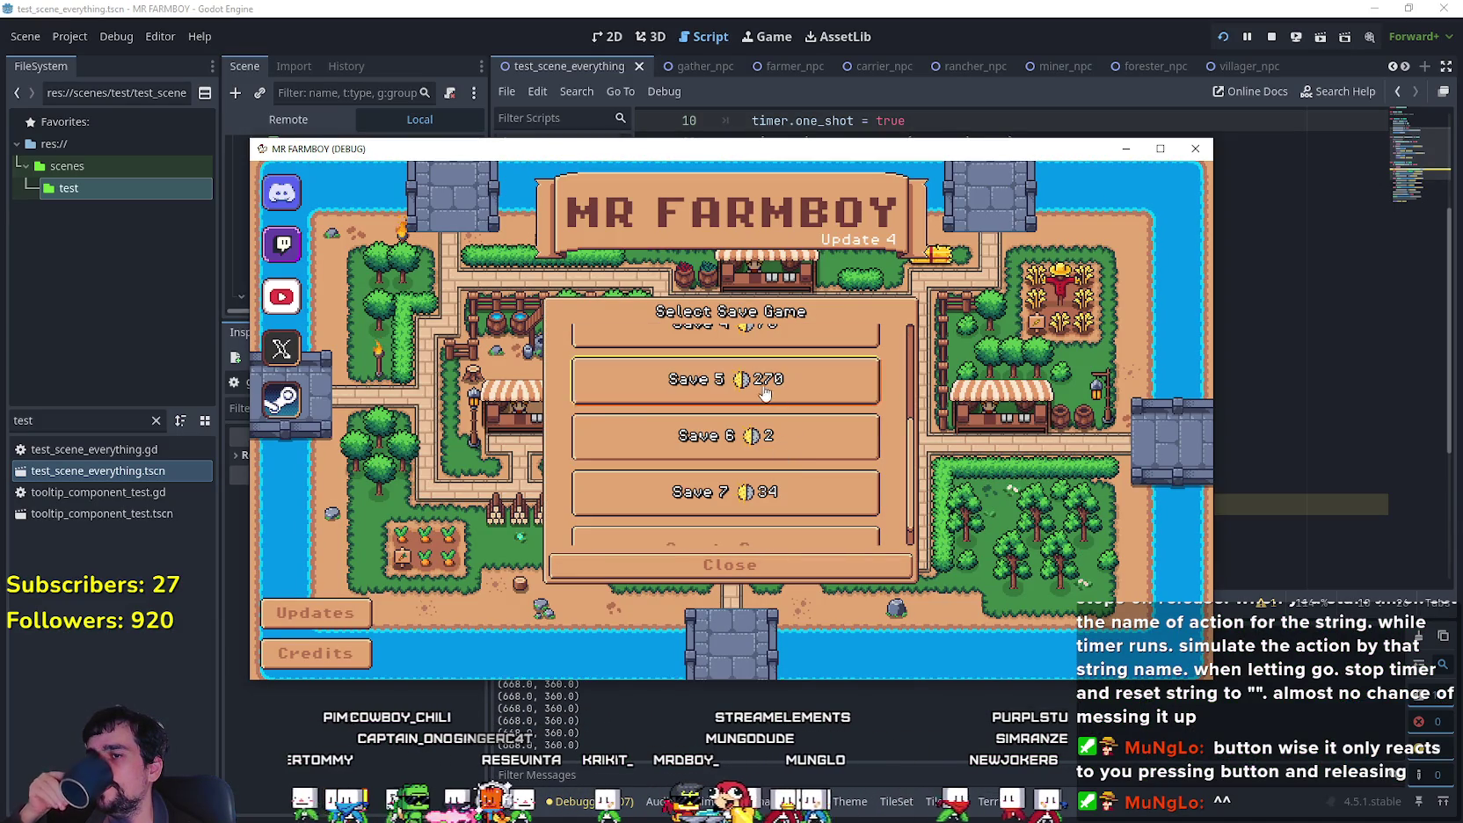
click(697, 400)
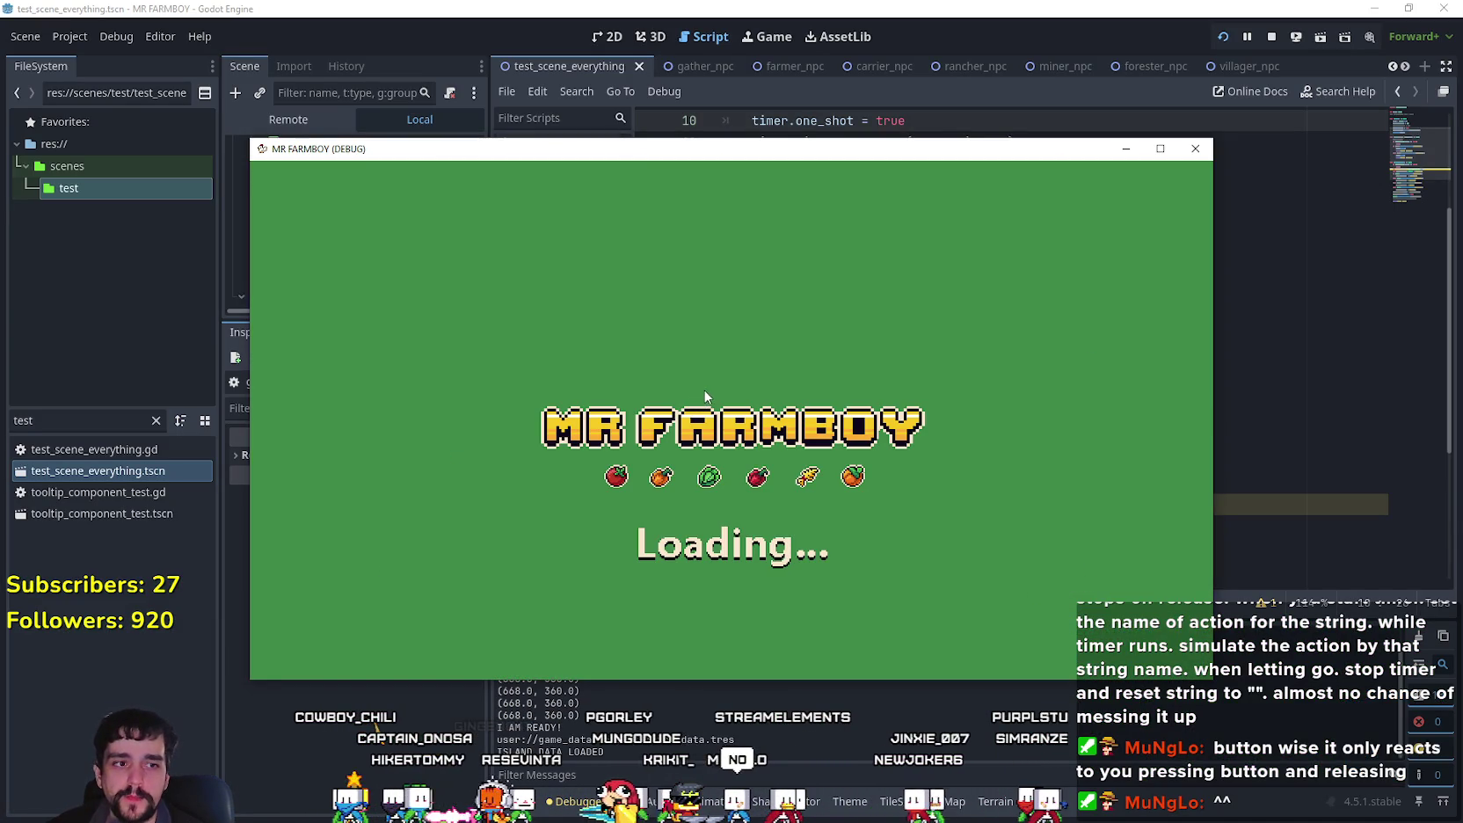
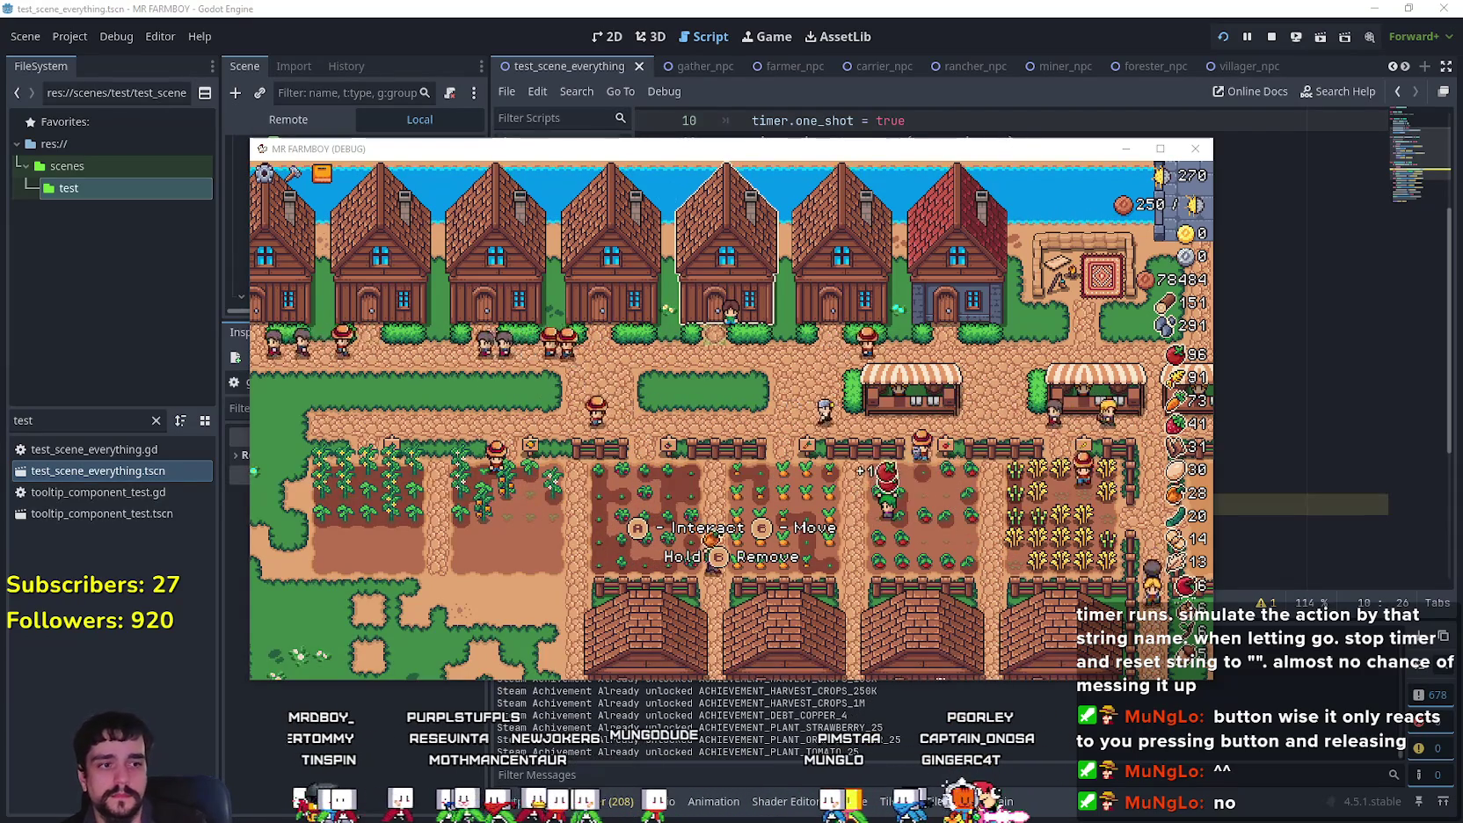
Step: Step focus left and right through the House workers (Rancher, Carrier, Miner, Upgrades), then stop the game
key(a)
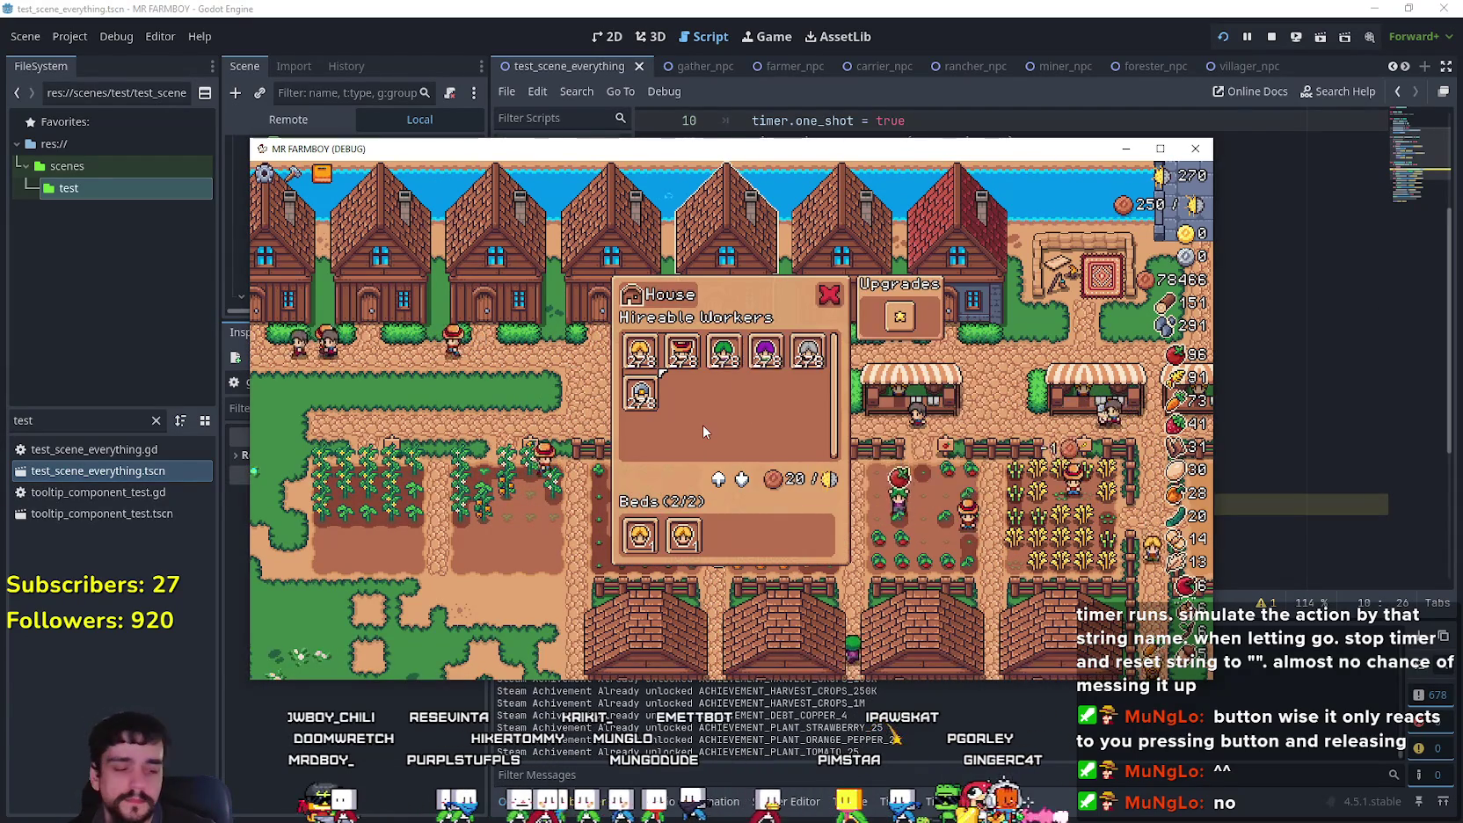
key(a)
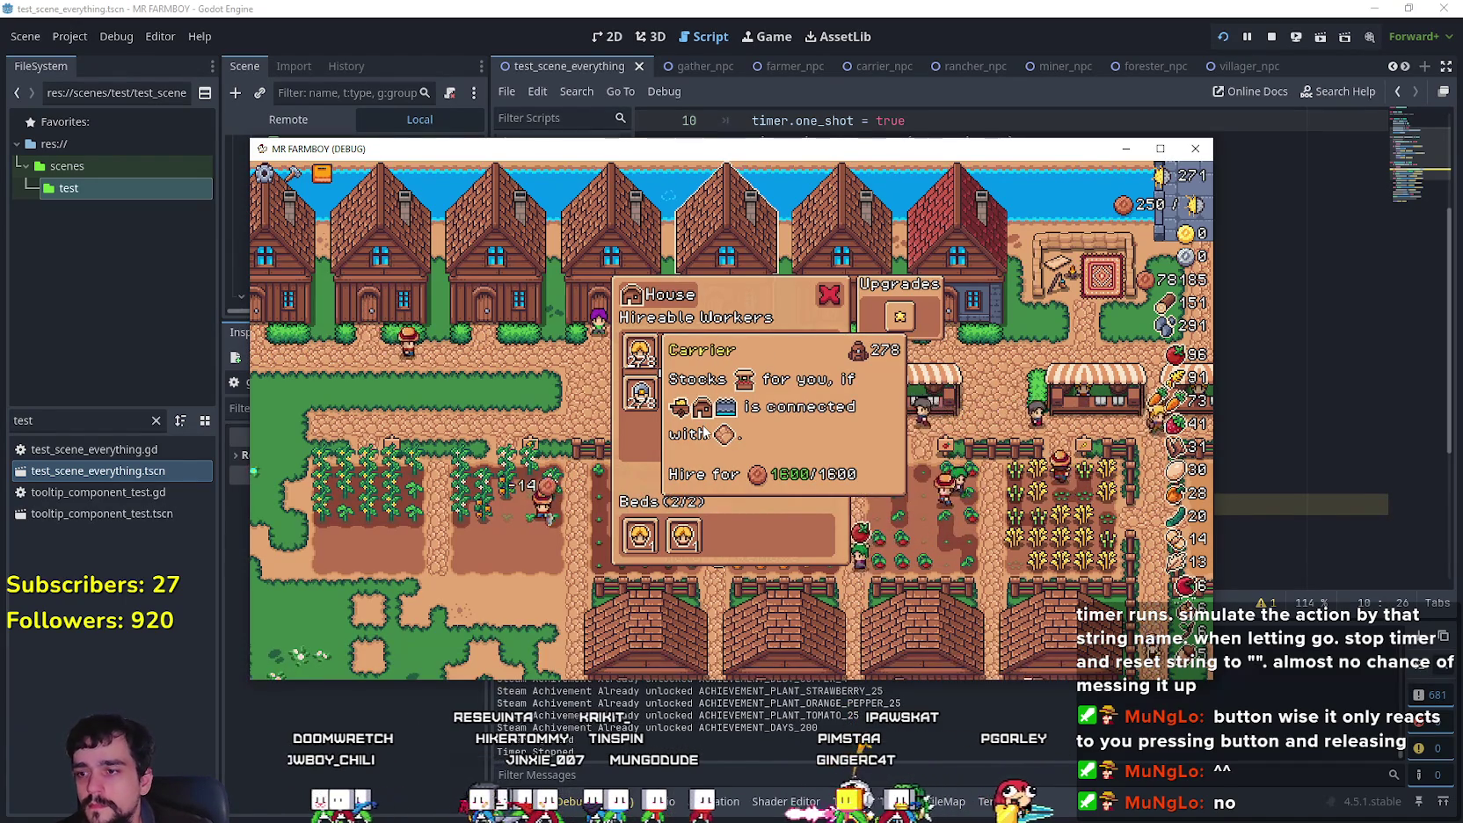
key(a)
key(a)
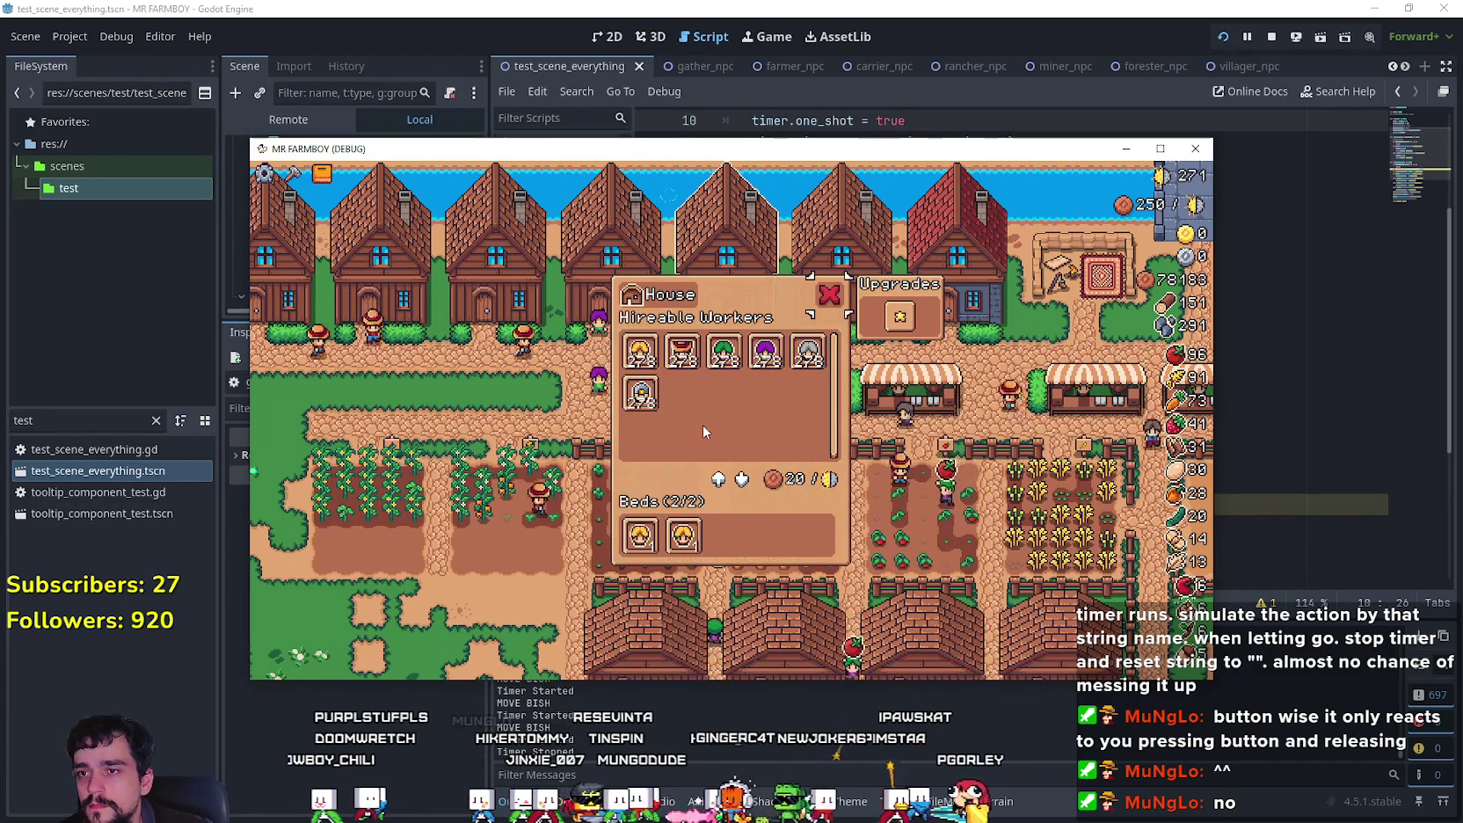
key(a)
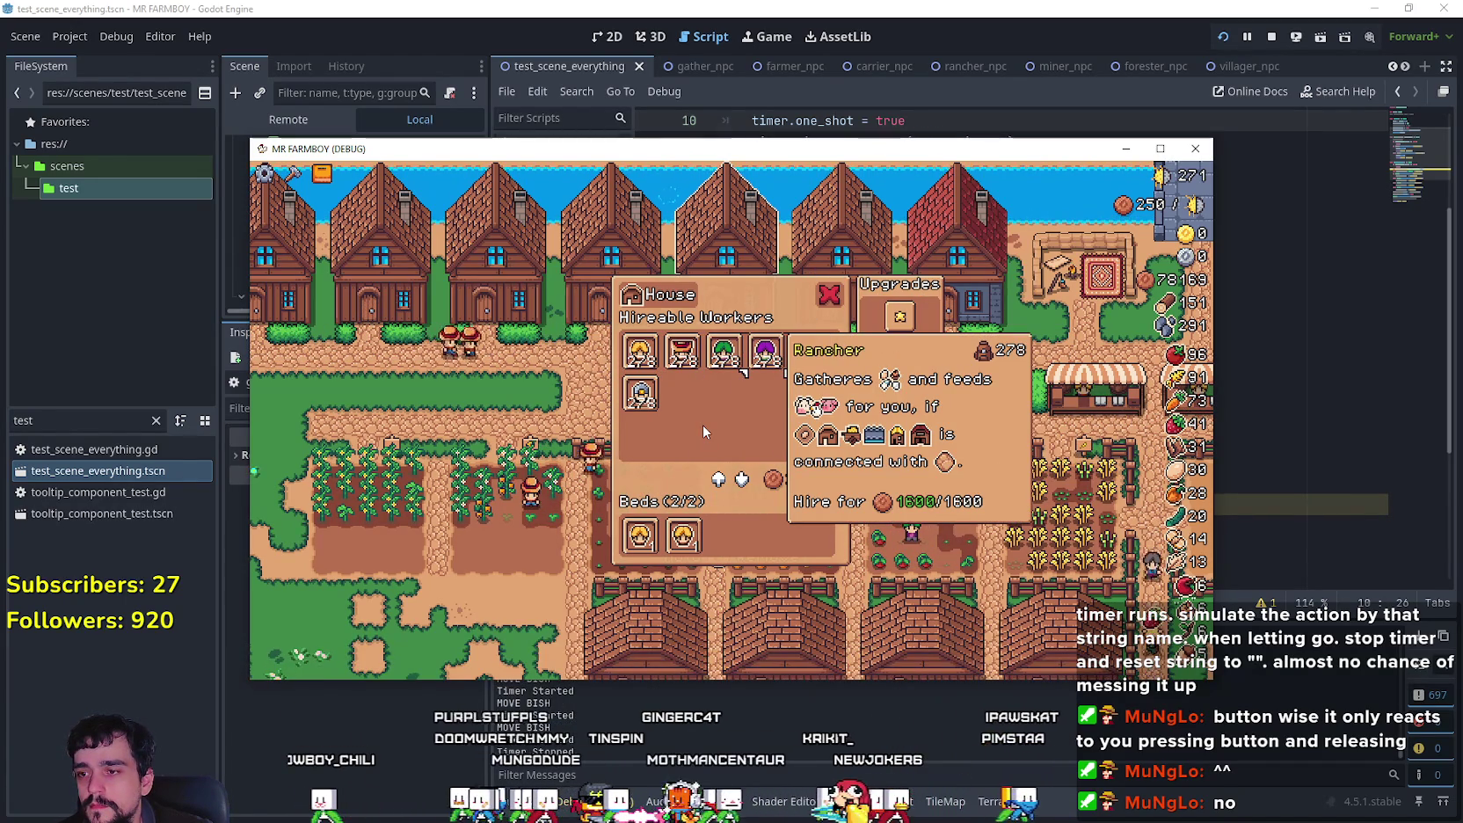
key(a)
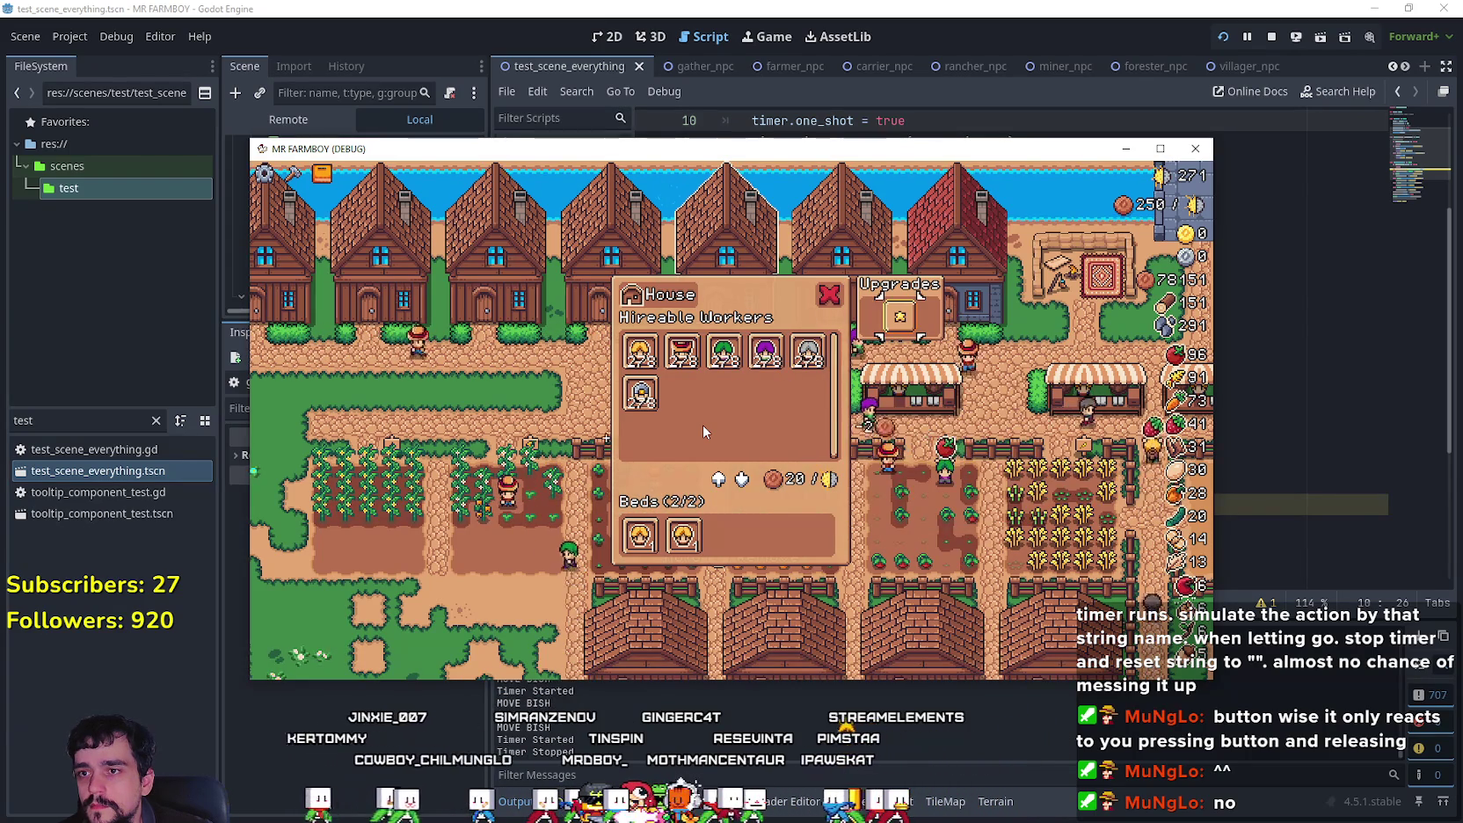
key(a)
key(a)
key(a)
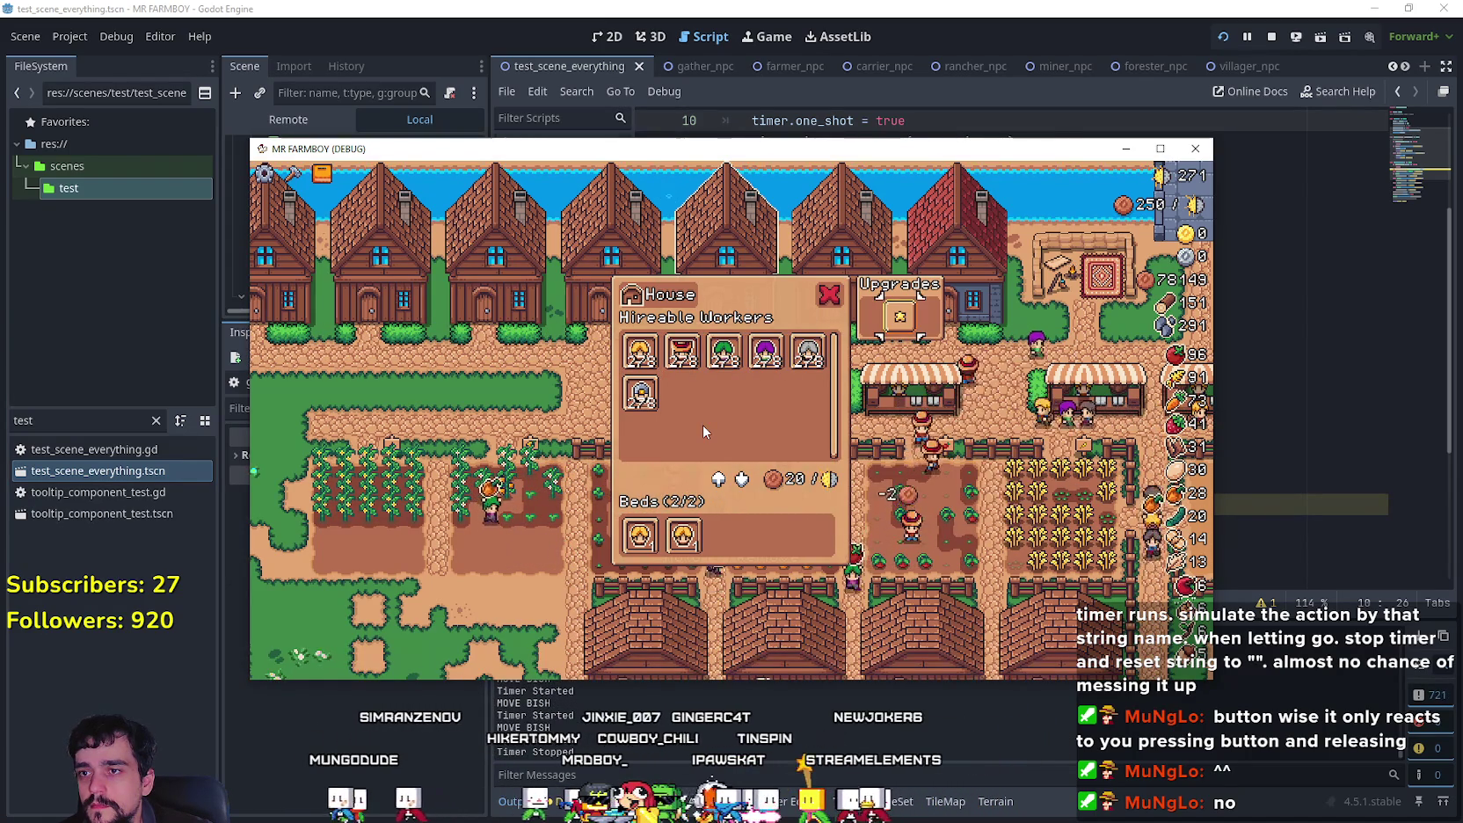
key(d)
key(d)
key(d)
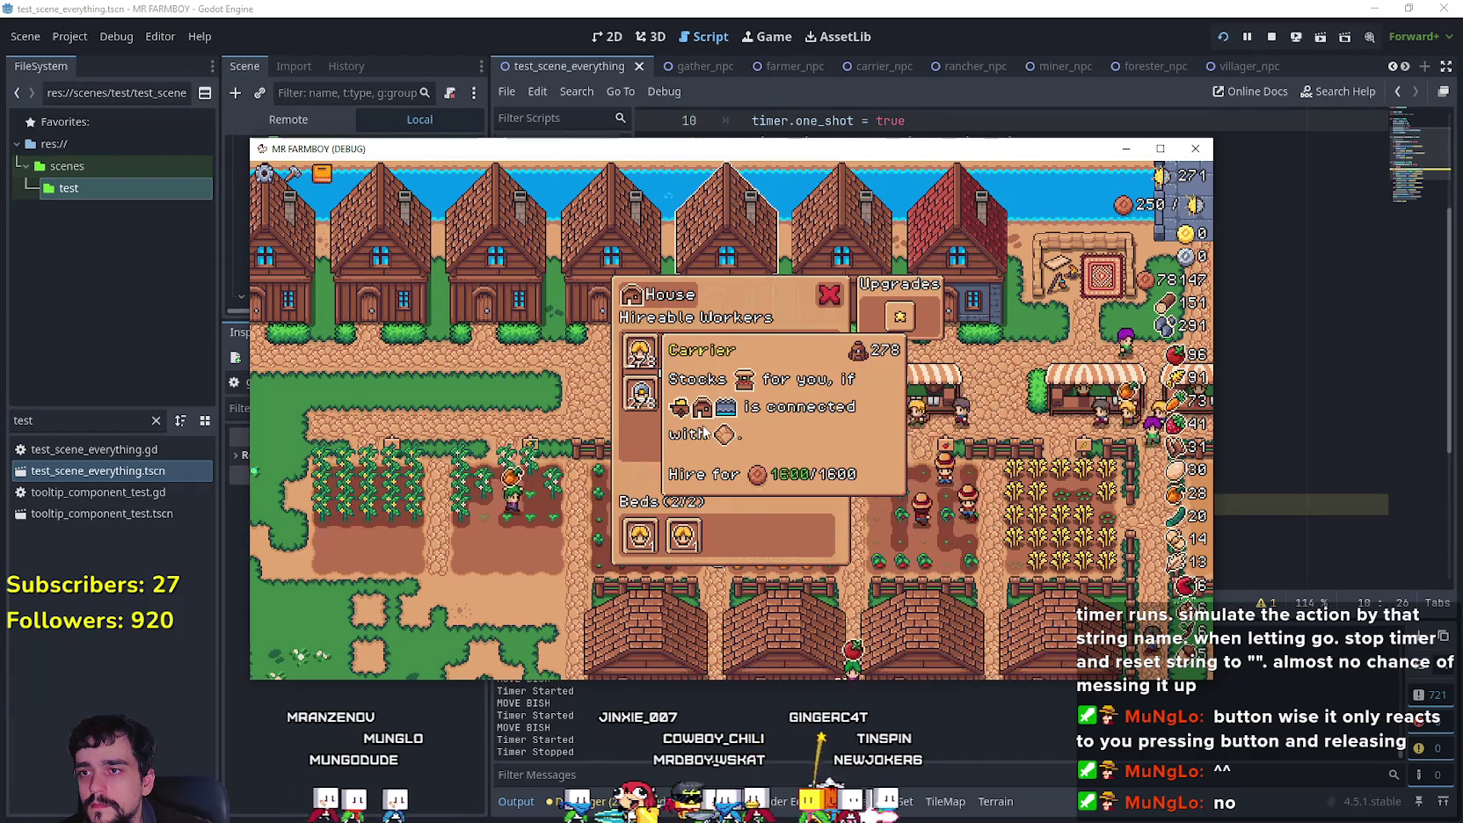
key(a)
key(a)
key(a)
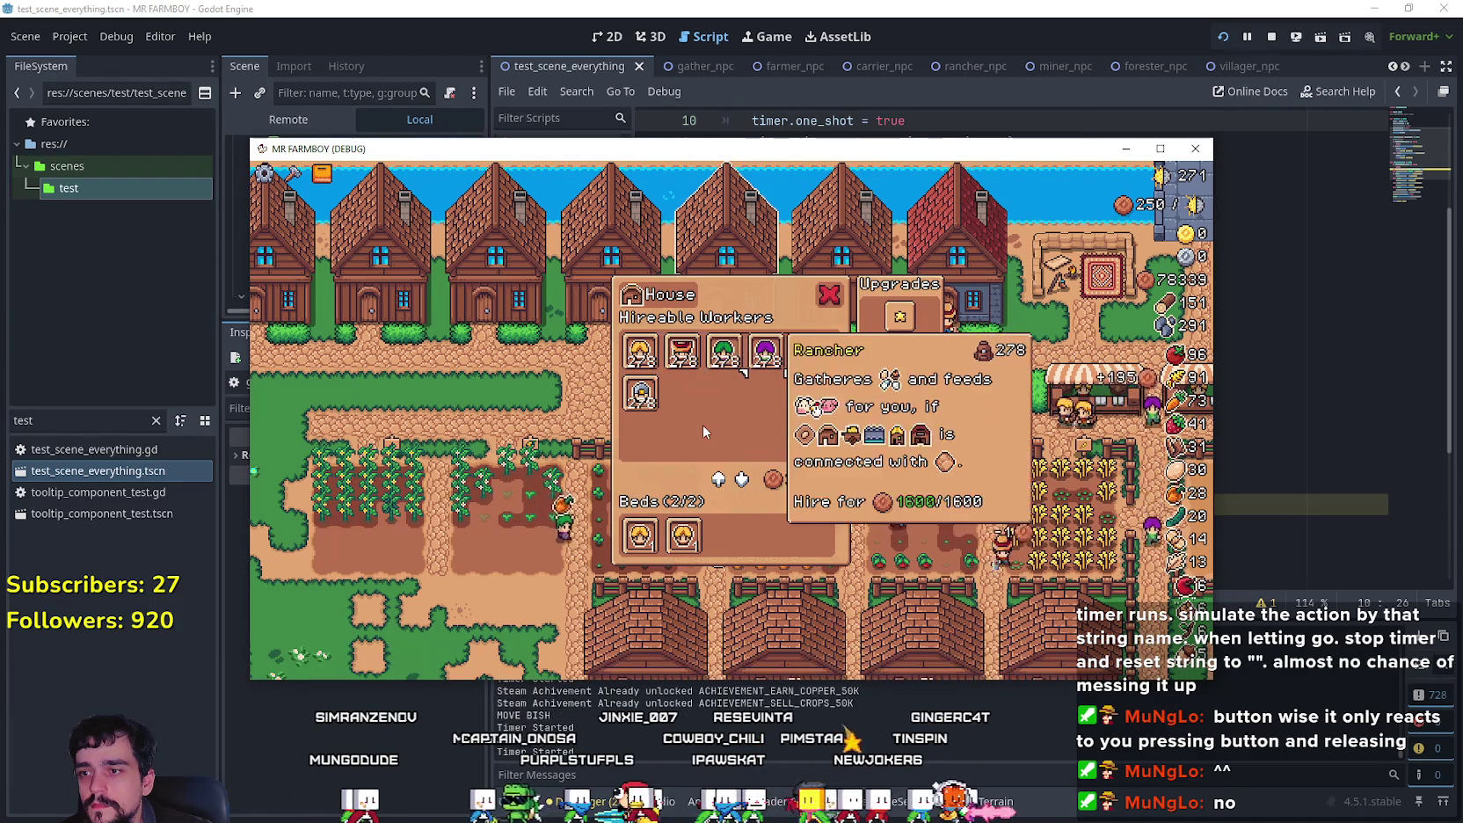
key(d)
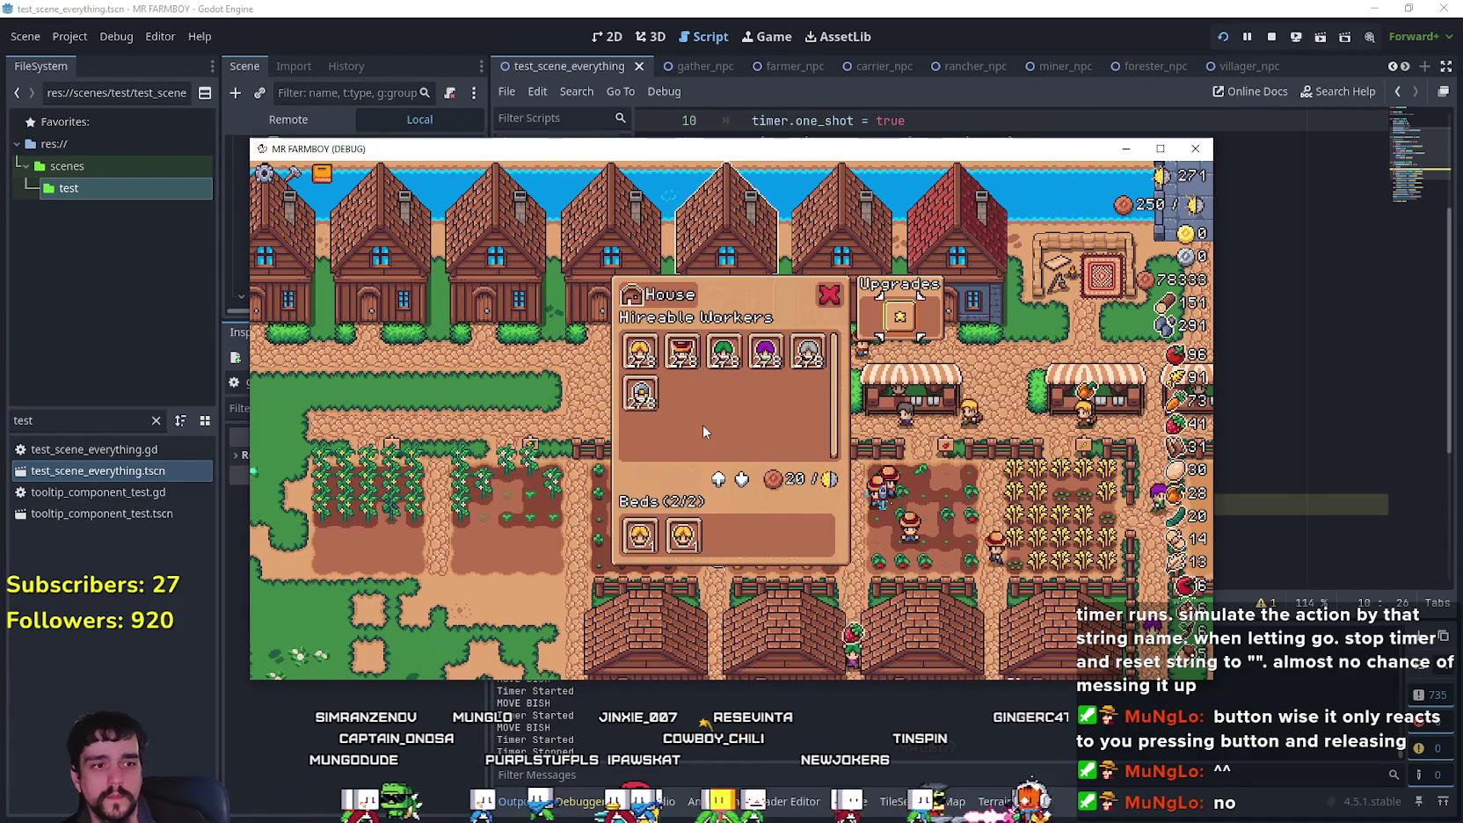
key(F8)
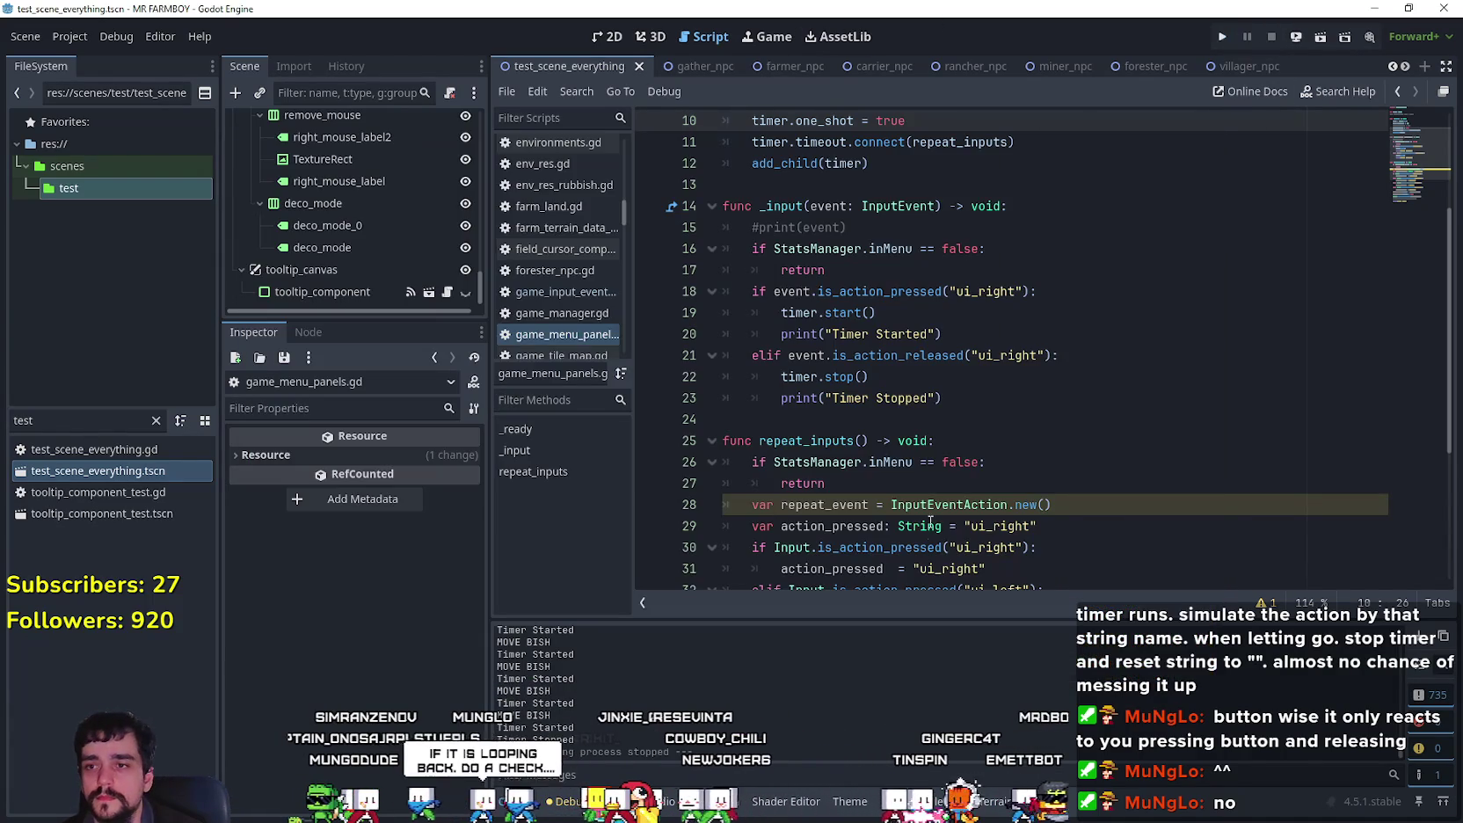
Step: Append the or event.is_action_pressed("ui_left") check to line 18's if condition
click(957, 483)
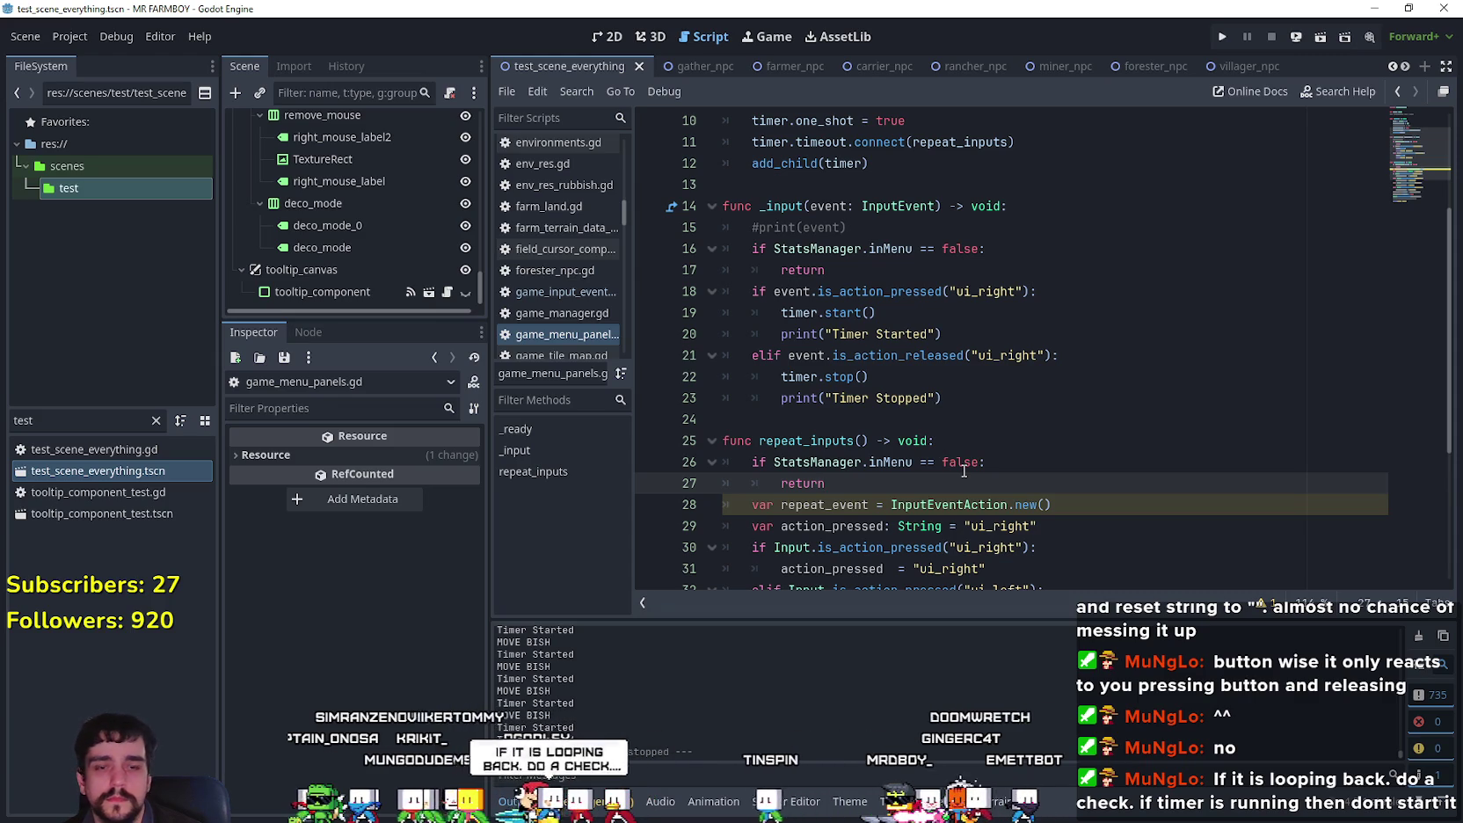
click(1035, 403)
scroll(1020, 395, down, 3)
scroll(1020, 396, up, 3)
click(994, 334)
click(932, 384)
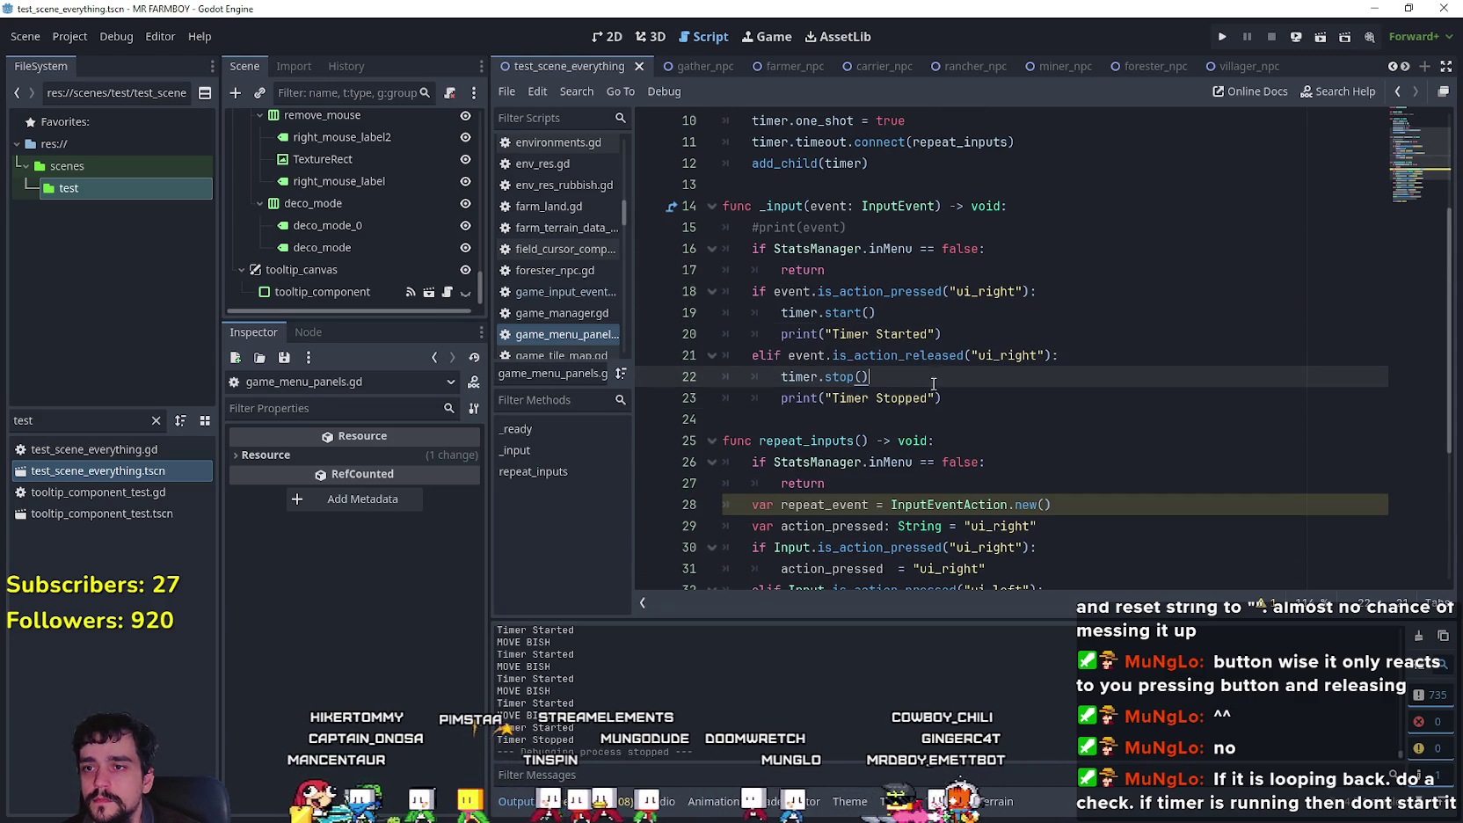
click(1030, 289)
drag(816, 291, 774, 293)
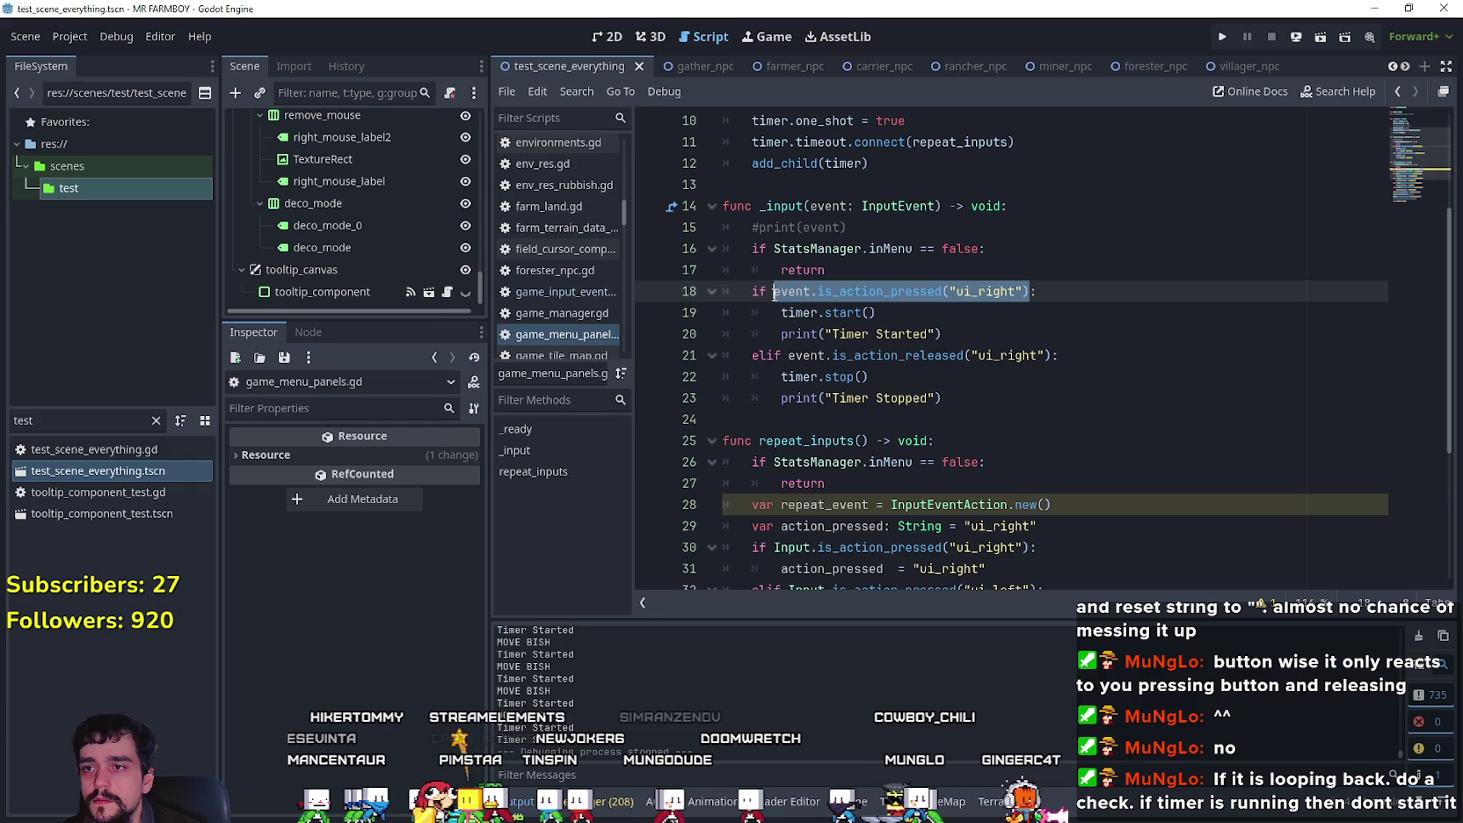
click(1033, 291)
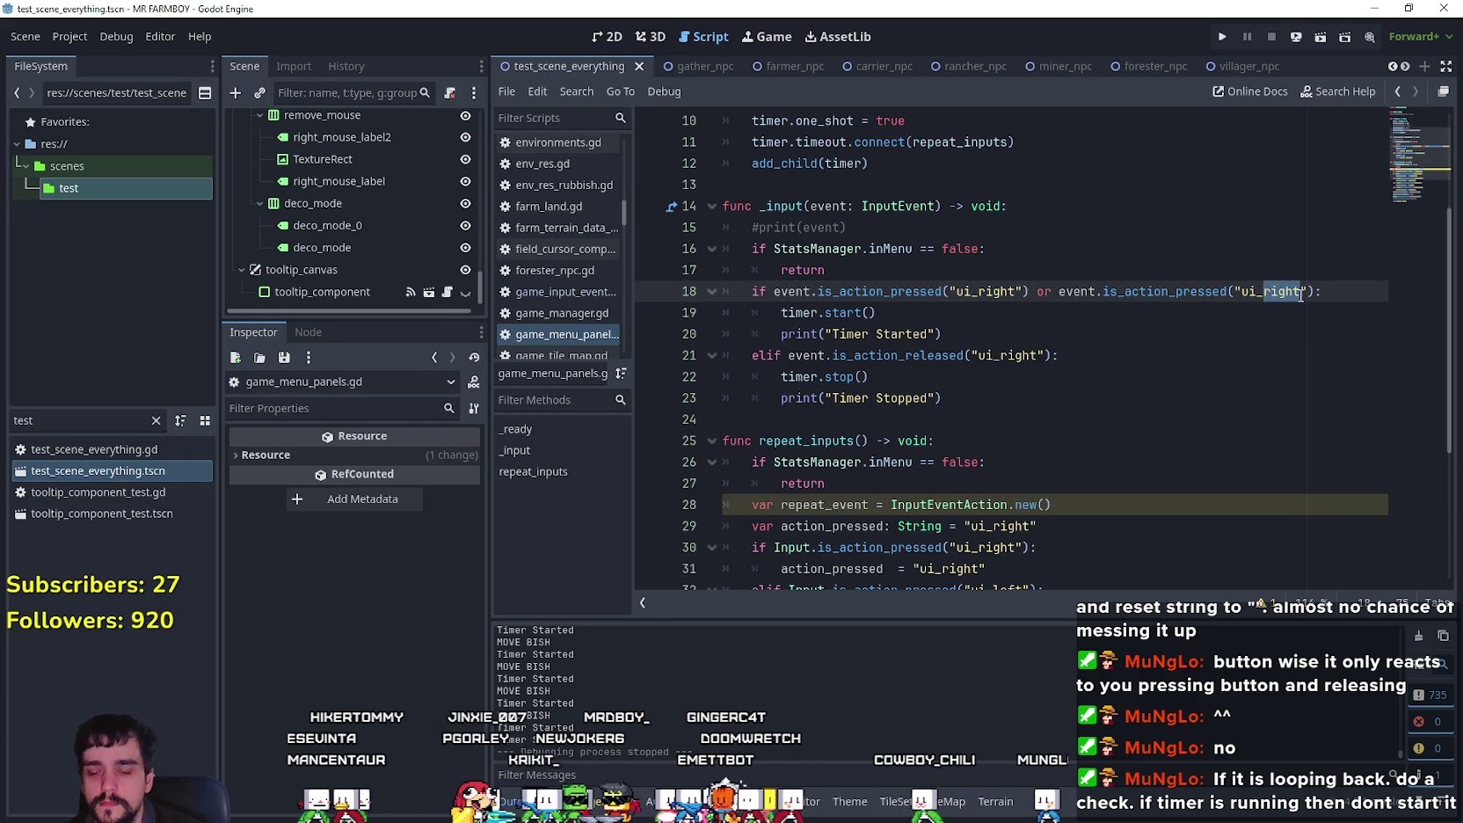
Step: Add the same ui_left check to line 21's elif and save the script
click(1050, 356)
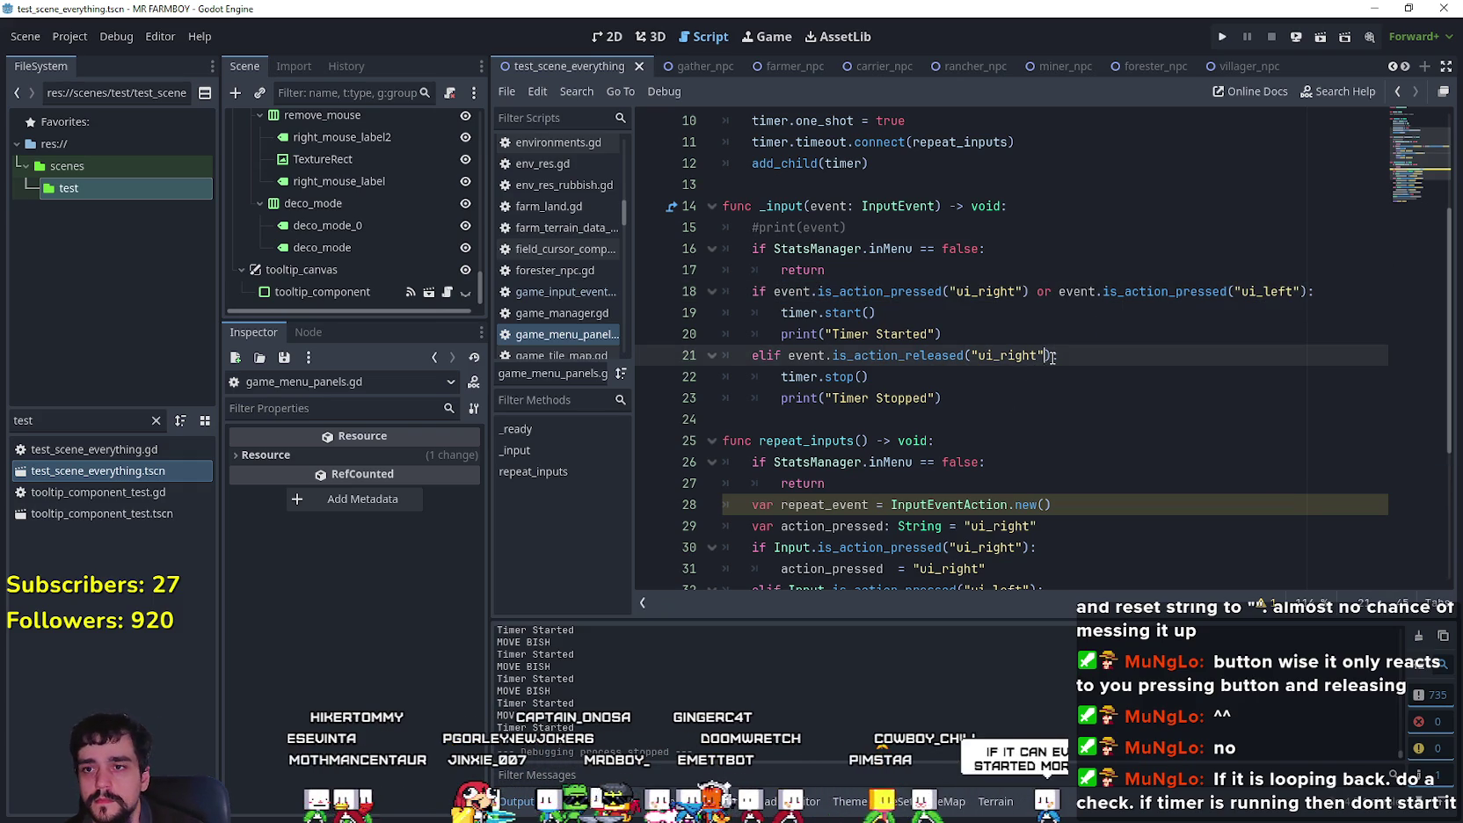
text(or)
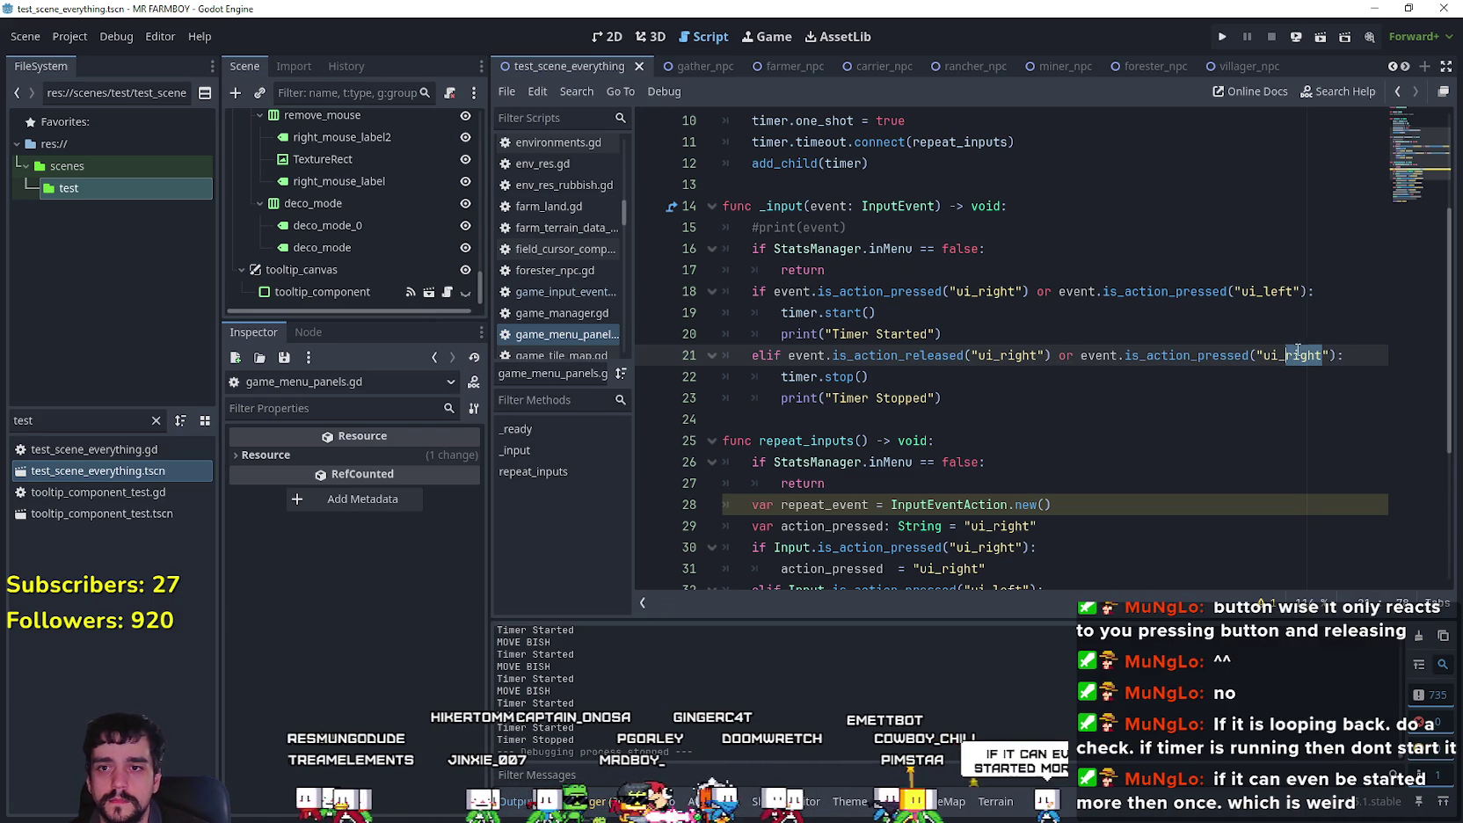
text(lef)
key(ctrl+s)
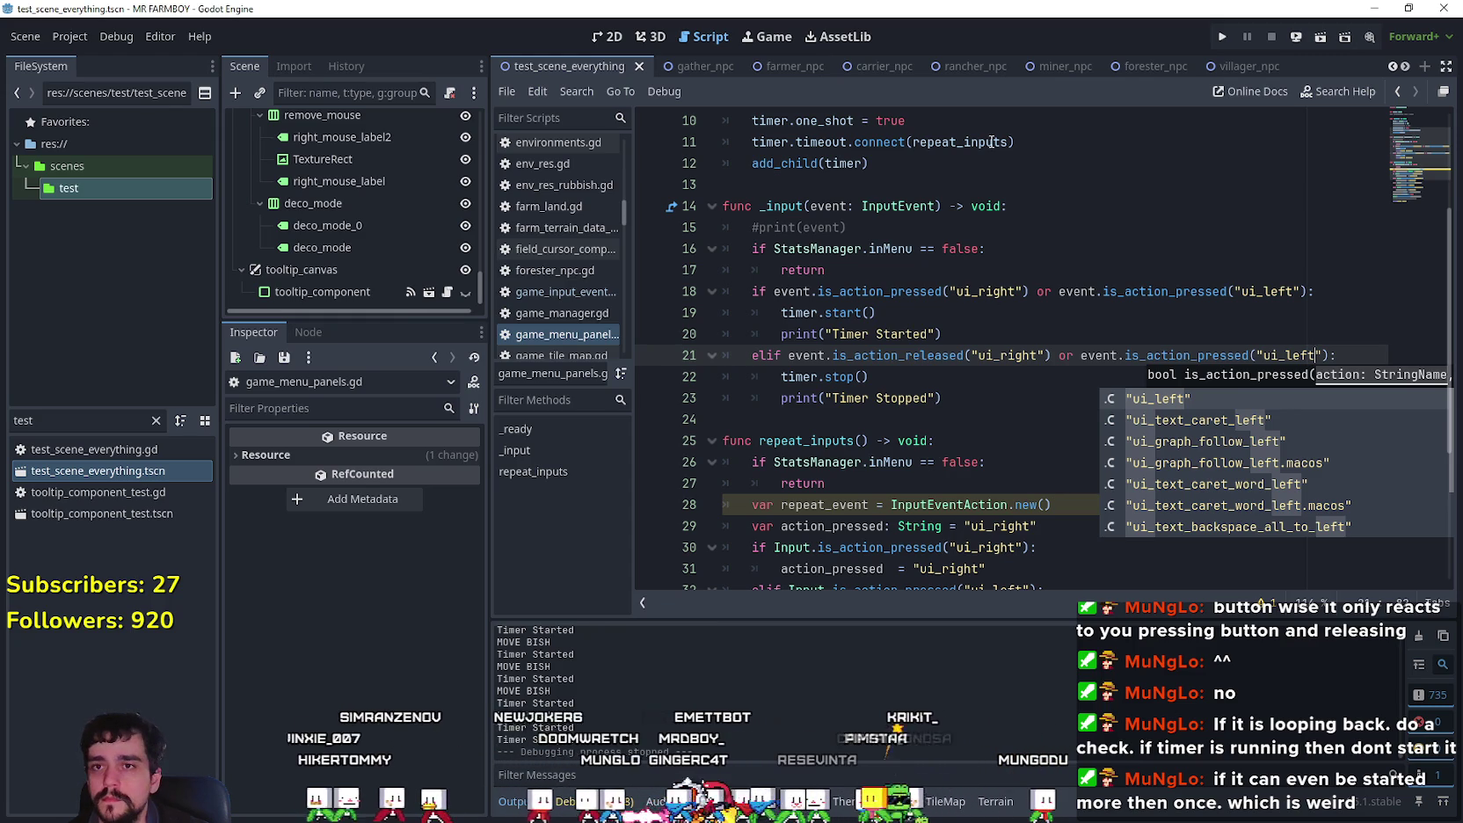
click(966, 293)
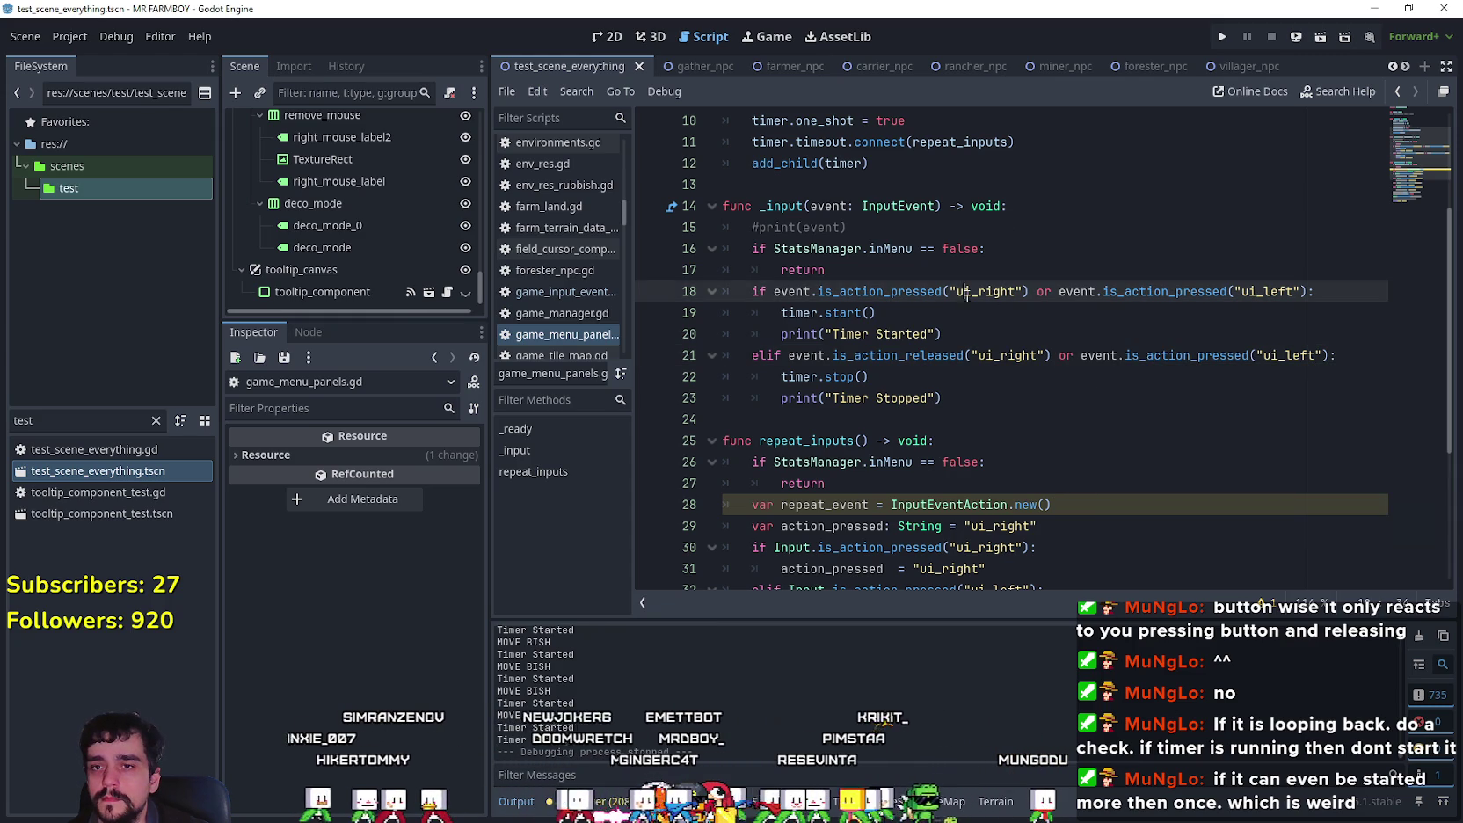
Step: Run the game and load the Save 5 slot from the title menu
click(1222, 37)
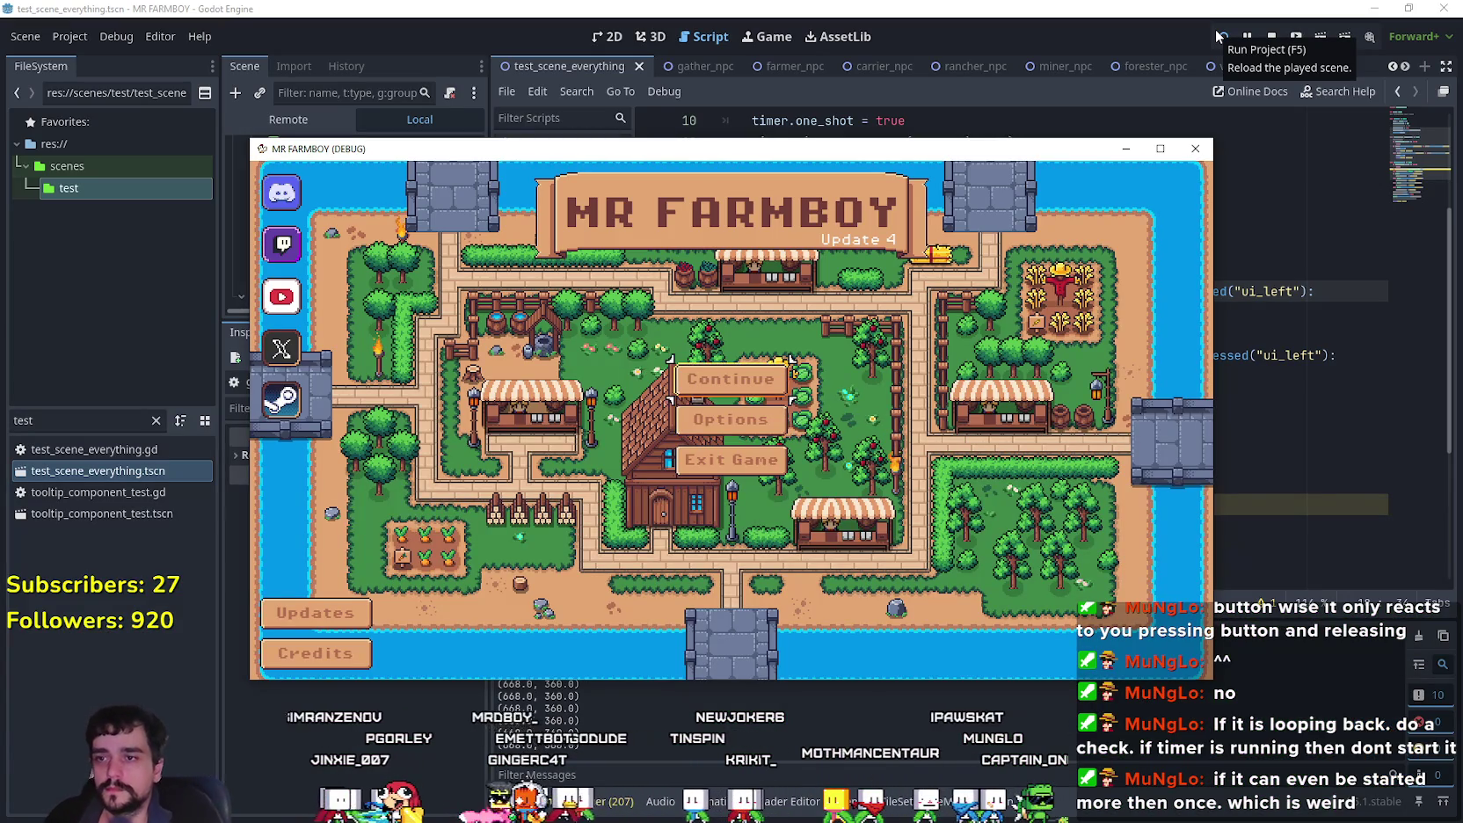
key(Return)
key(Down)
key(Down)
key(Down)
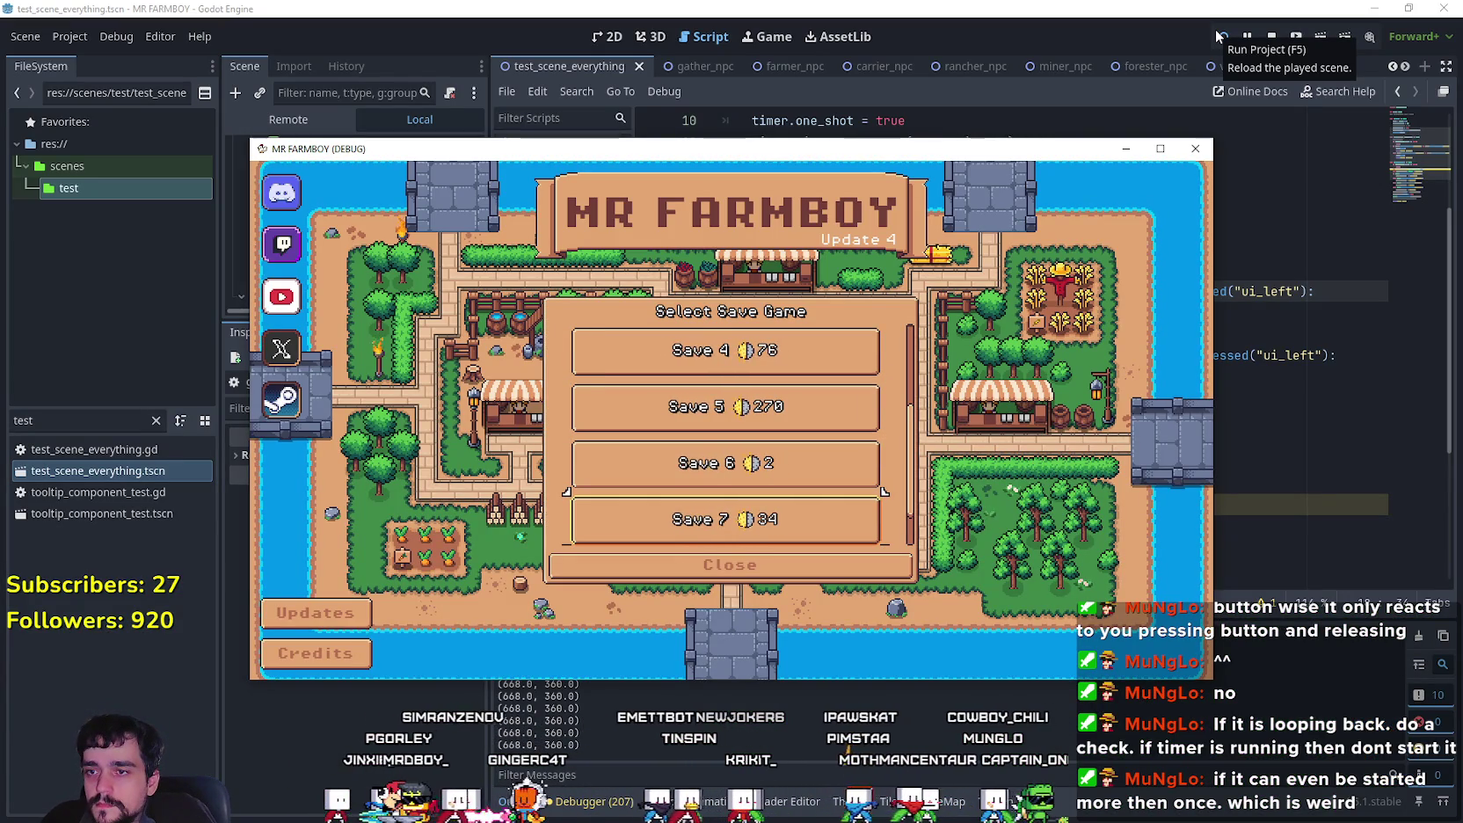
key(Down)
key(Up)
key(Return)
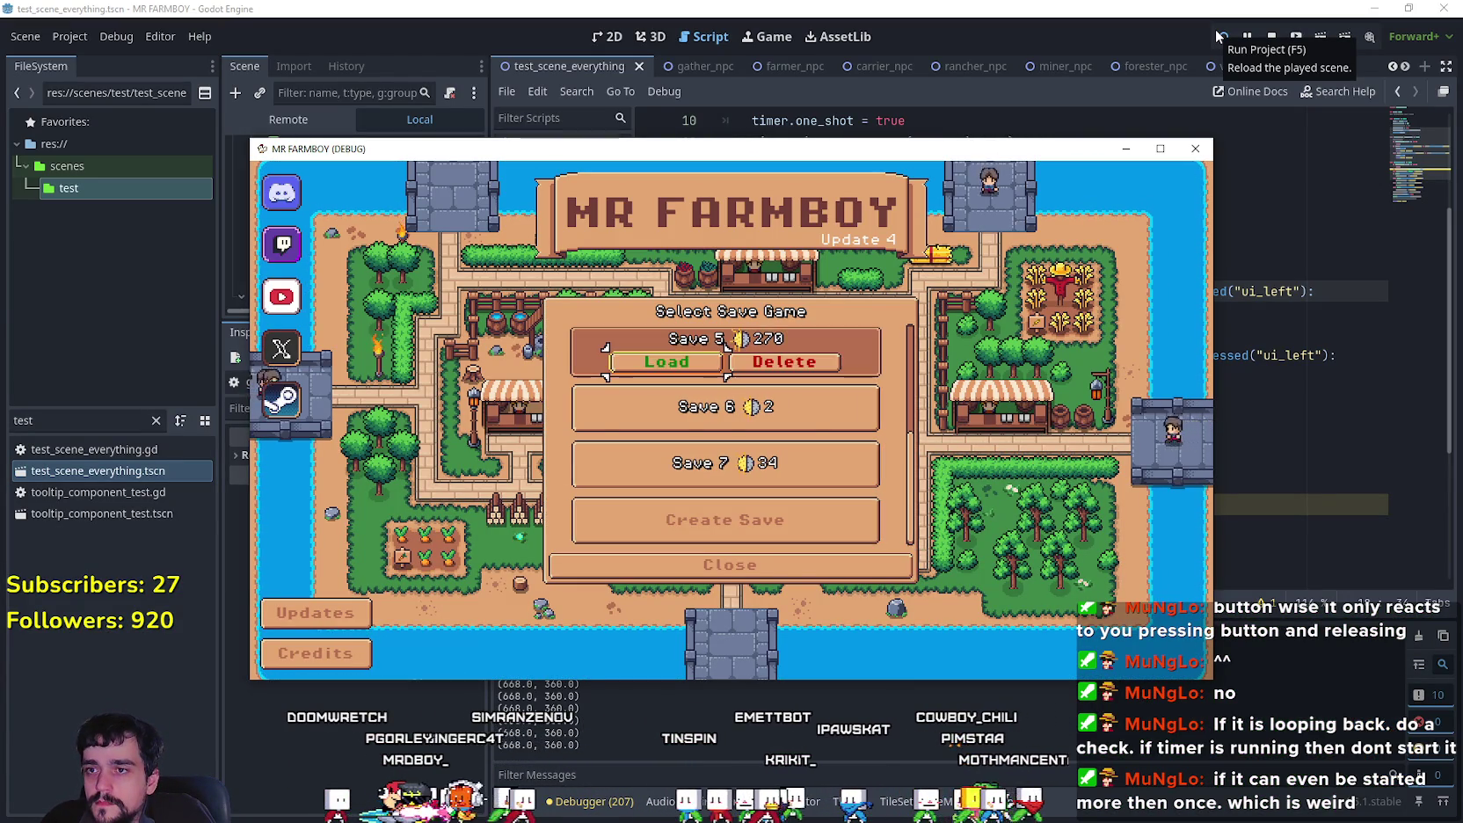
key(Return)
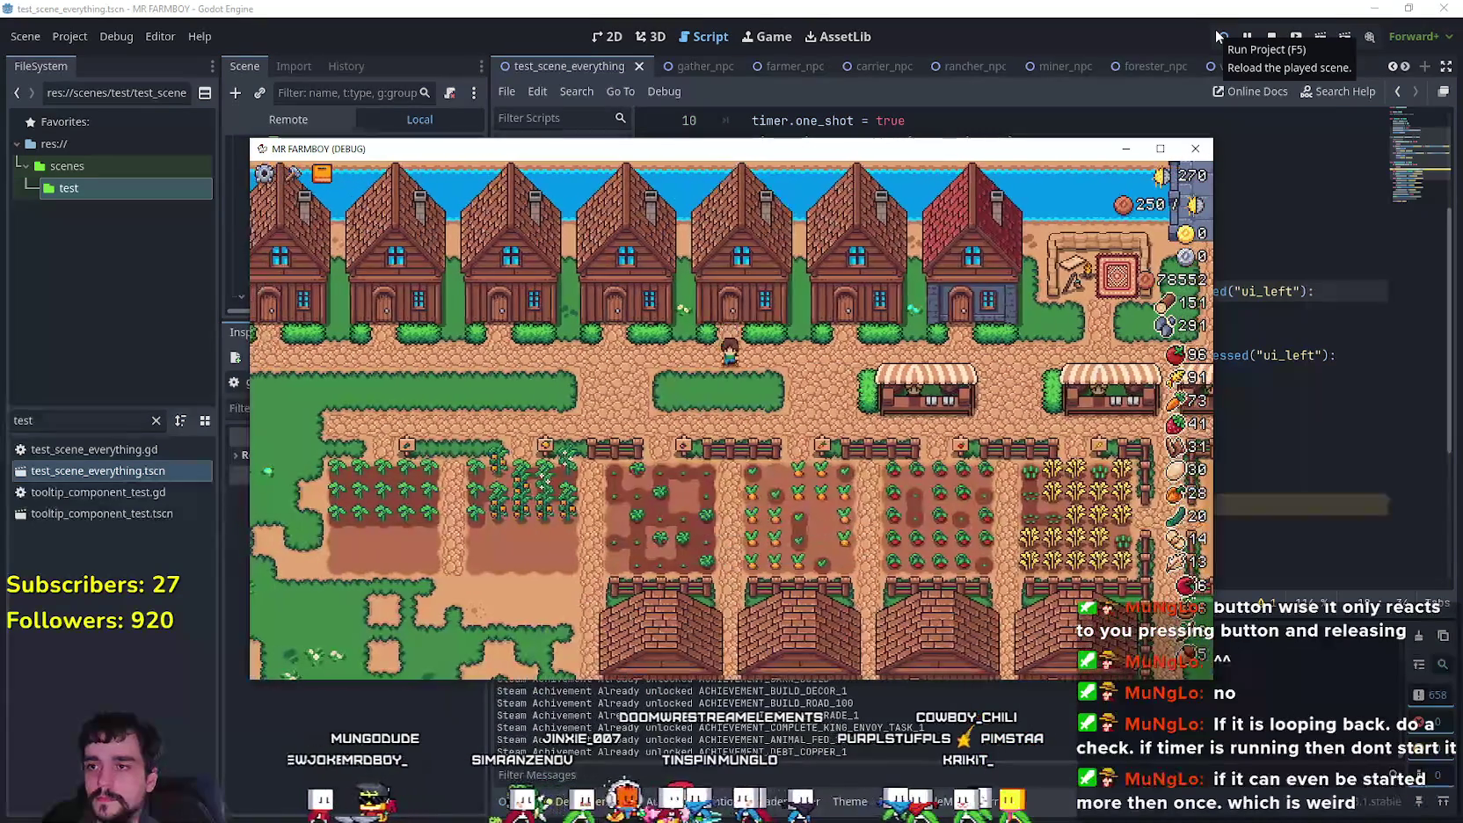
Step: Open the House workers panel and move focus between Upgrades and the close option
key(e)
key(Right)
key(Right)
key(Right)
key(Up)
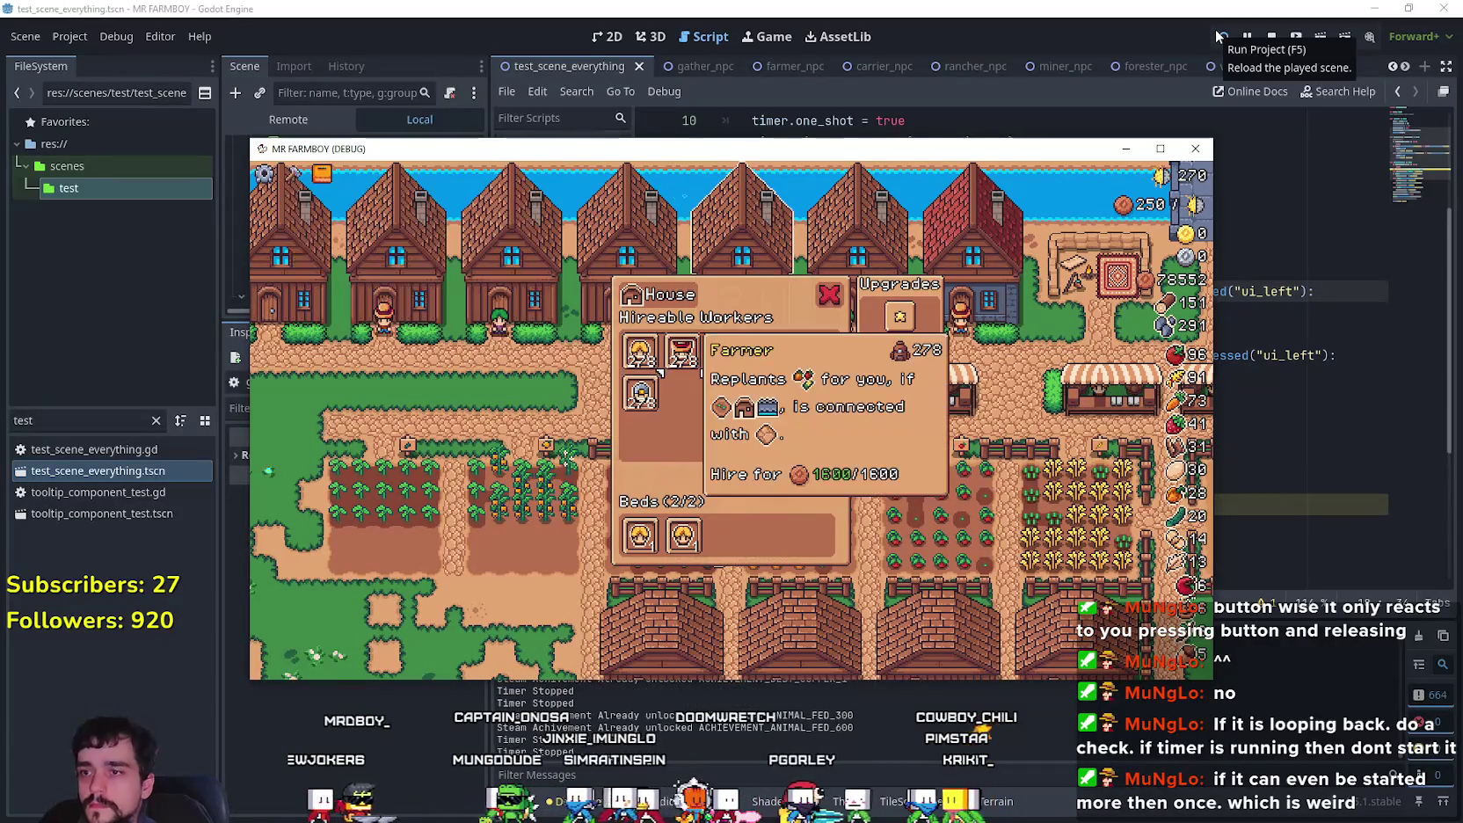
key(Right)
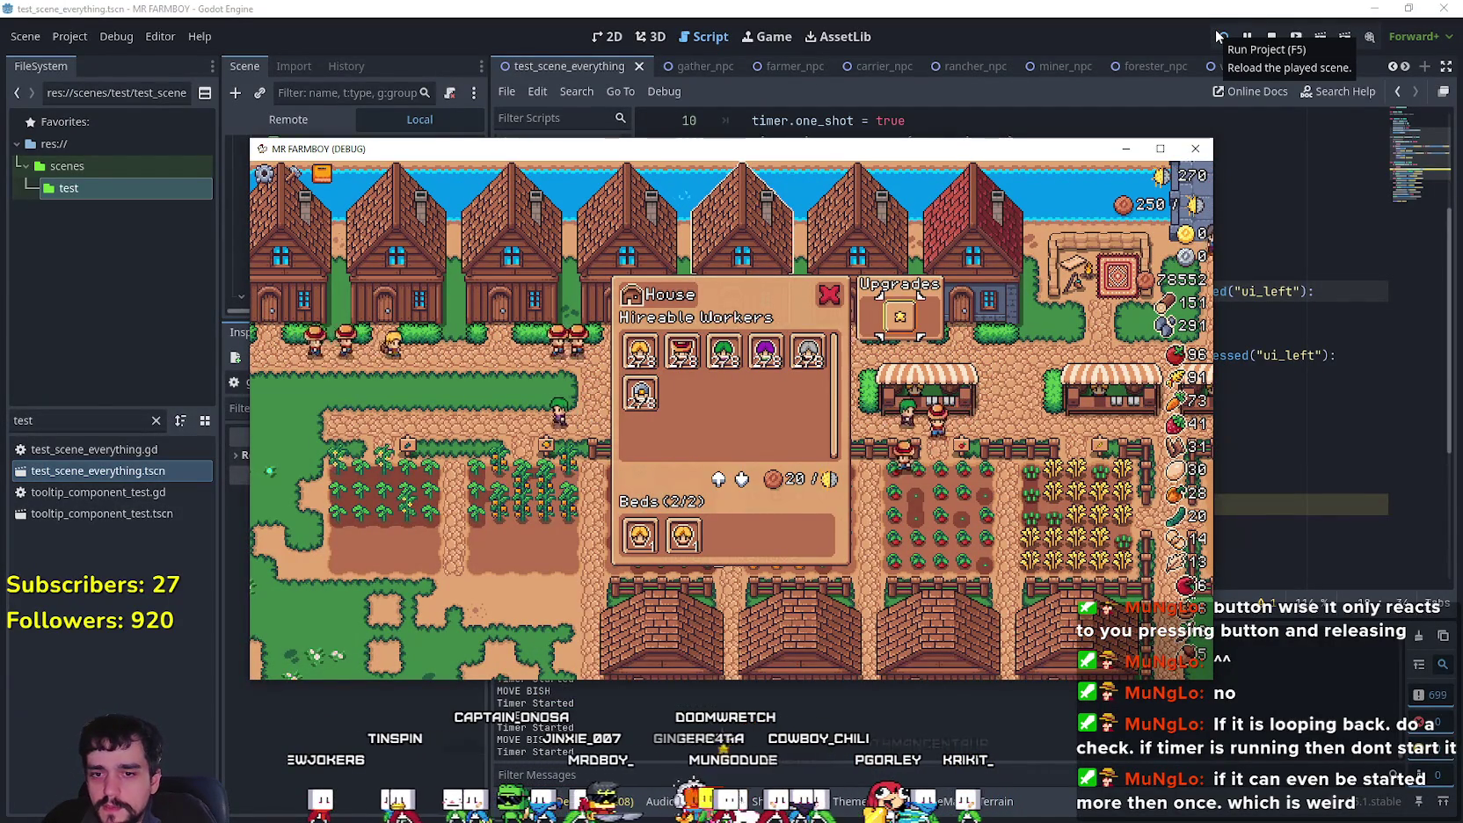
key(Left)
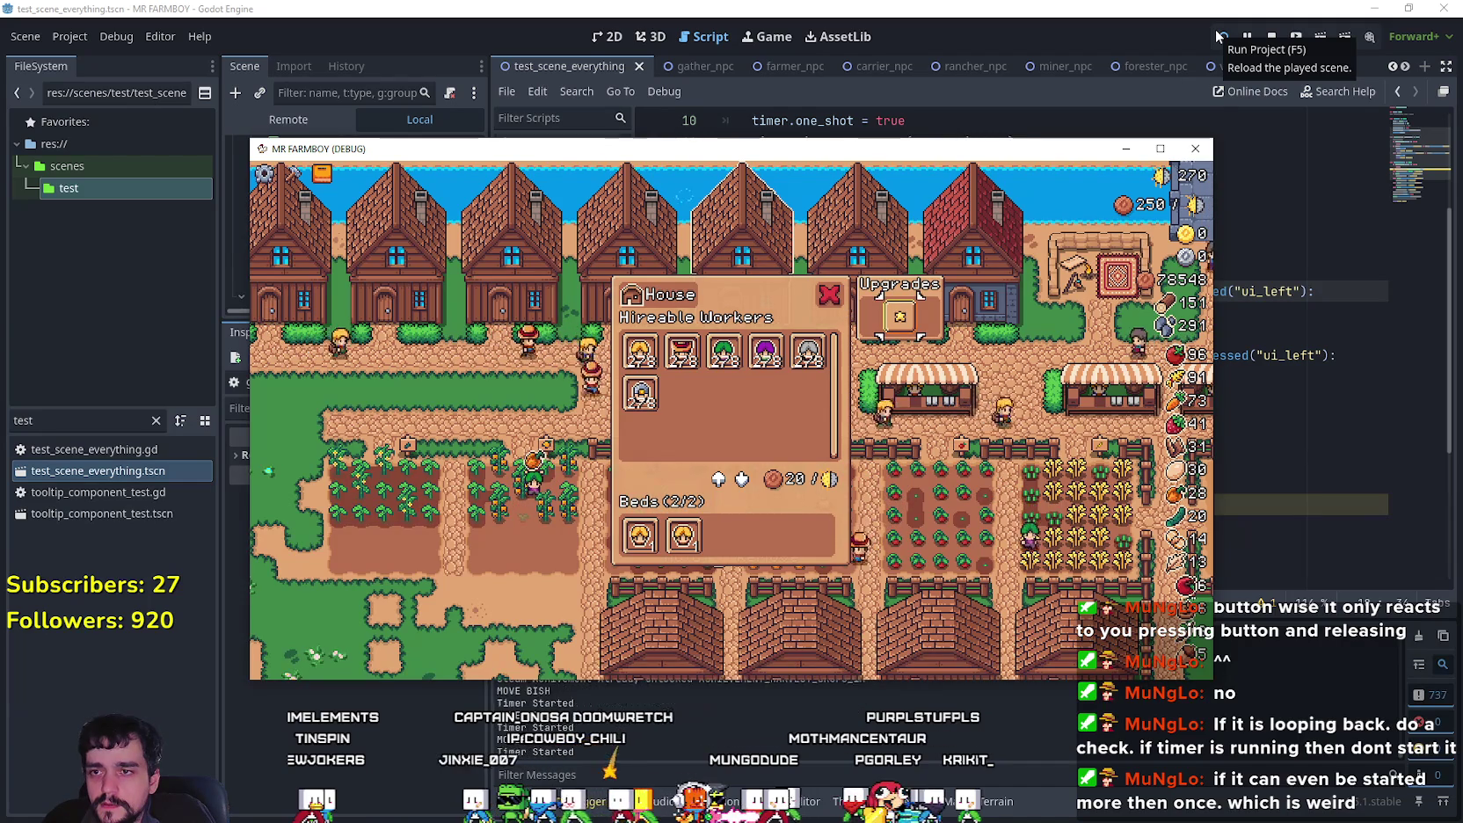
key(Right)
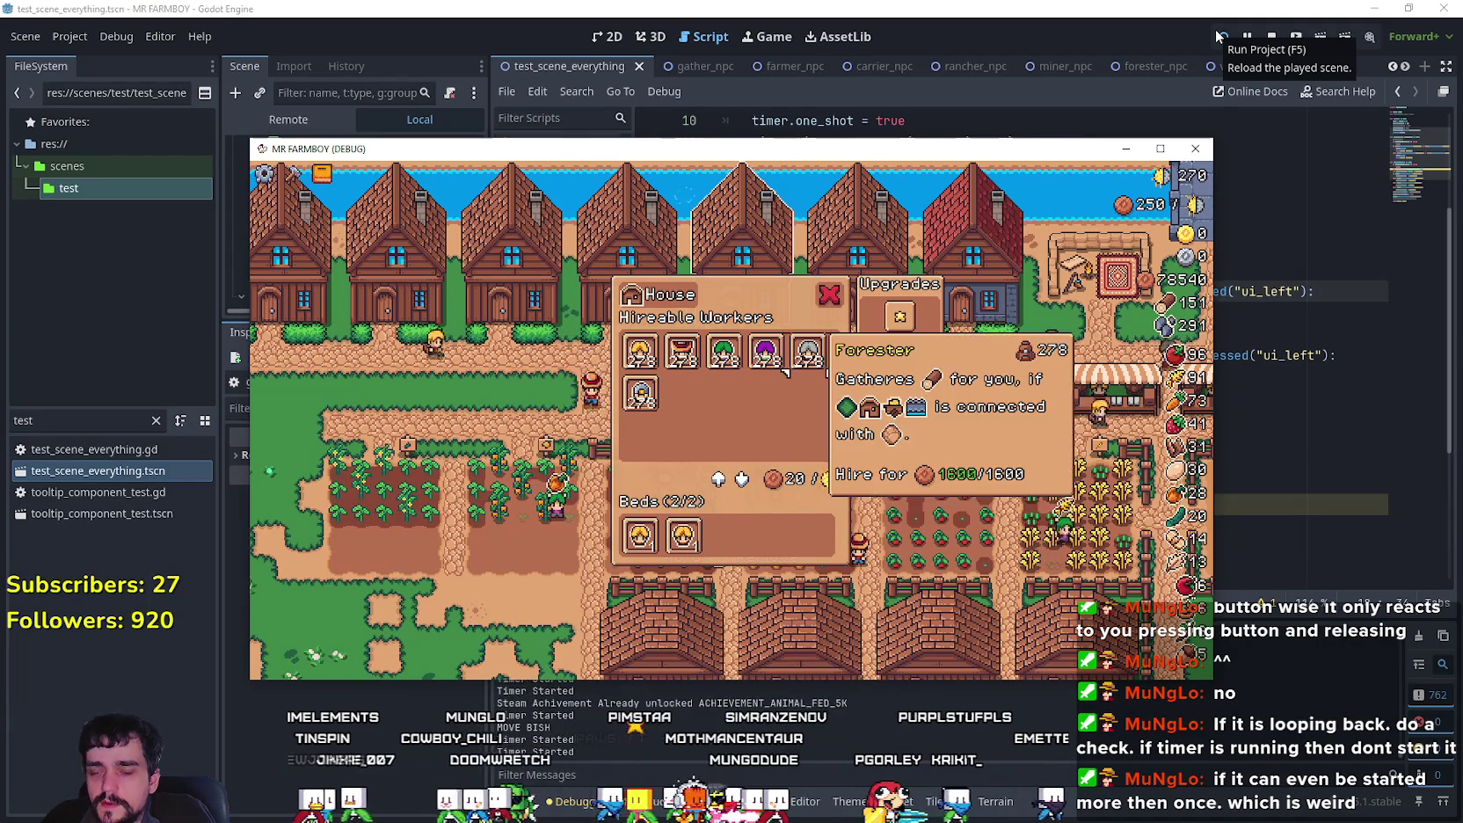
key(Left)
Step: Step focus across Forester, Rancher and Upgrades with the arrows, then stop the game
key(Down)
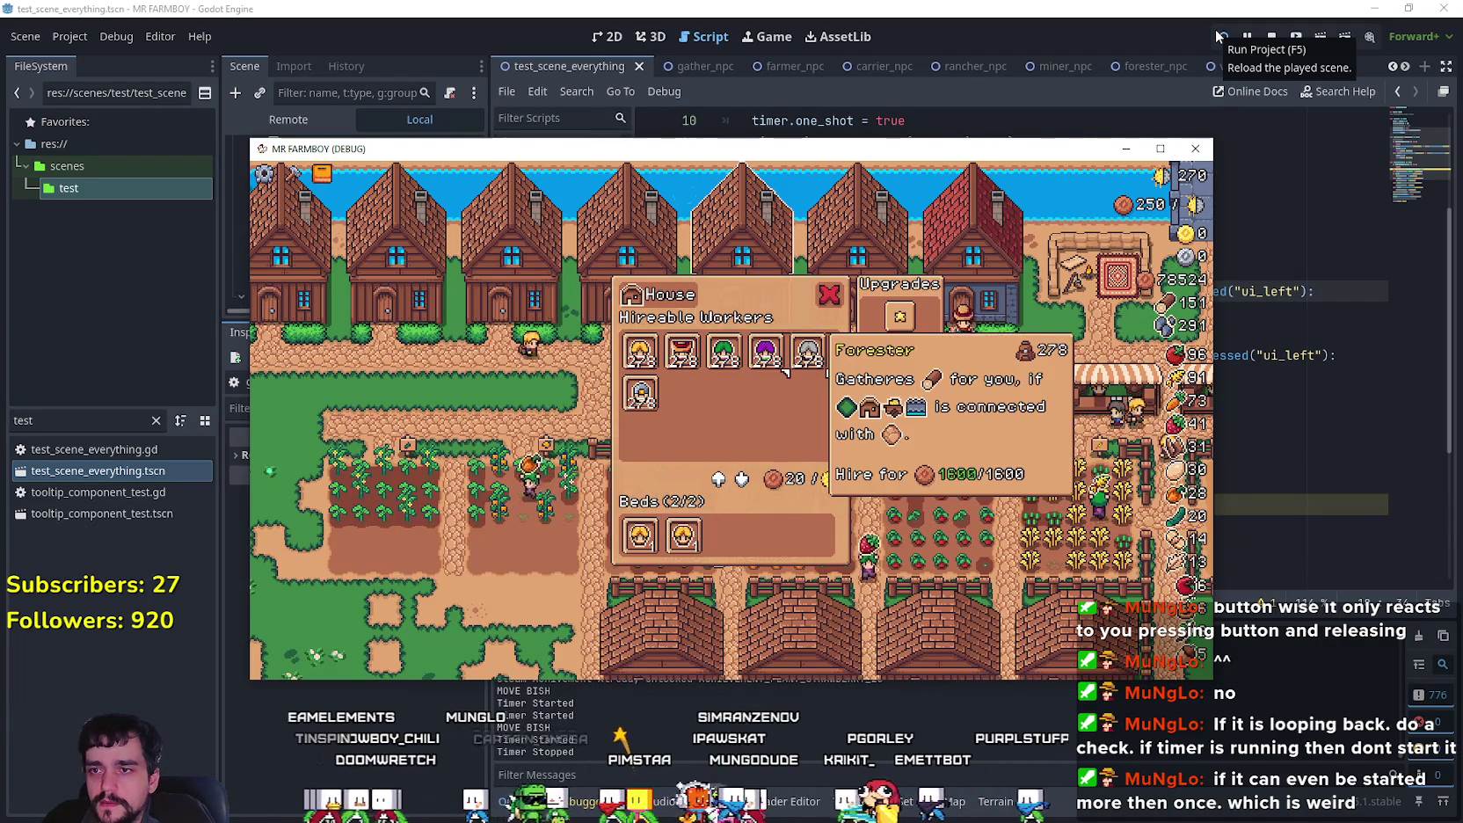
key(Right)
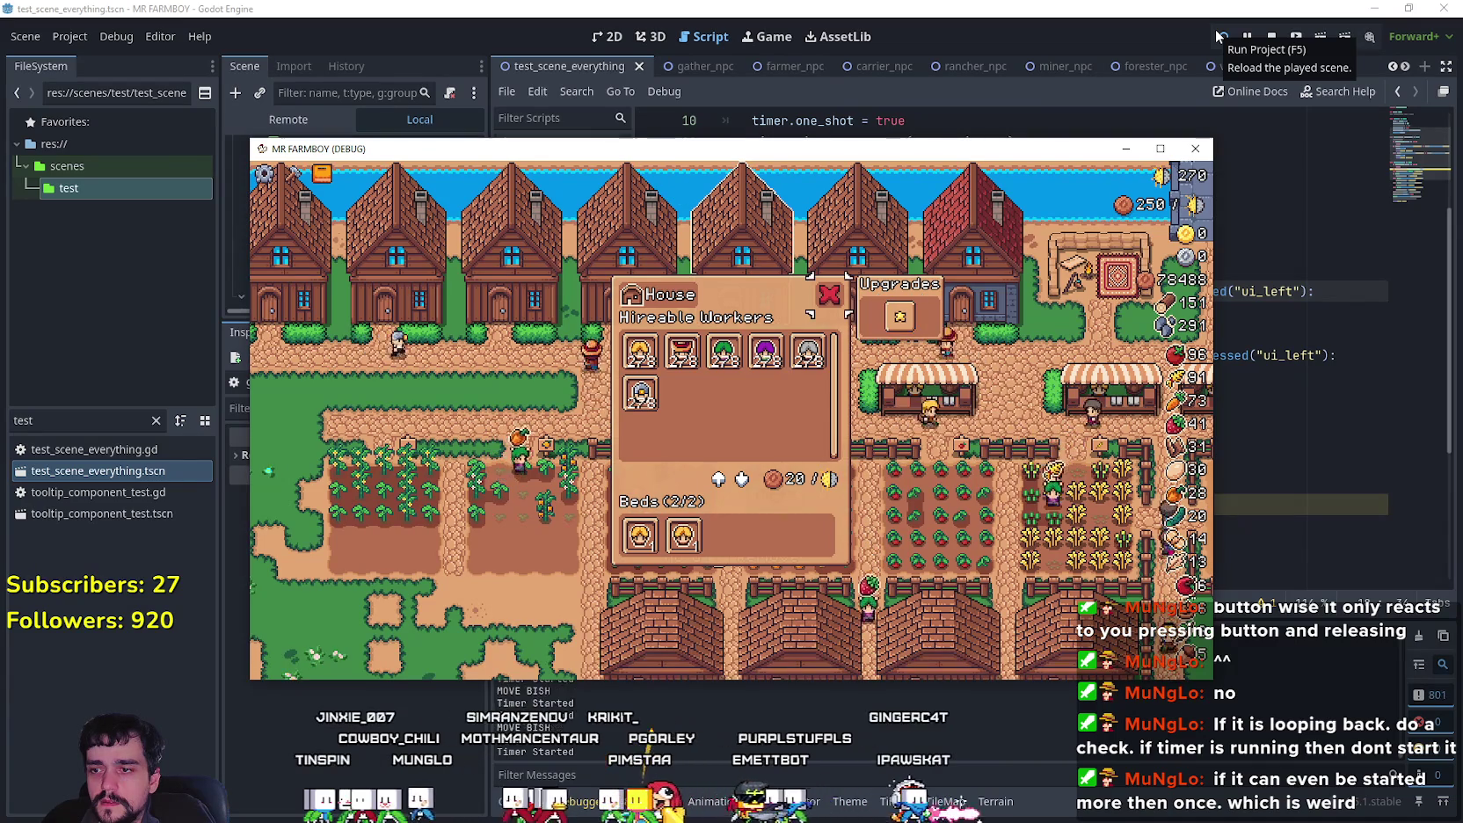
key(Left)
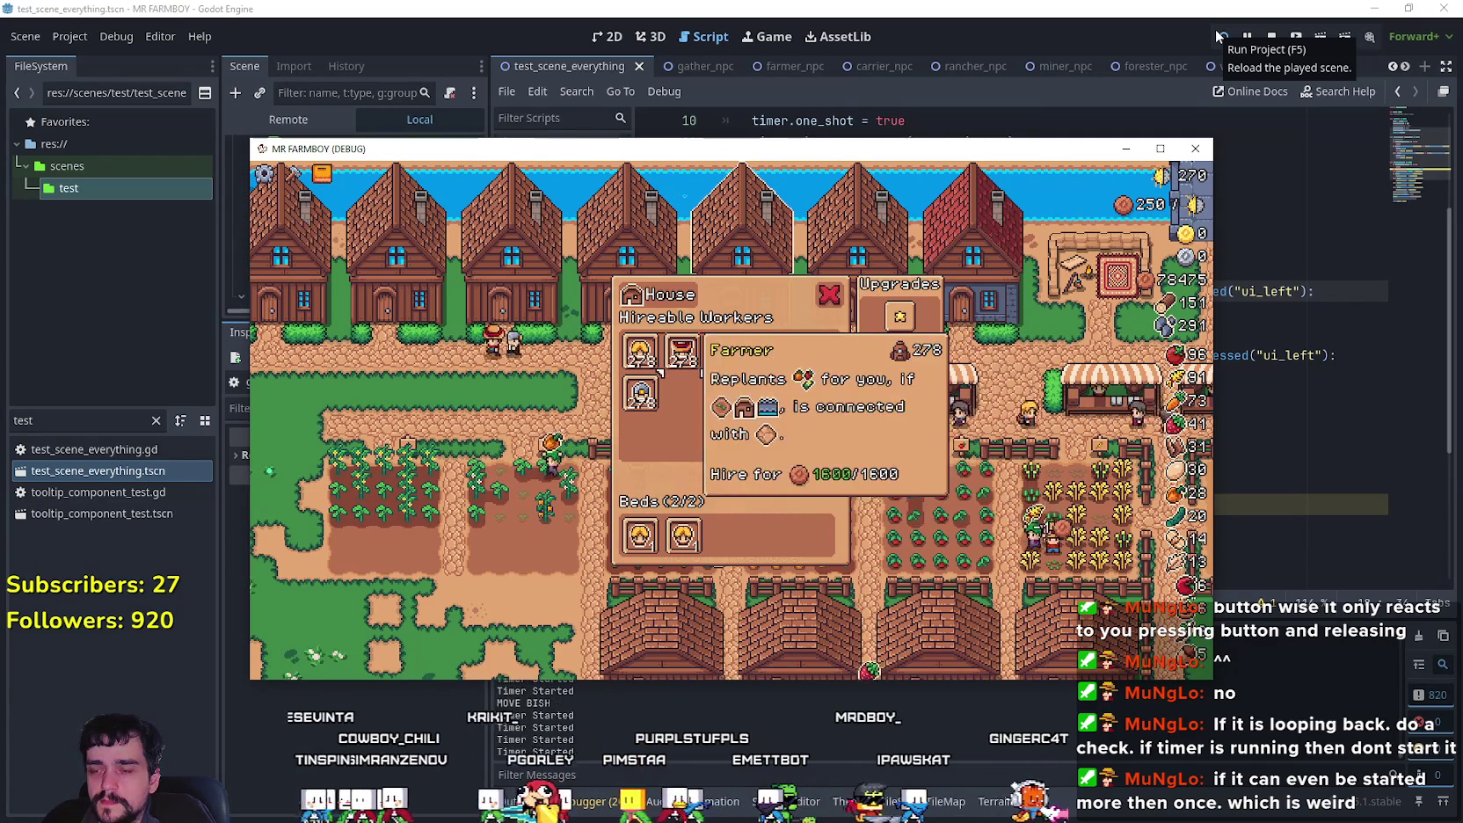
key(Right)
key(Right)
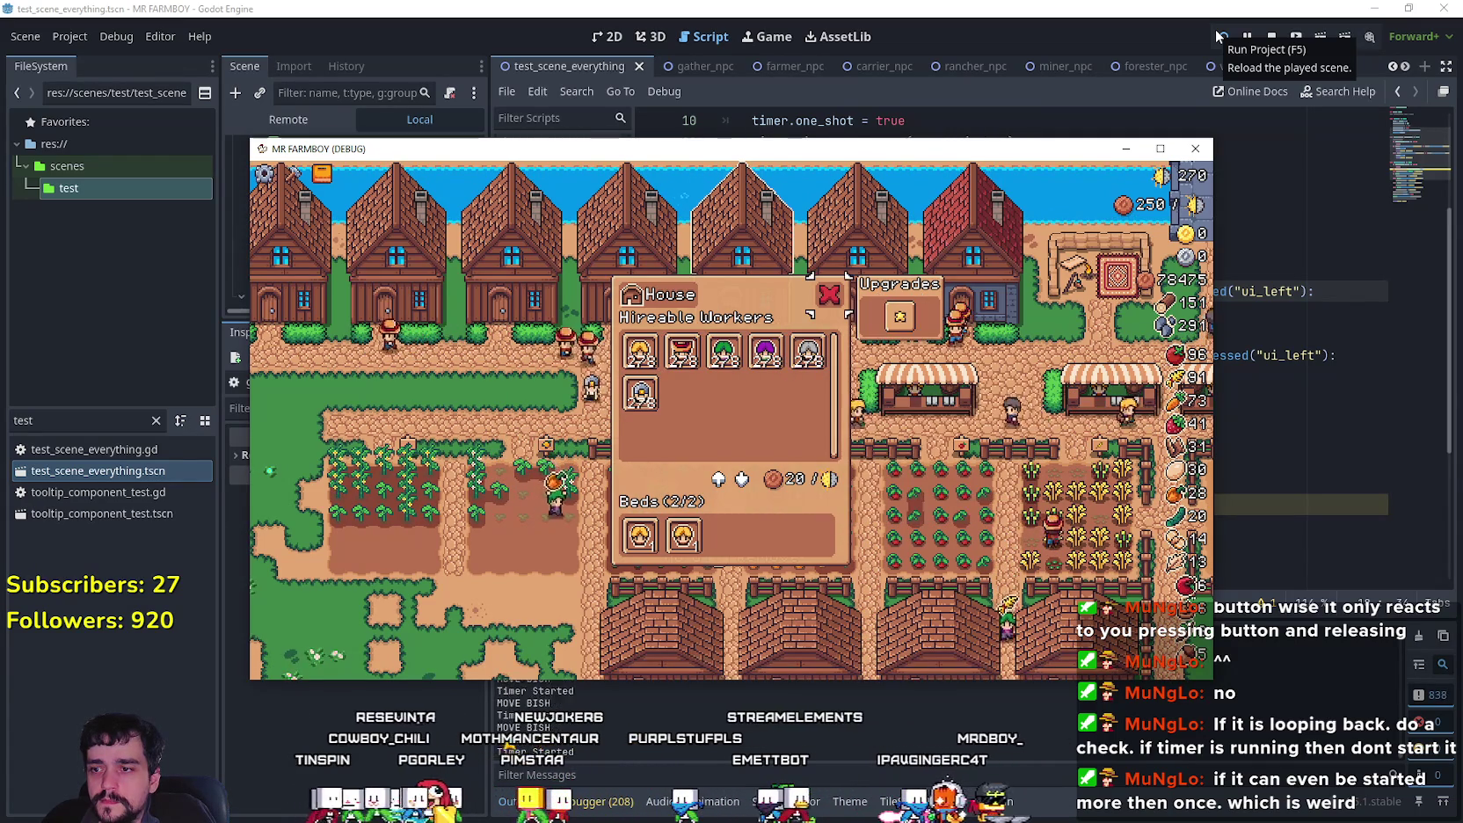
key(Left)
key(Right)
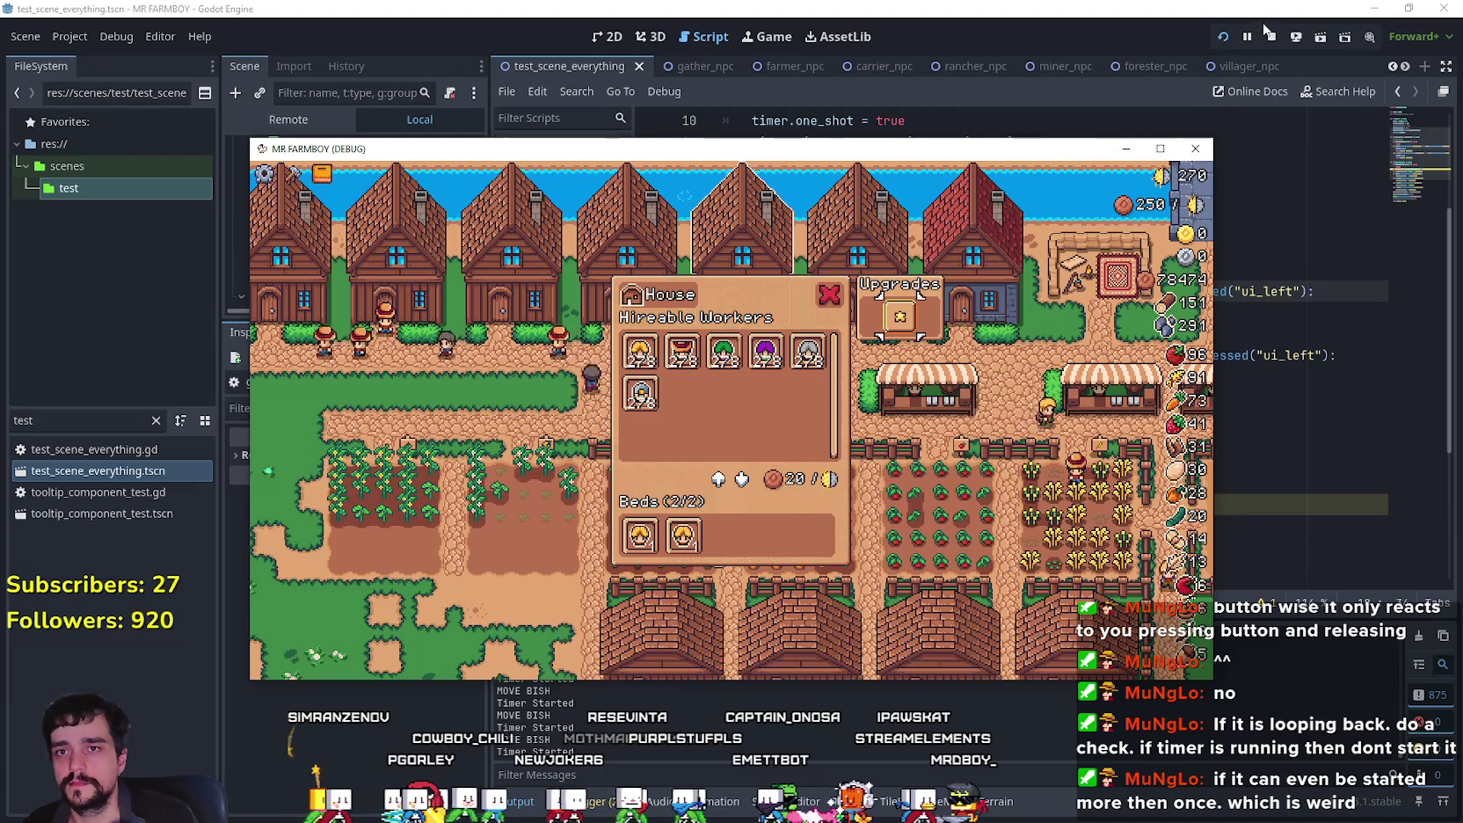
key(F8)
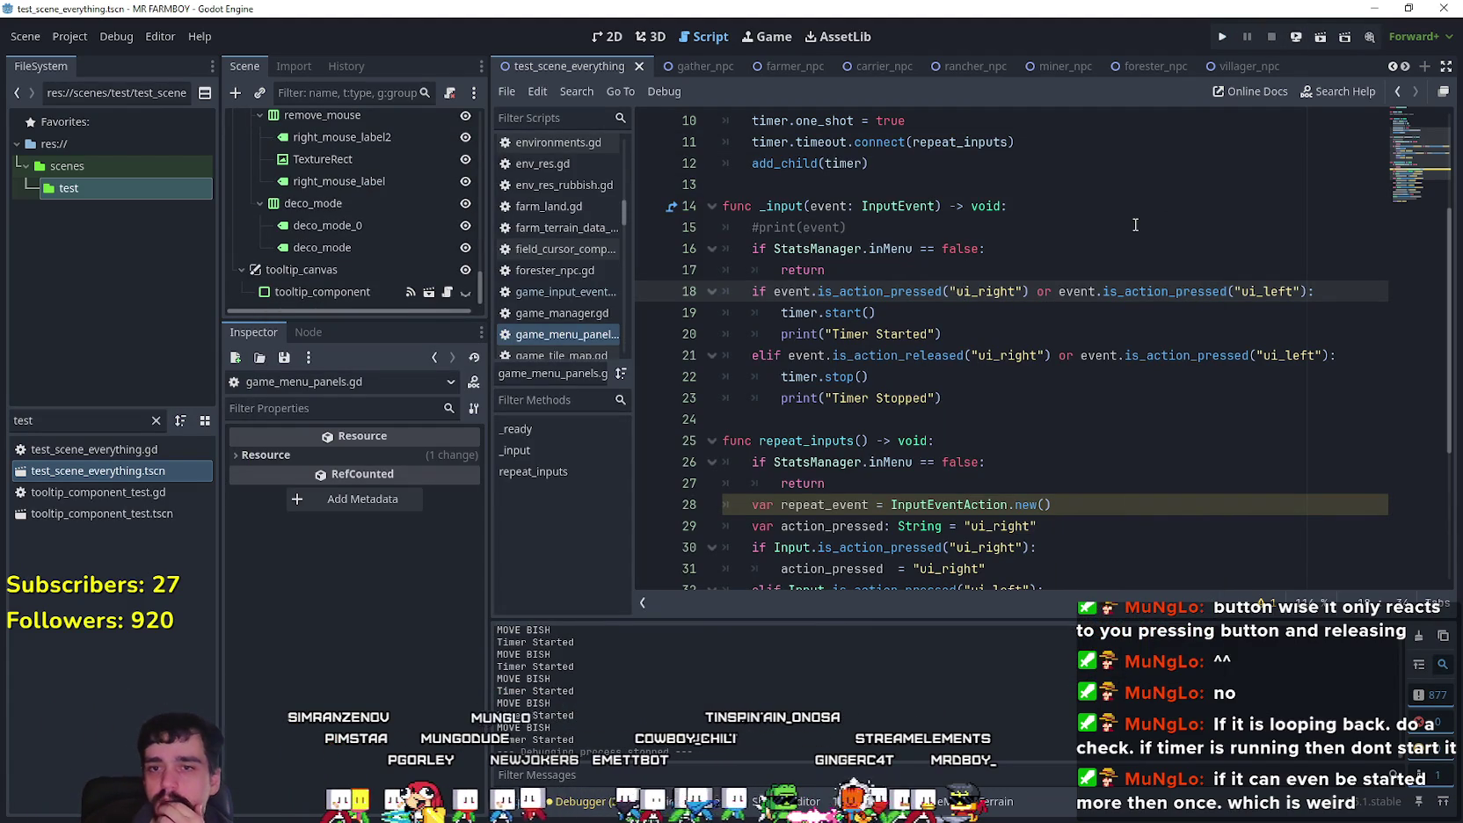
Step: Change line 21's second is_action_pressed to is_action_released and launch the game
click(944, 357)
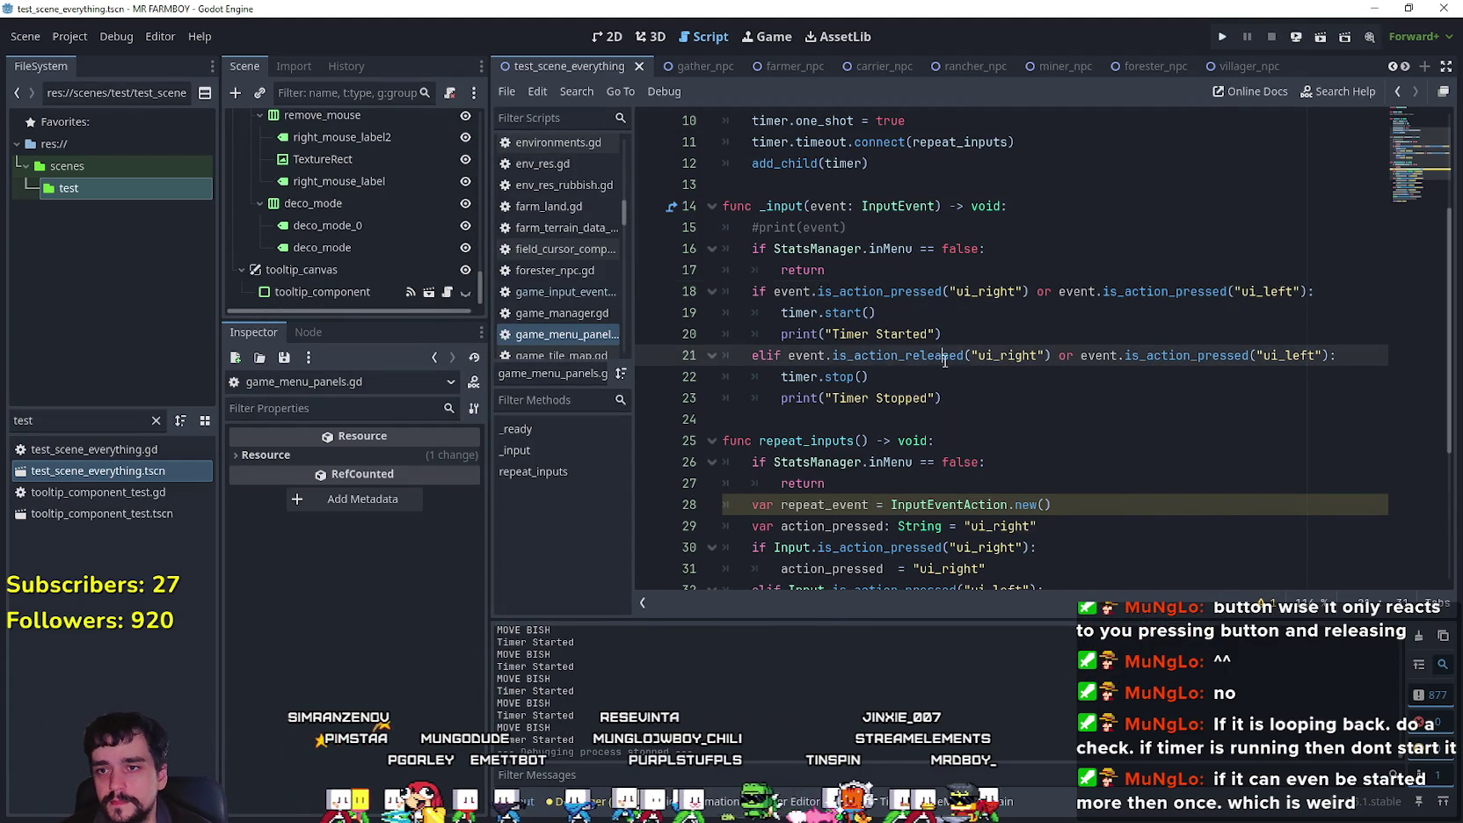
key(ctrl+c)
click(1184, 371)
double_click(1187, 356)
key(ctrl+v)
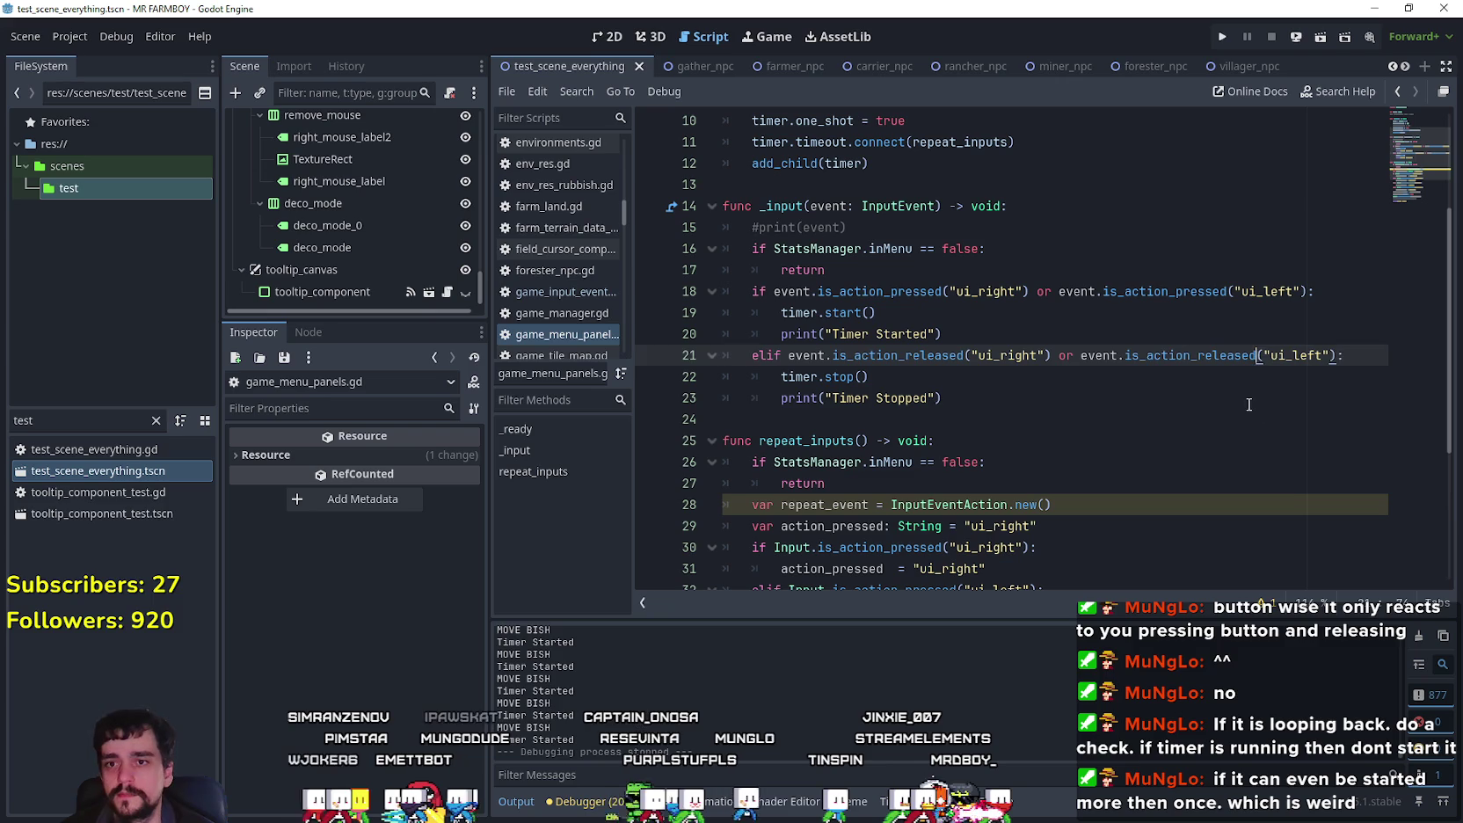
click(1248, 400)
key(F6)
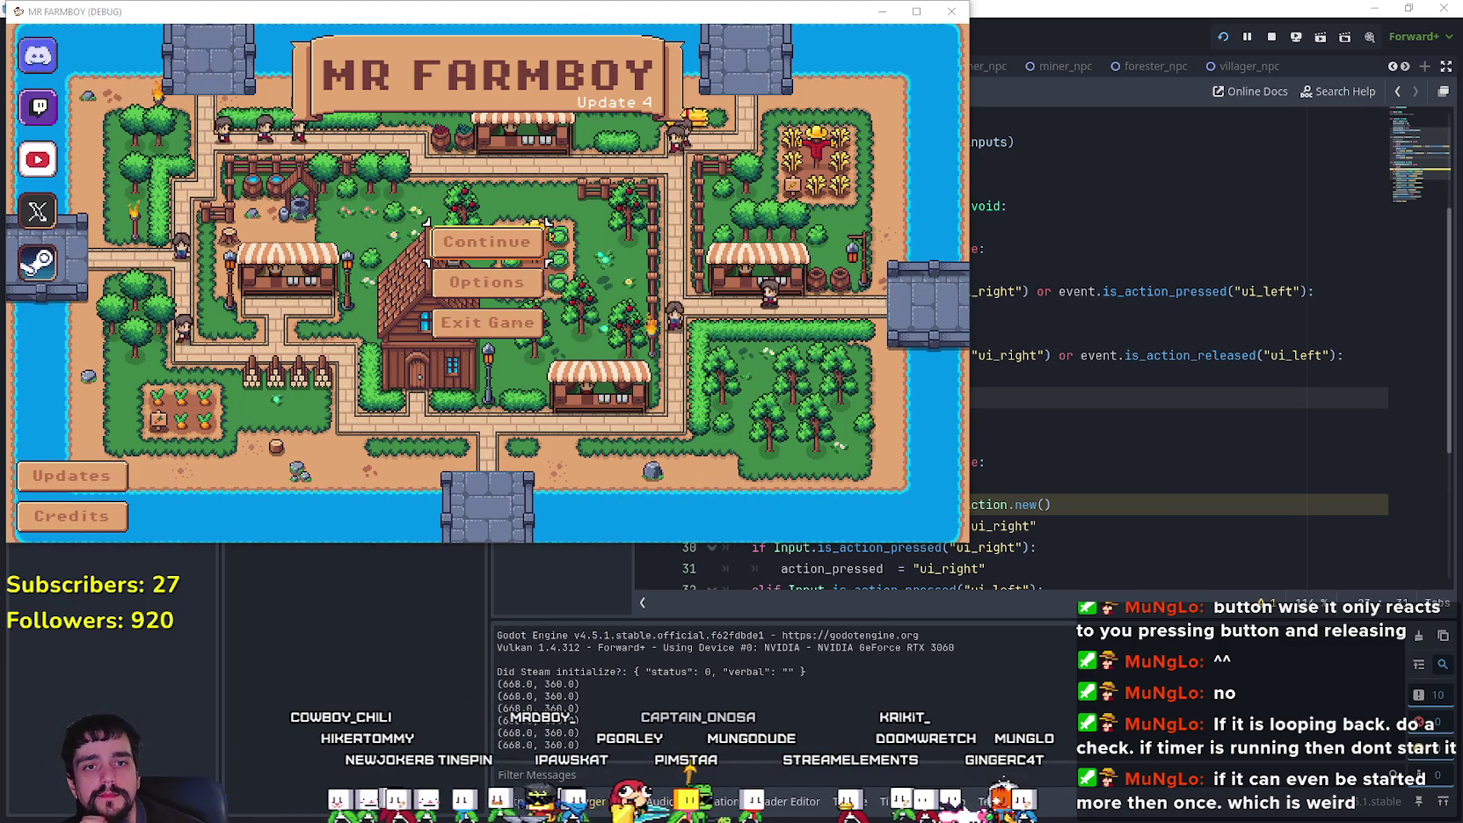
Step: Choose Continue and load the Save 1 game
click(538, 252)
scroll(576, 325, down, 3)
scroll(576, 325, up, 3)
click(527, 220)
click(410, 223)
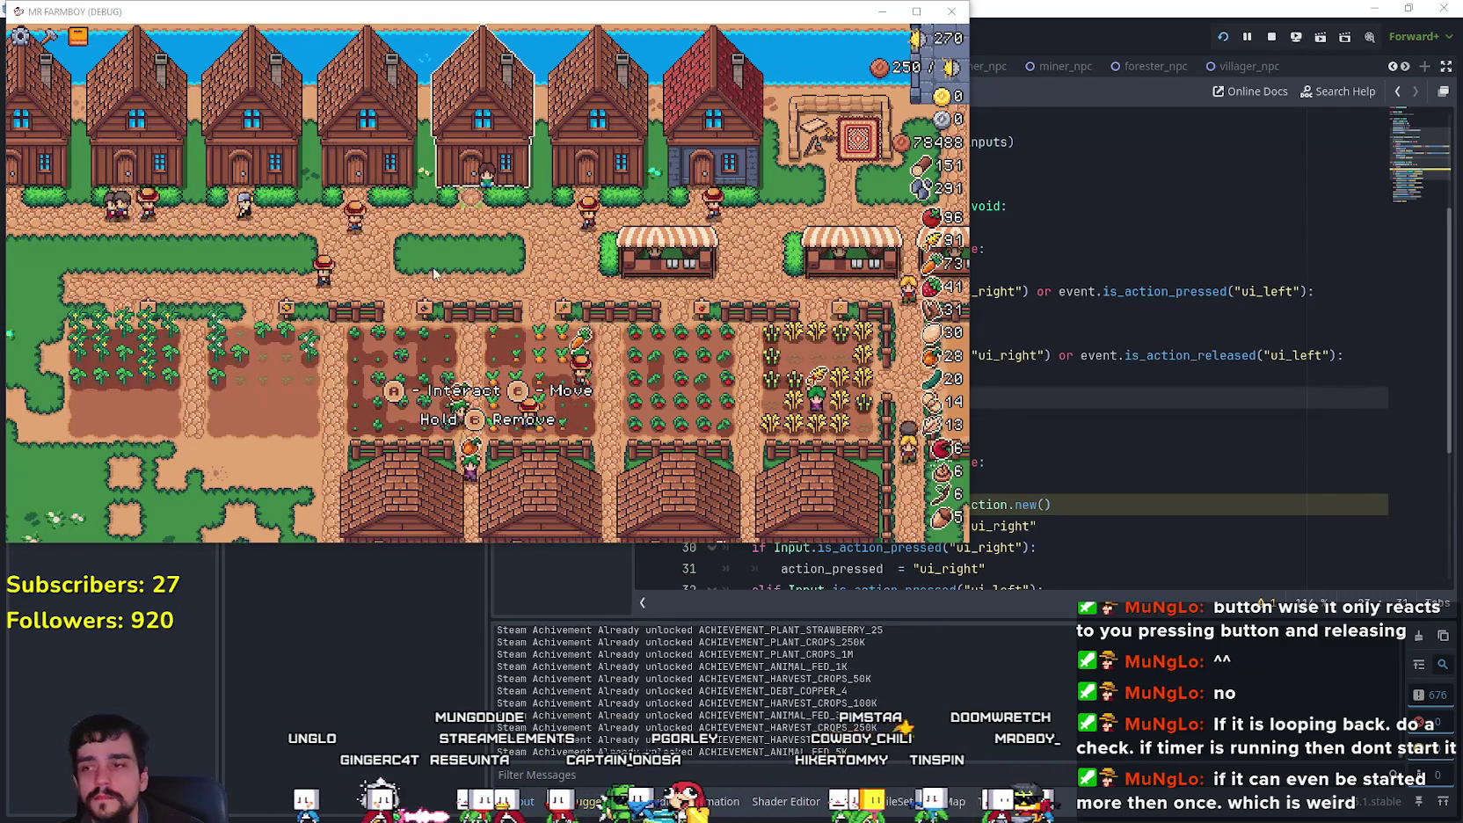
Step: Open the House panel, arrow through the workers to Forester, then stop the game
click(484, 149)
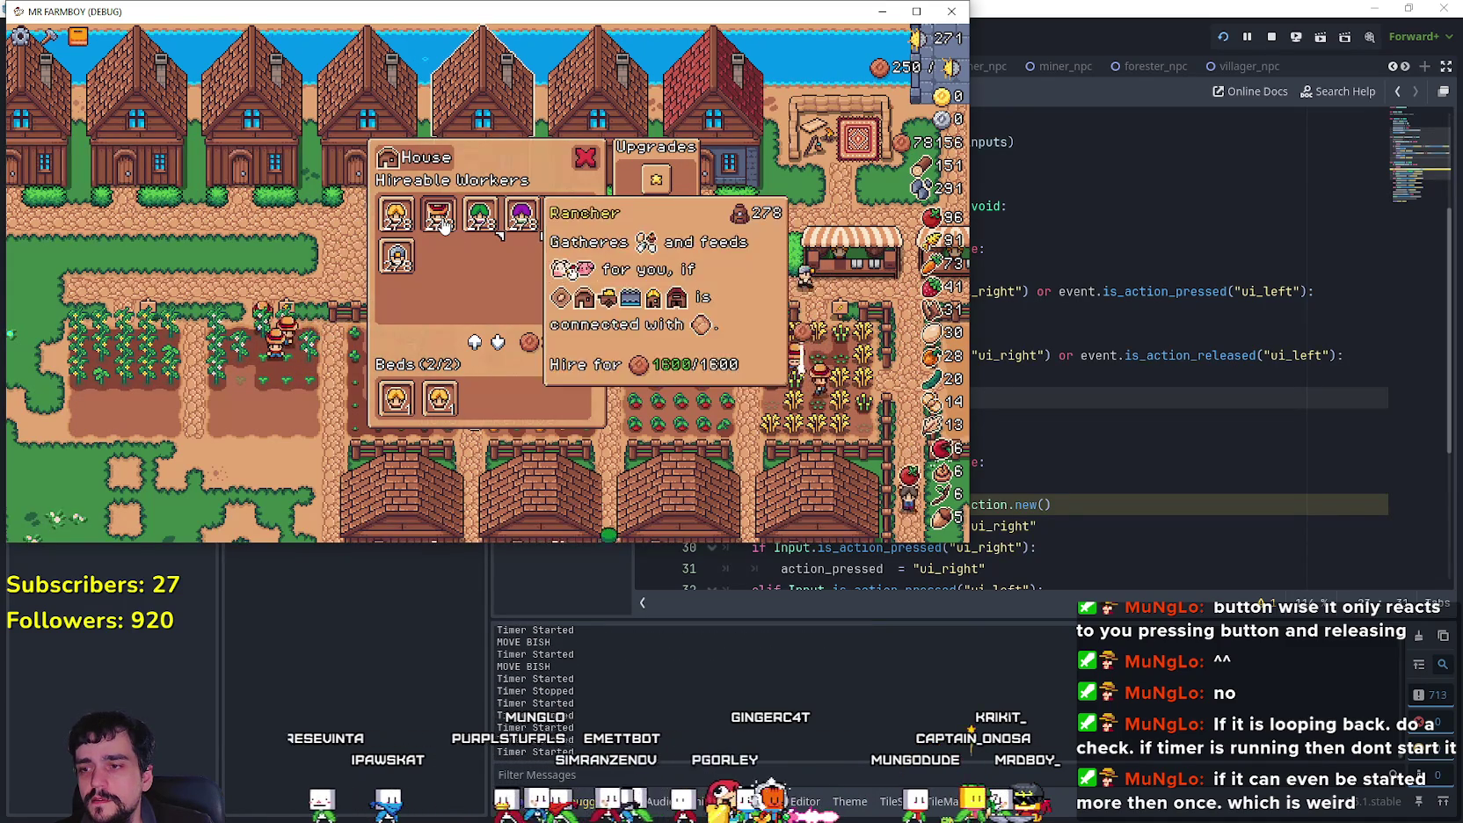
key(Escape)
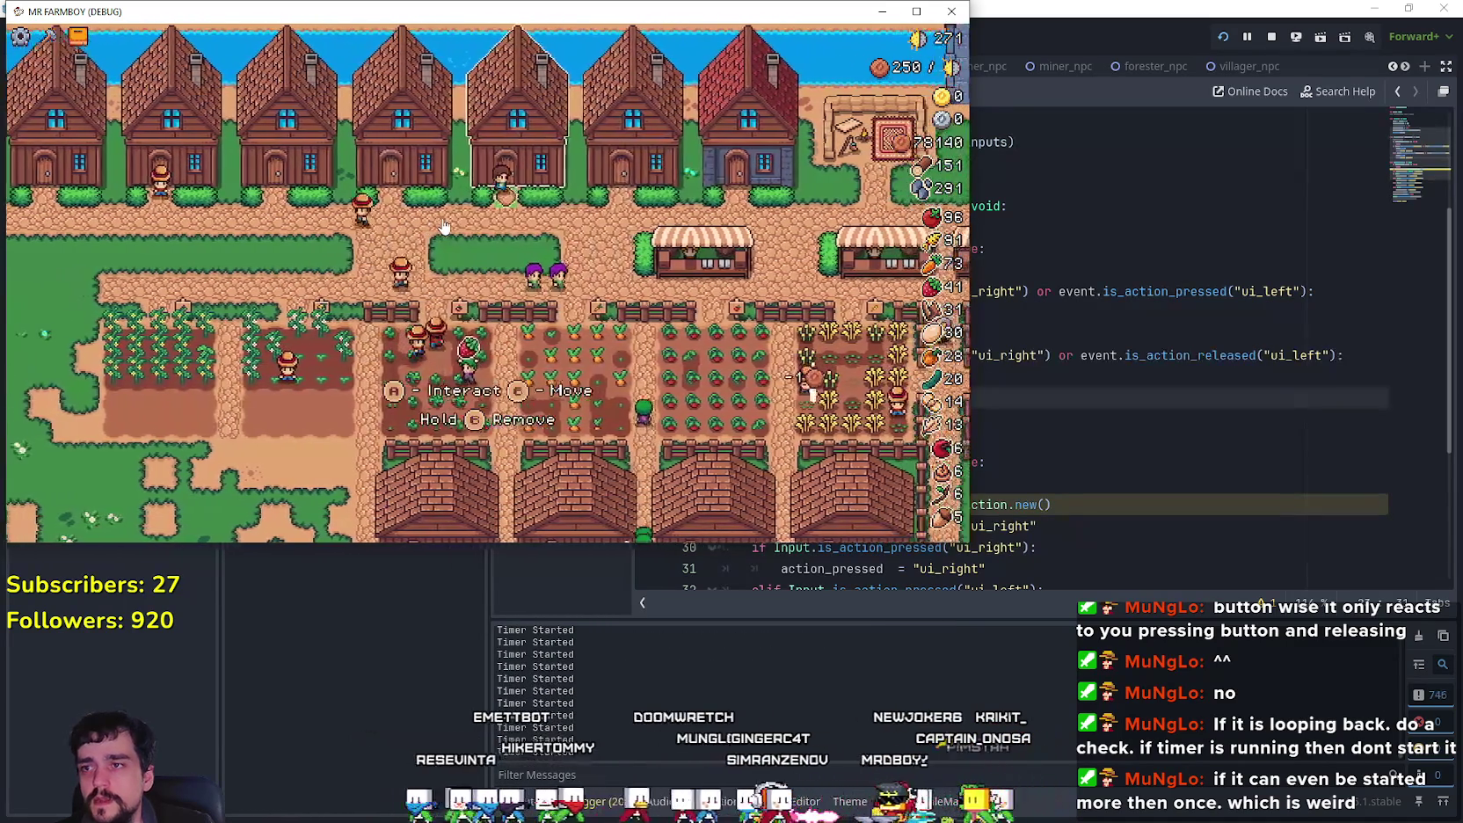
key(e)
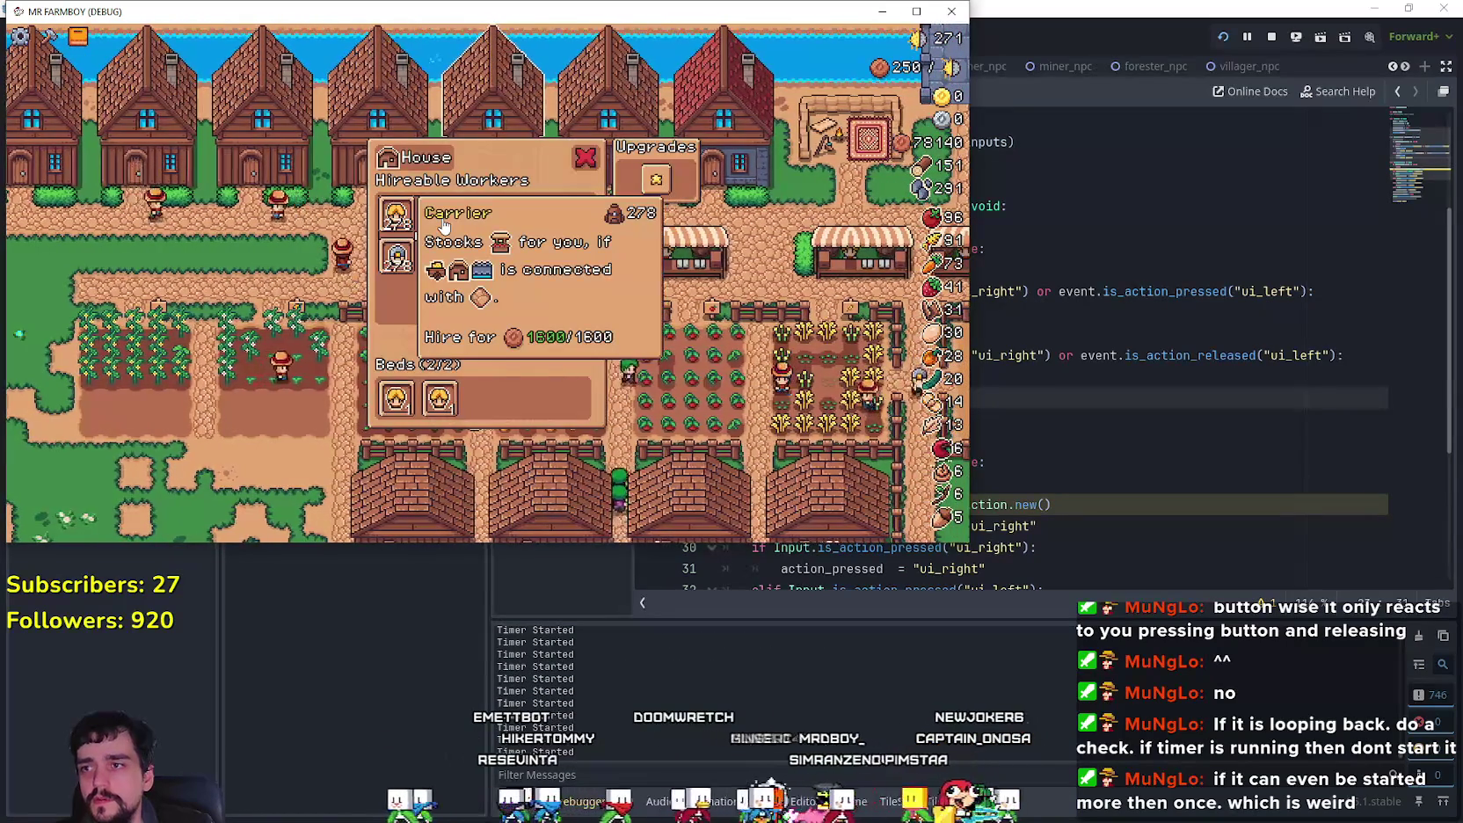
key(Right)
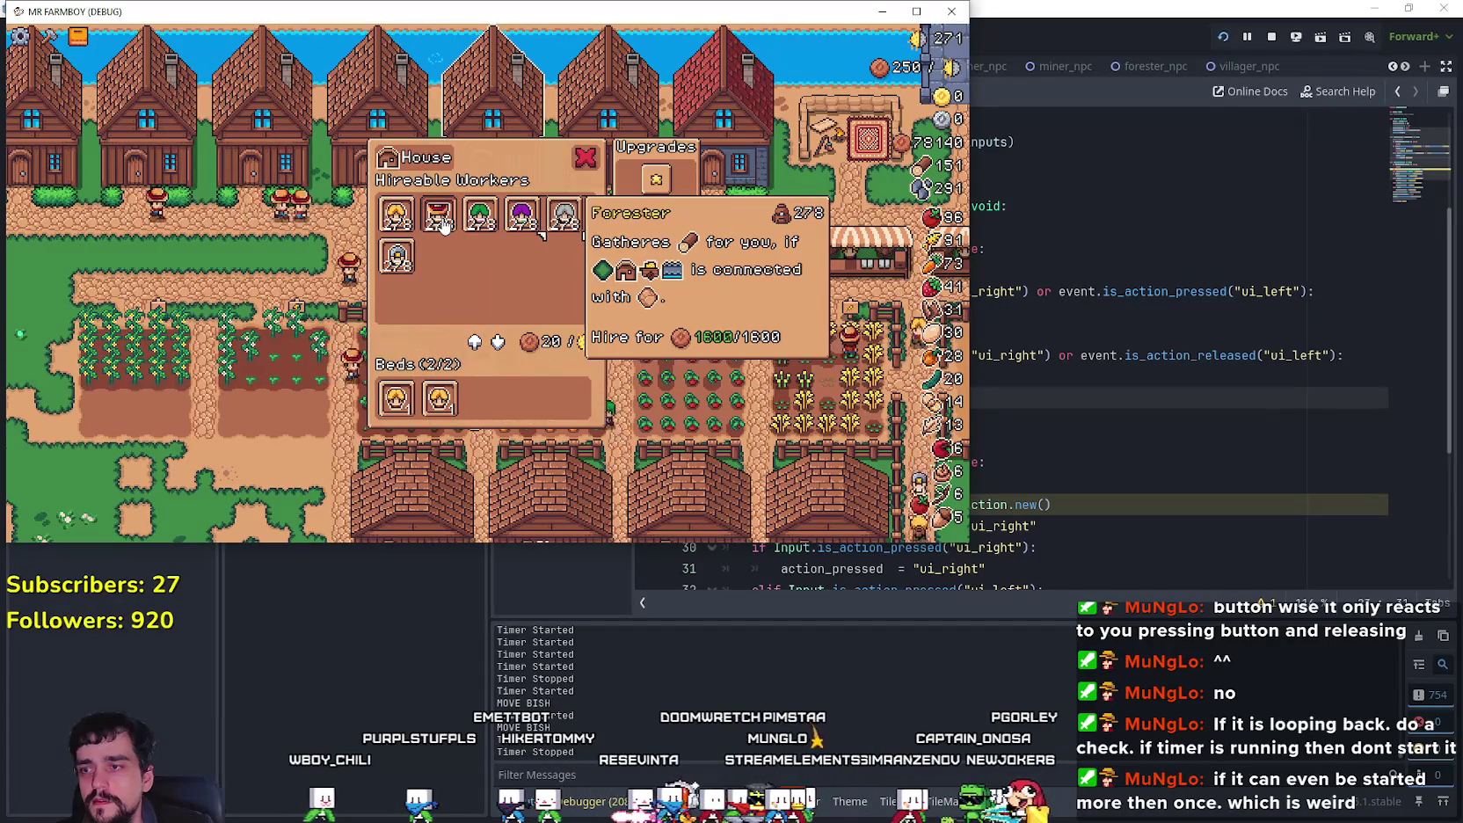
key(Right)
key(Left)
key(Left)
key(Left)
key(Right)
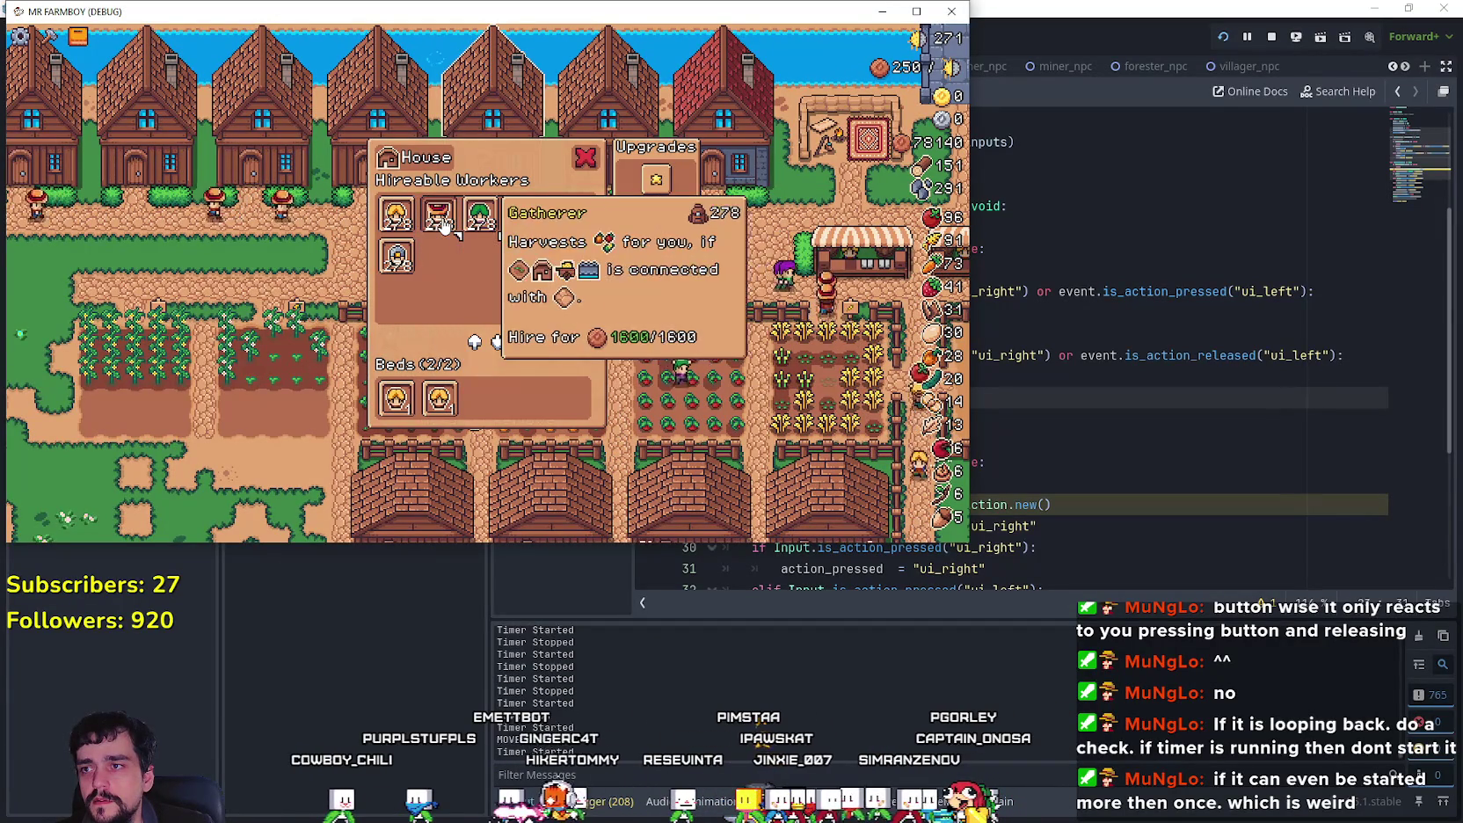
key(Right)
key(Right)
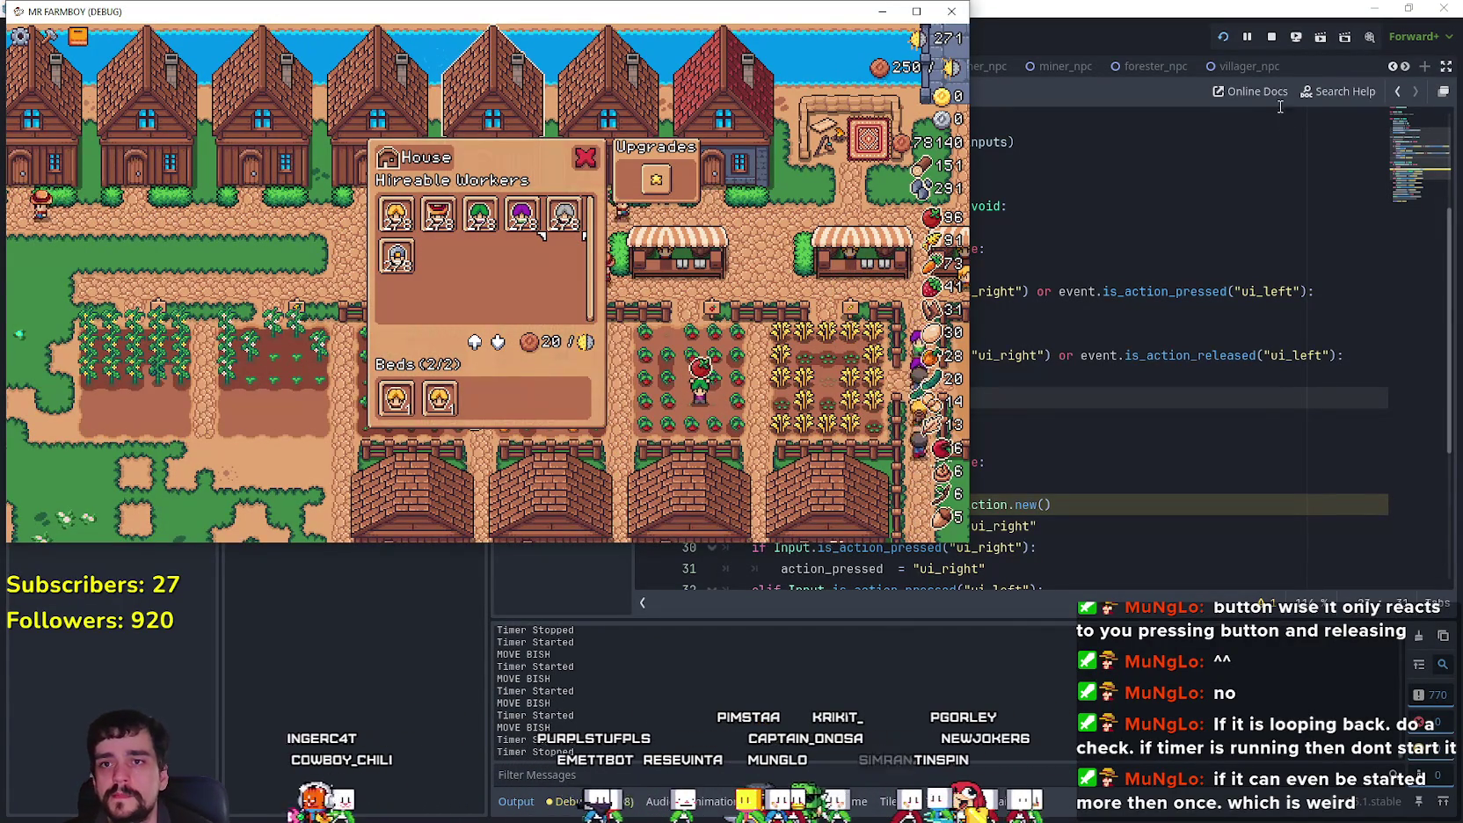
key(F8)
scroll(1187, 190, down, 4)
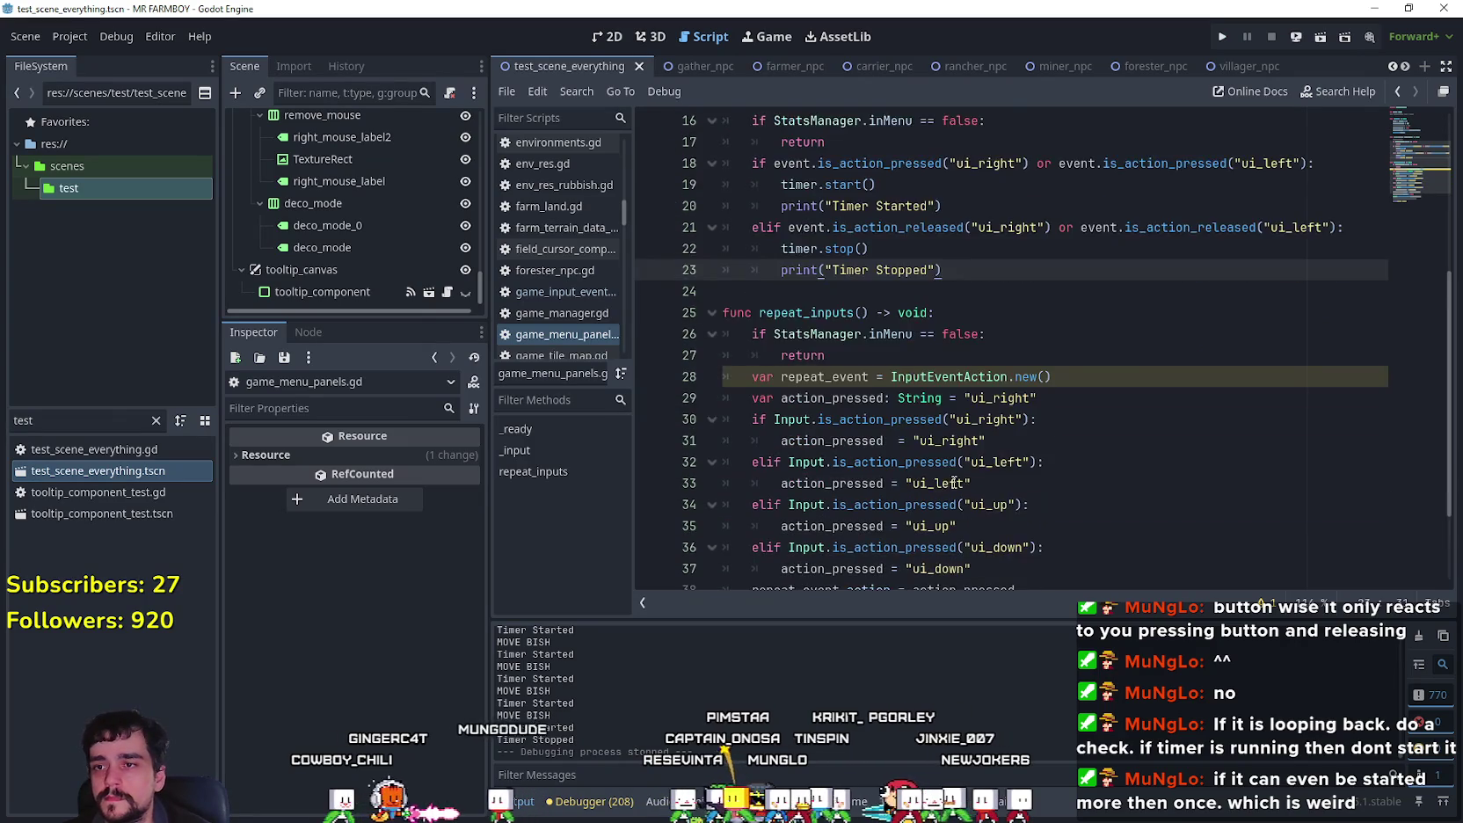
click(855, 332)
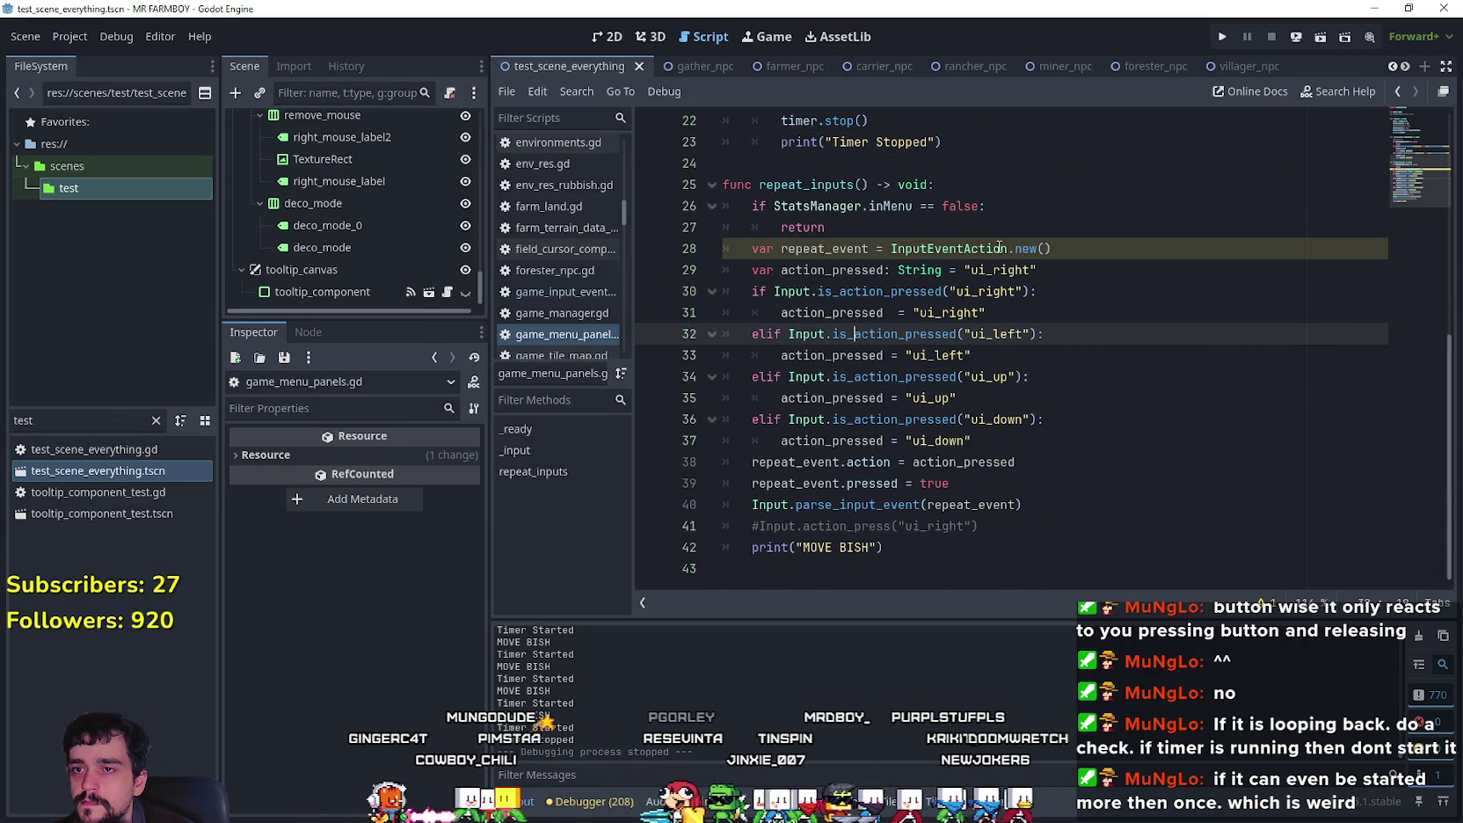
mouse_move(996, 249)
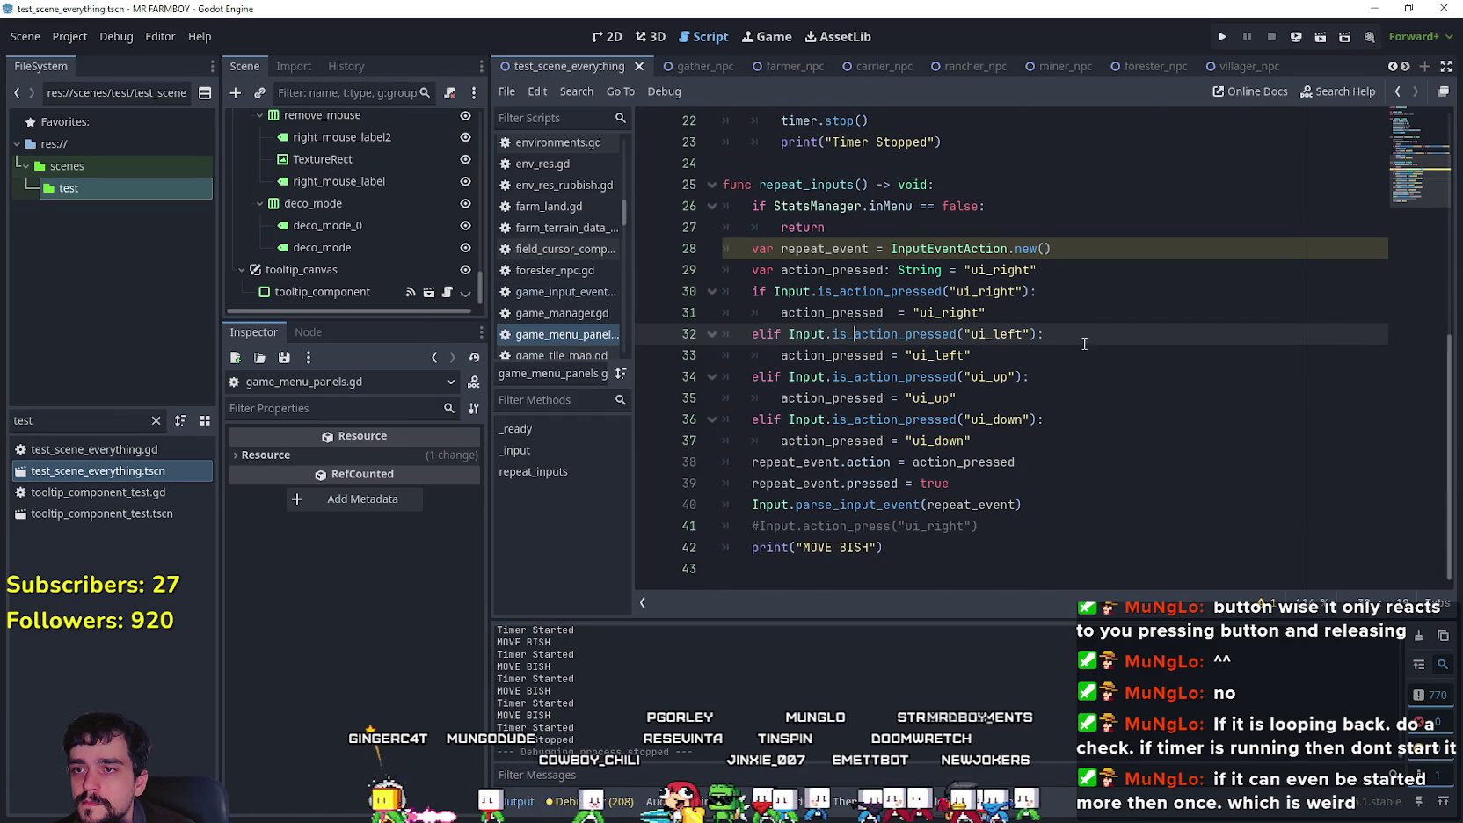
double_click(847, 312)
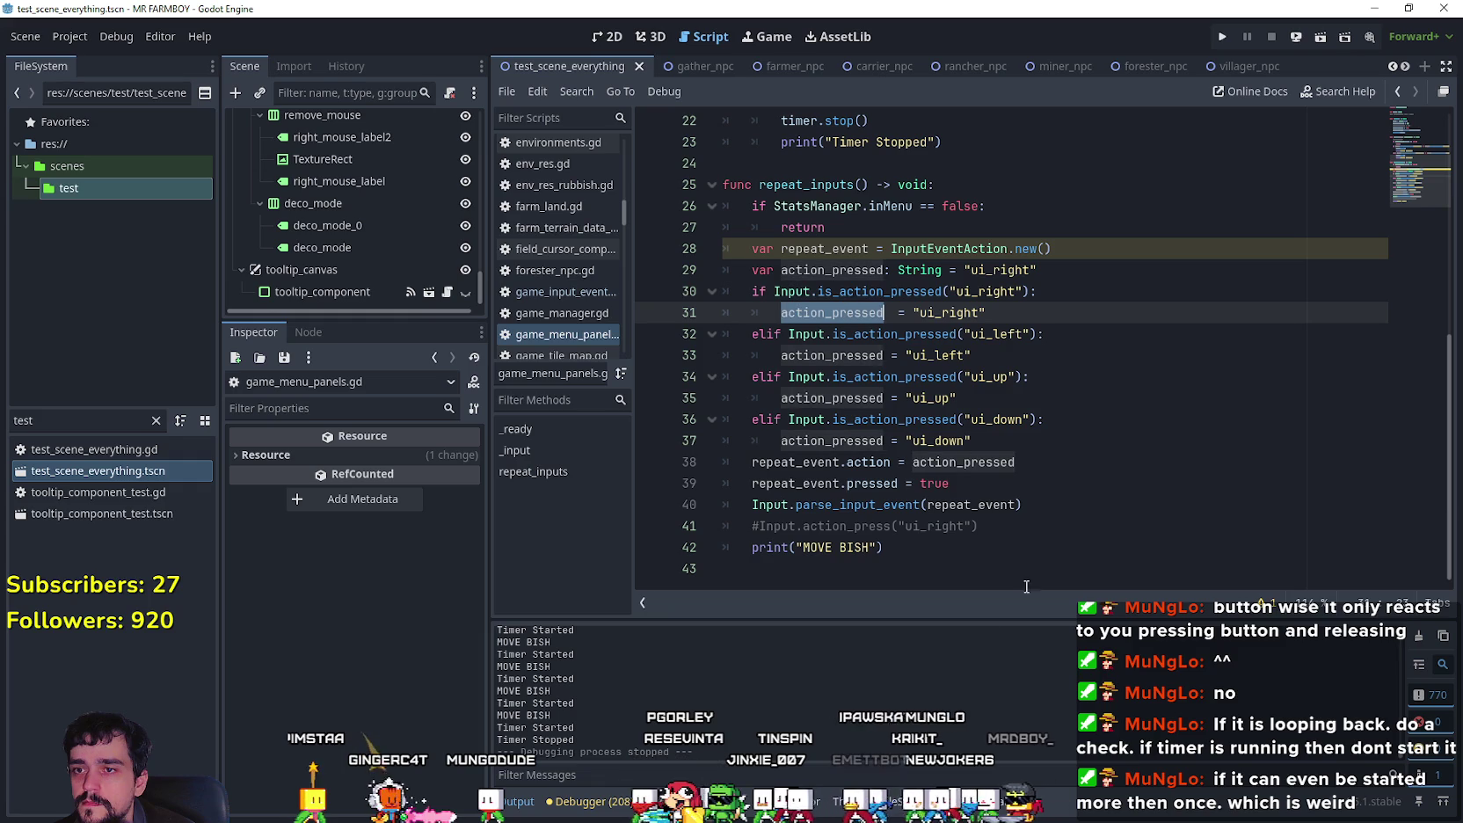
drag(752, 462, 1087, 462)
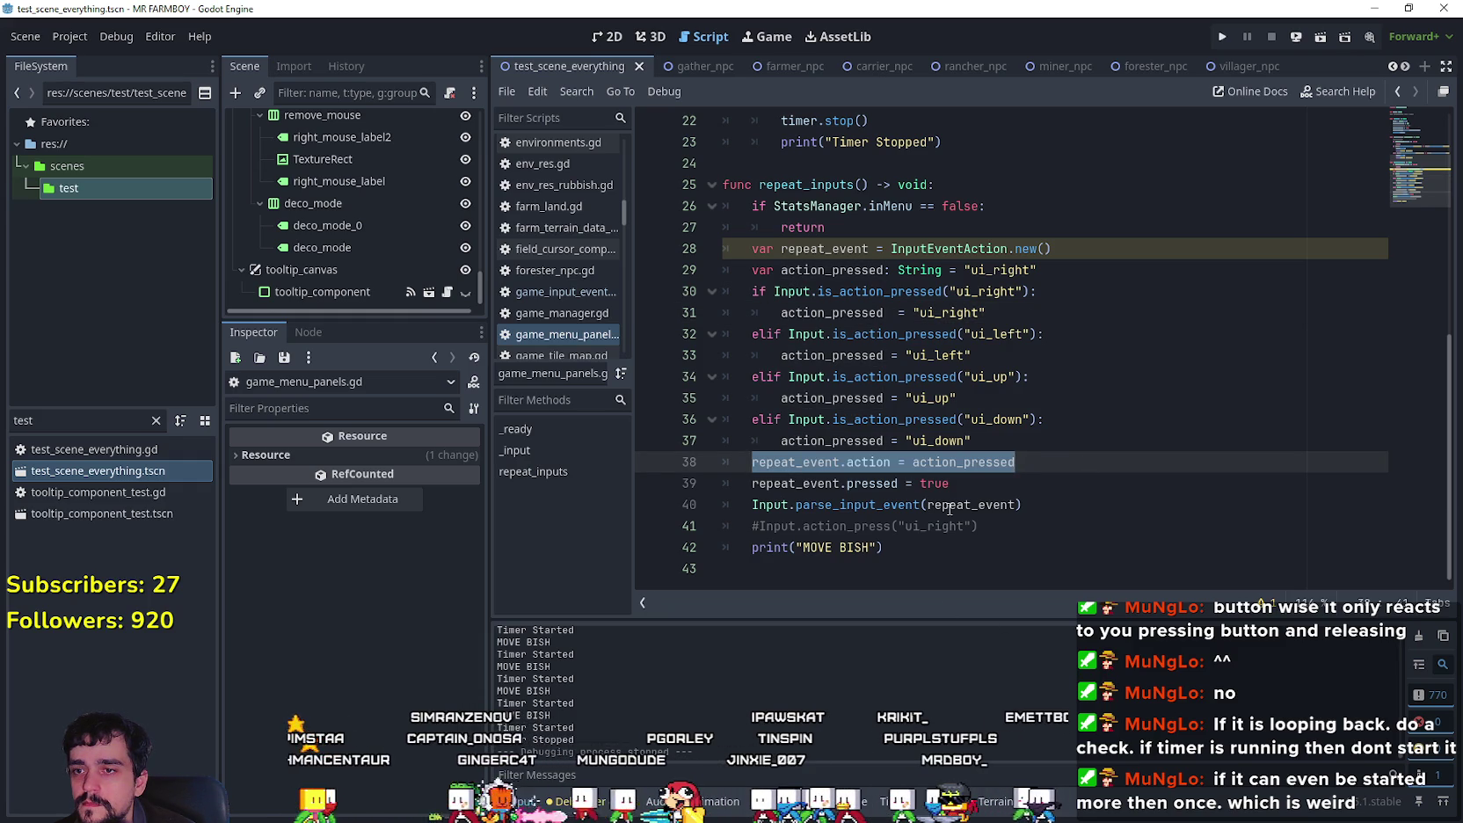
click(919, 505)
mouse_move(875, 506)
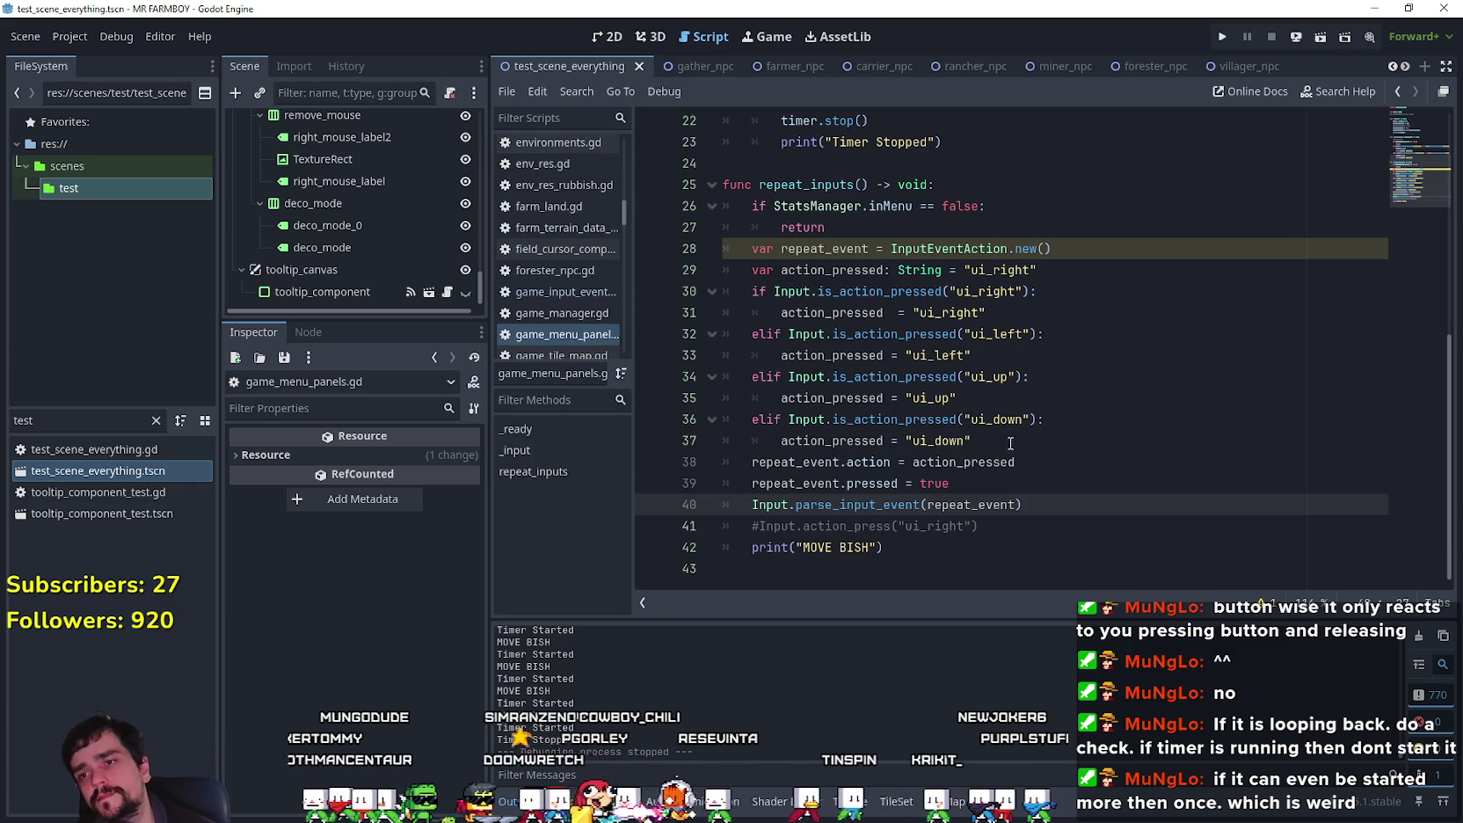
scroll(989, 438, up, 3)
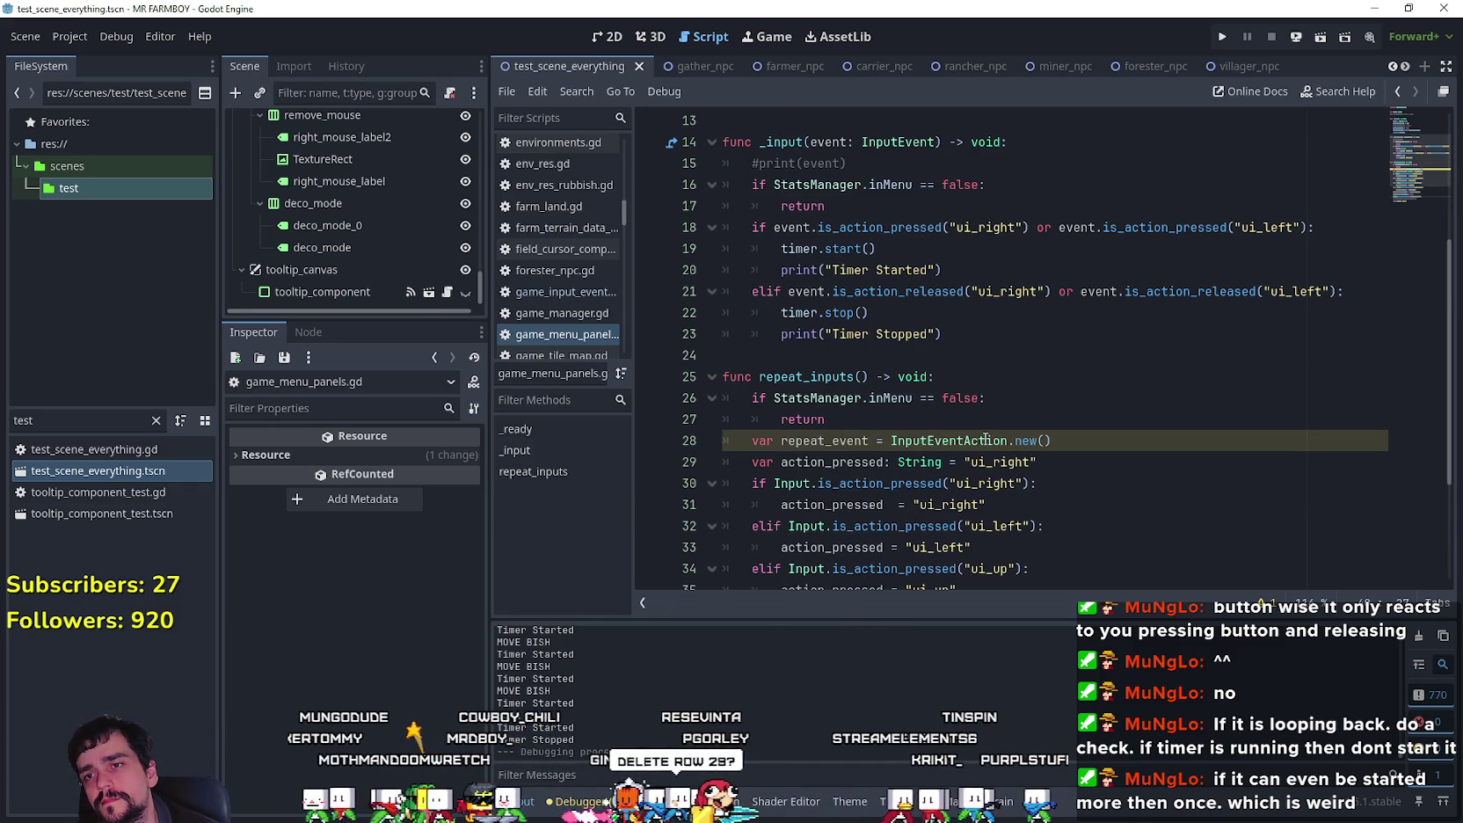
scroll(868, 253, down, 2)
scroll(932, 343, up, 2)
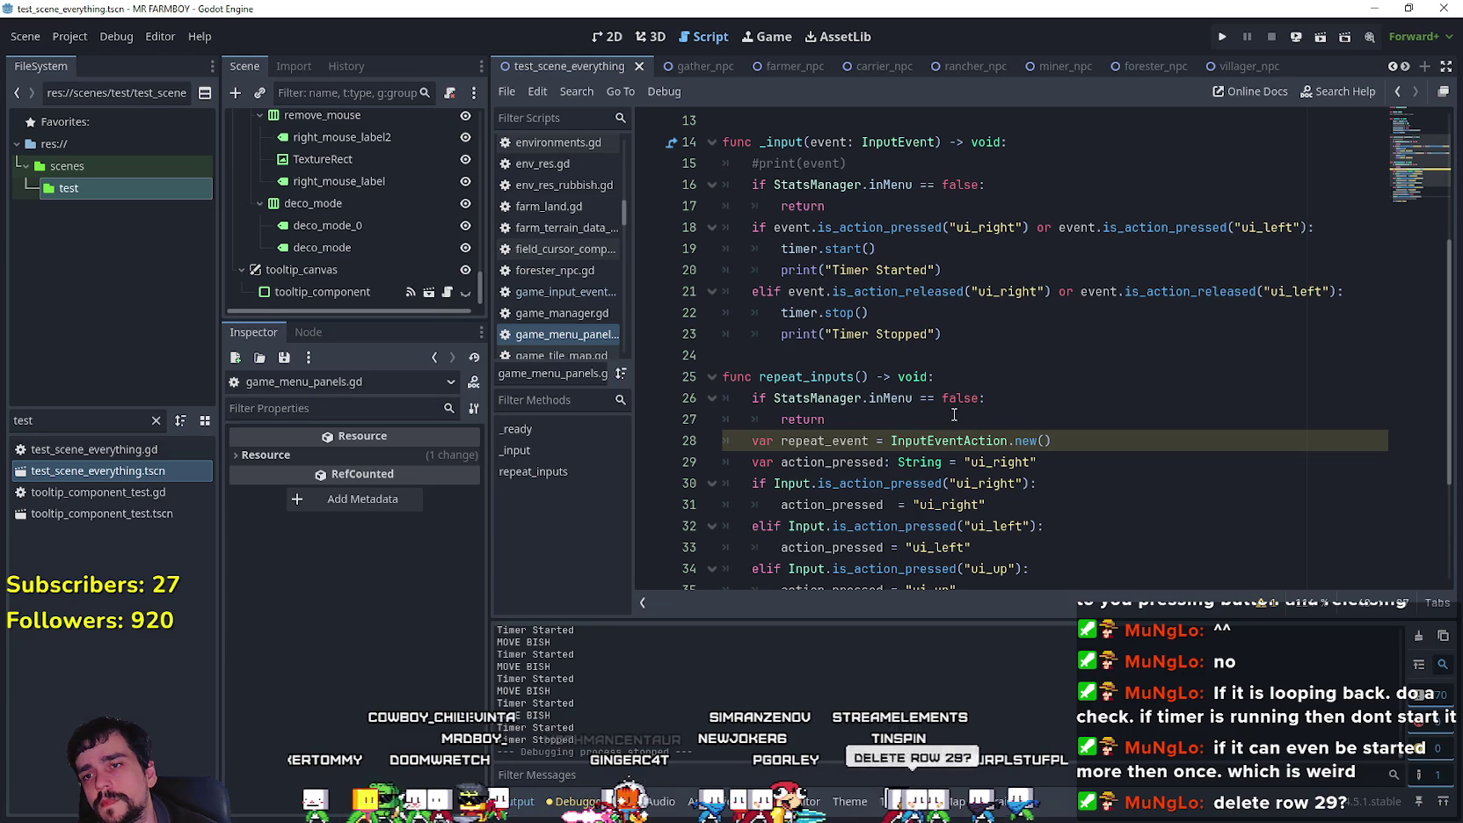
scroll(870, 309, down, 2)
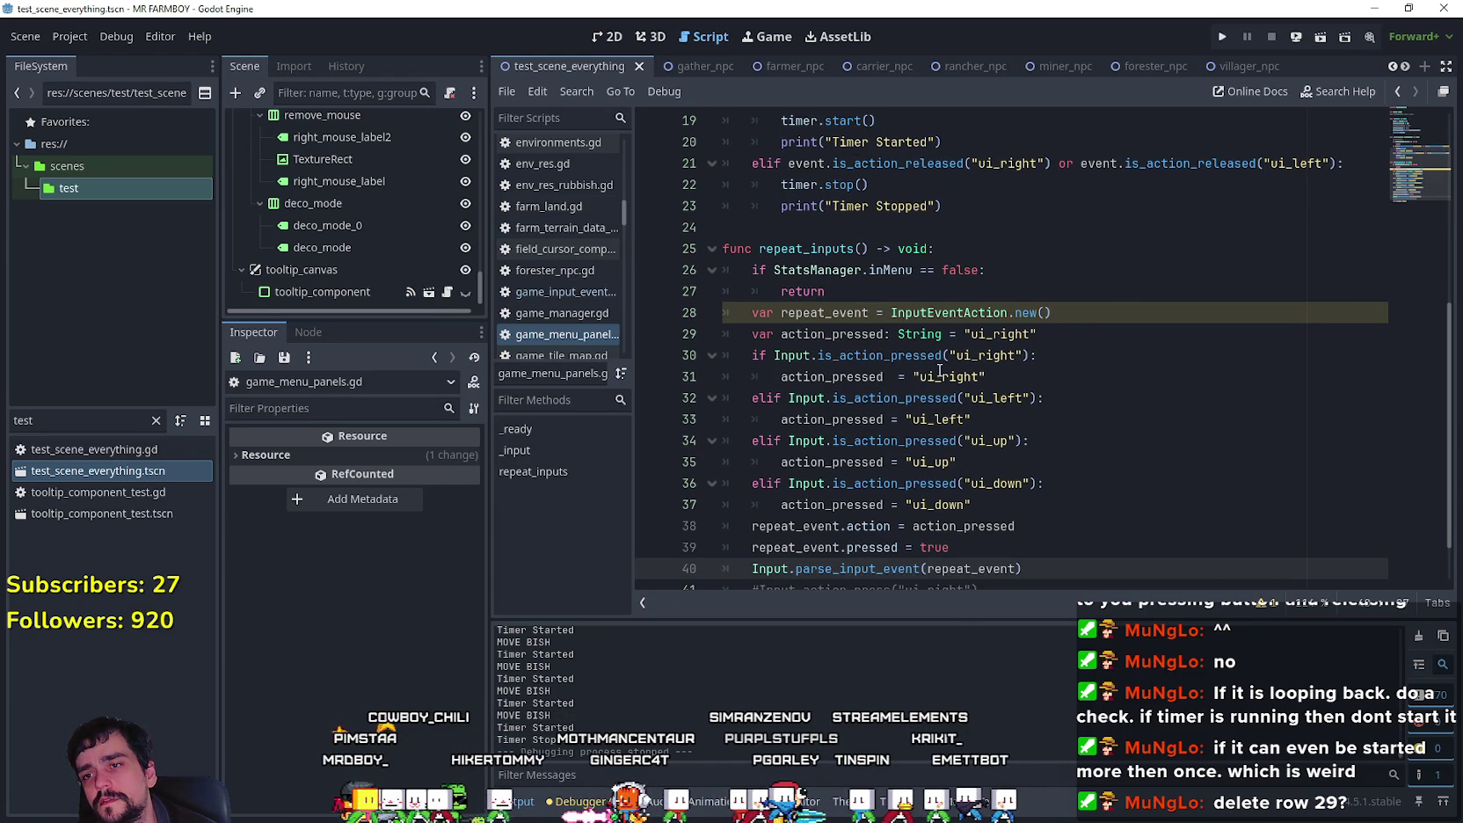
scroll(923, 368, up, 2)
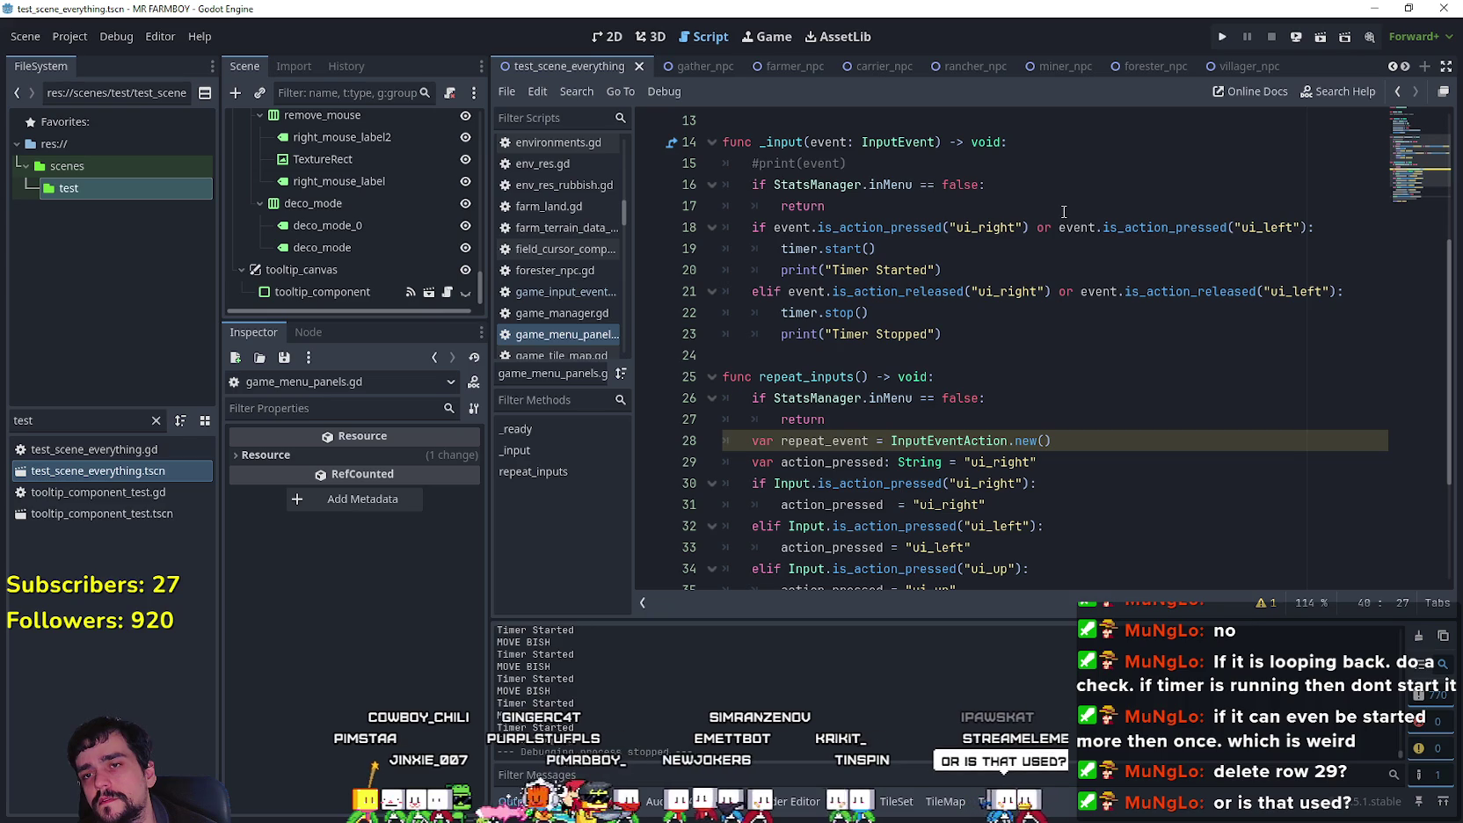
scroll(1039, 227, down, 3)
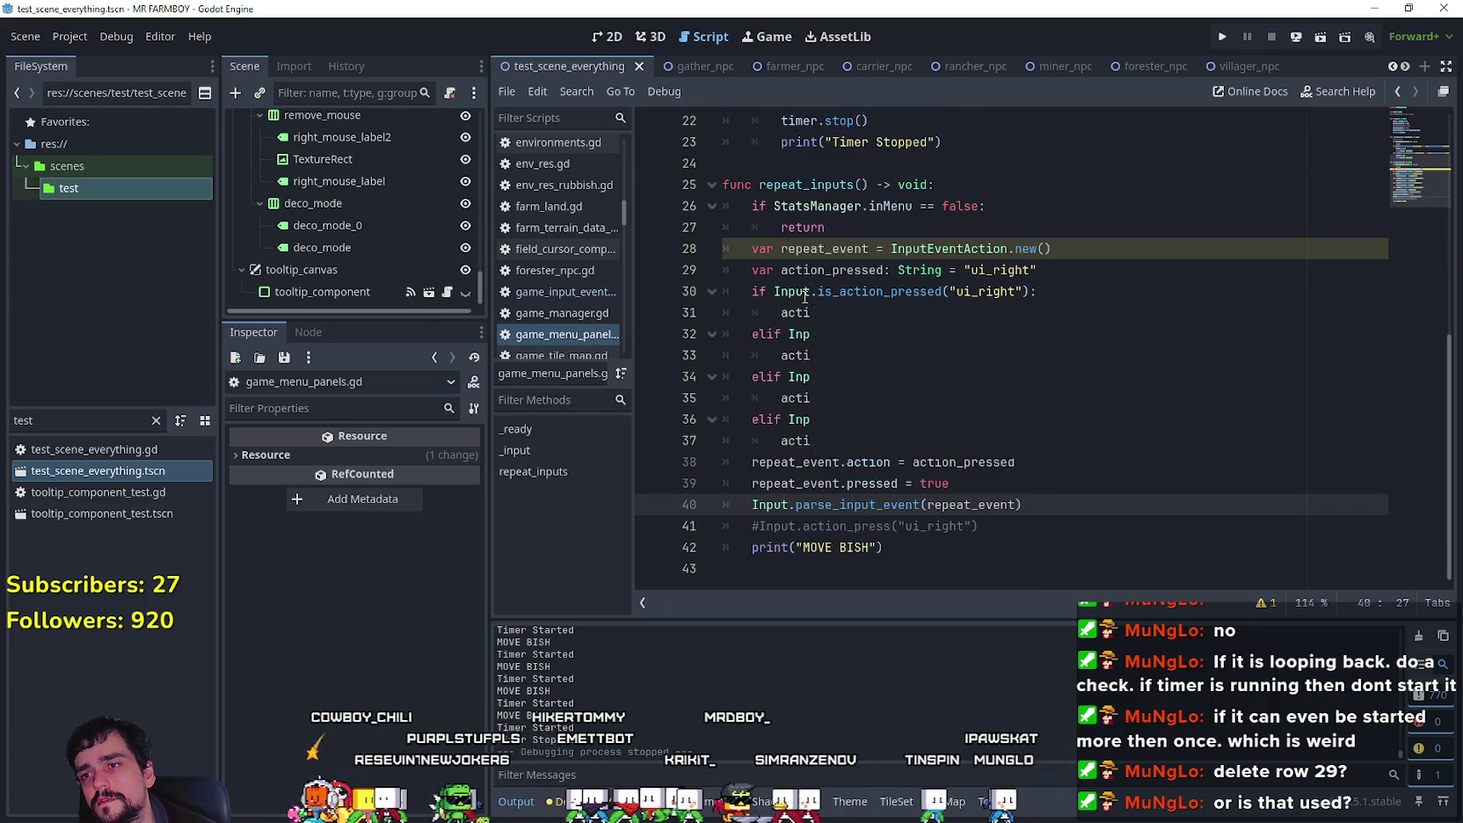
scroll(1078, 375, up, 3)
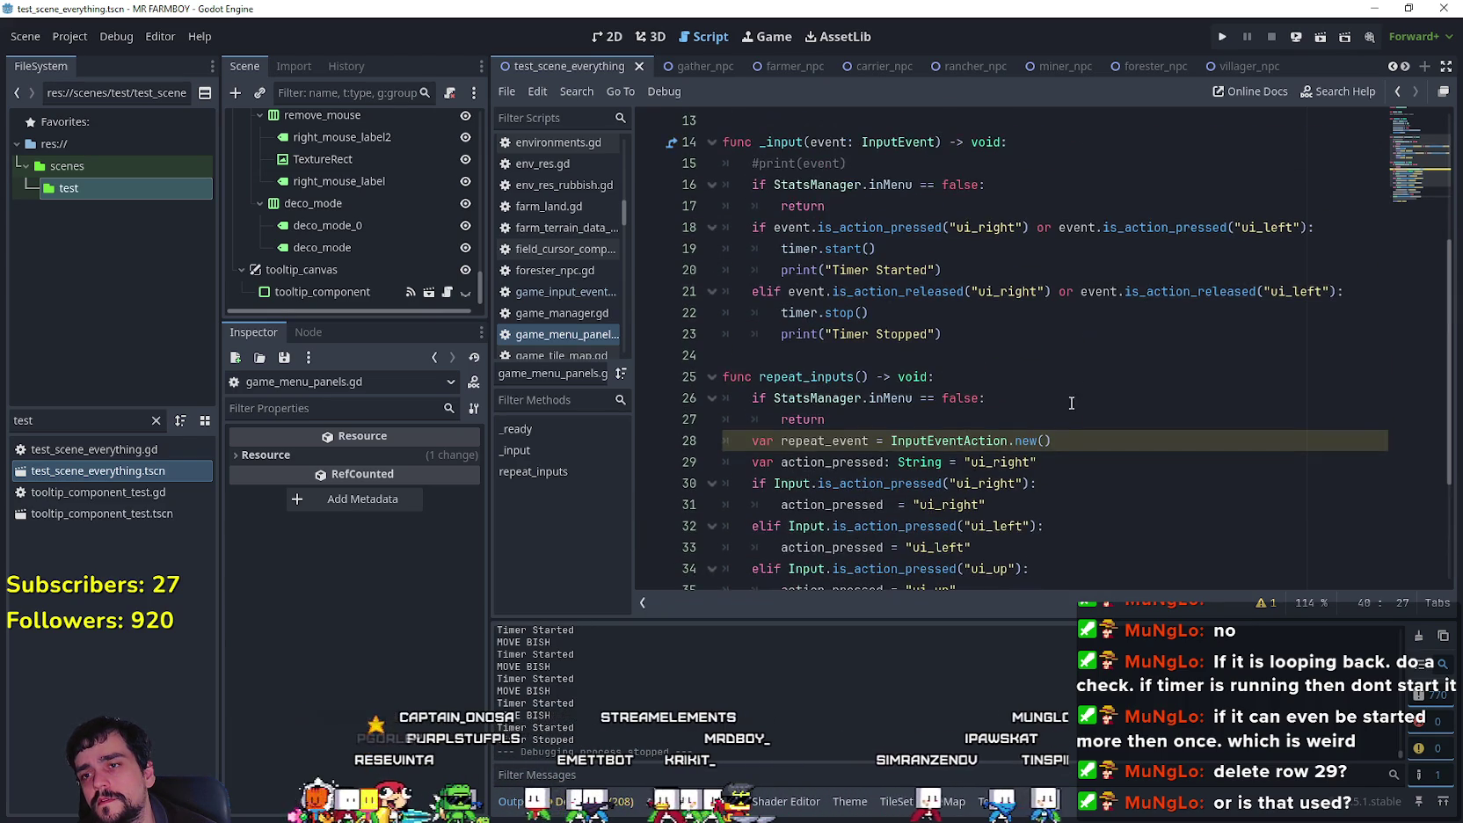
scroll(1074, 461, down, 1)
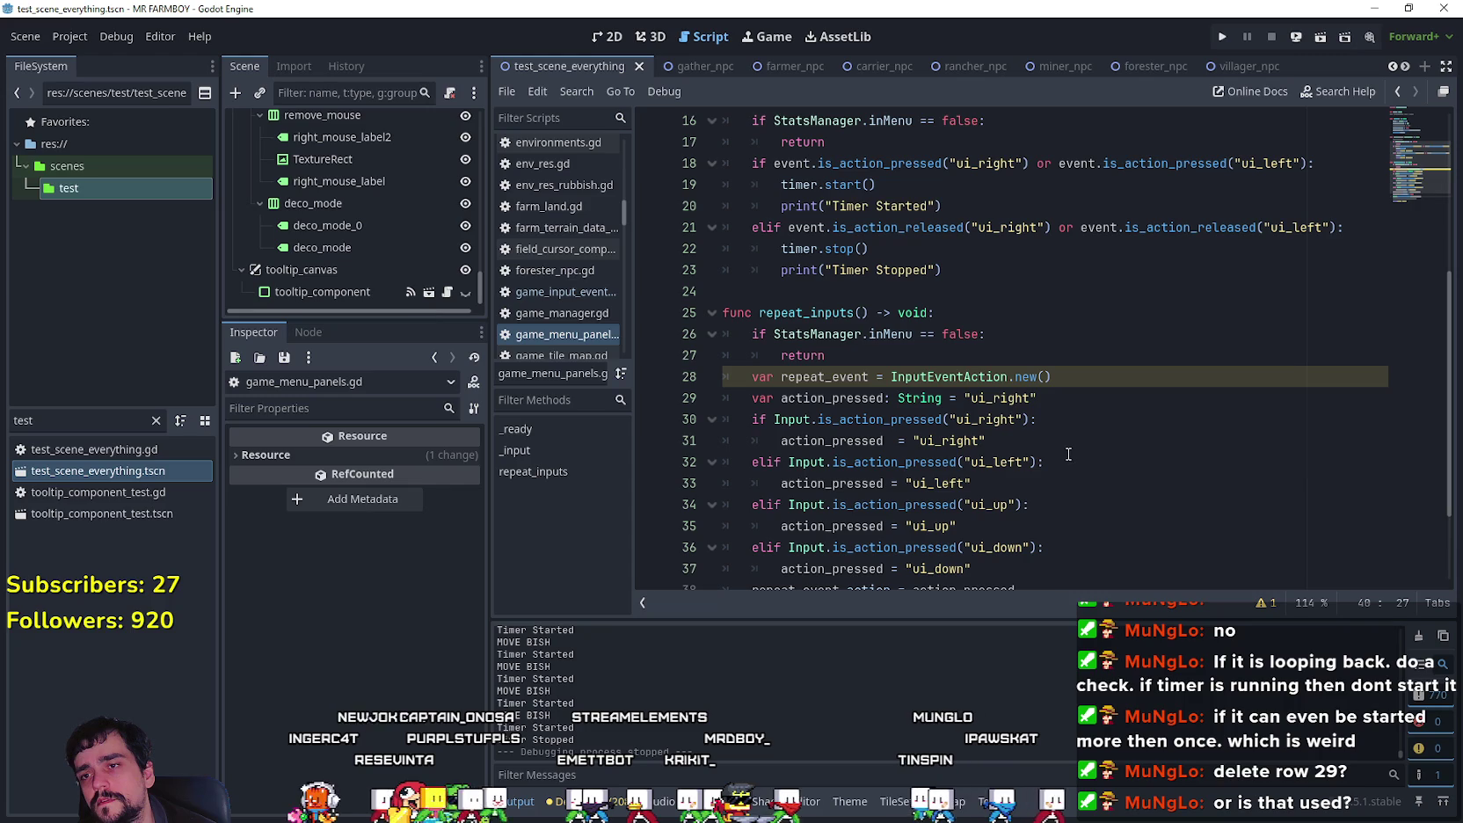
double_click(863, 315)
scroll(1035, 408, up, 5)
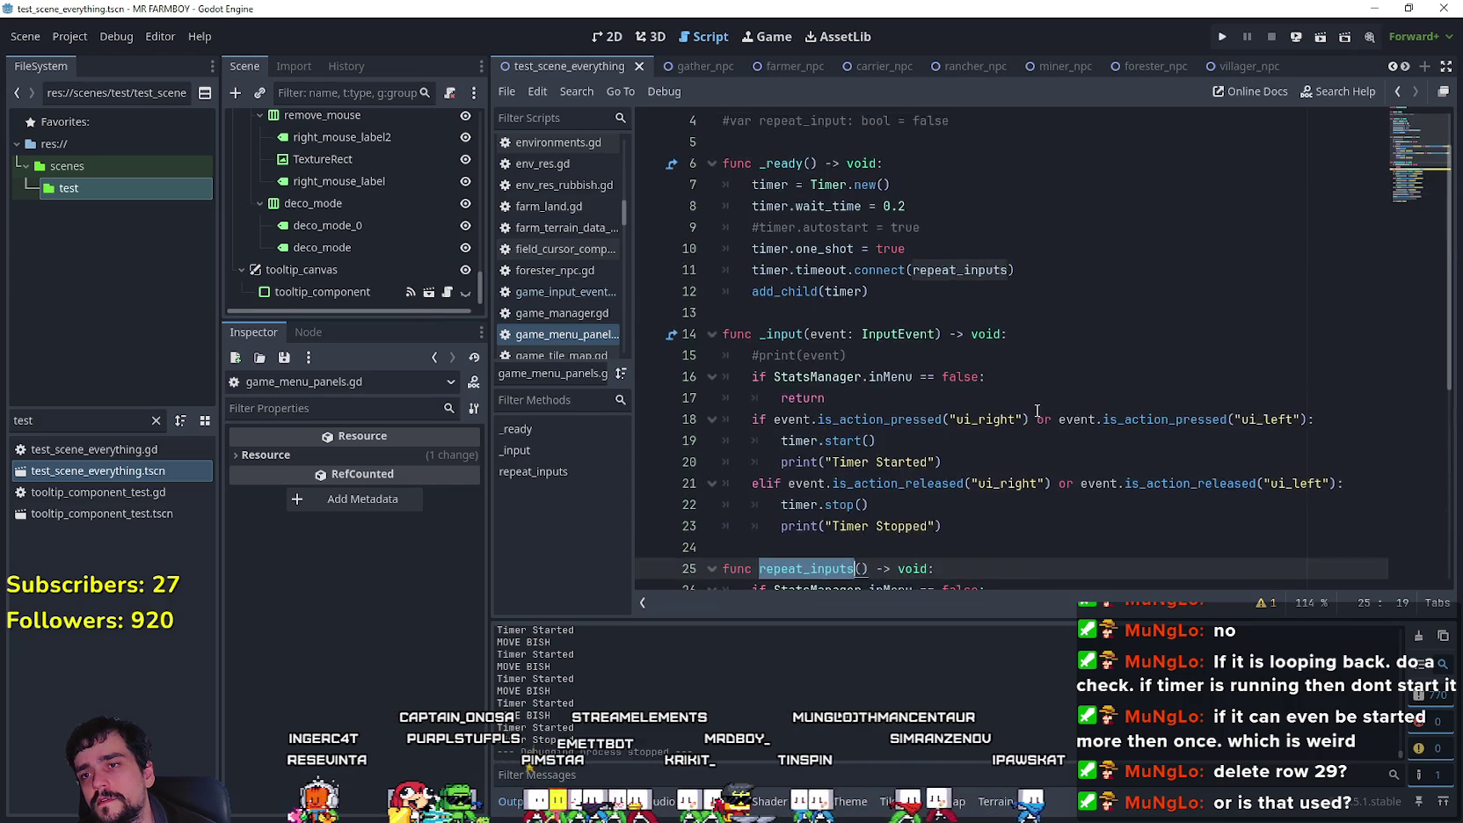
scroll(1035, 409, down, 3)
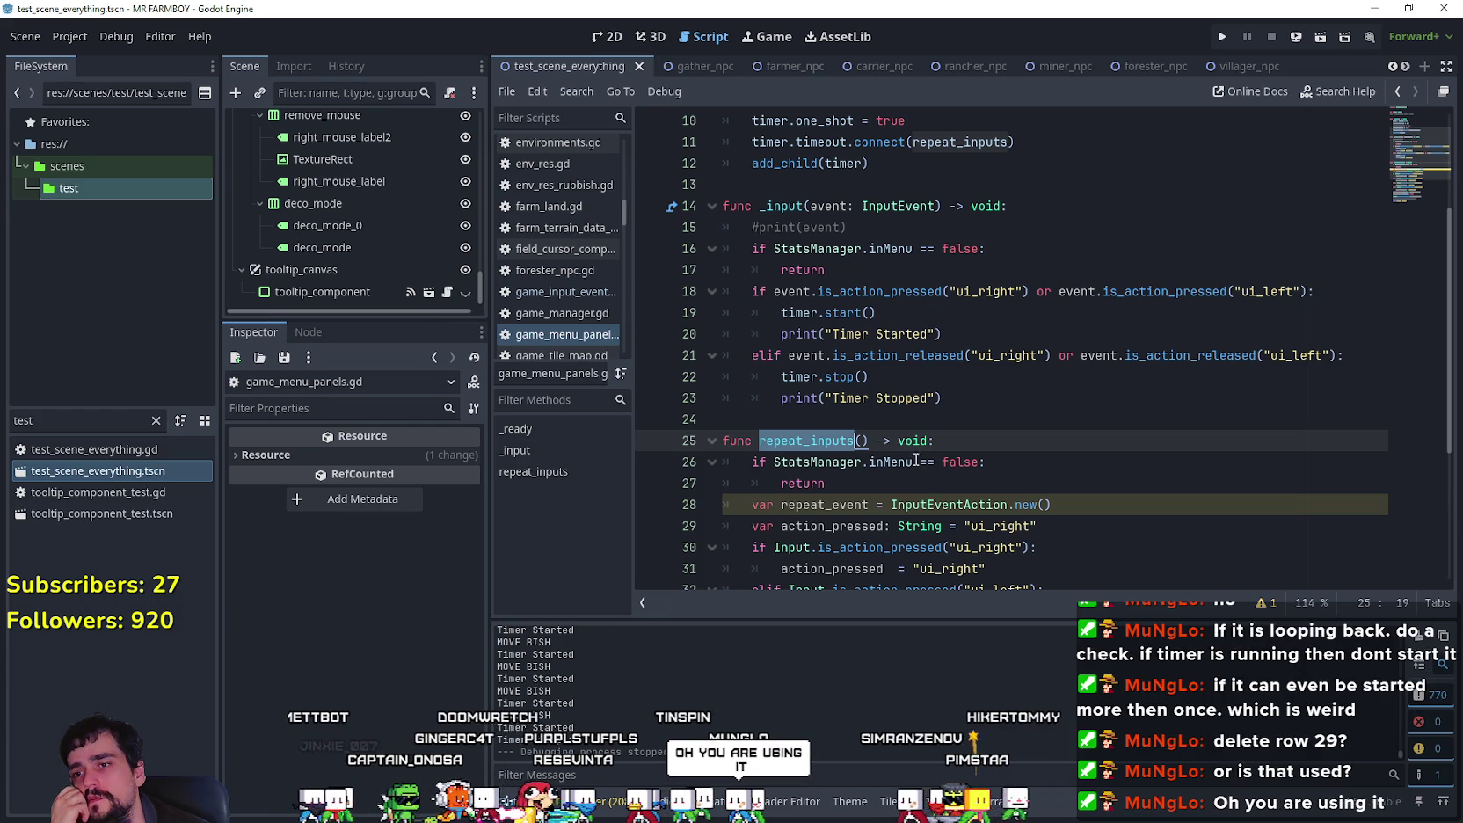
scroll(875, 330, up, 3)
click(982, 177)
scroll(837, 452, down, 4)
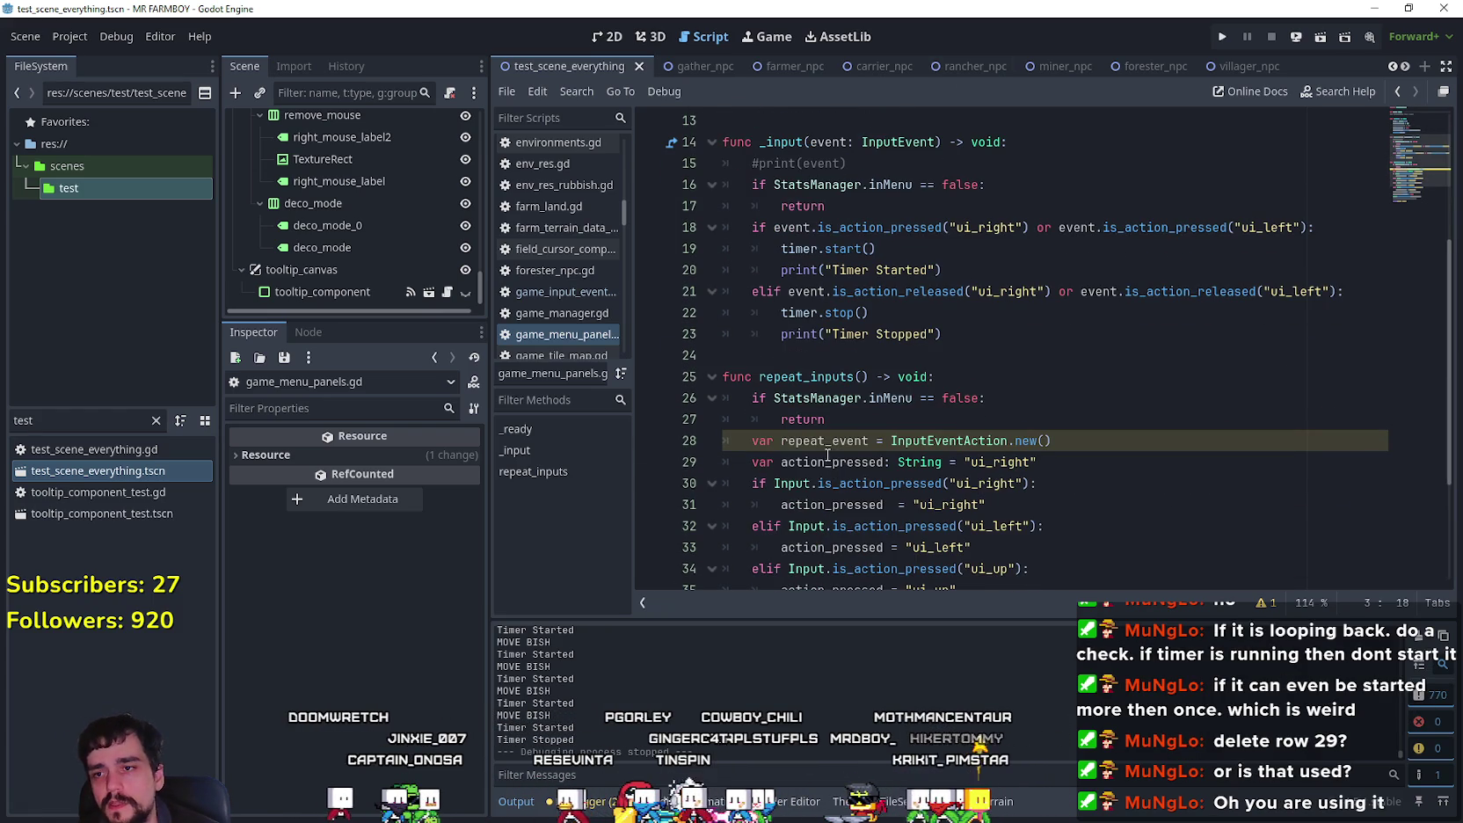
drag(739, 467, 1154, 465)
key(ctrl+c)
scroll(939, 420, up, 2)
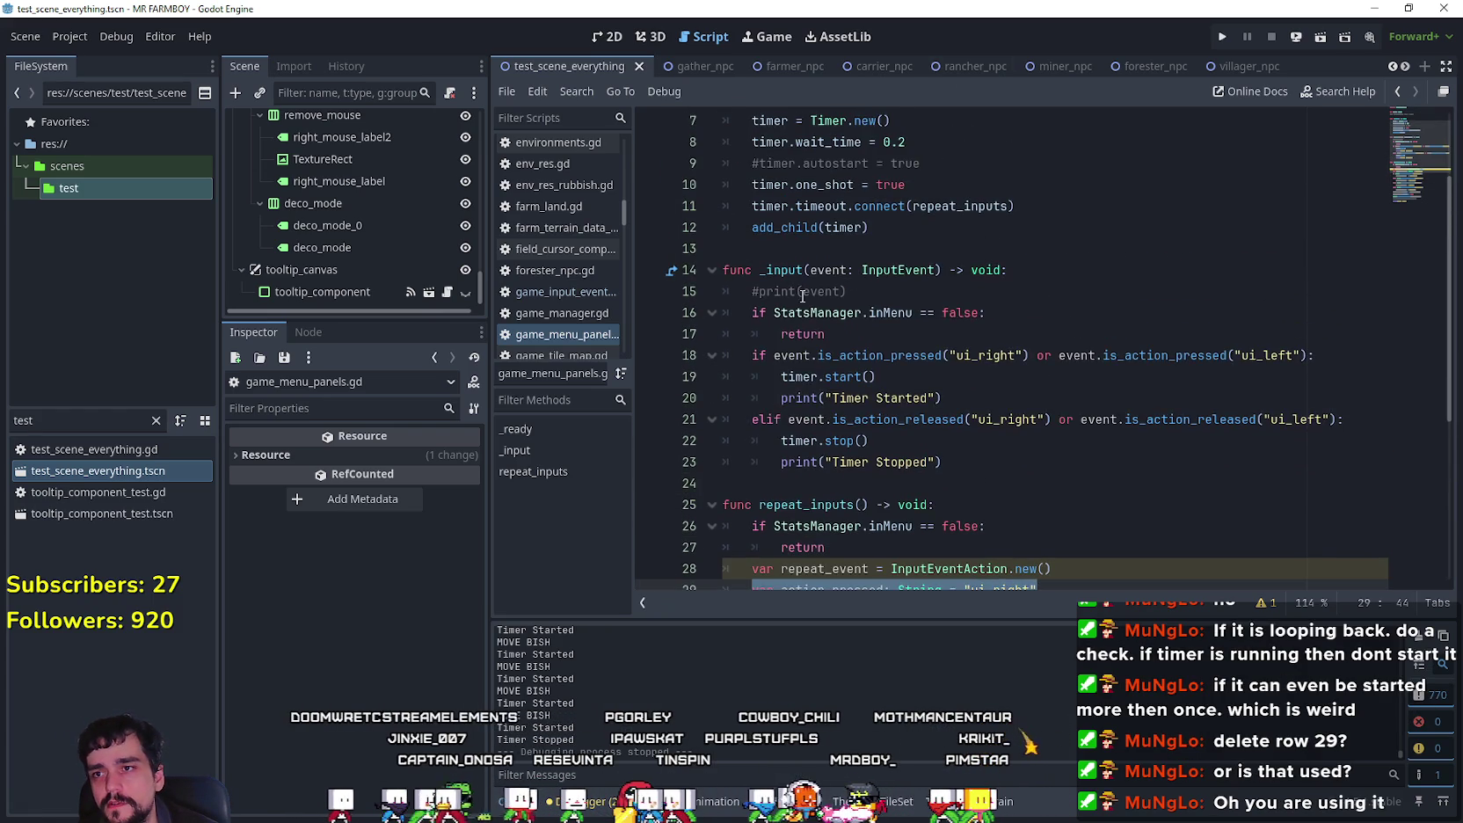
scroll(844, 308, up, 2)
Step: Paste the action_pressed declaration at script level on line 5
click(793, 204)
key(ctrl+v)
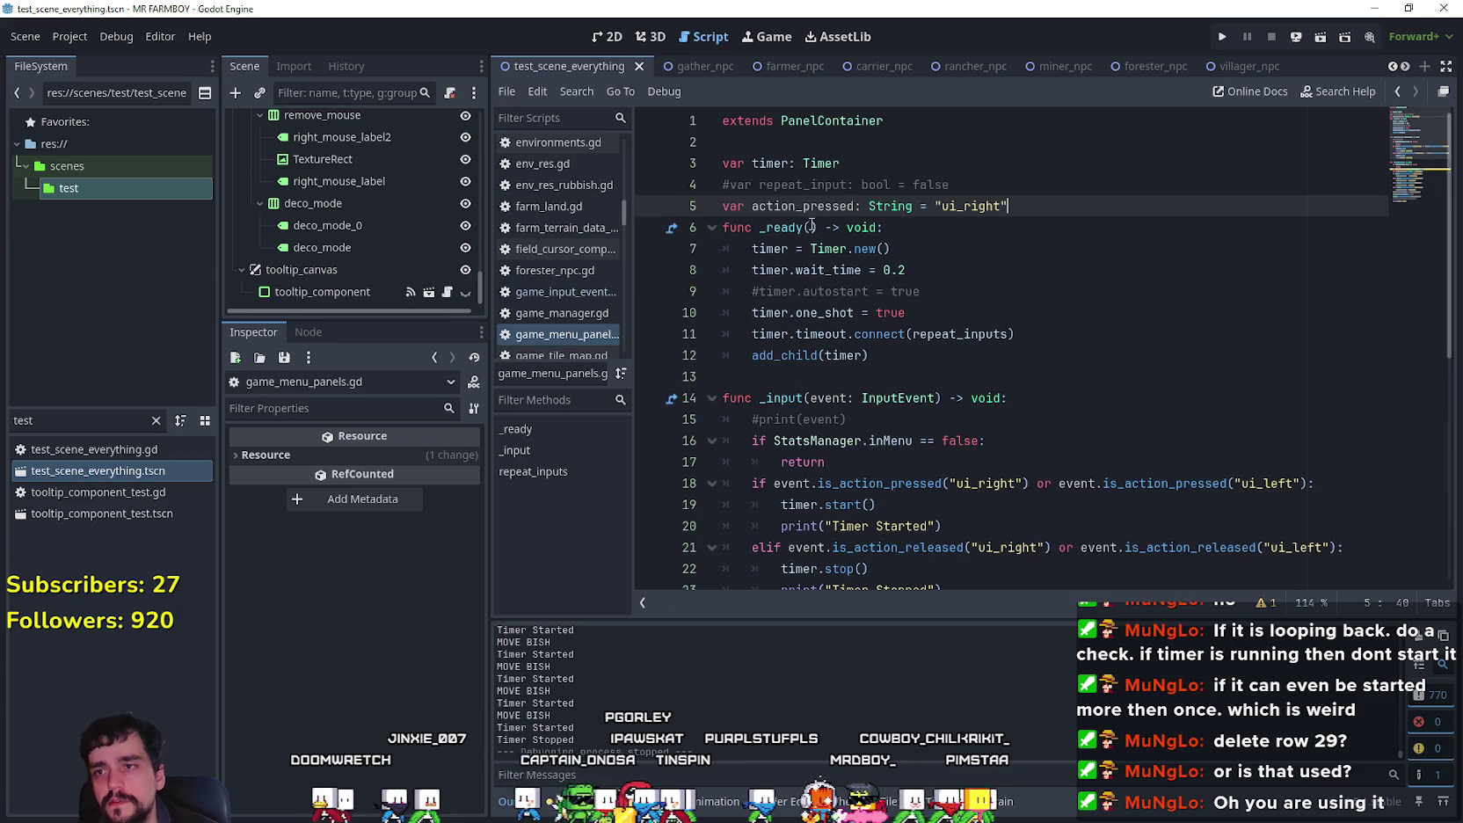
key(Return)
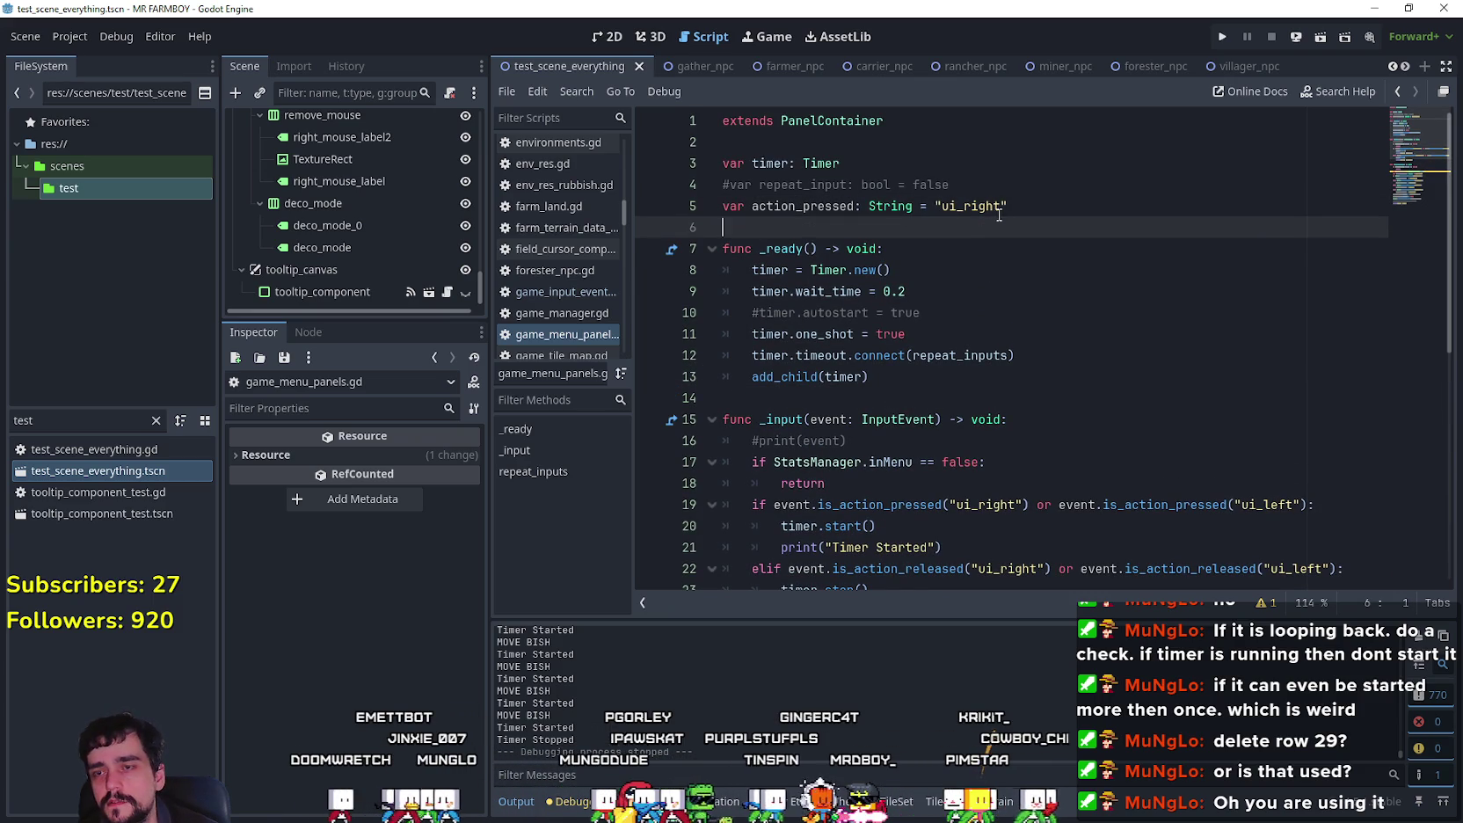
double_click(805, 206)
scroll(873, 281, down, 4)
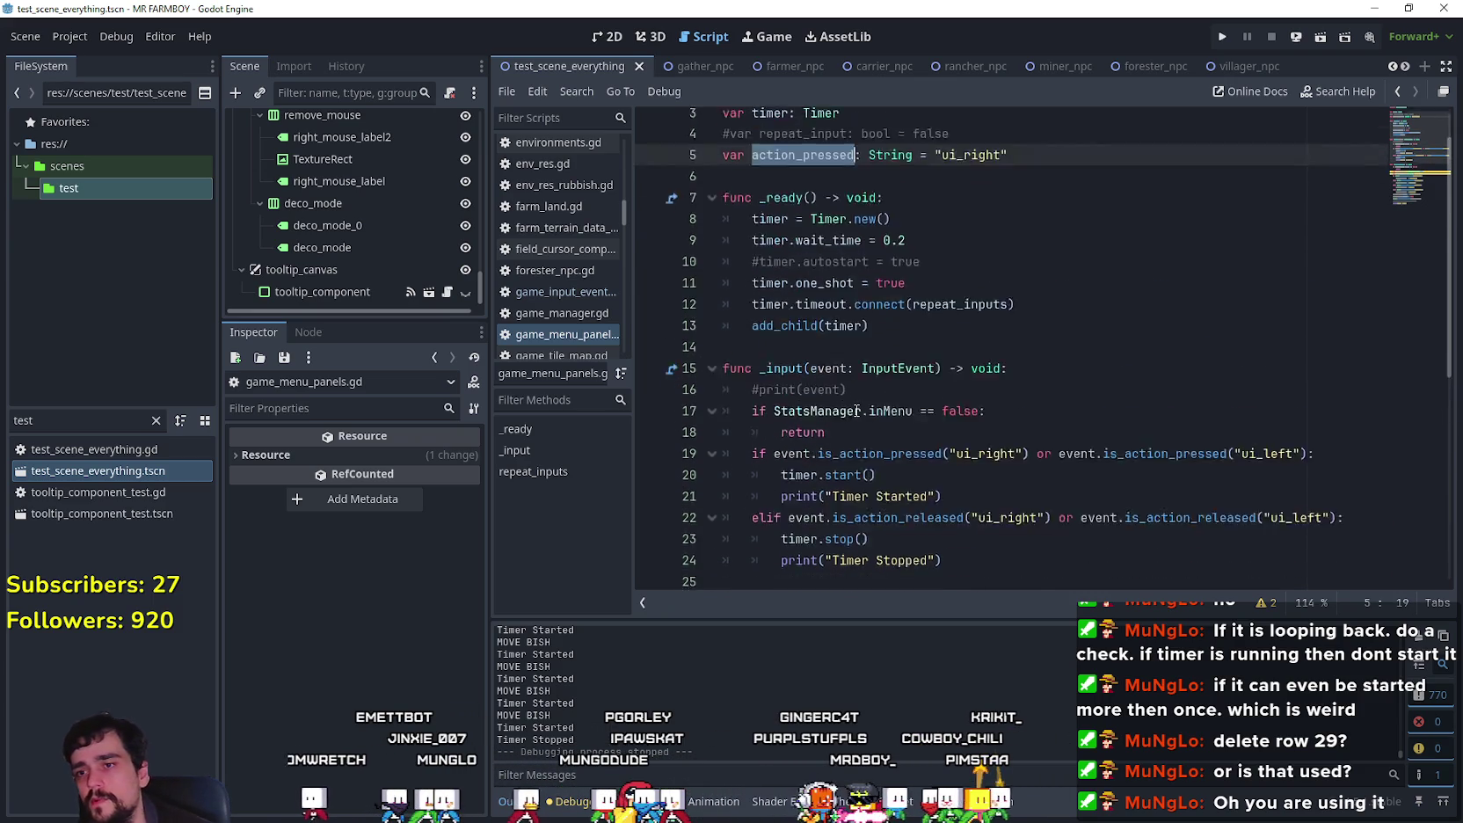
click(927, 278)
scroll(844, 492, down, 1)
scroll(871, 439, up, 2)
scroll(888, 396, down, 2)
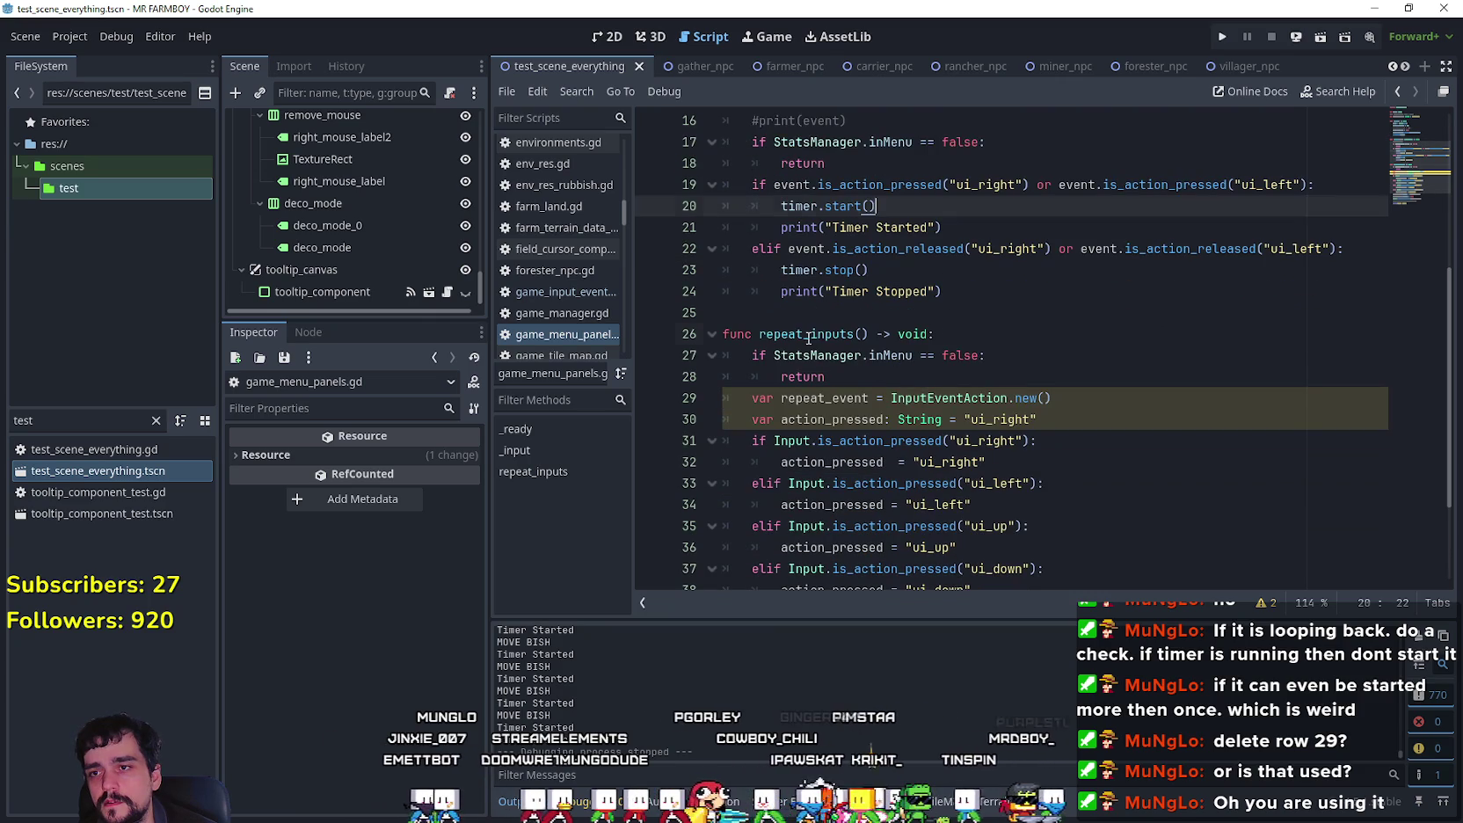
Step: Comment out line 30's local action_pressed and the direction checks on lines 31–38
double_click(807, 334)
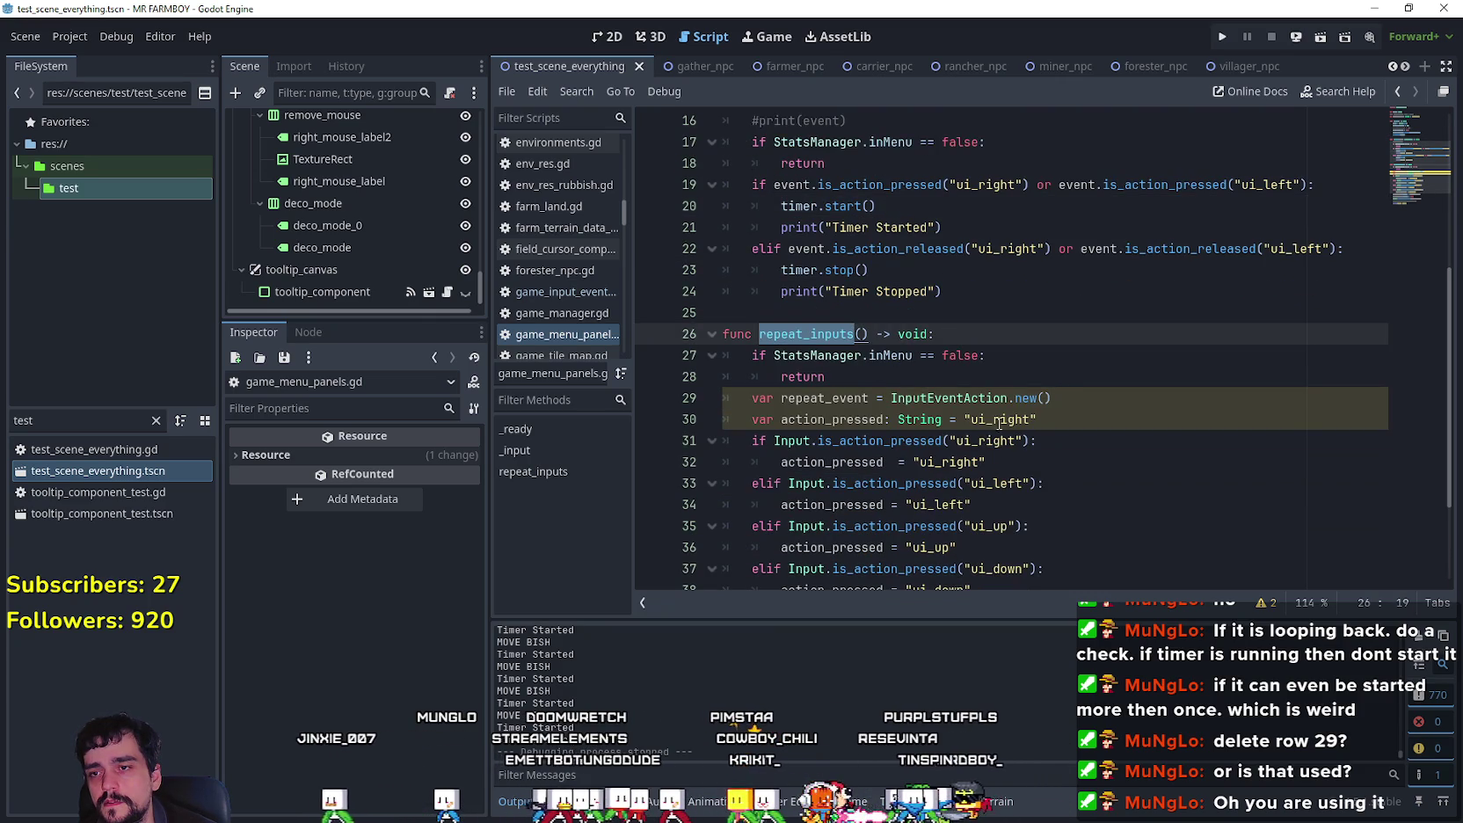
click(752, 422)
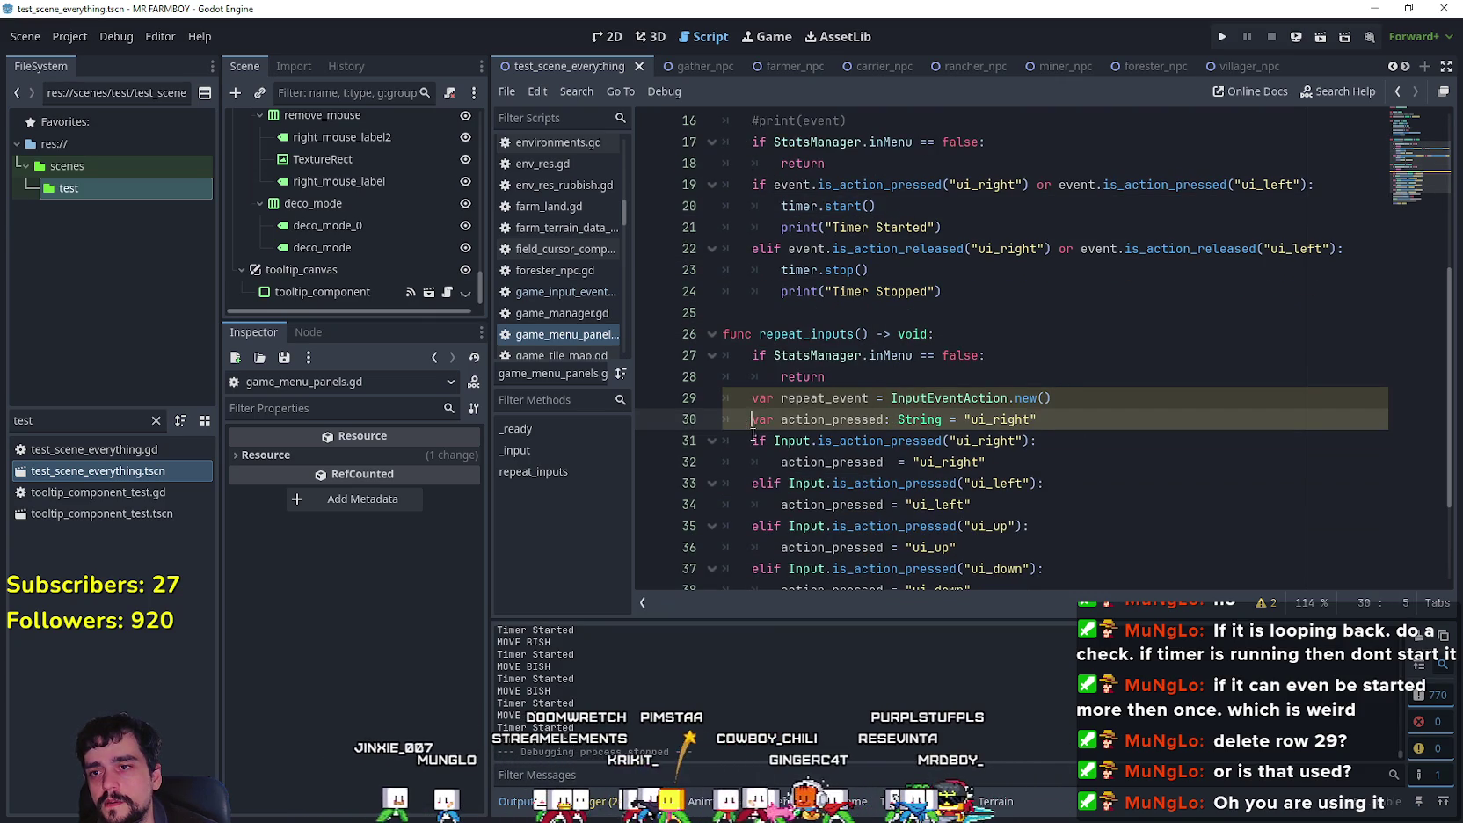
text(#)
click(1043, 466)
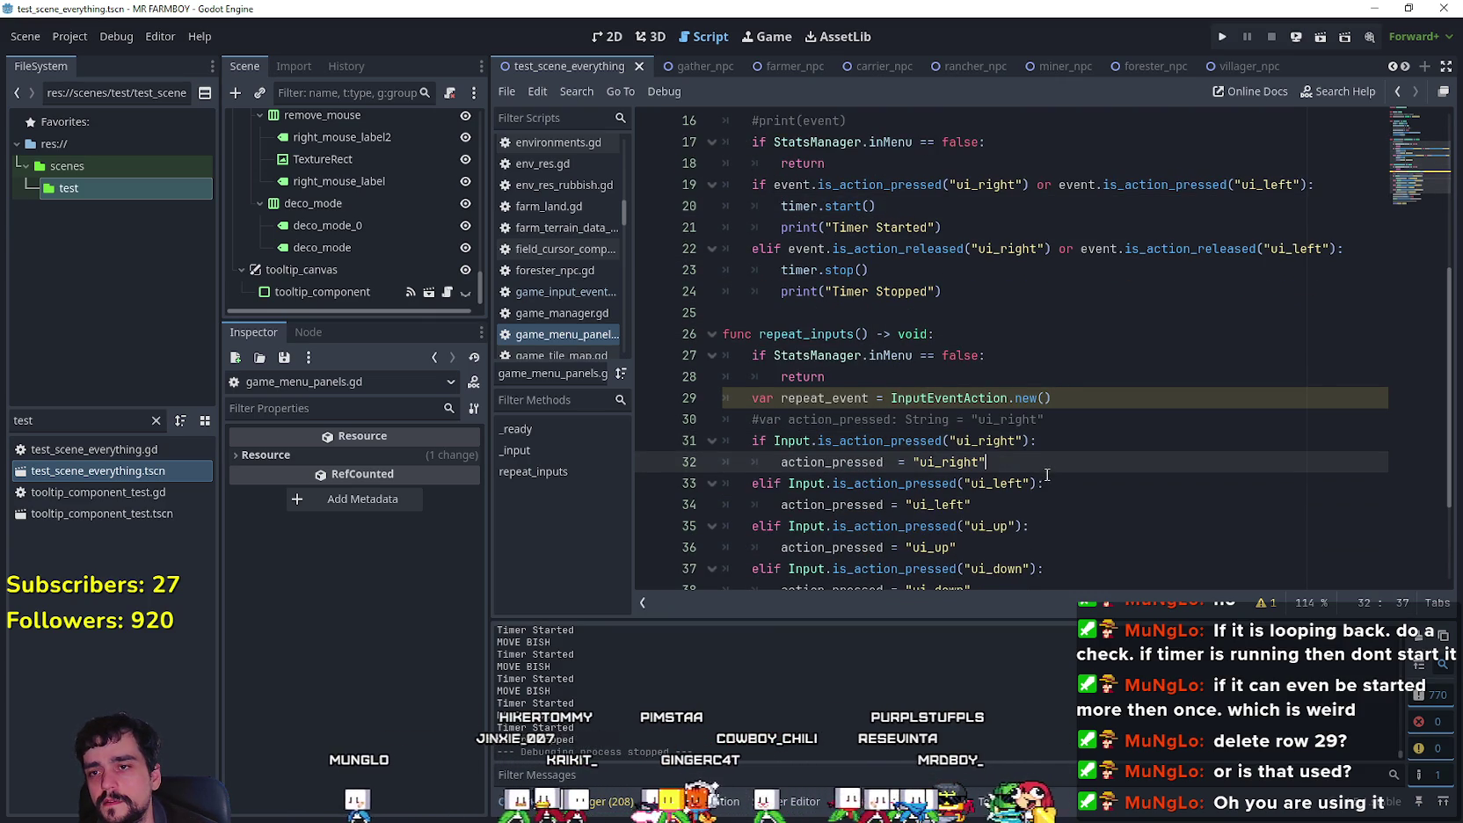
scroll(1046, 476, down, 1)
scroll(985, 461, down, 2)
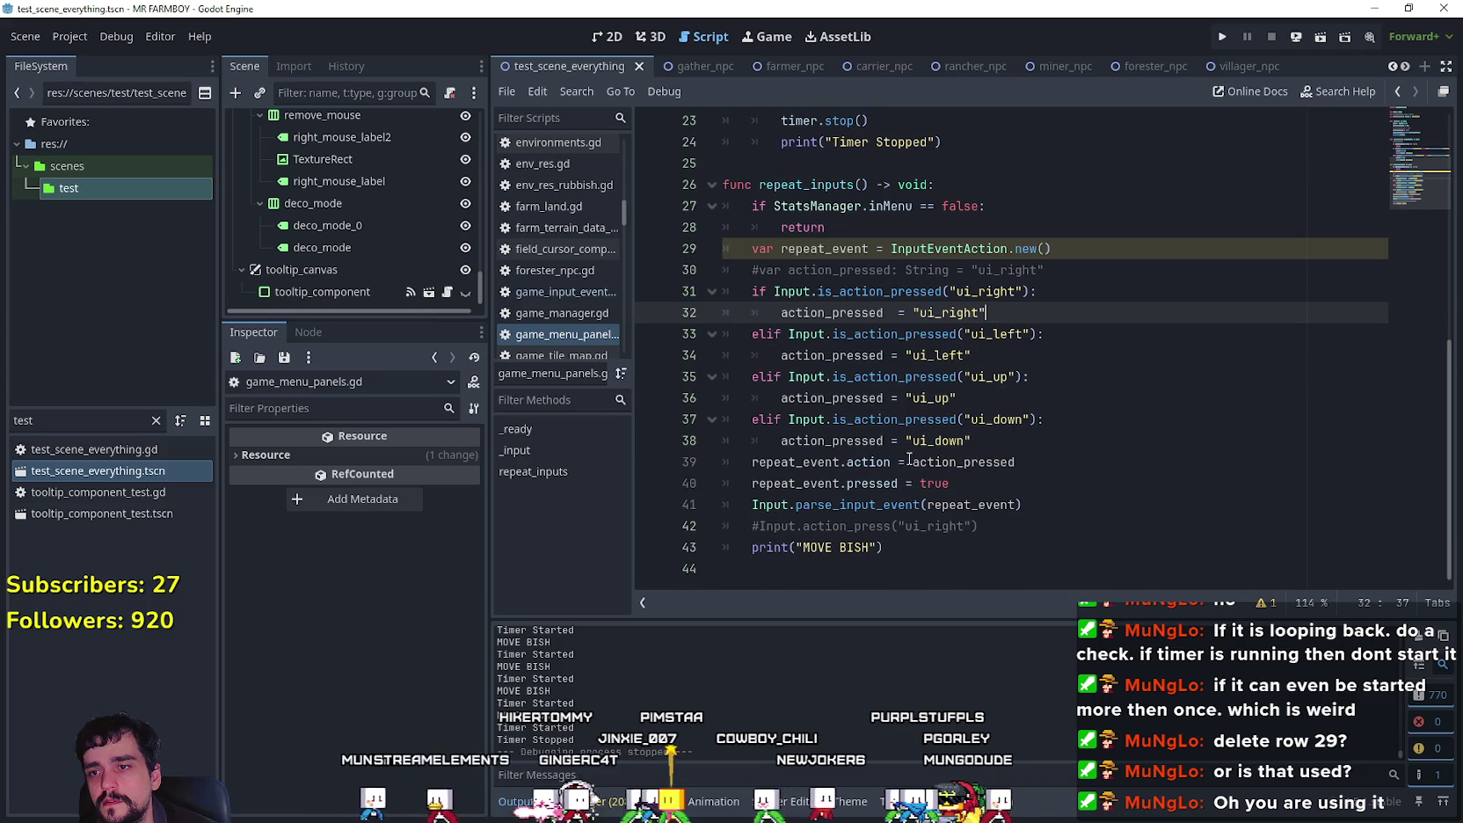
mouse_move(967, 448)
mouse_down()
mouse_move(668, 334)
mouse_move(654, 295)
mouse_up()
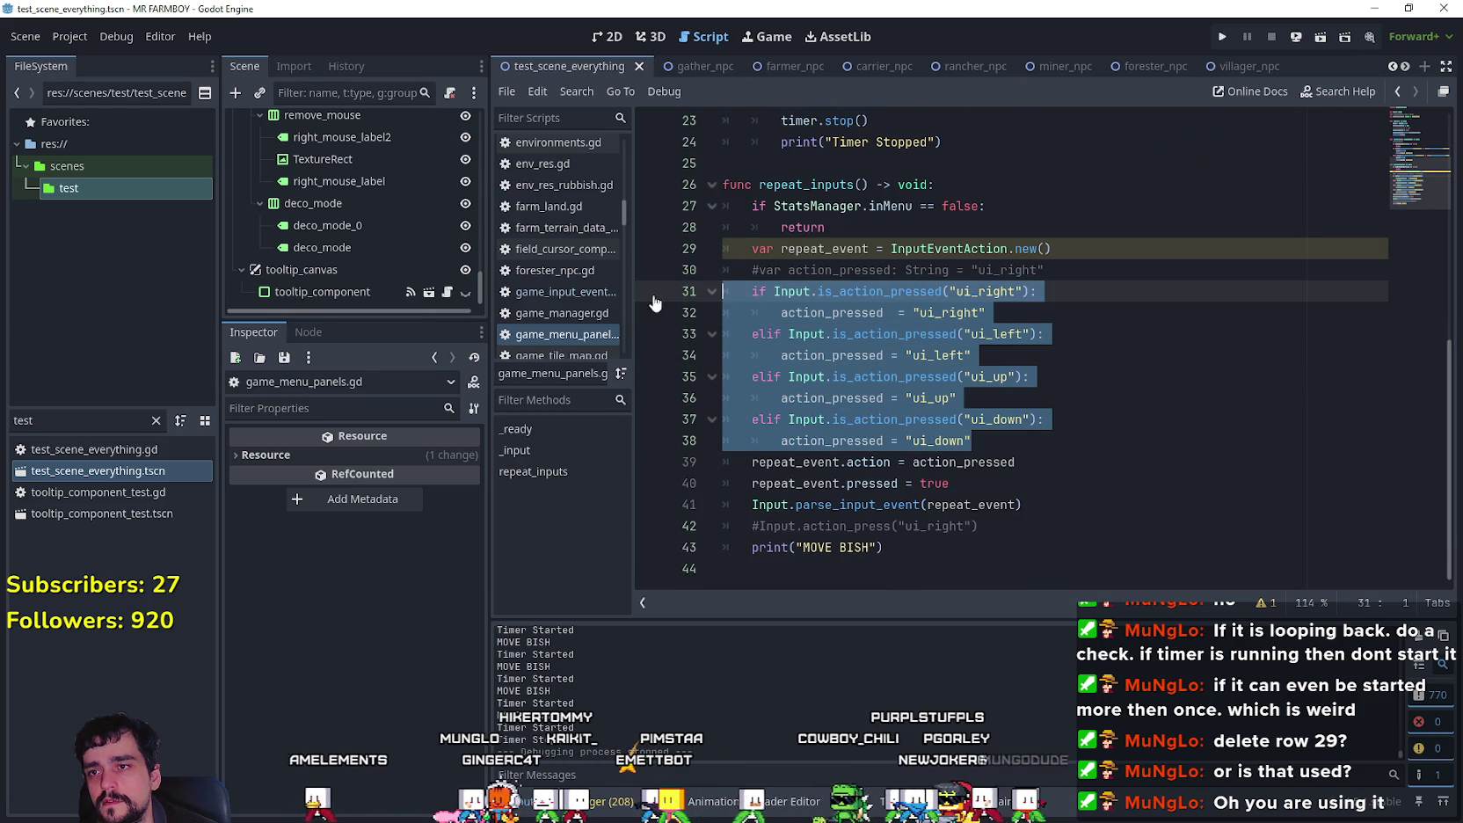
key(ctrl+k)
Step: Insert a new line after timer.start() on line 20
click(971, 303)
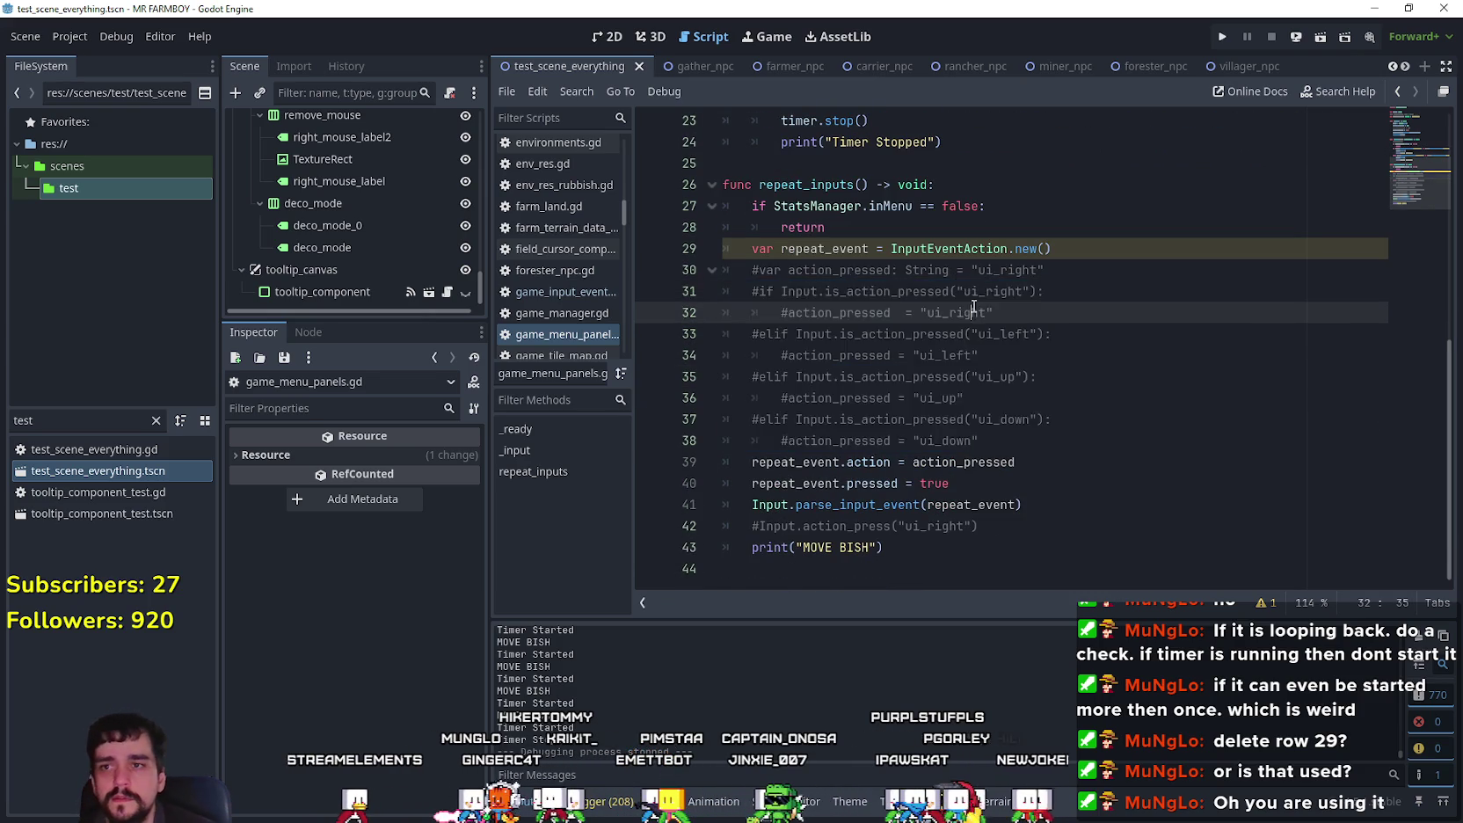
scroll(971, 302, up, 4)
click(978, 313)
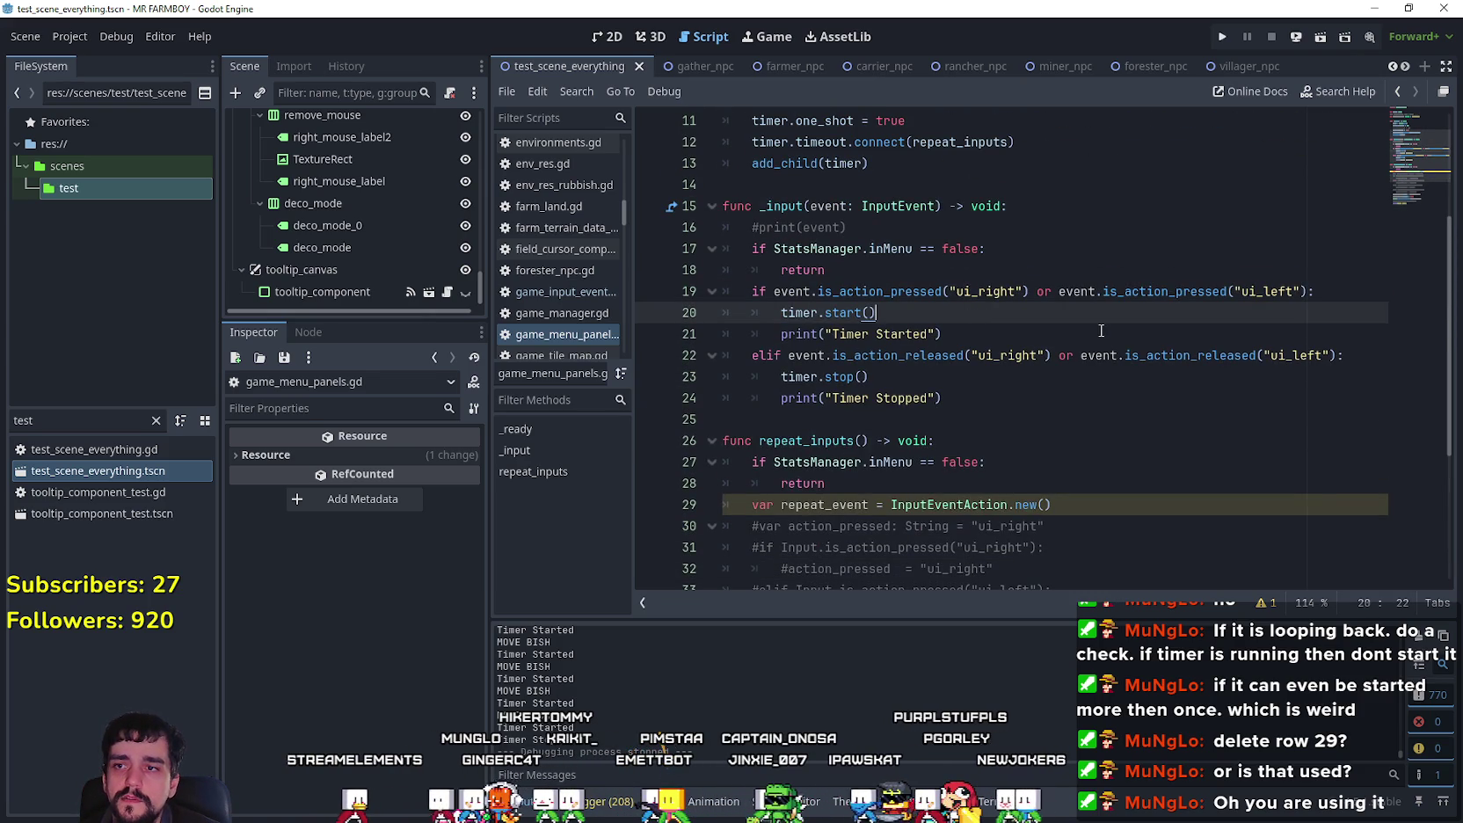
key(Return)
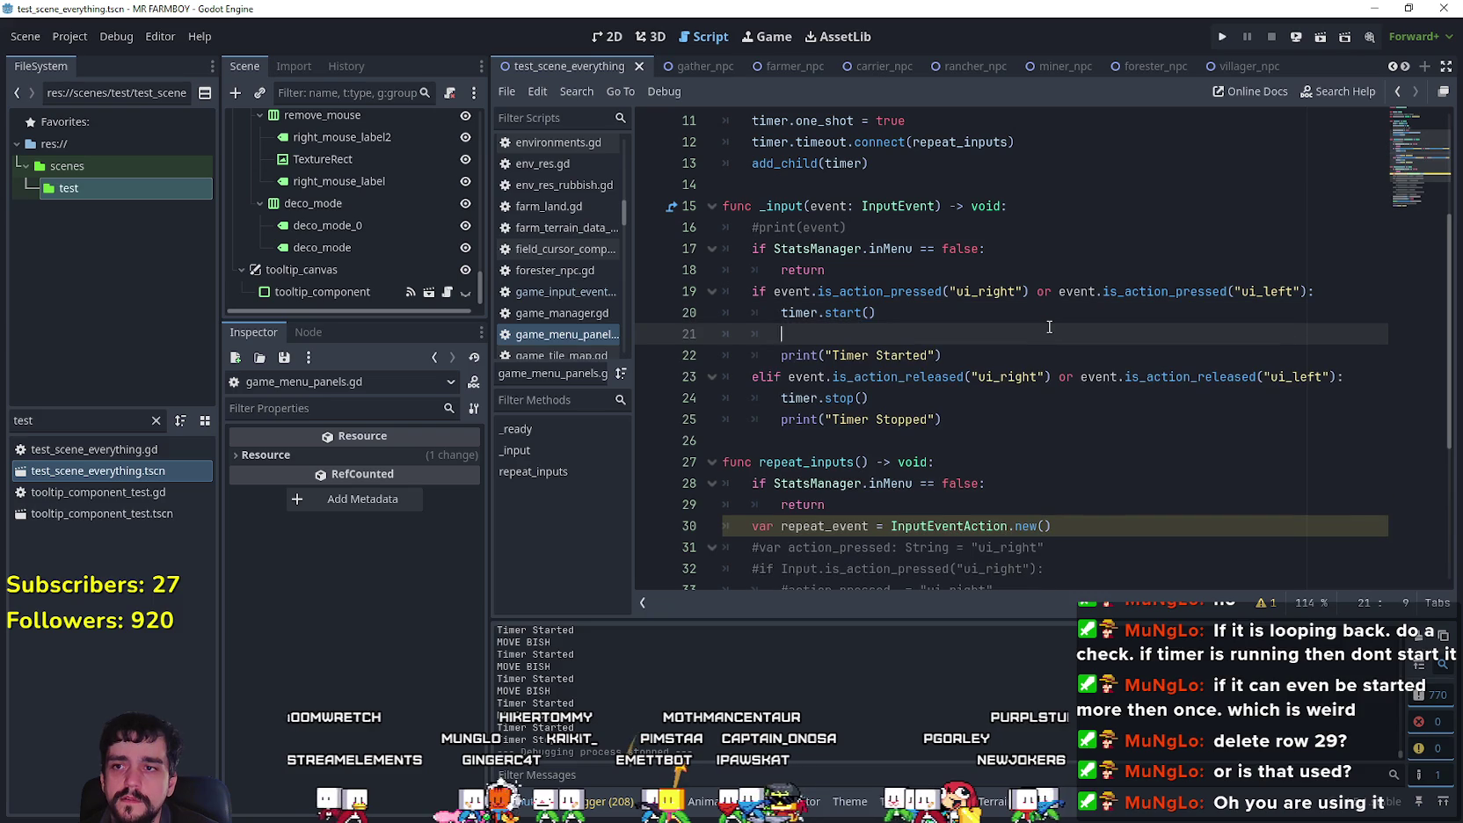
Step: Write the assignment = event.action on the new line, correcting unwanted autocomplete insertions
text(action_pressed= )
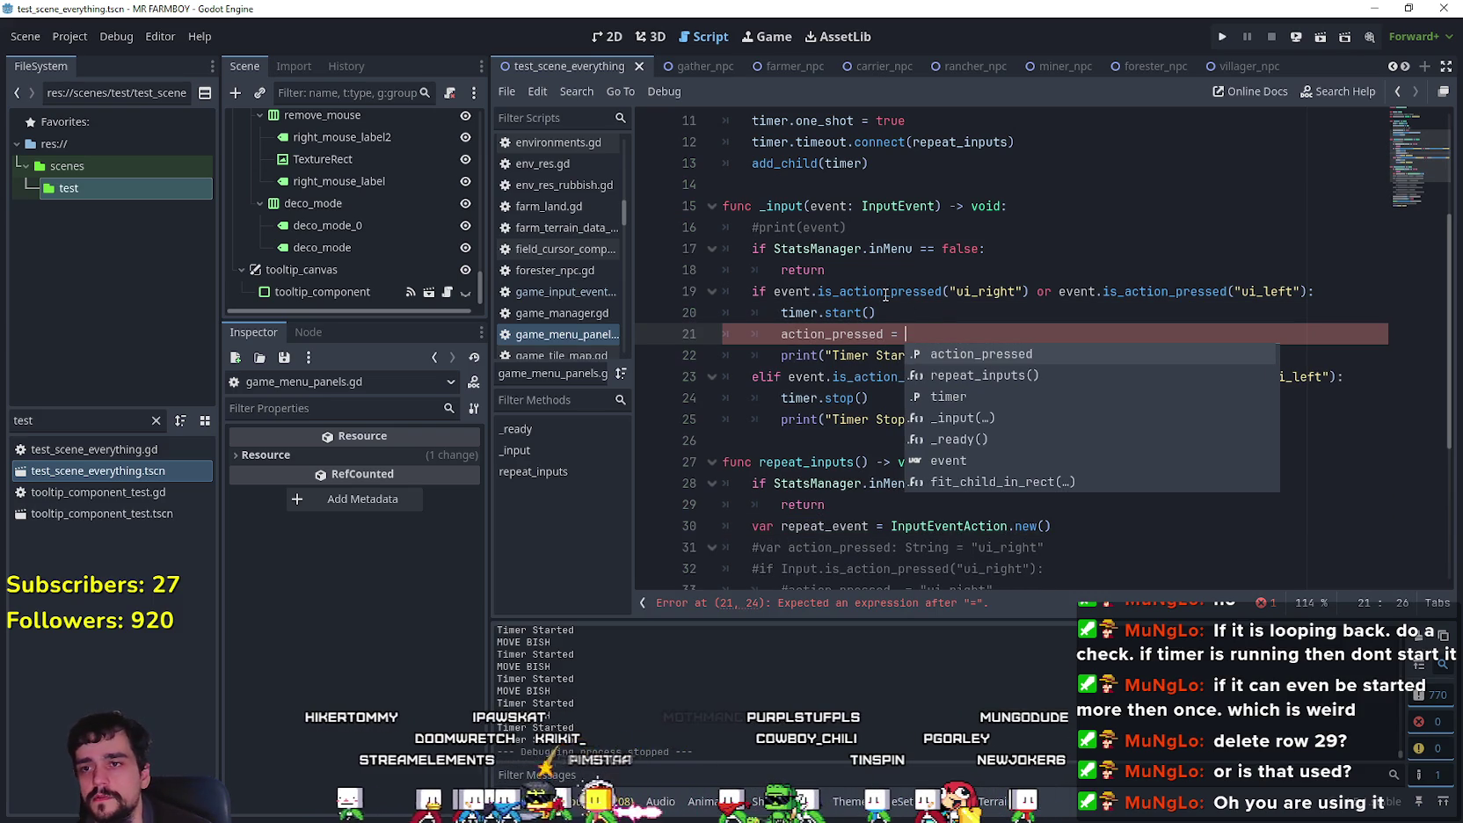
text(event)
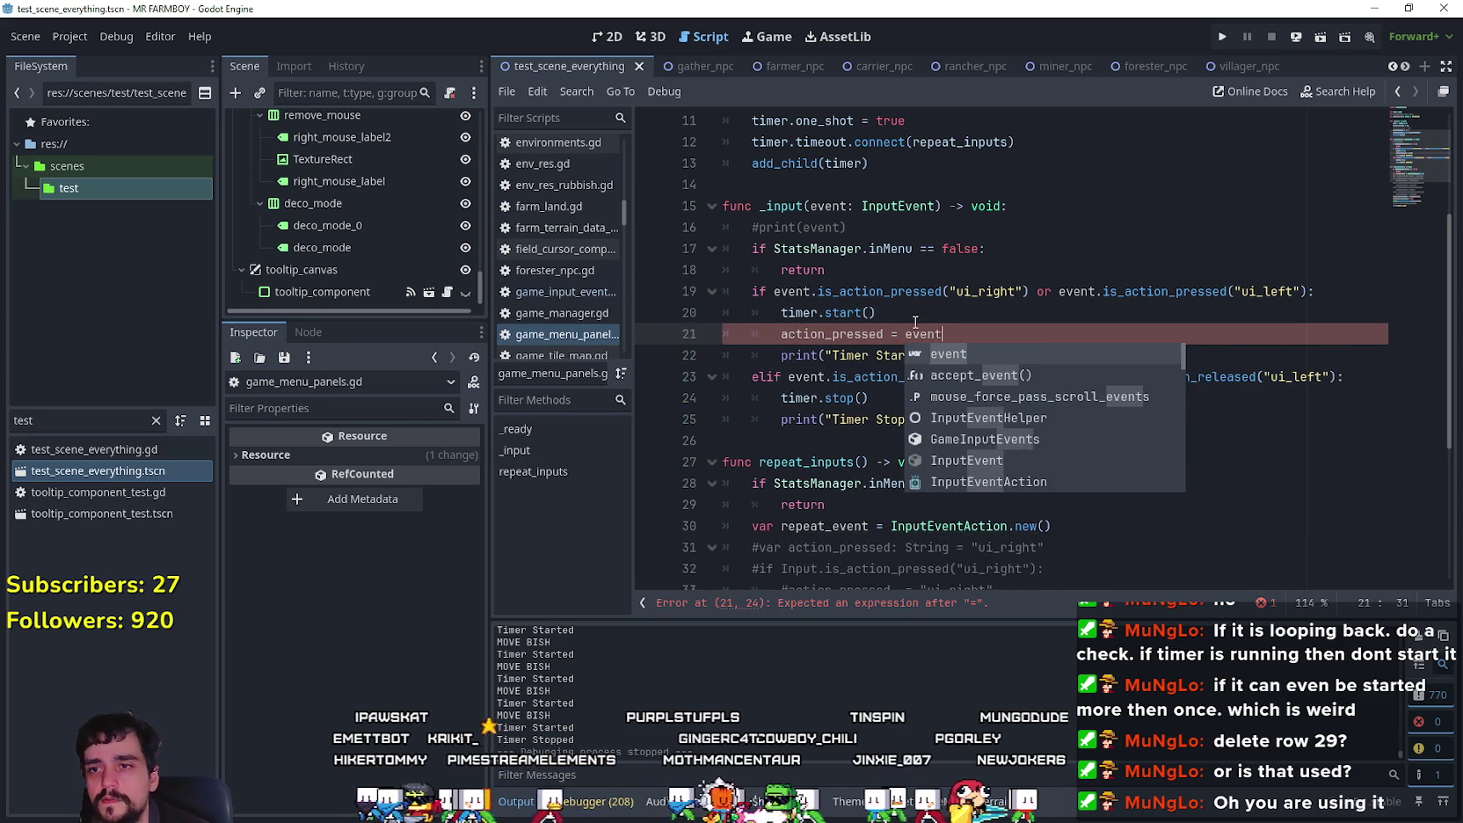
text(.action)
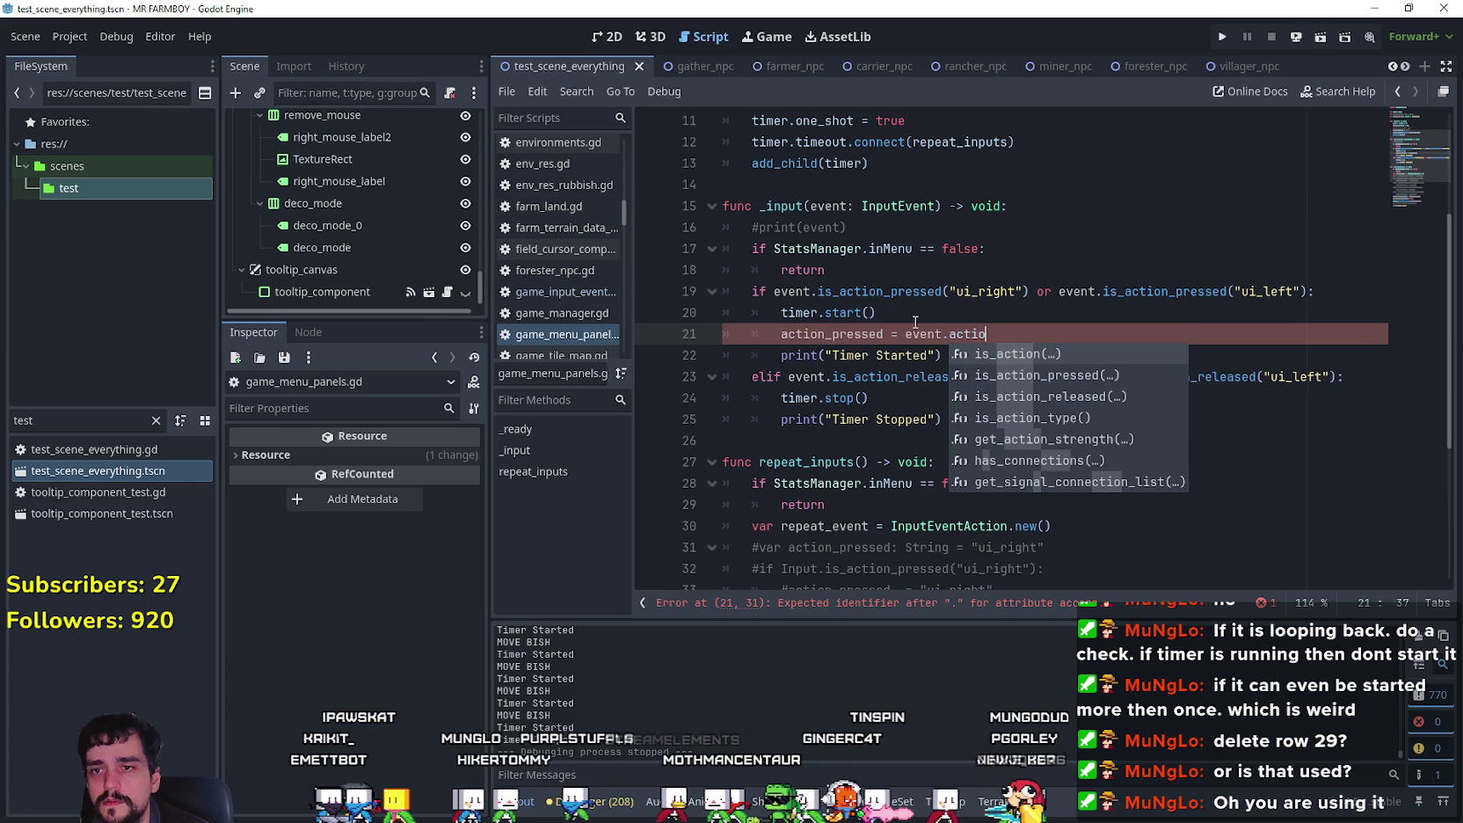
key(Return)
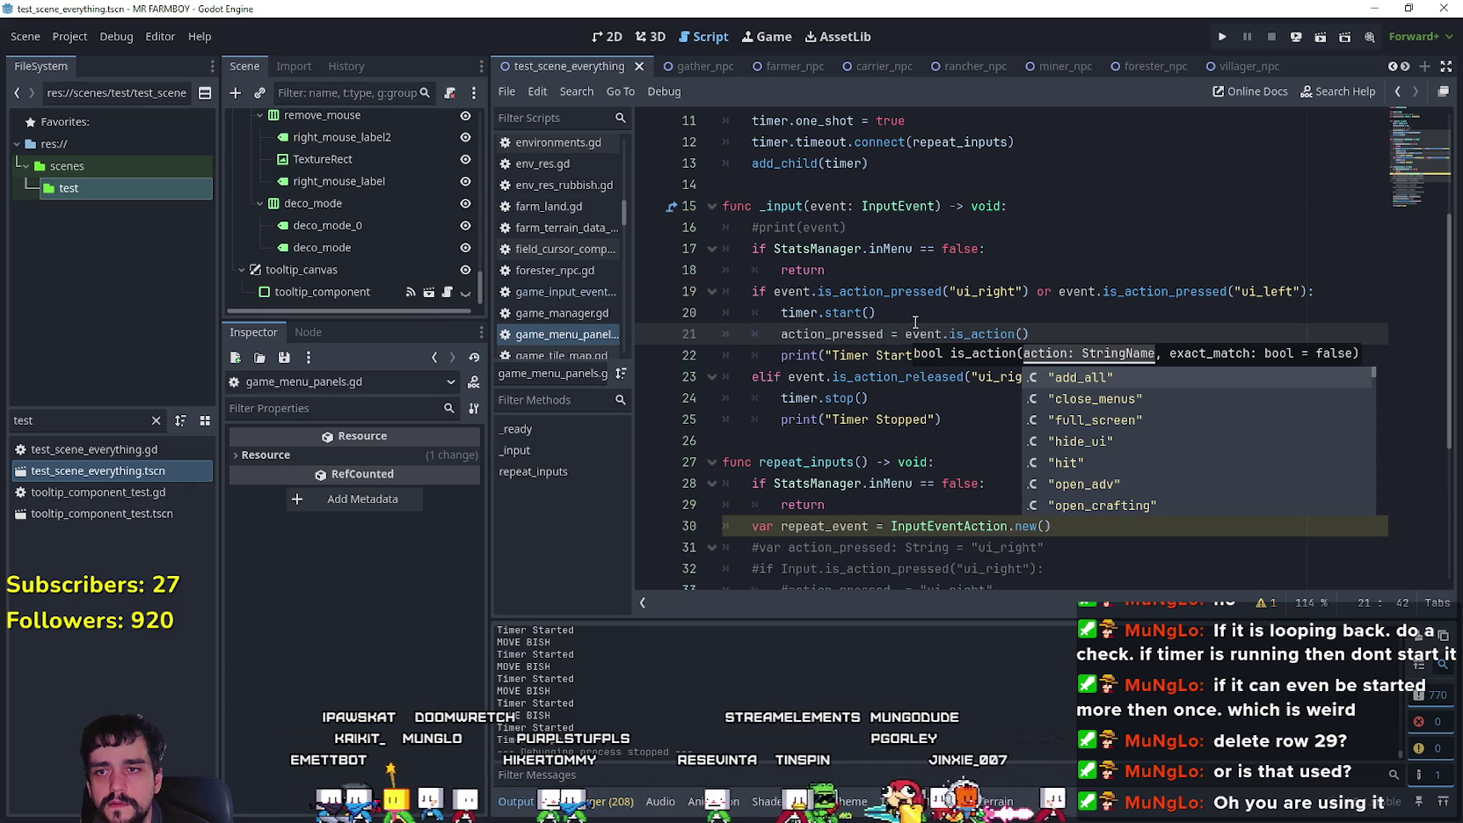
key(BackSpace)
key(BackSpace)
key(BackSpace)
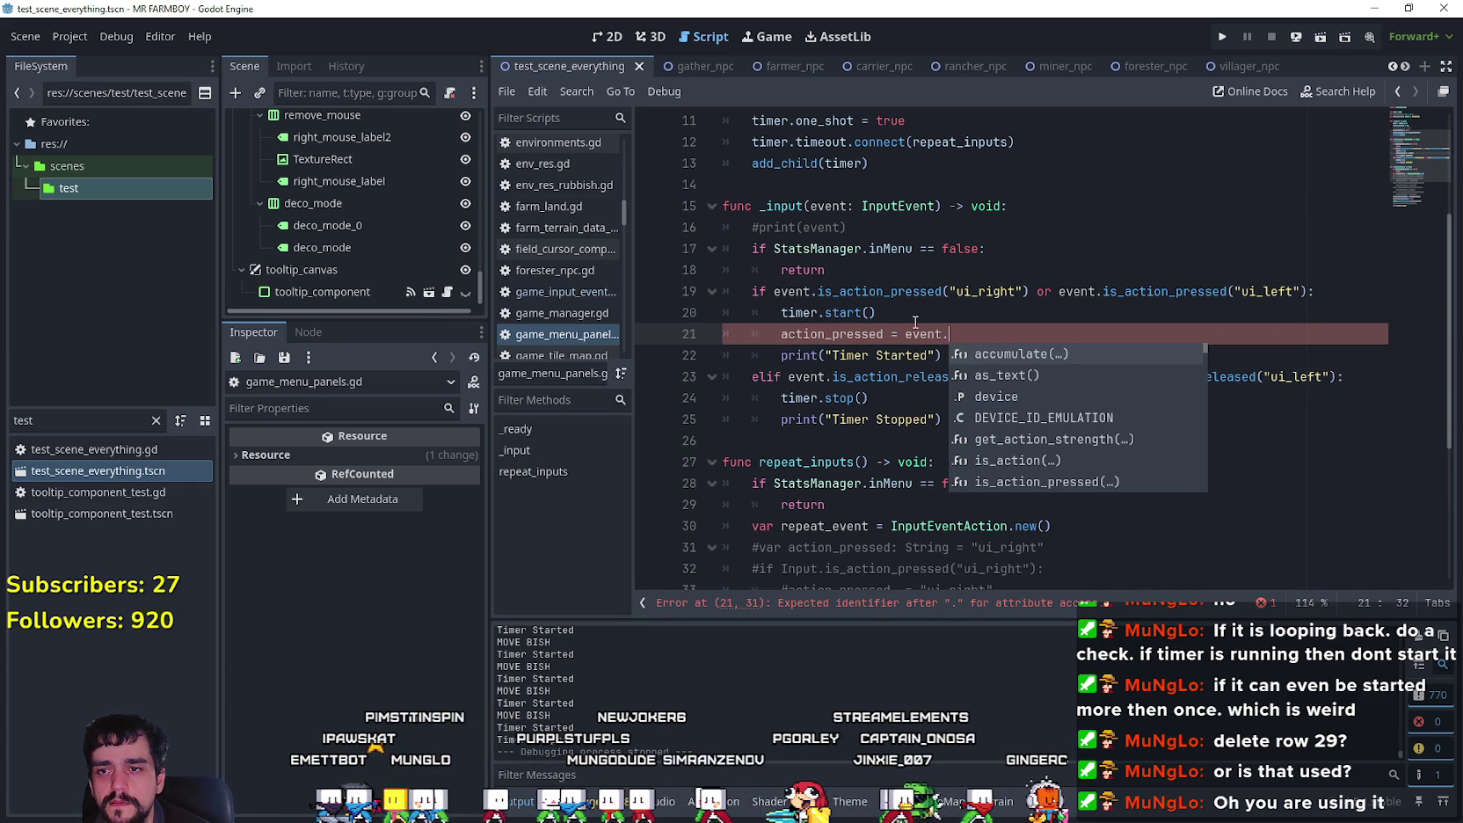
text(n)
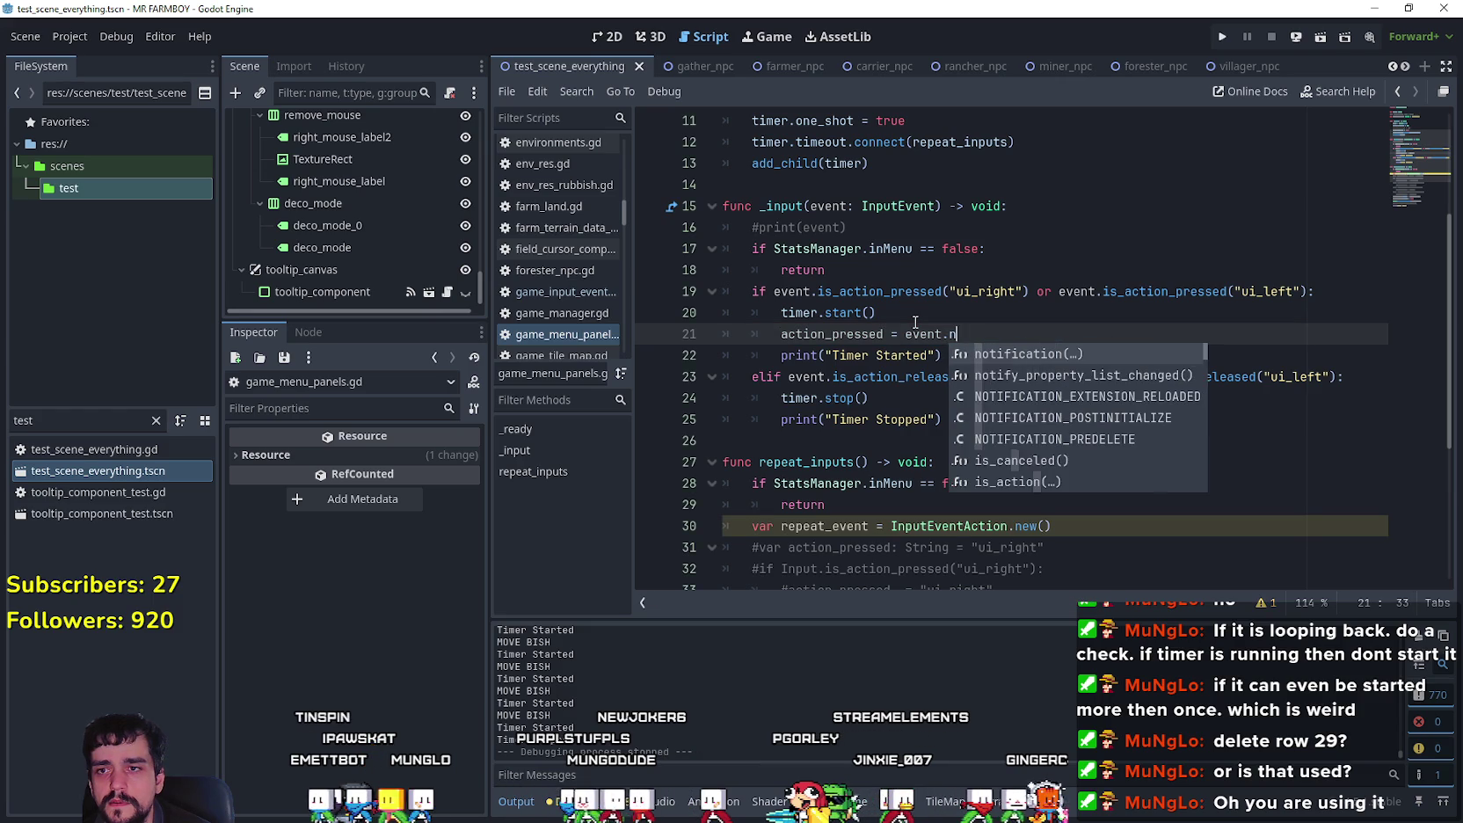
text(get)
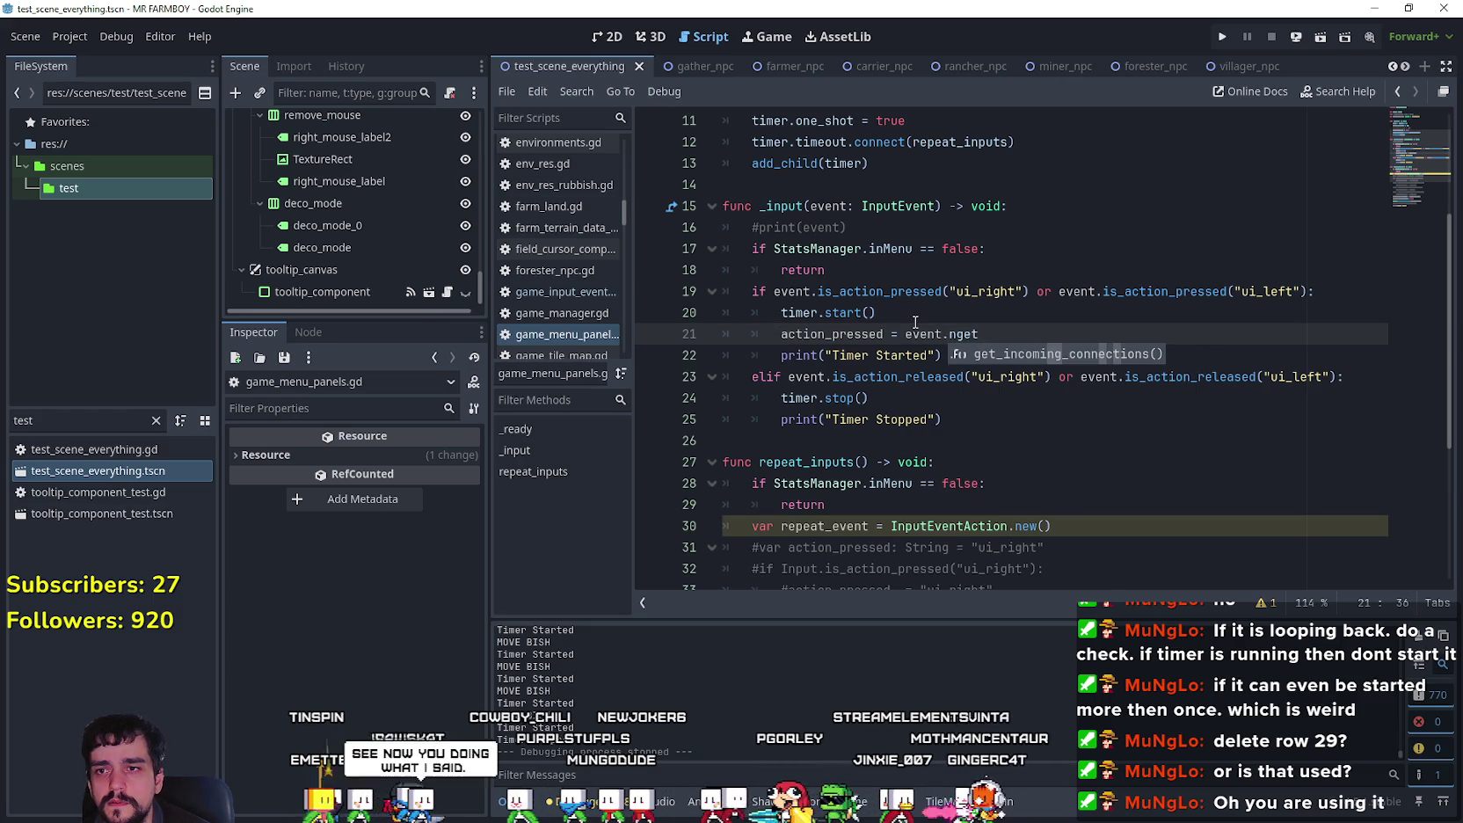
key(BackSpace)
key(BackSpace)
key(BackSpace)
key(BackSpace)
text(get_a)
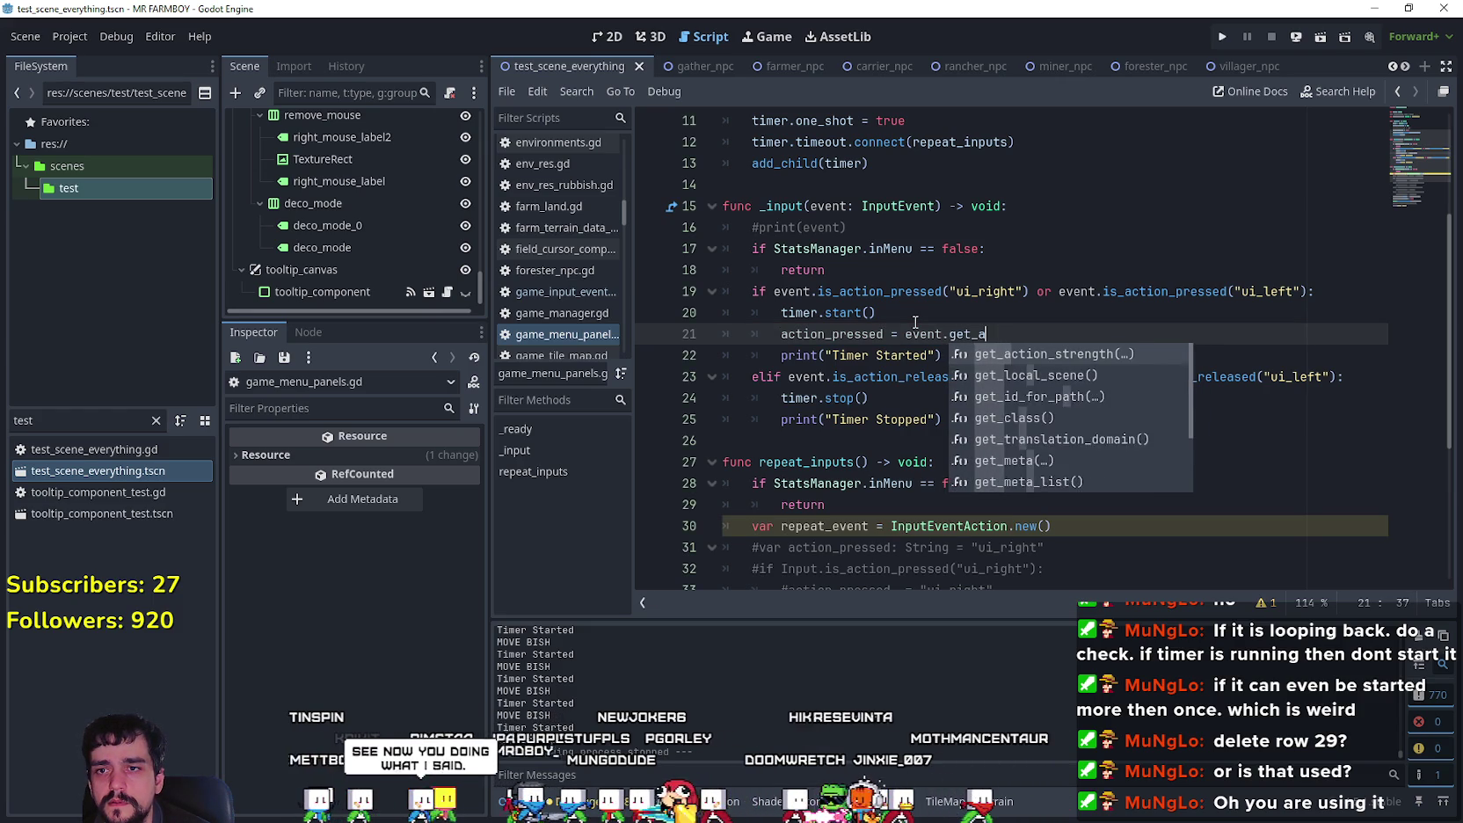
text(ct)
key(BackSpace)
key(BackSpace)
key(BackSpace)
text(name)
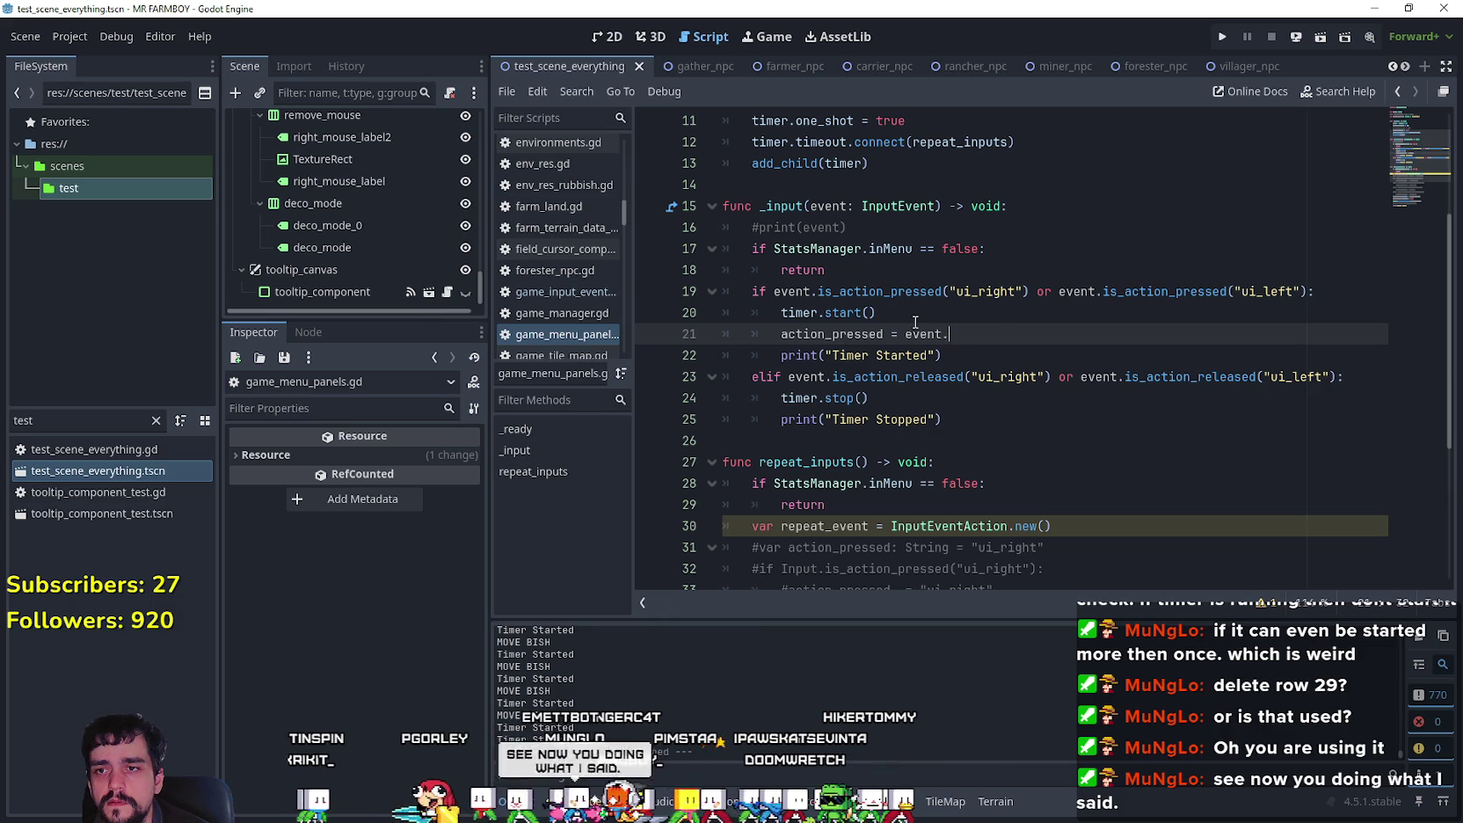
text(ame)
key(Return)
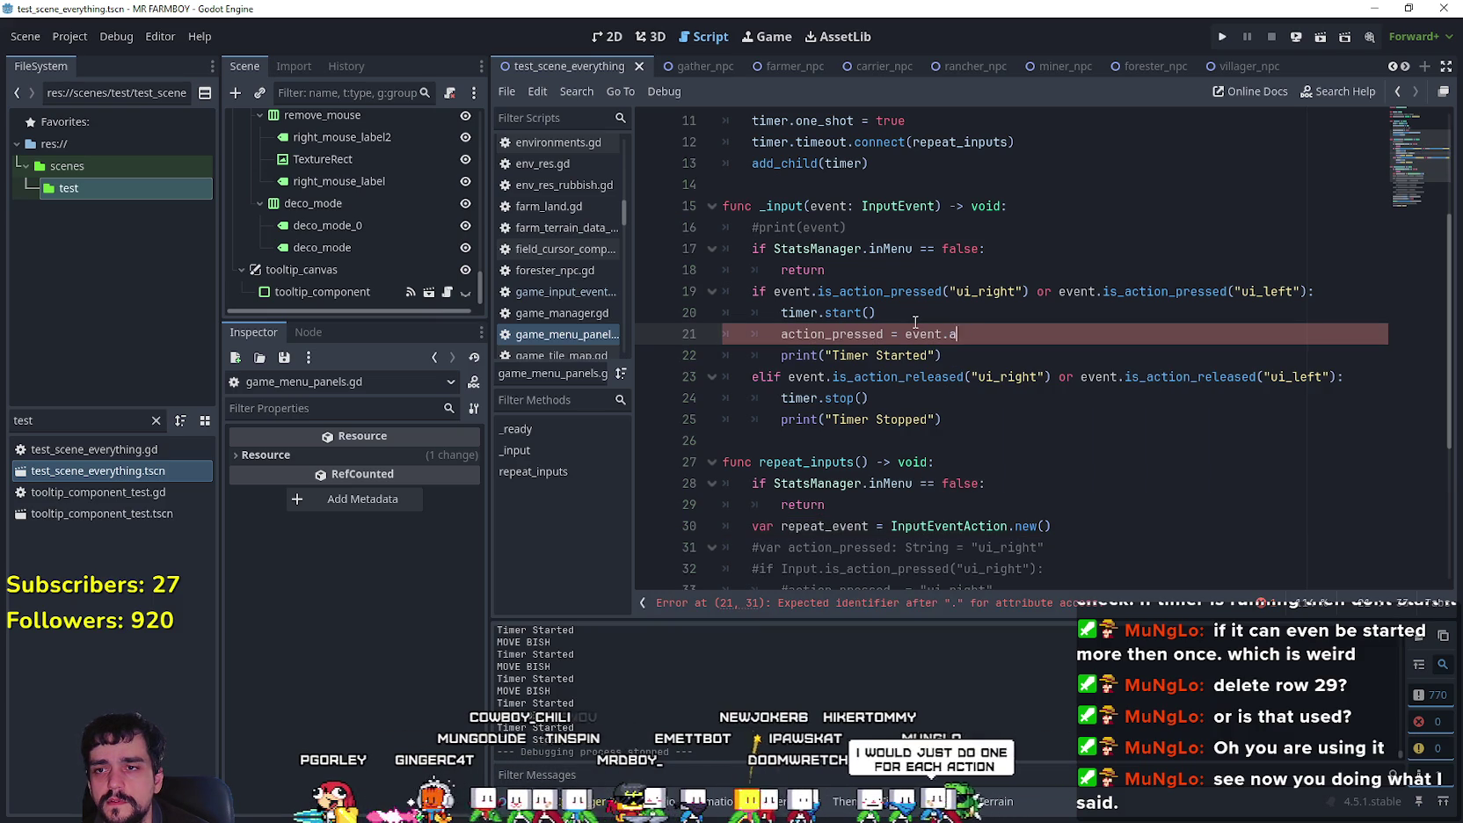
Step: Retype event.action and browse its autocomplete suggestions
text(action)
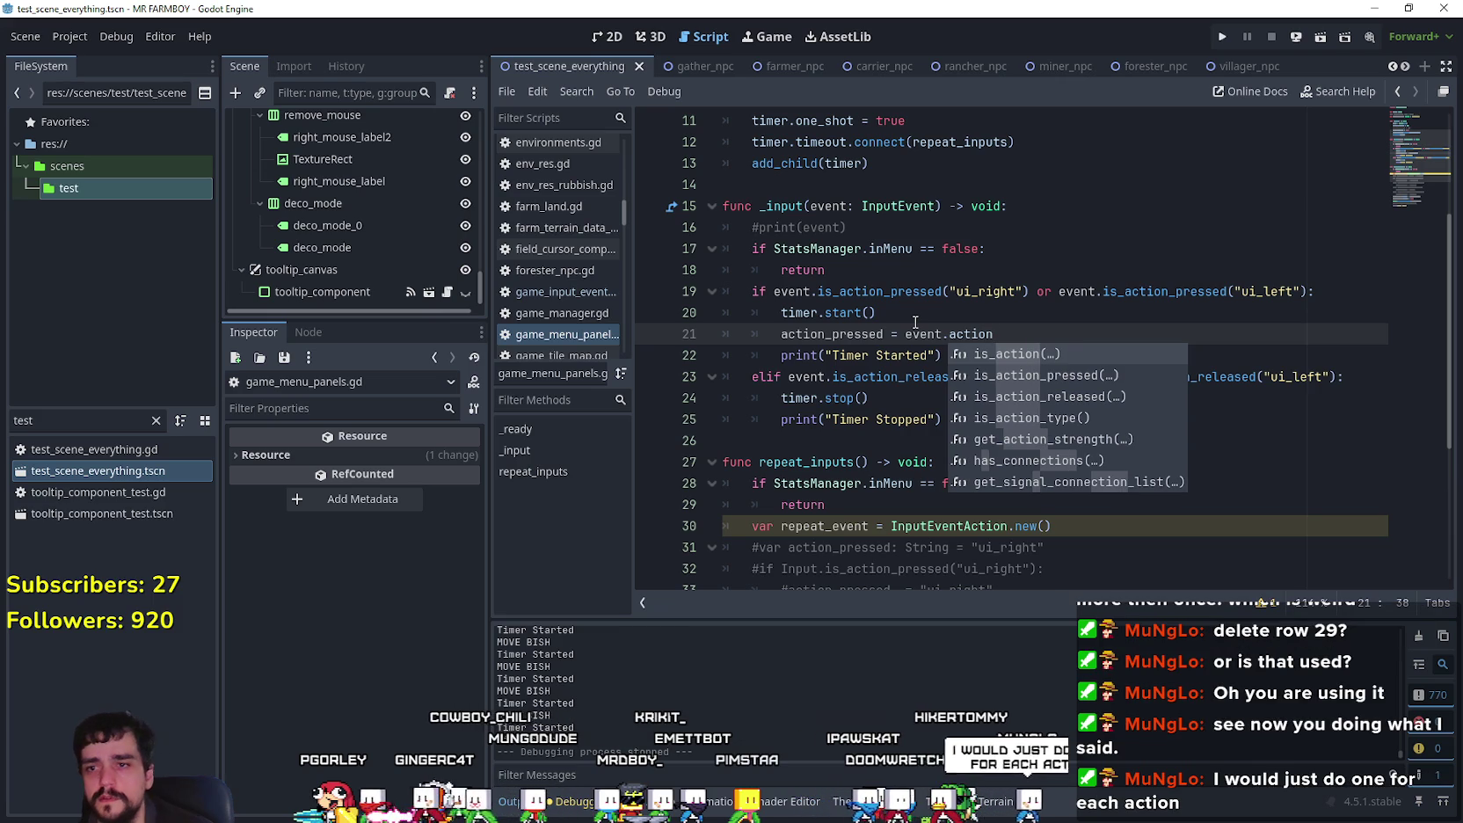
key(Down)
key(Down)
key(Down)
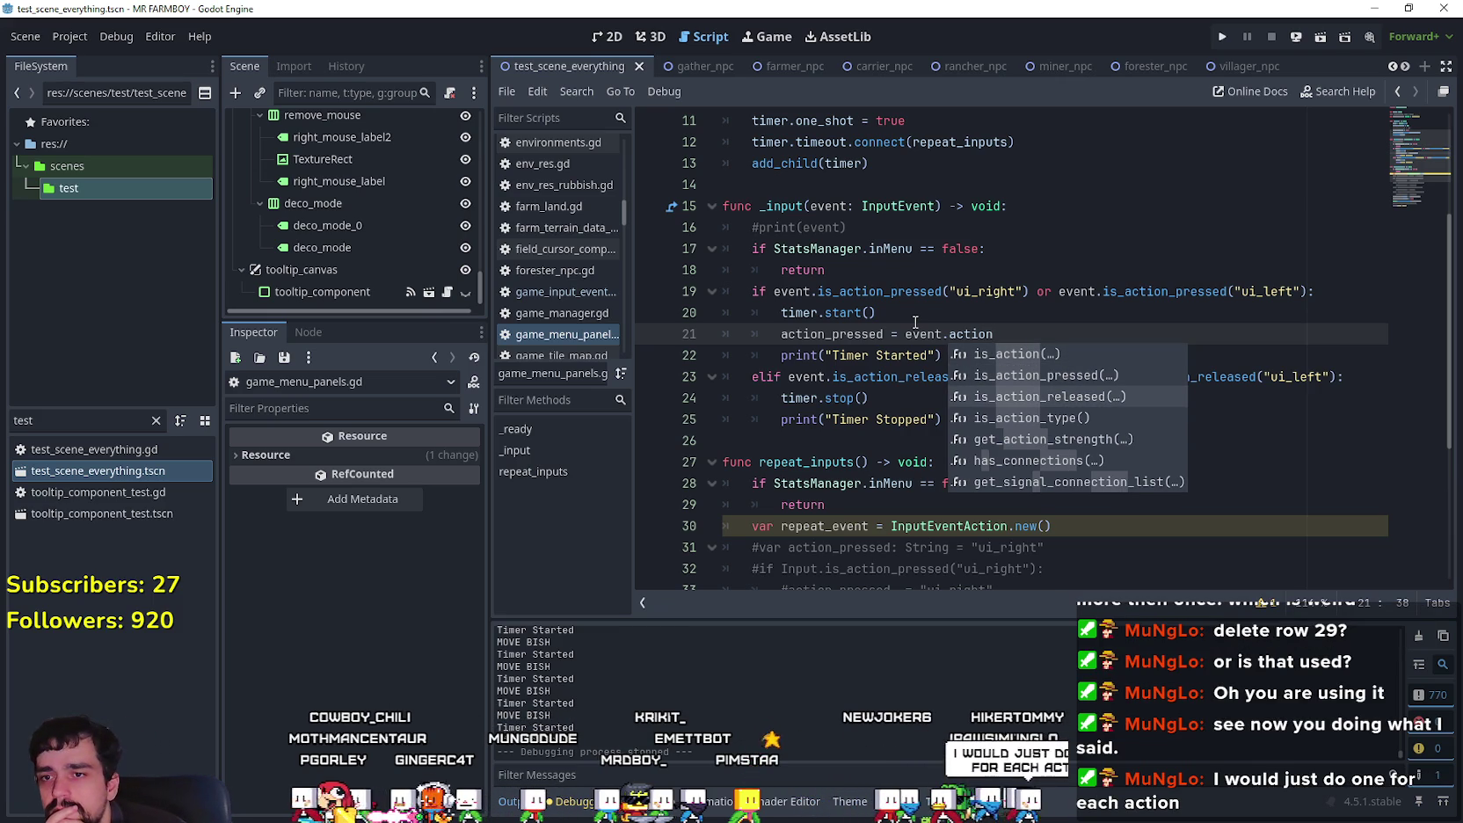
key(Down)
key(Down)
key(Down)
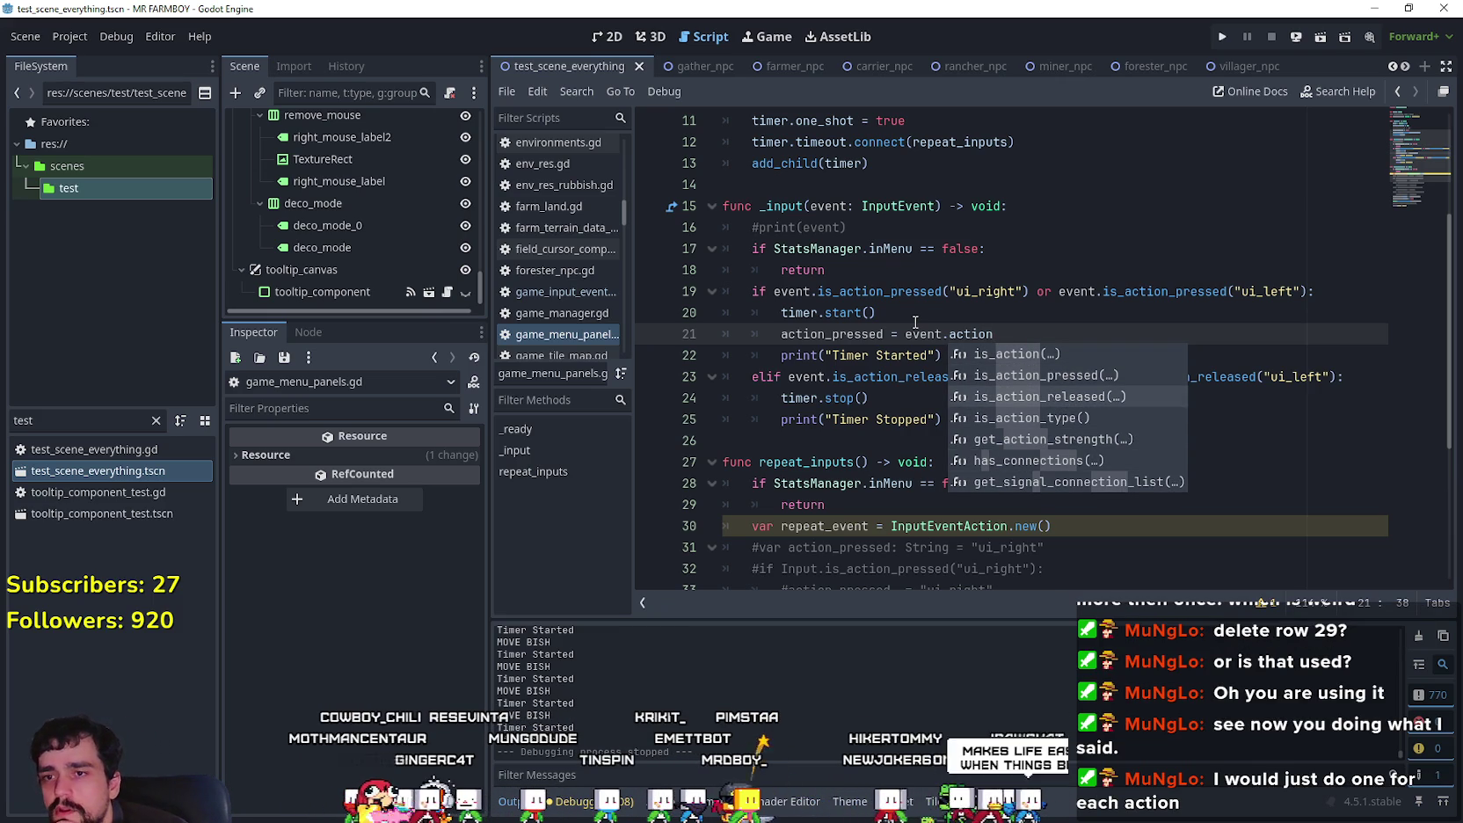
key(Down)
key(Down)
key(Down)
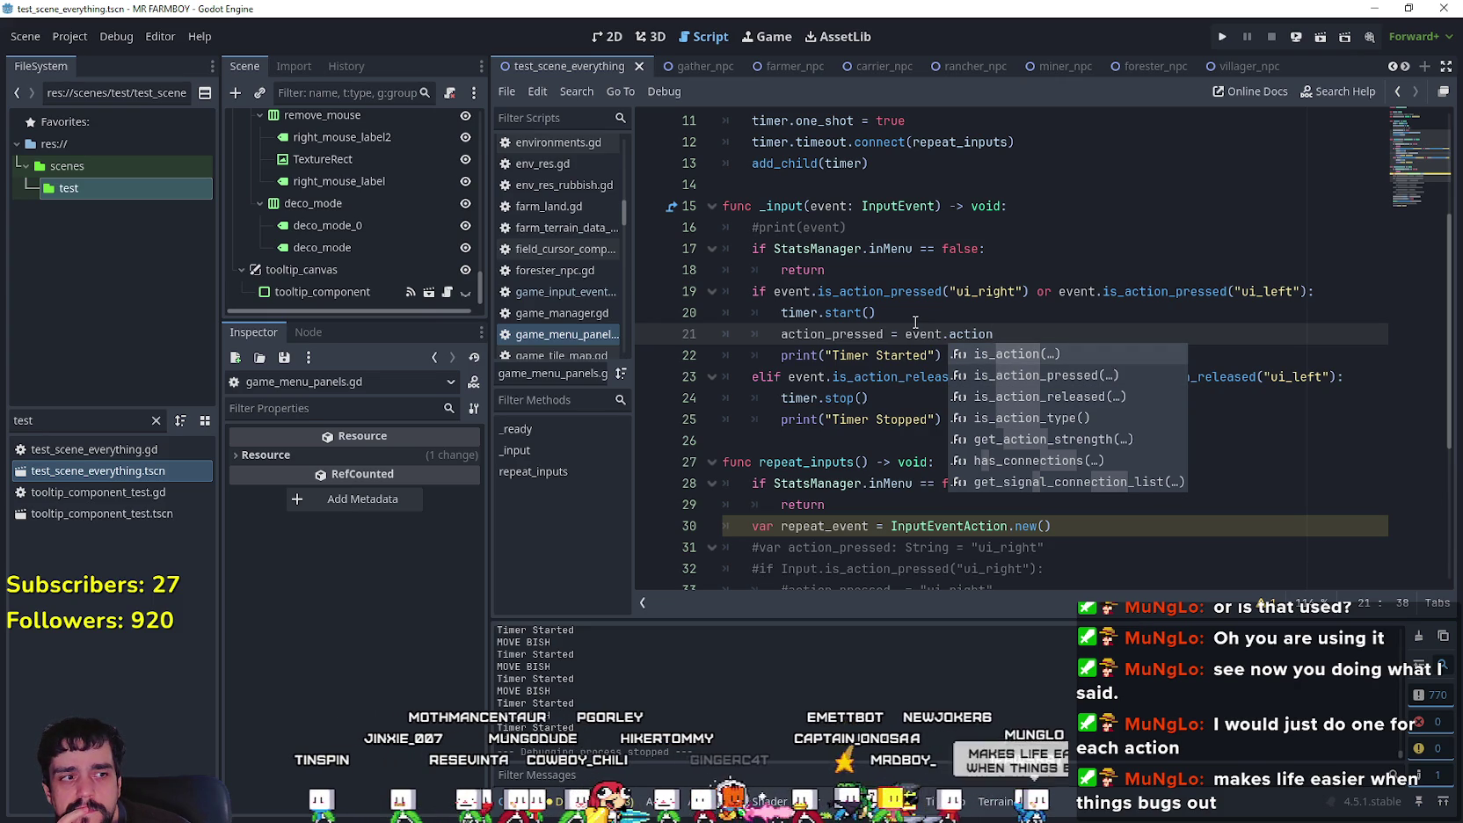
key(Down)
key(Down)
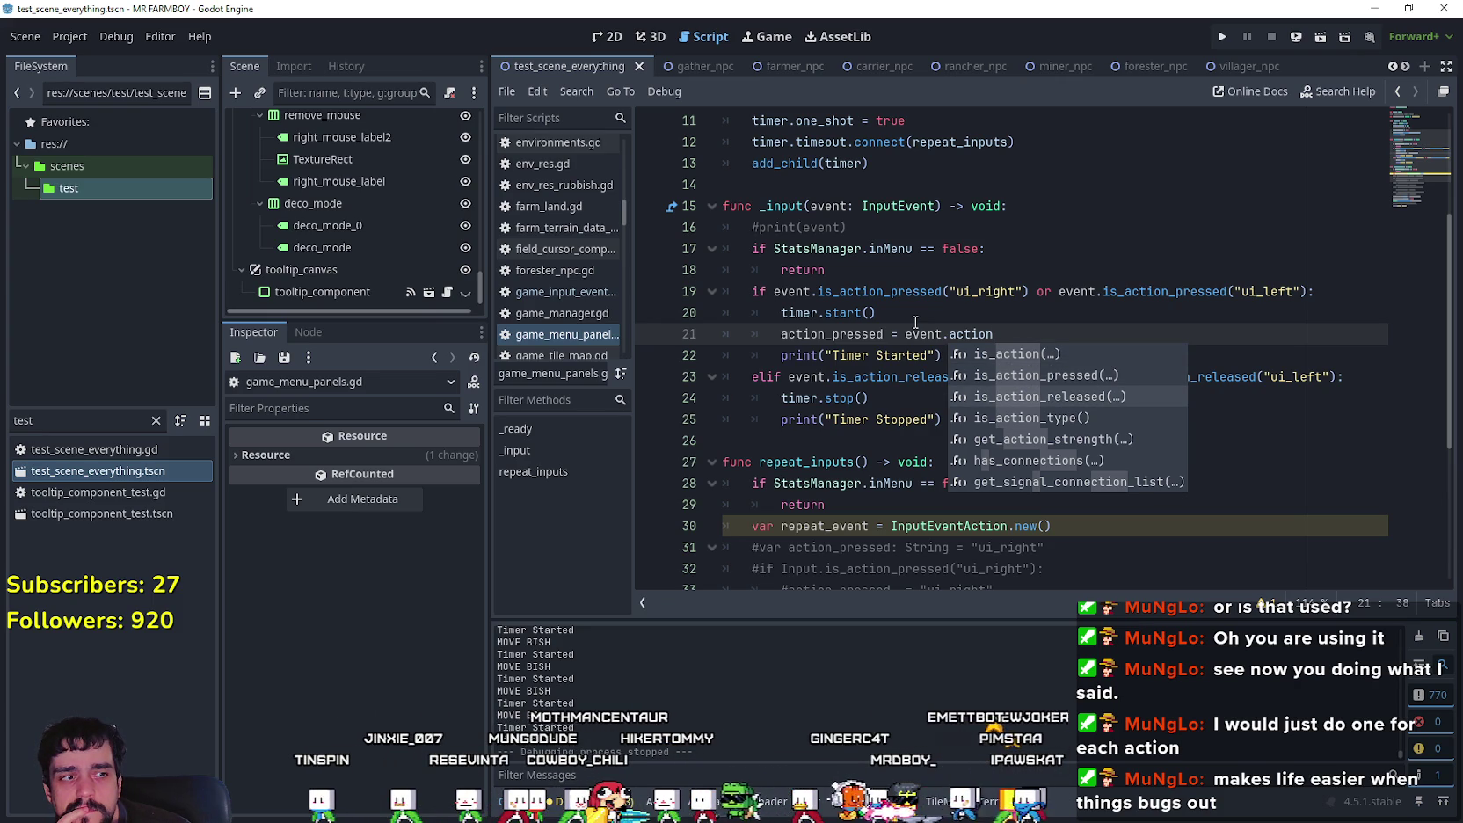
key(Up)
key(Down)
key(Down)
key(Up)
key(Down)
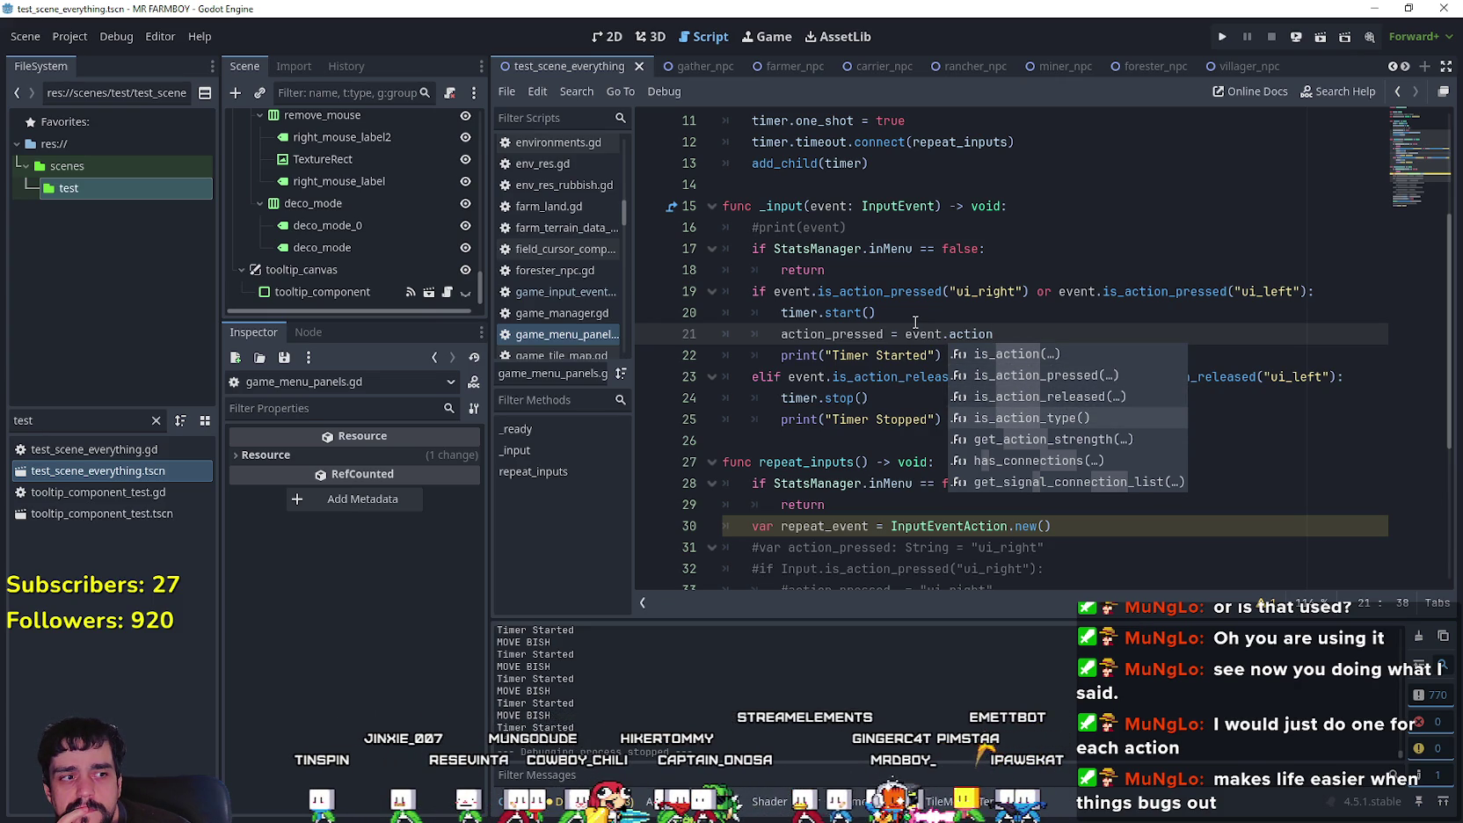
key(Up)
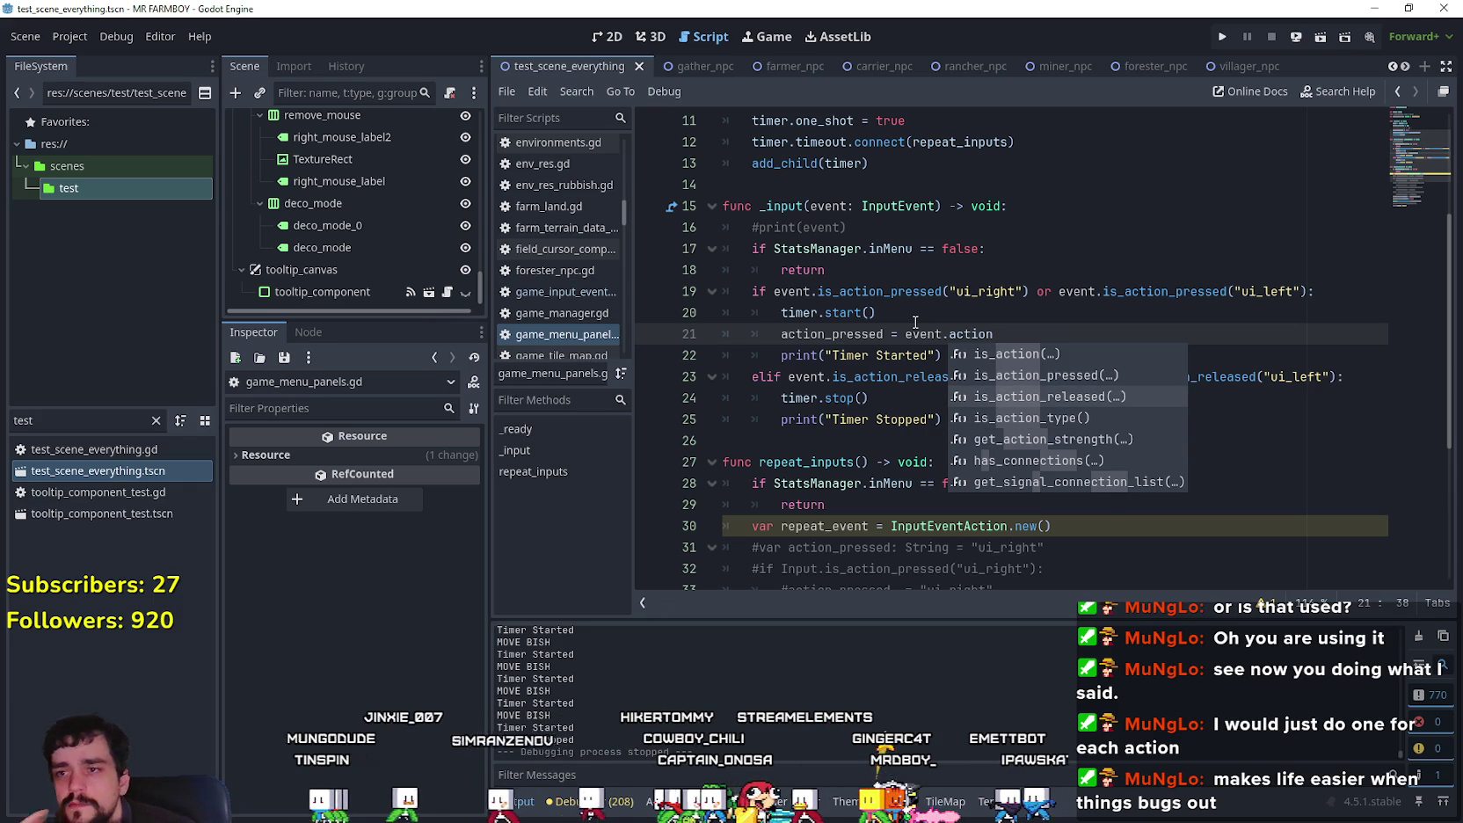
Step: Replace event.action on line 21 with the literal "ui_right"
click(914, 318)
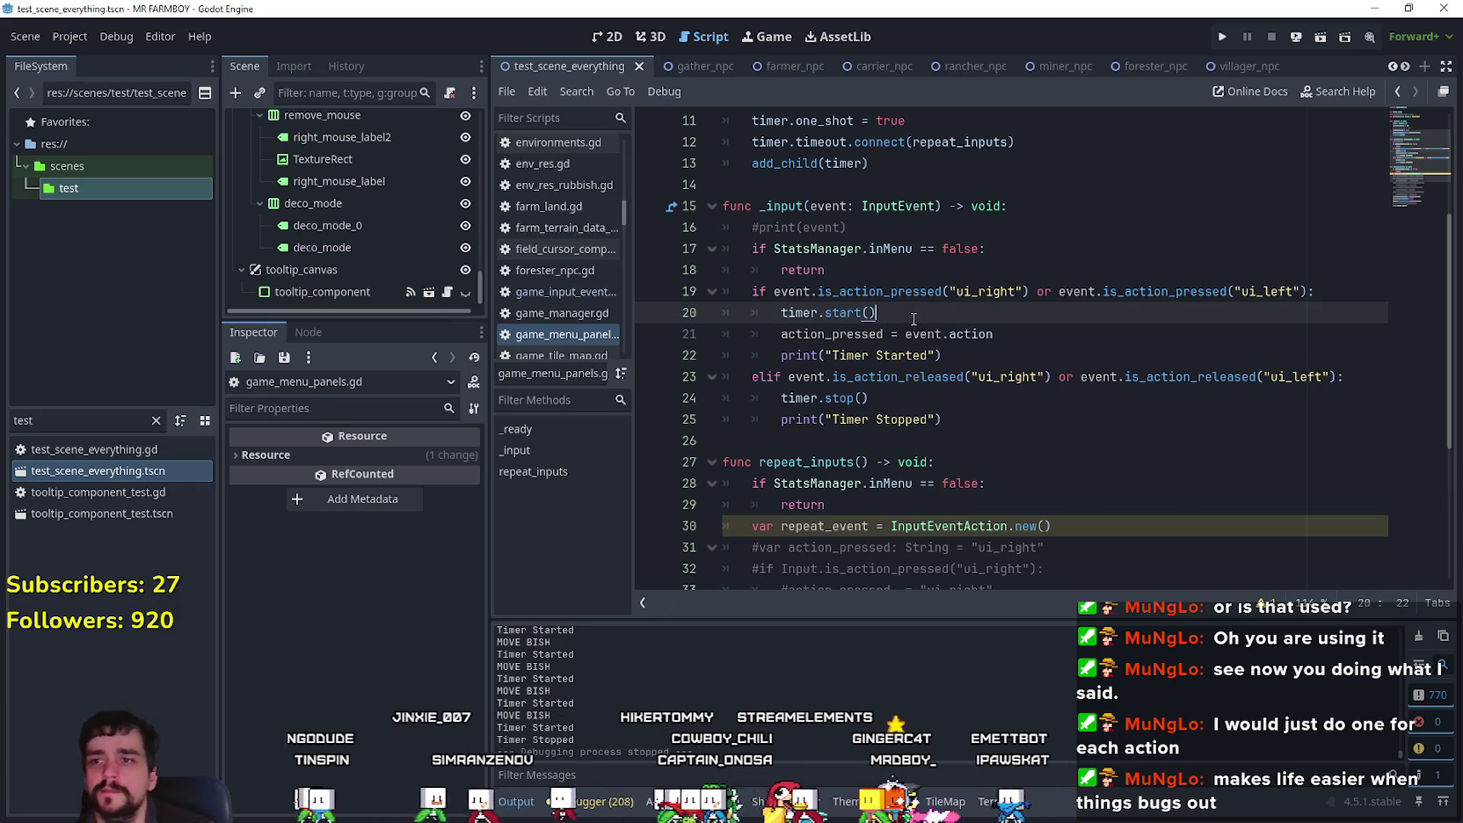
click(1018, 333)
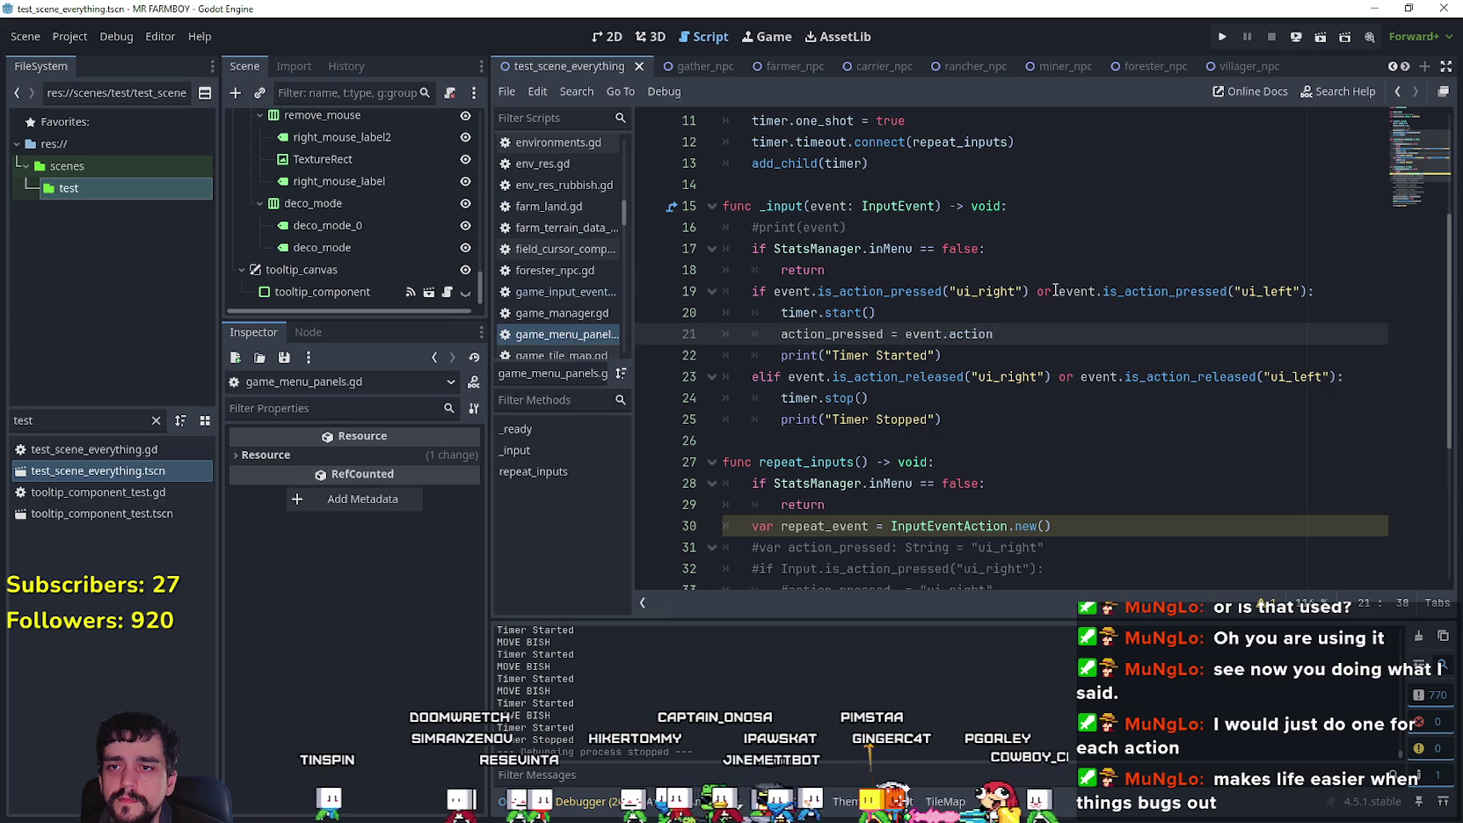
drag(1054, 290, 1031, 291)
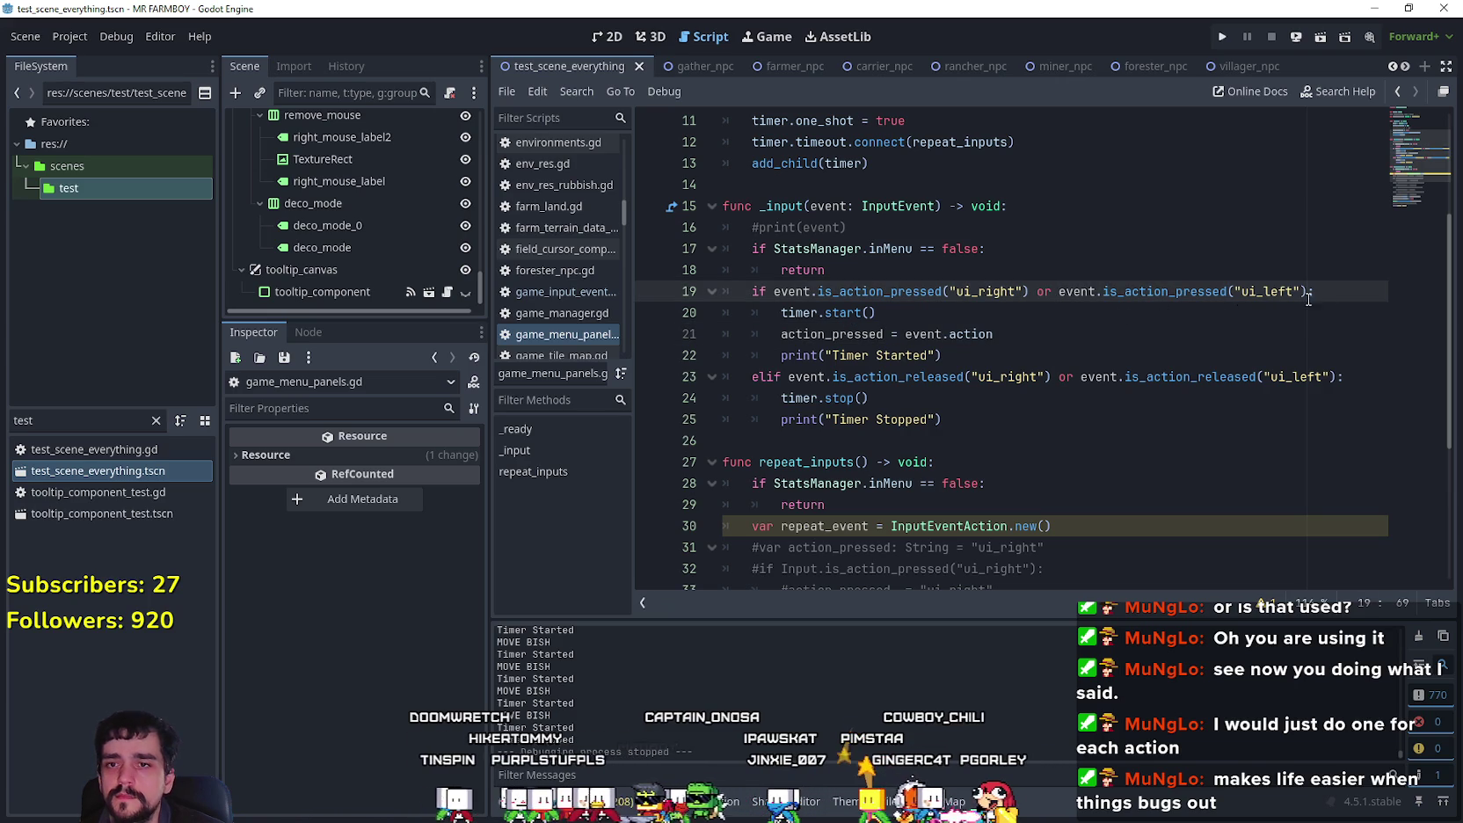
click(1070, 333)
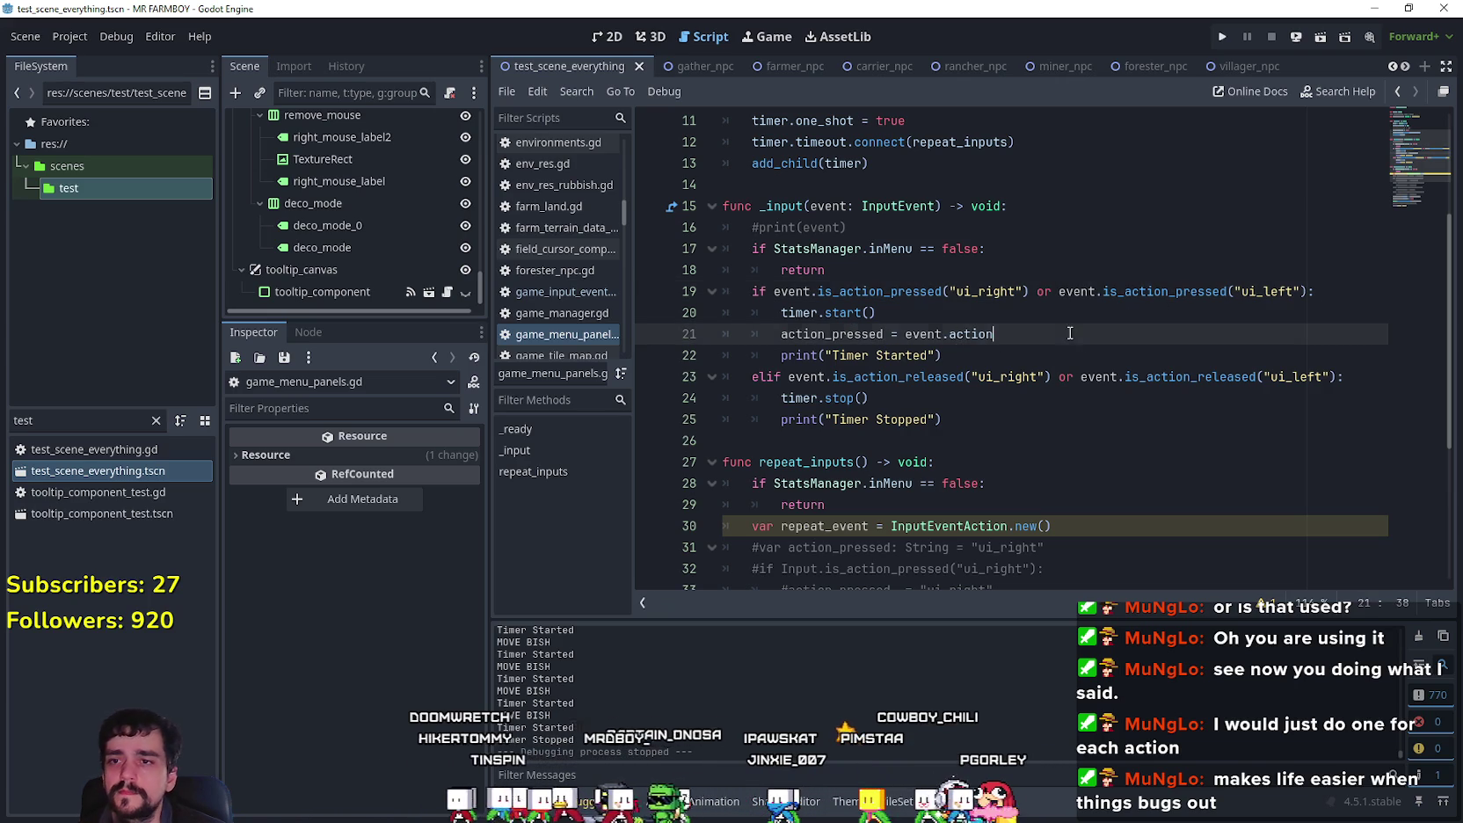
double_click(1011, 297)
key(ctrl+c)
drag(905, 334, 1033, 331)
key(ctrl+v)
key(ctrl+z)
text(")
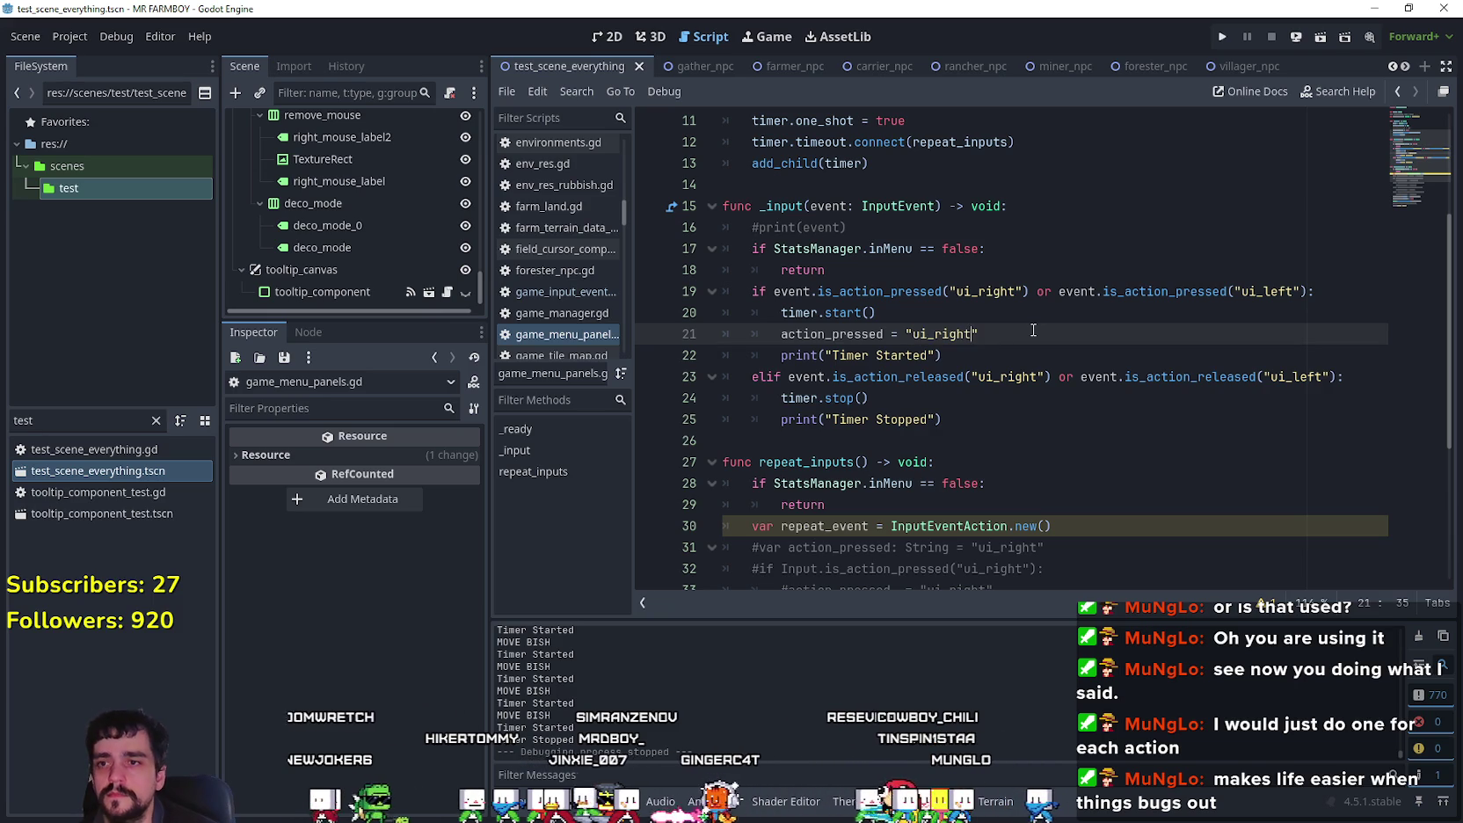
Step: Delete the ui_left 'or' clause from line 19 and select the ui_right block, lines 19–22
drag(1309, 291, 1051, 291)
key(BackSpace)
click(1003, 341)
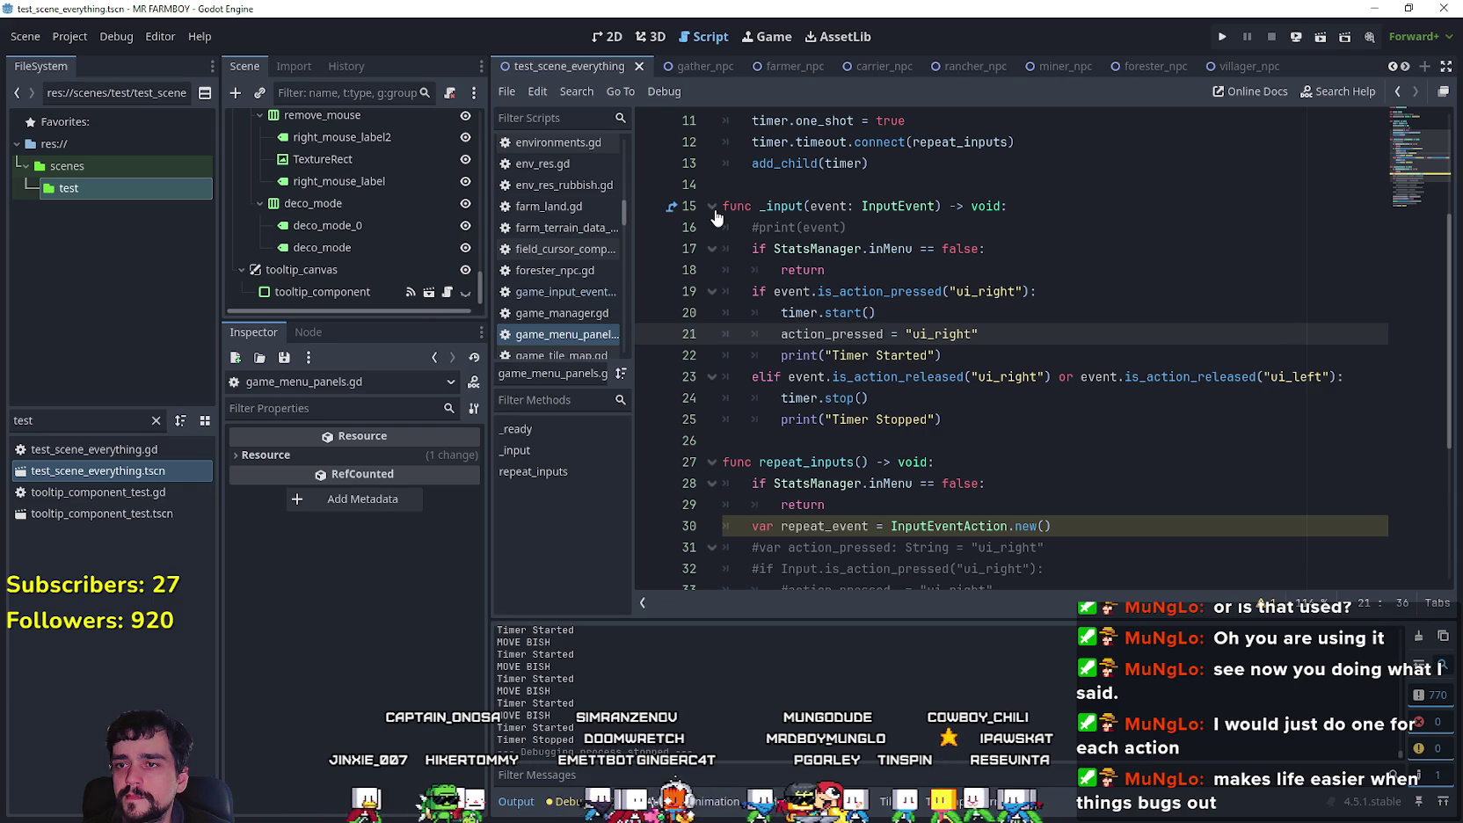
click(1002, 353)
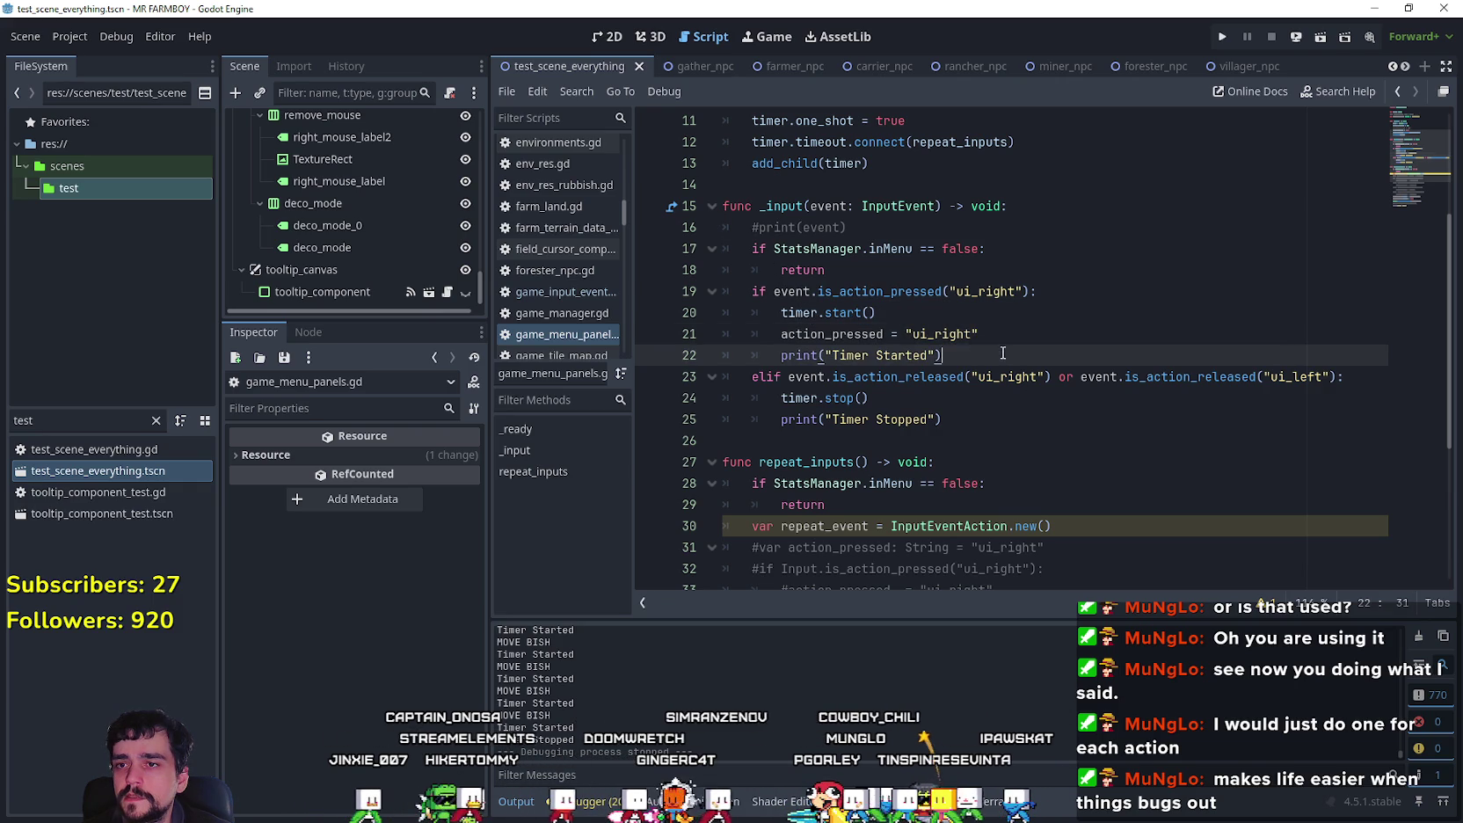
key(Return)
mouse_move(846, 375)
mouse_down()
mouse_move(835, 353)
mouse_move(722, 299)
mouse_up()
key(ctrl+c)
Step: Paste three copies of the ui_right if-block below the original
click(865, 384)
key(ctrl+v)
key(Return)
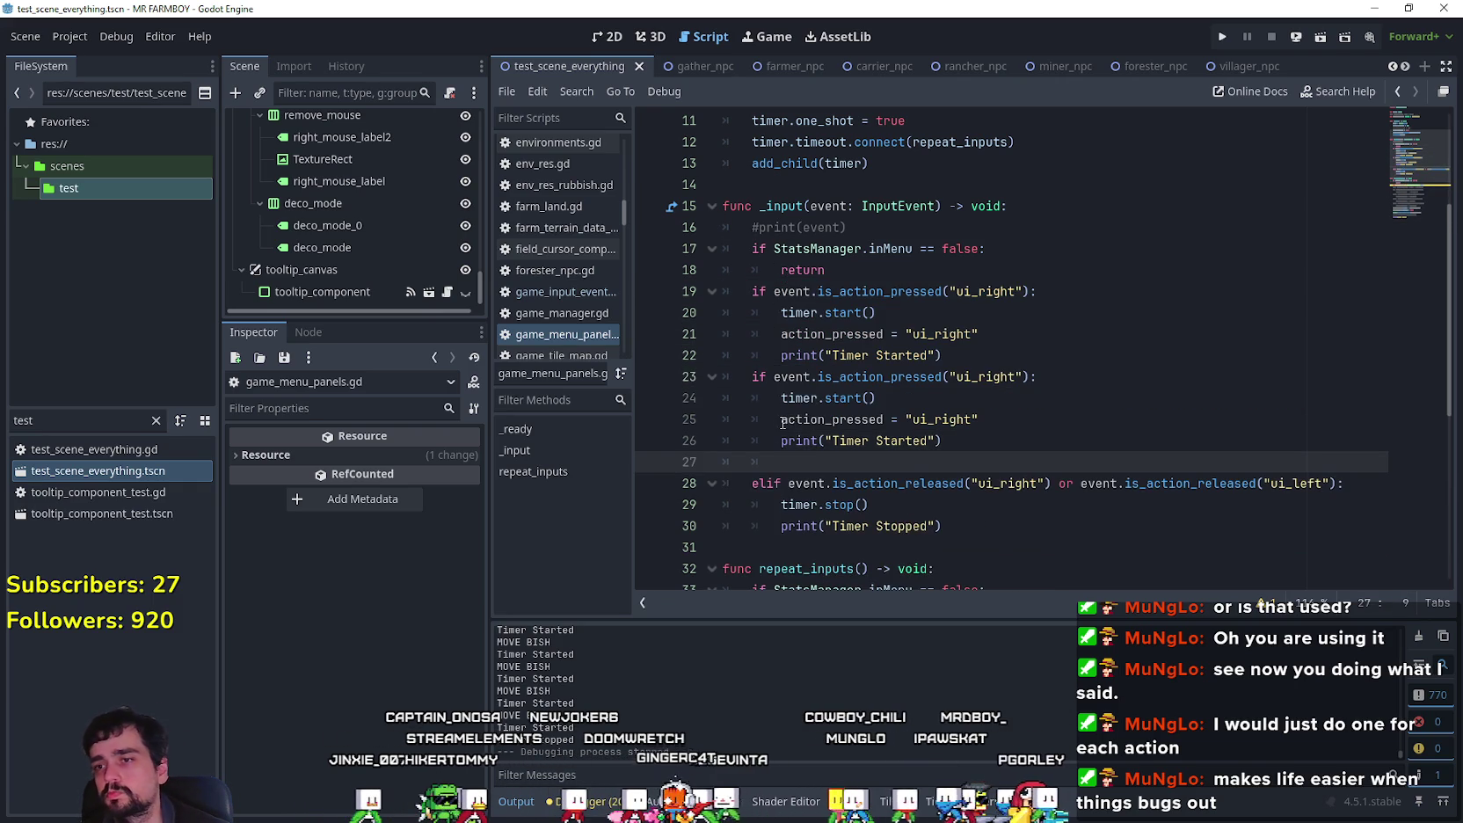
key(ctrl+v)
scroll(791, 440, down, 2)
drag(780, 419, 686, 422)
key(ctrl+v)
scroll(988, 306, up, 1)
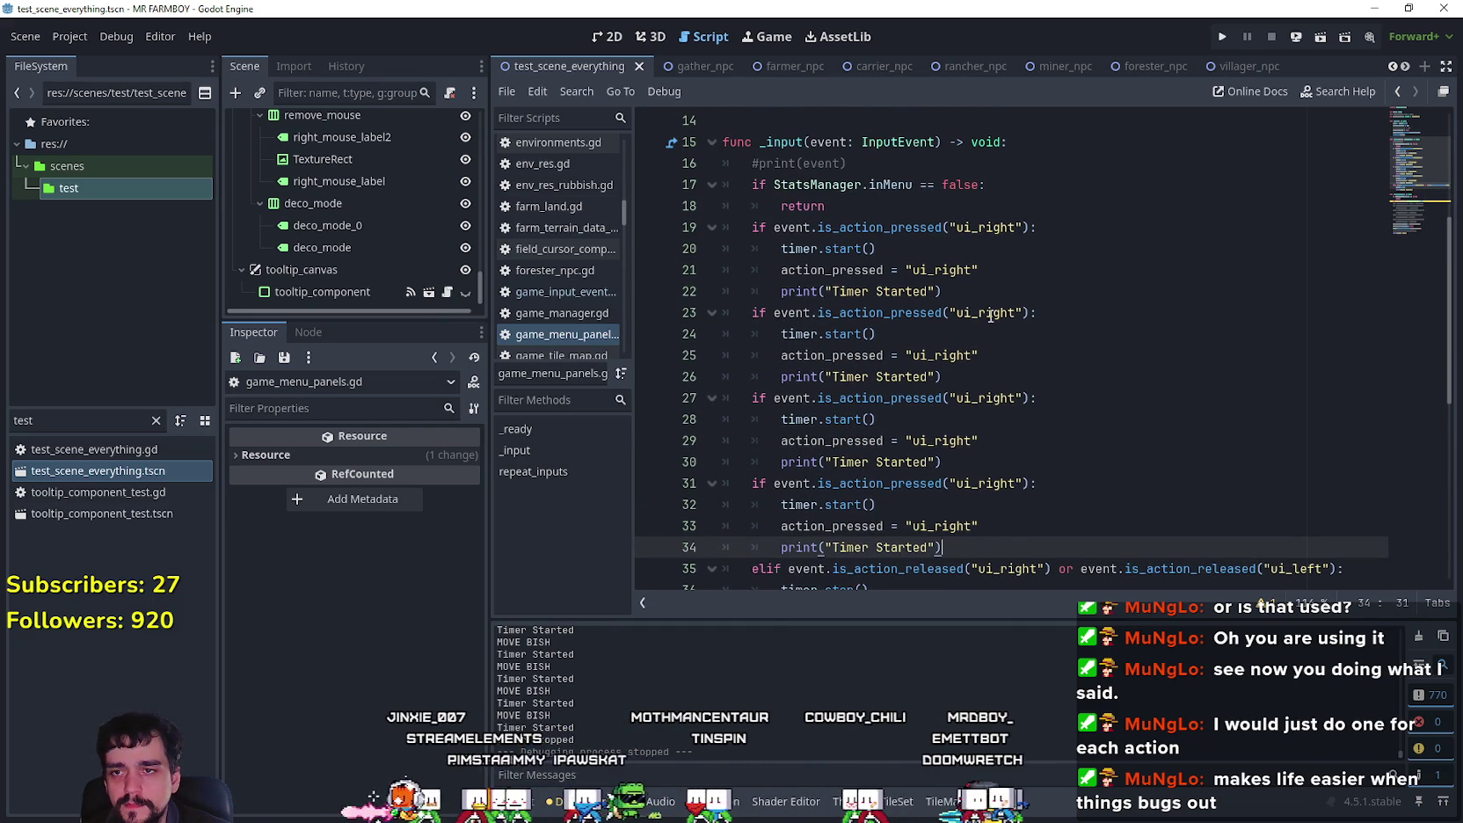
Step: Rename the second and third copies' actions to ui_left and ui_up
drag(1013, 314, 979, 314)
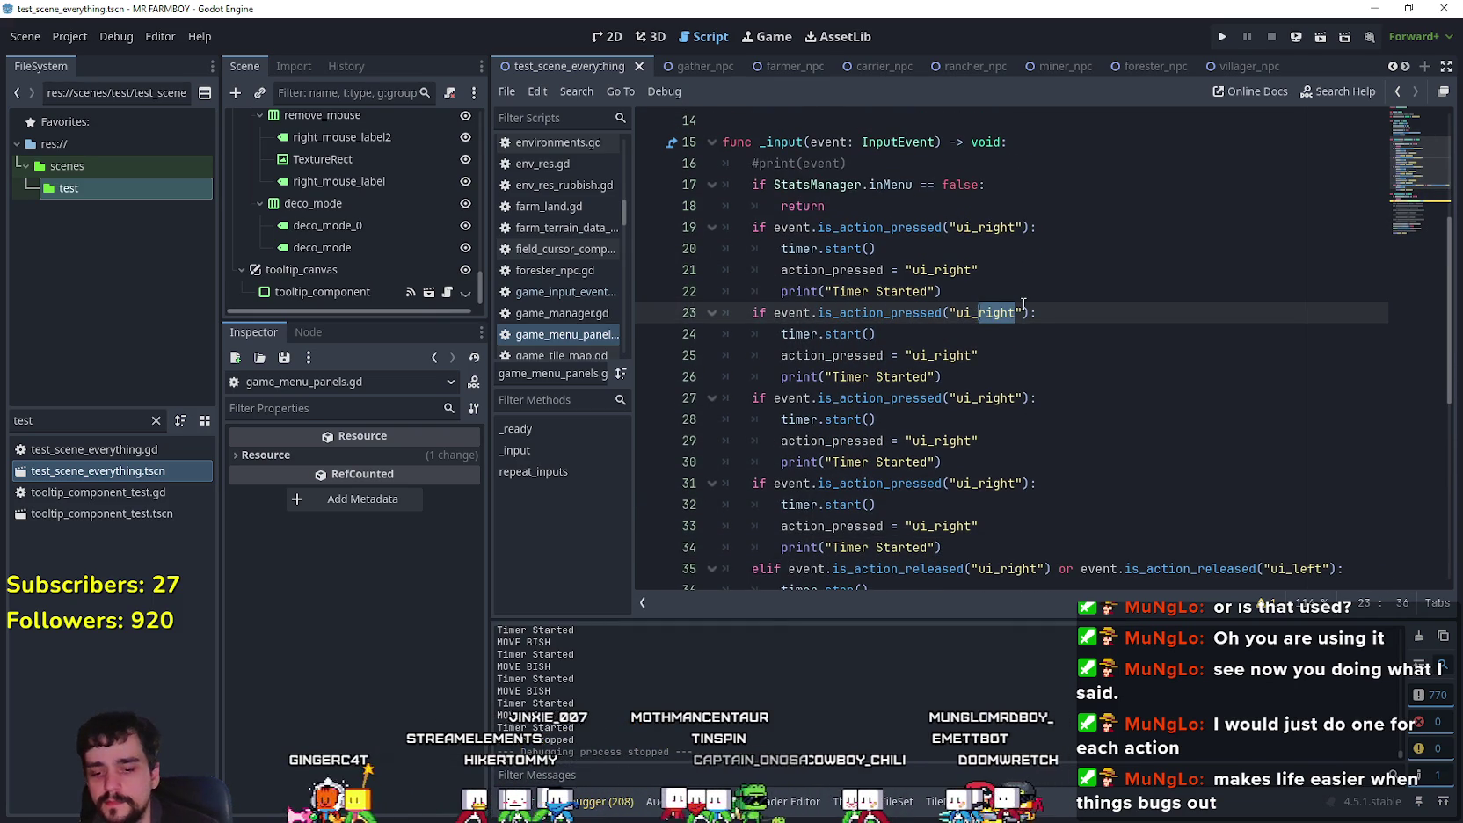
text(left)
key(Escape)
key(Down)
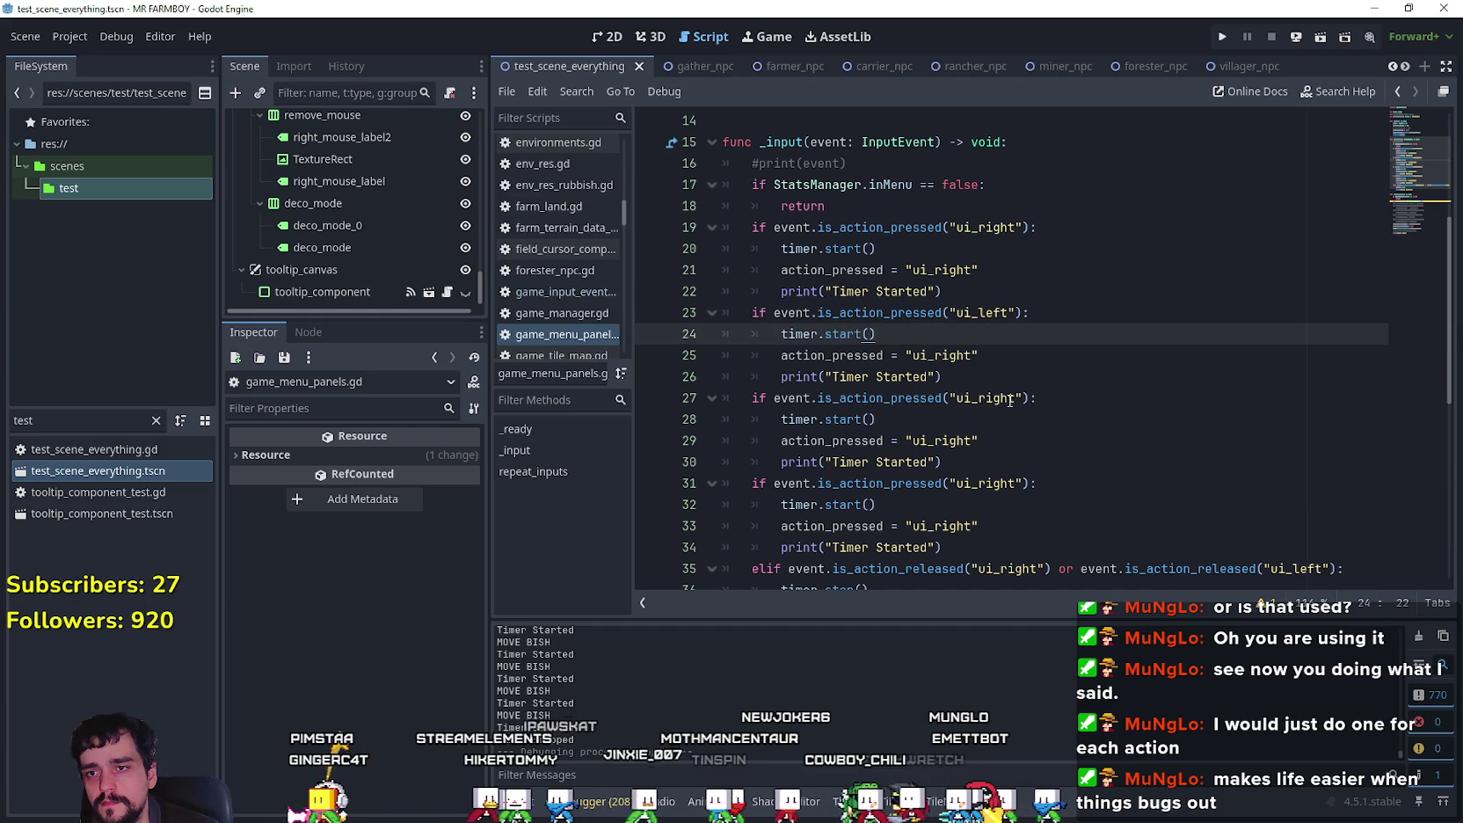
click(1010, 398)
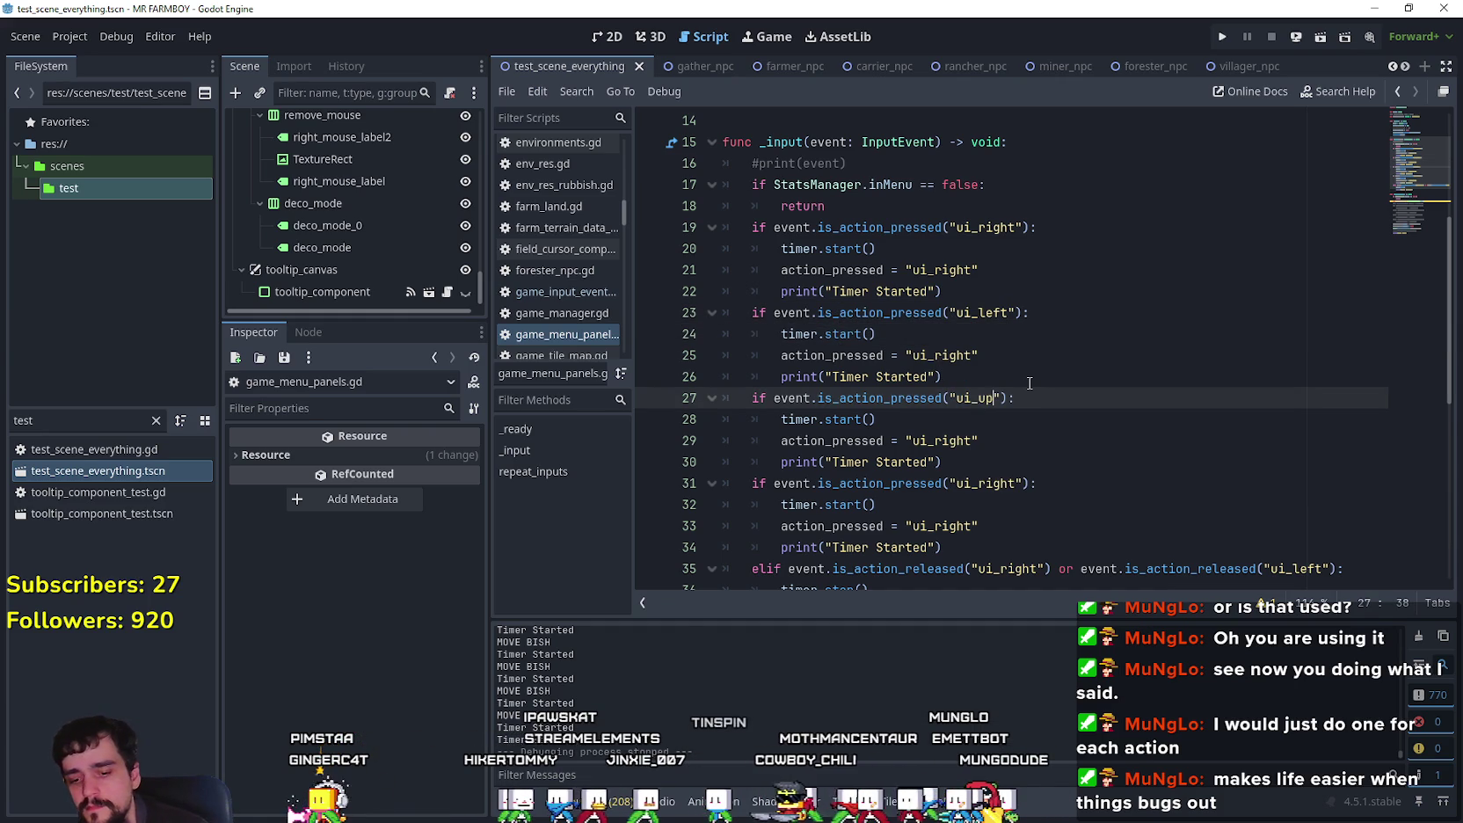
click(880, 440)
click(1011, 485)
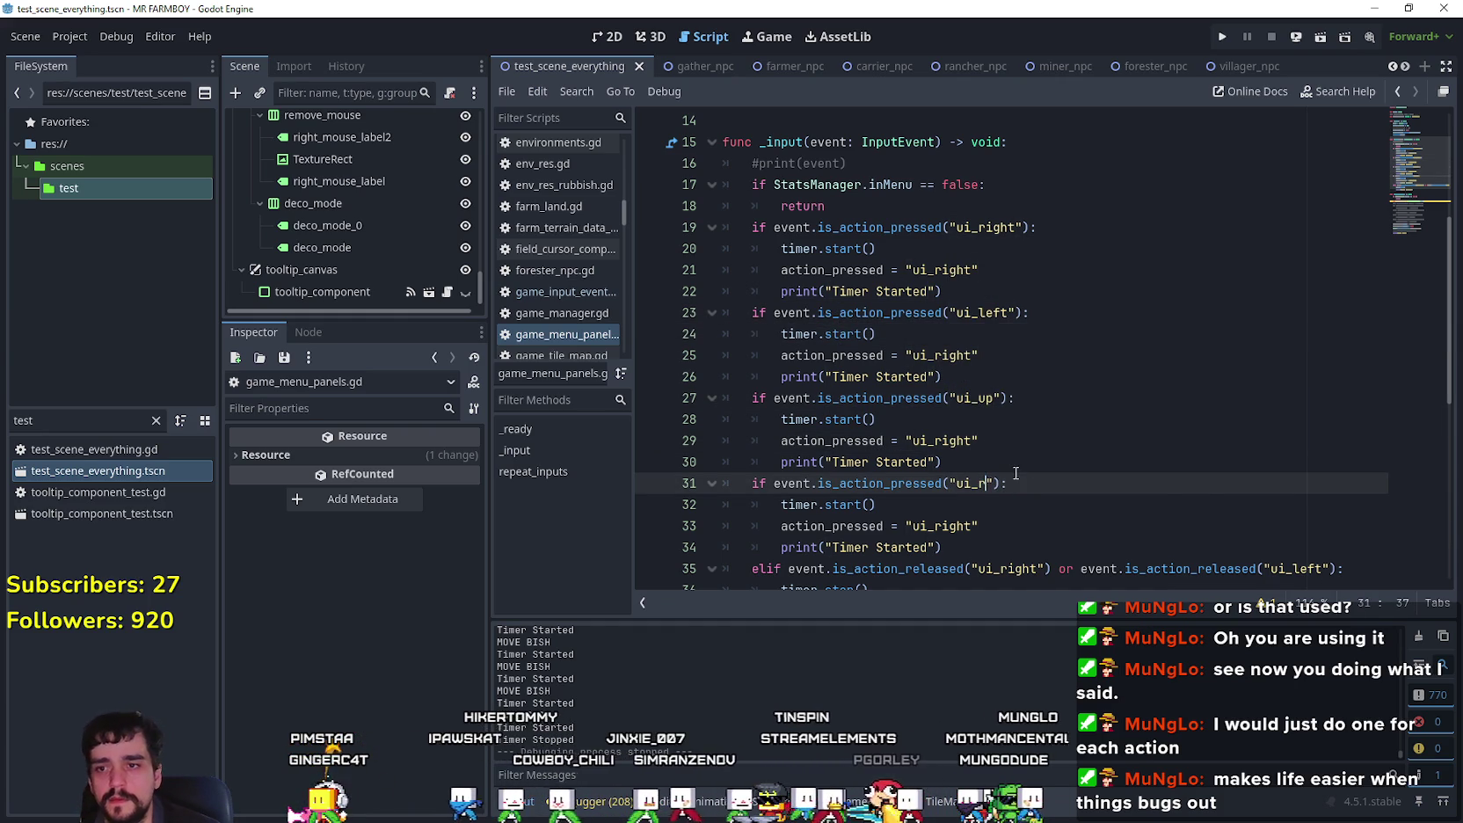
Step: Change the fourth block's action check and action_pressed value to ui_down
key(Return)
click(868, 439)
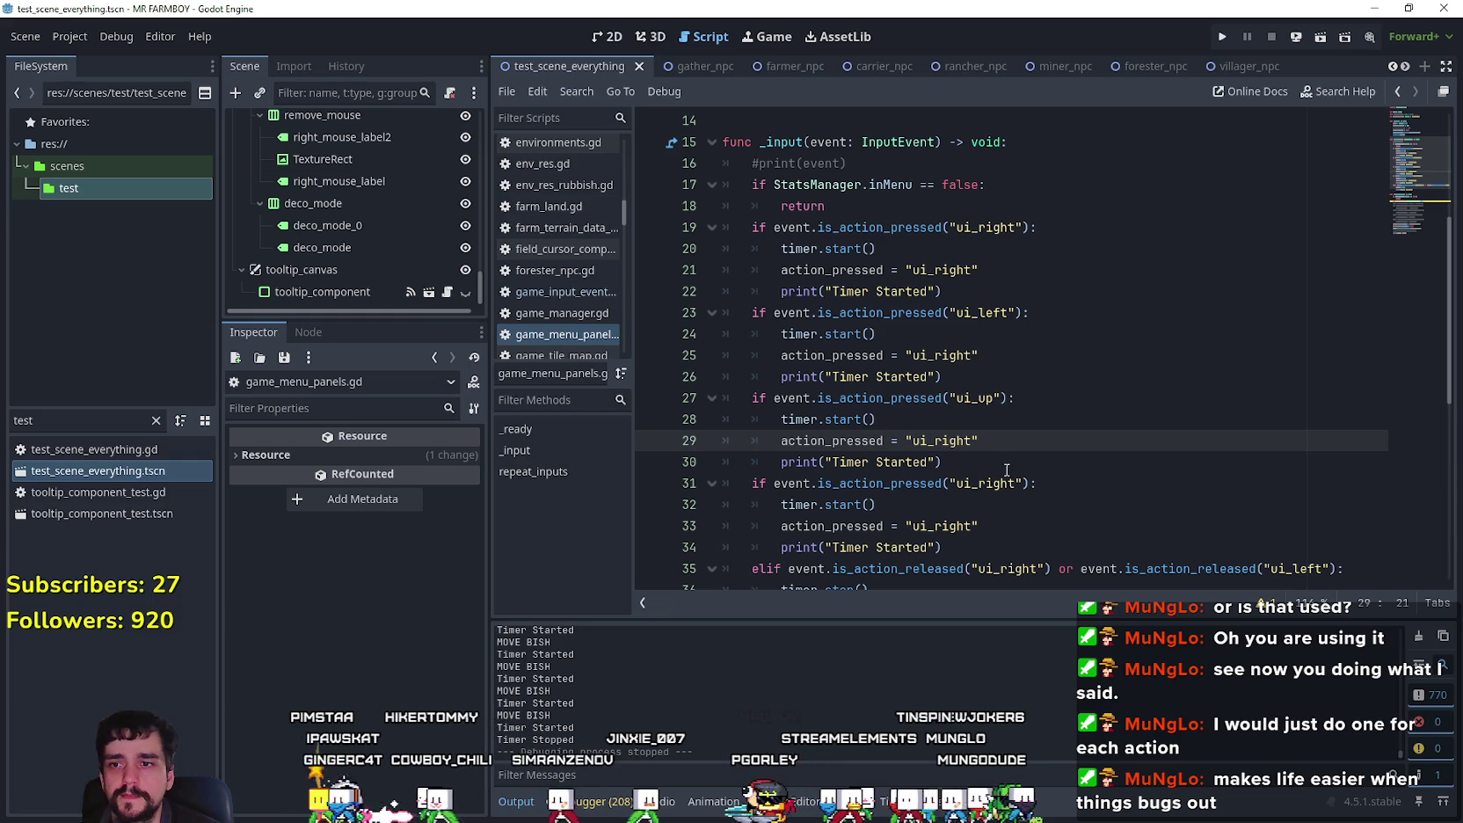
double_click(994, 483)
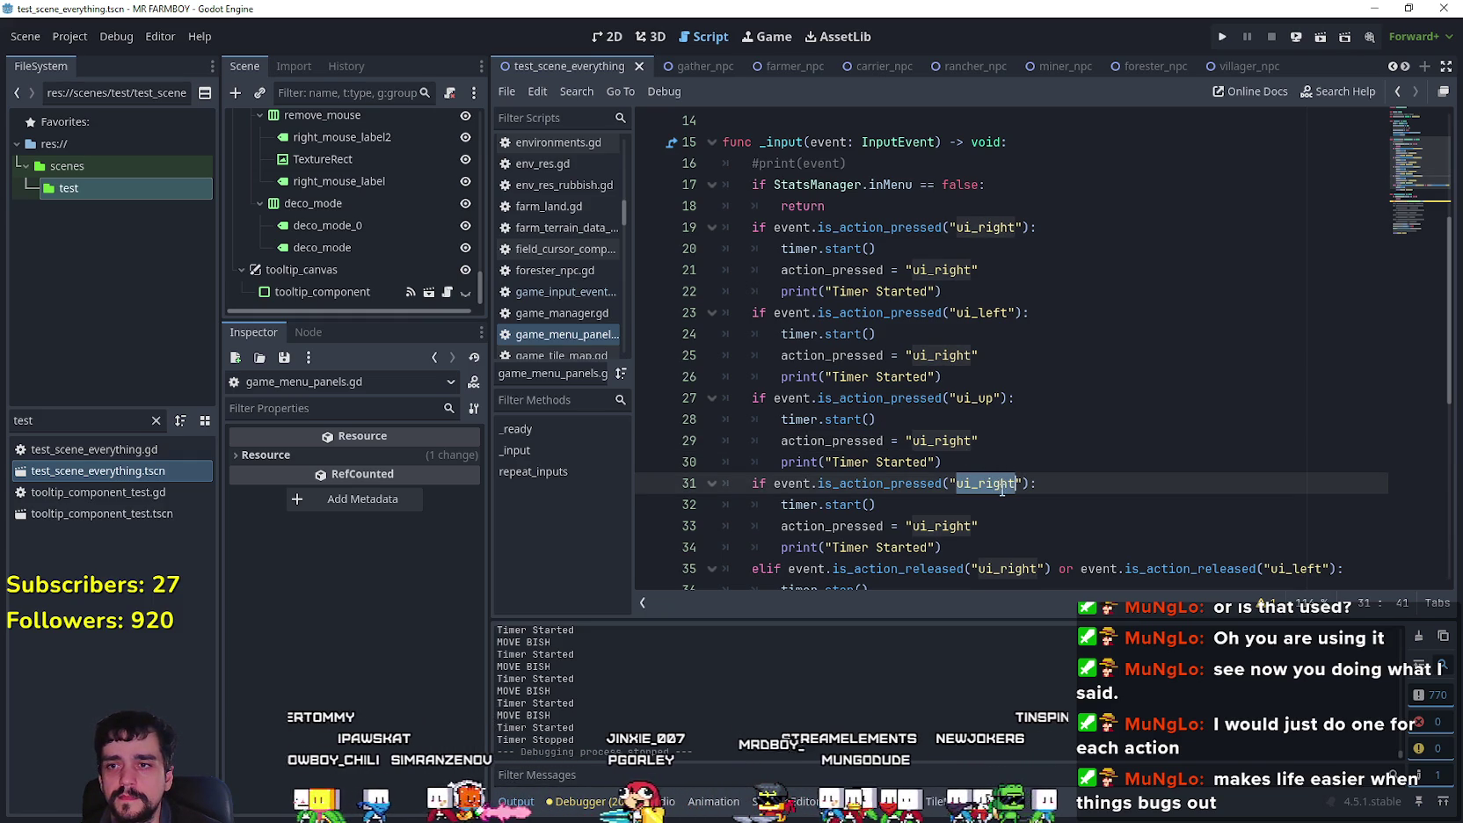
click(1007, 485)
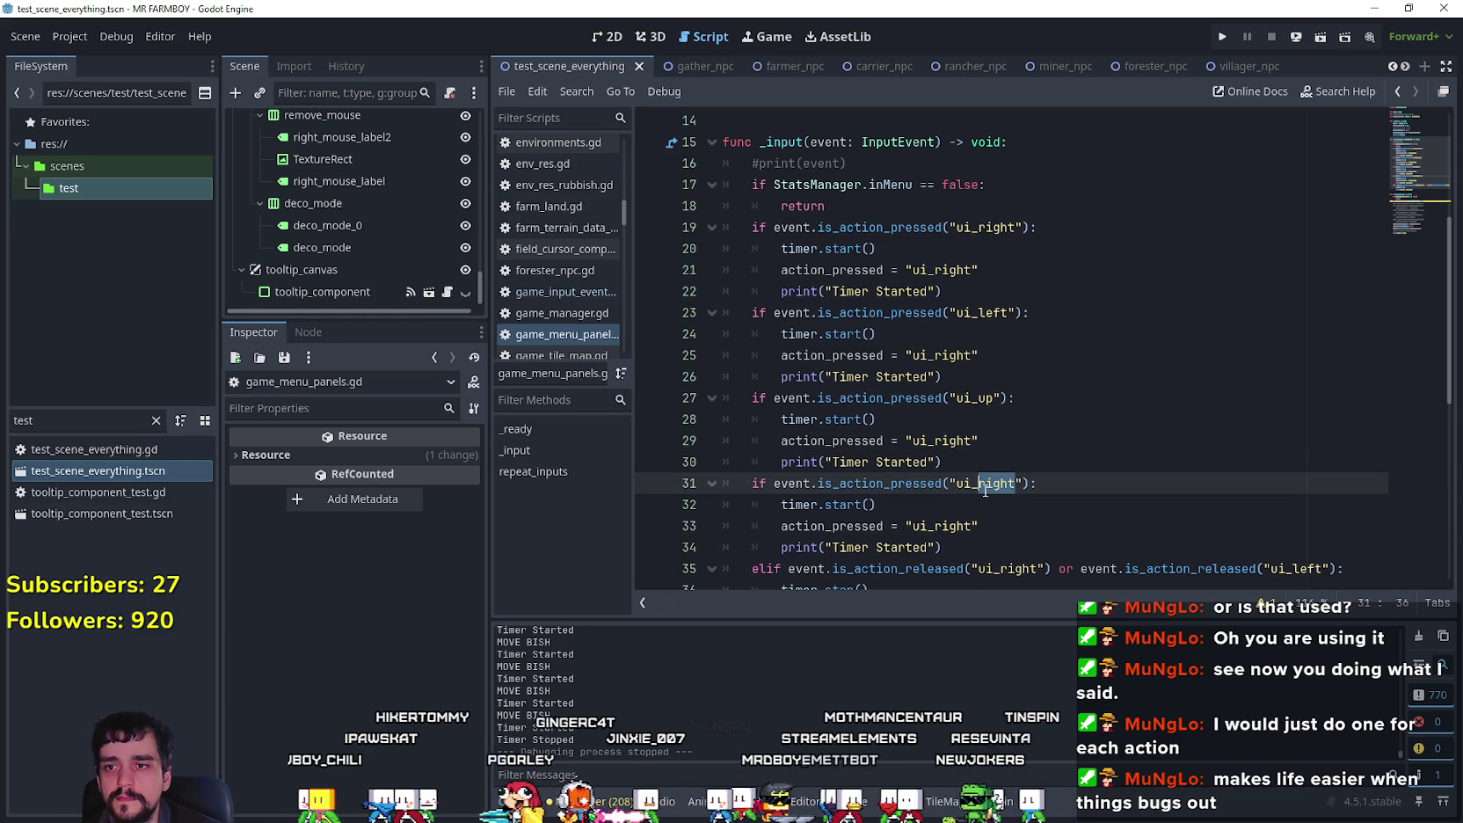
text(down)
key(Escape)
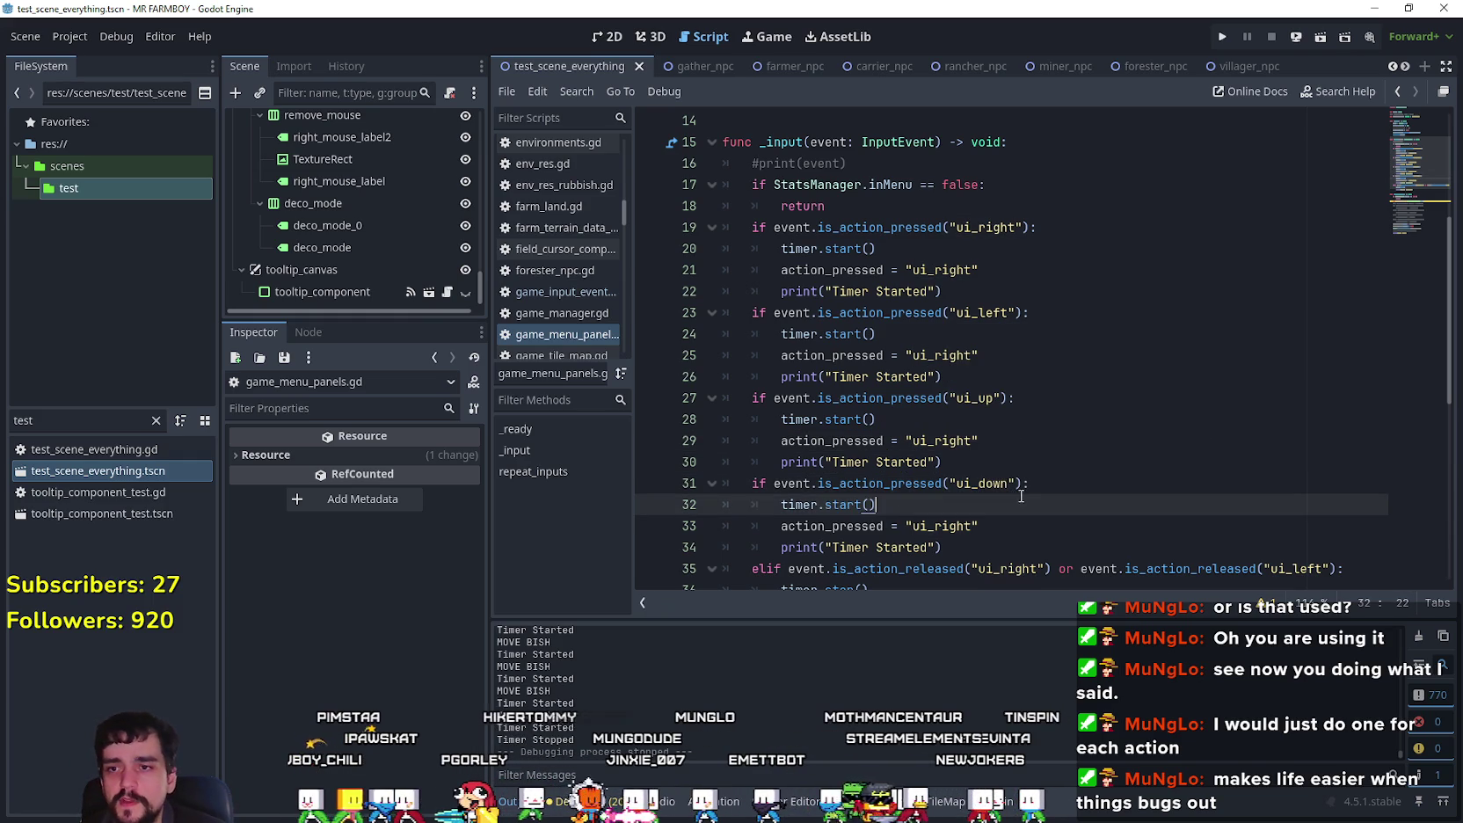
click(959, 526)
double_click(958, 525)
text(ui_down)
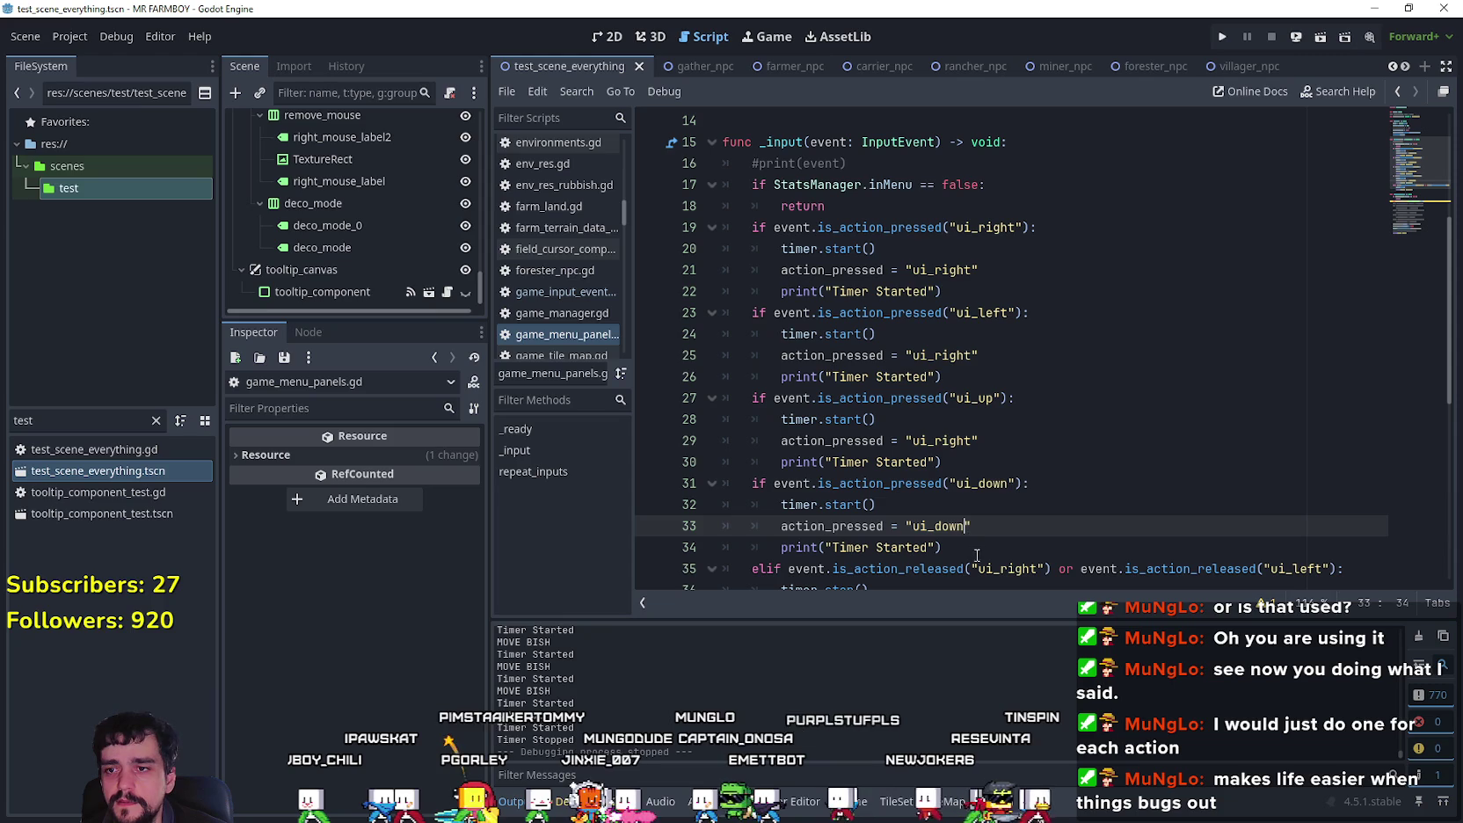
Step: Set the action_pressed values on lines 29 and 25 to ui_up and ui_left
click(972, 398)
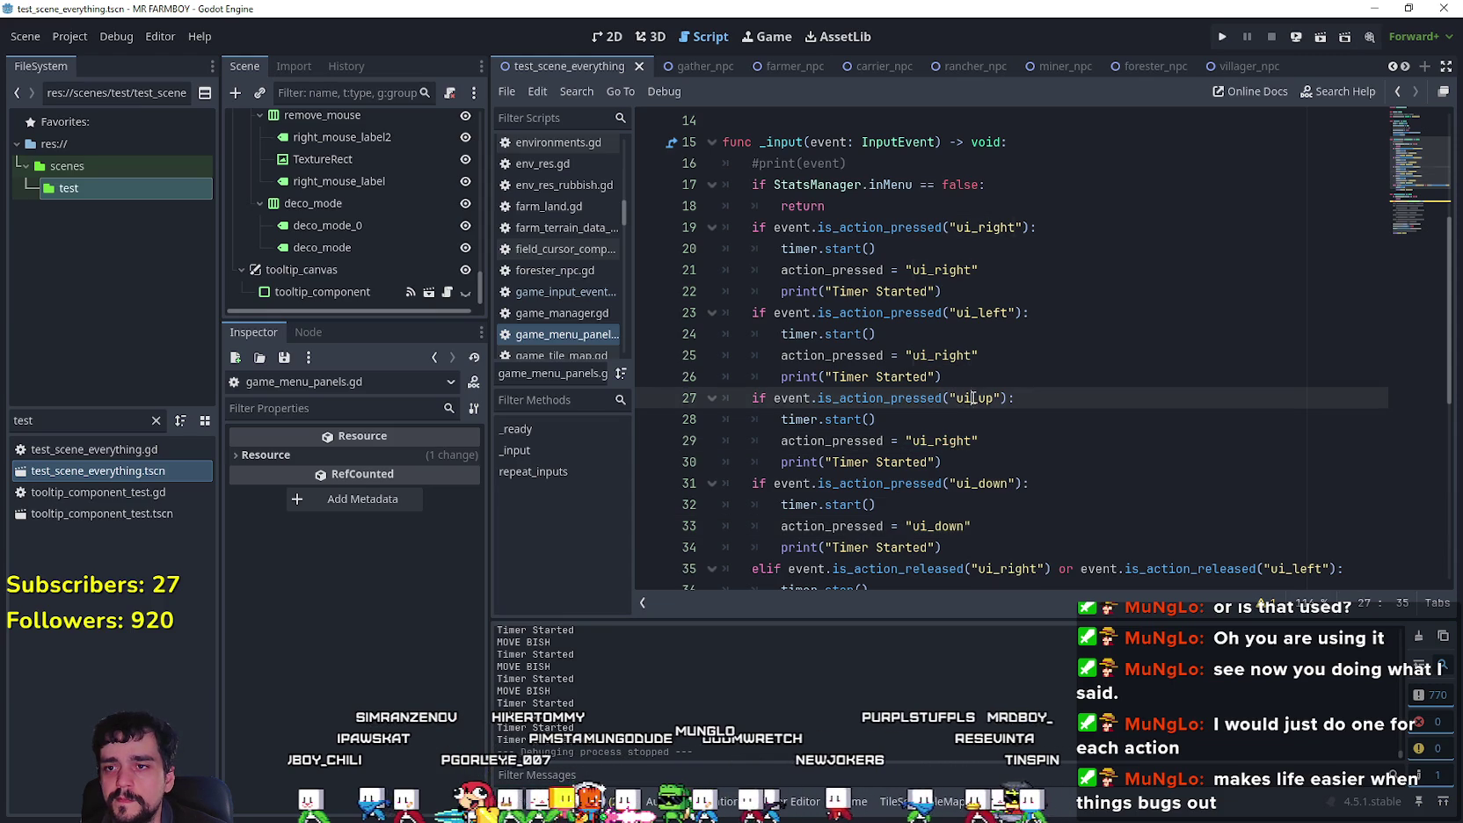
double_click(960, 441)
text(ui_up)
double_click(981, 314)
key(ctrl+c)
double_click(940, 355)
key(ctrl+v)
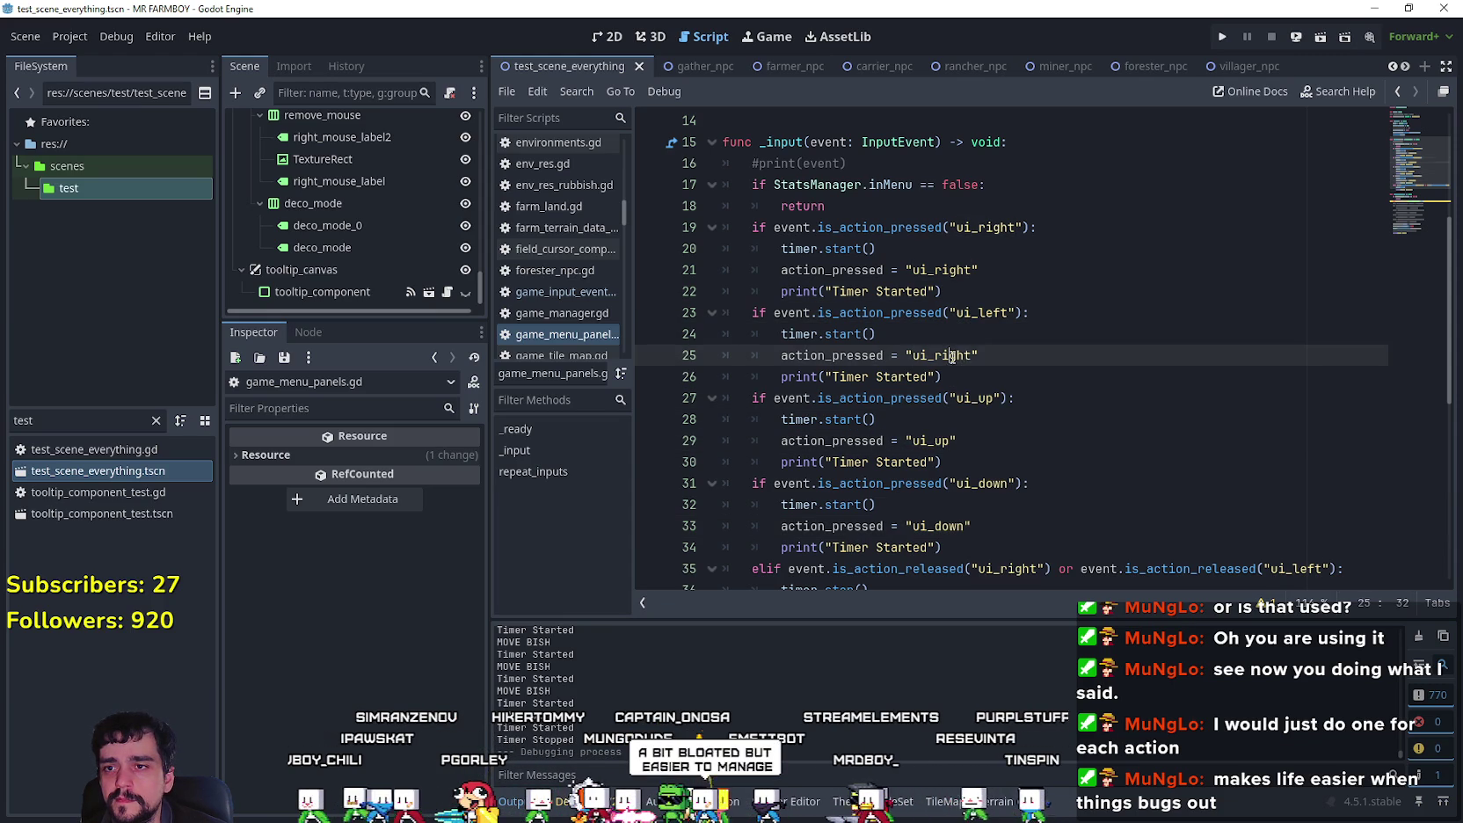
text(lef)
scroll(1055, 395, down, 3)
click(871, 398)
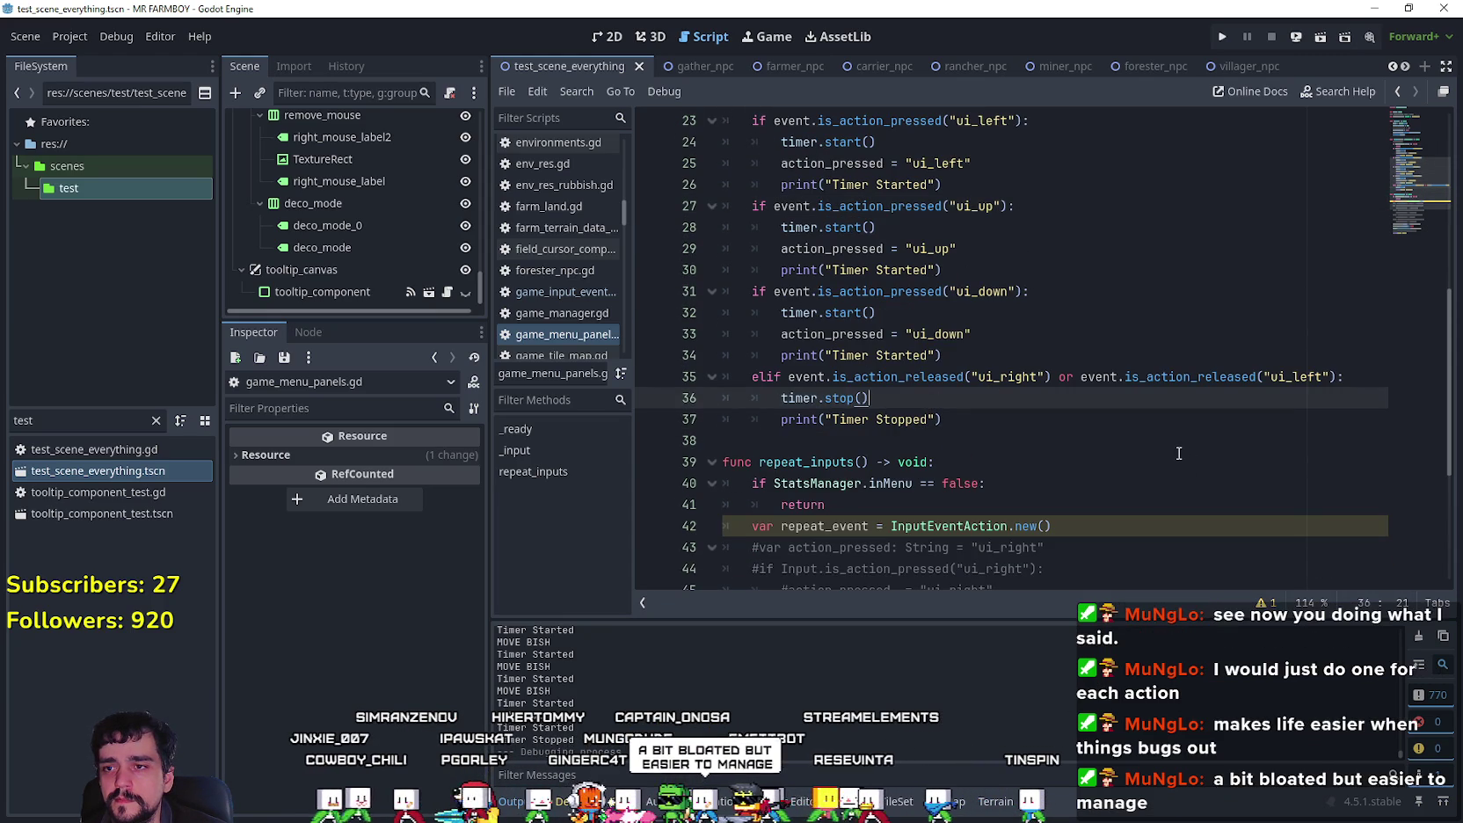
Step: Append 'or' ui_down and ui_up checks to line 35's release condition
scroll(908, 440, up, 1)
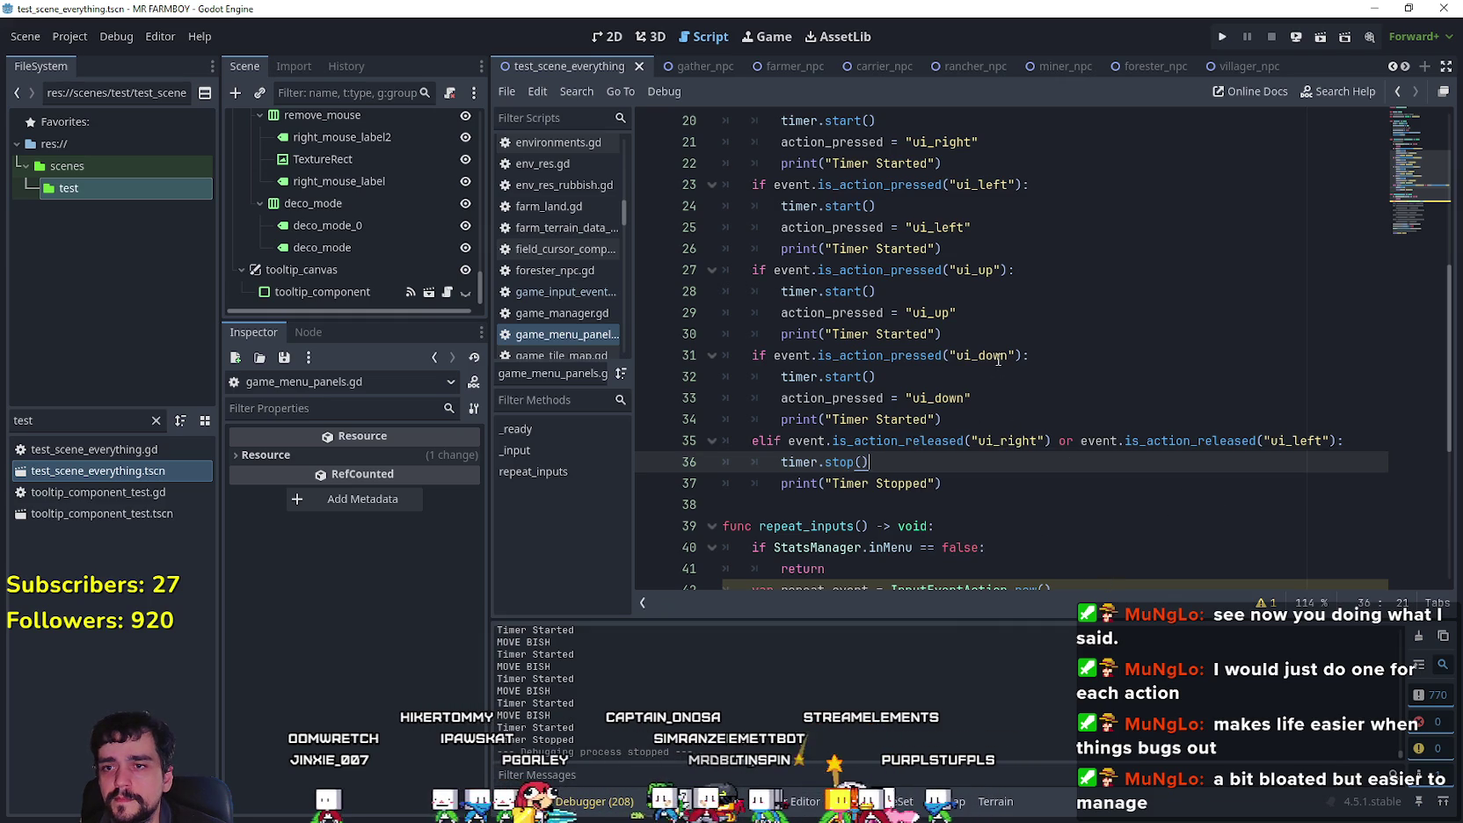
drag(1024, 355, 770, 356)
key(ctrl+c)
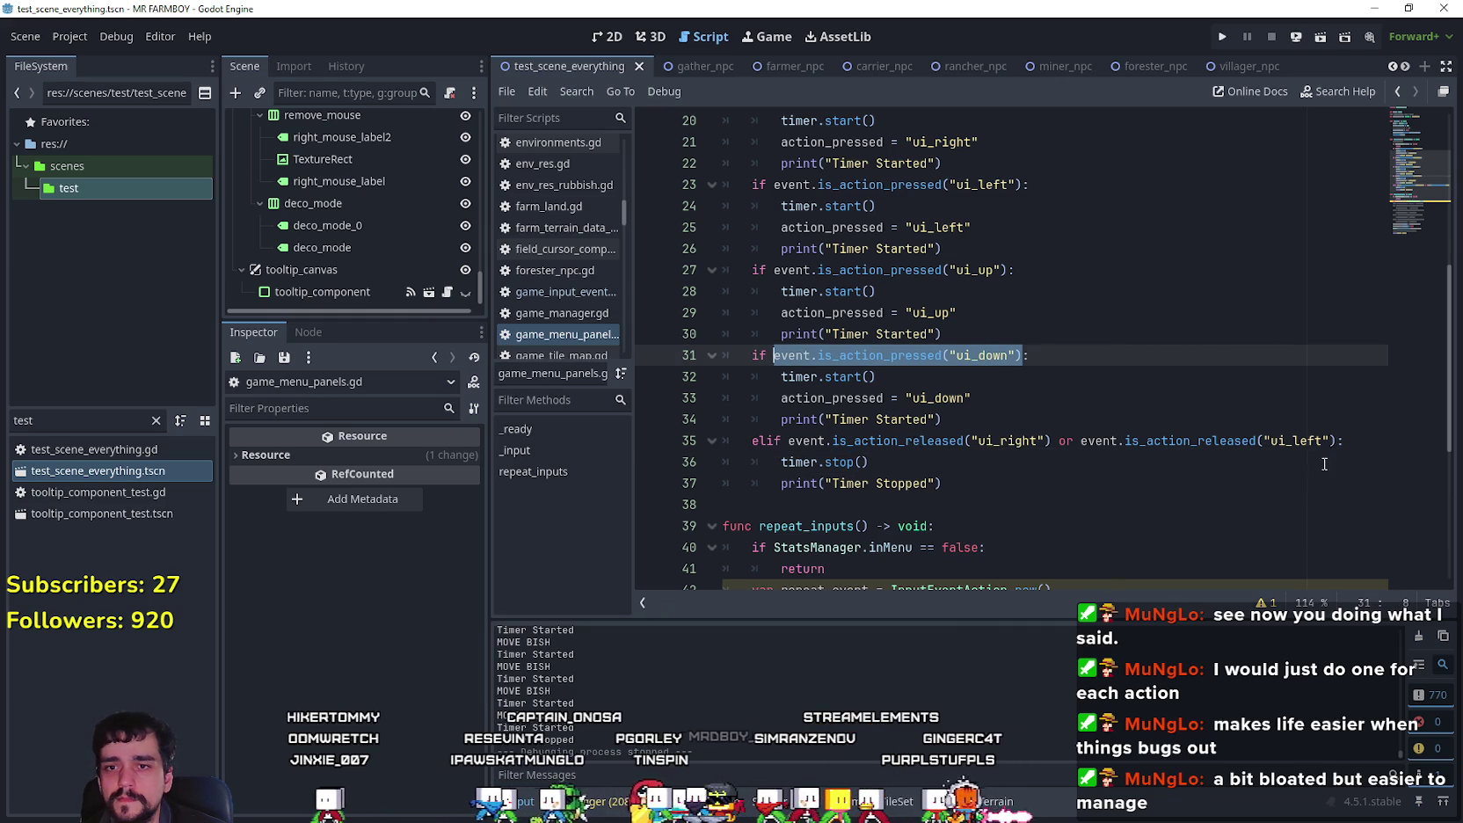
click(1336, 442)
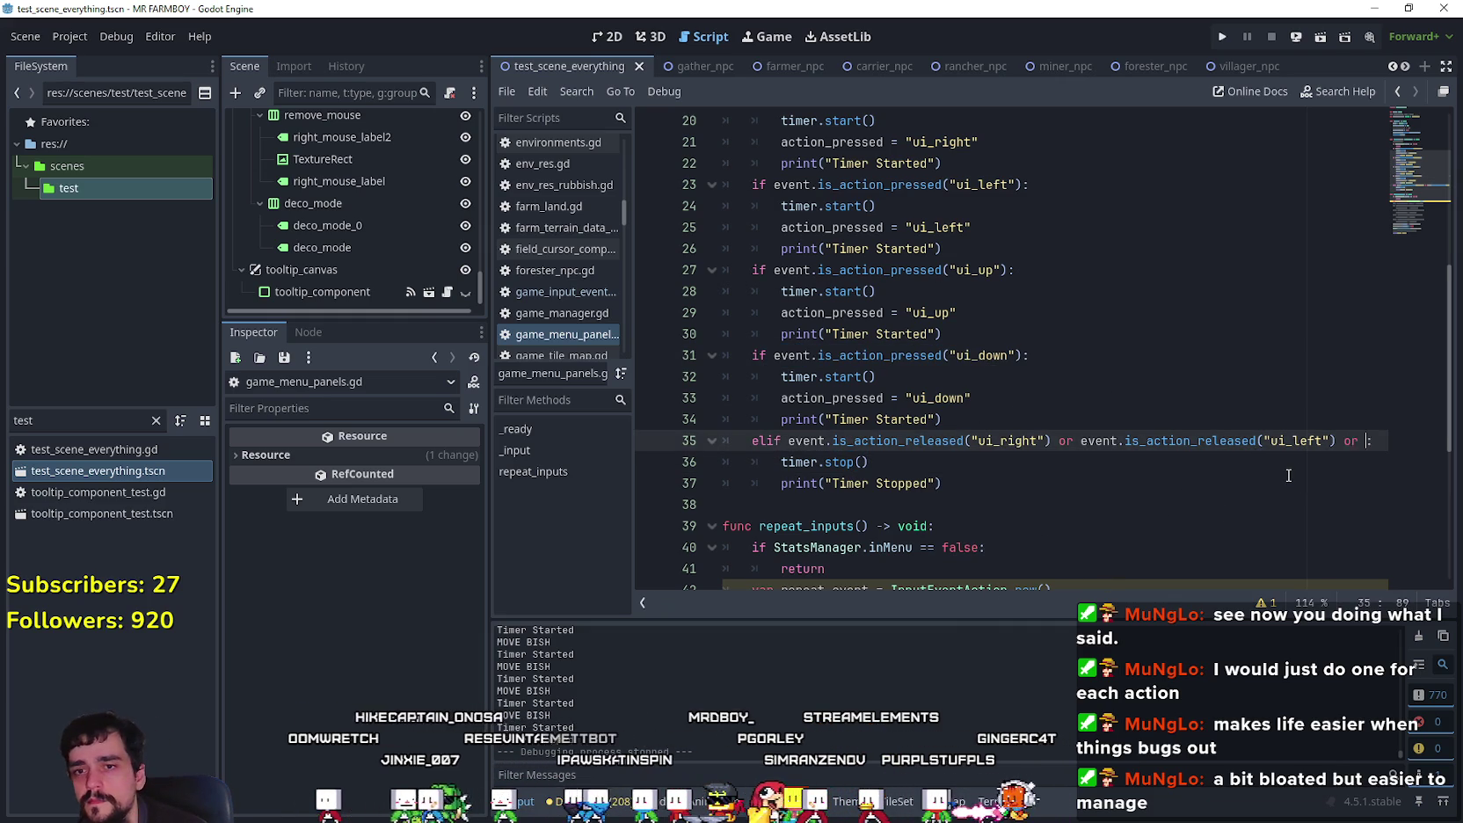
key(ctrl+v)
text(or)
key(ctrl+v)
key(Left)
key(BackSpace)
key(BackSpace)
key(BackSpace)
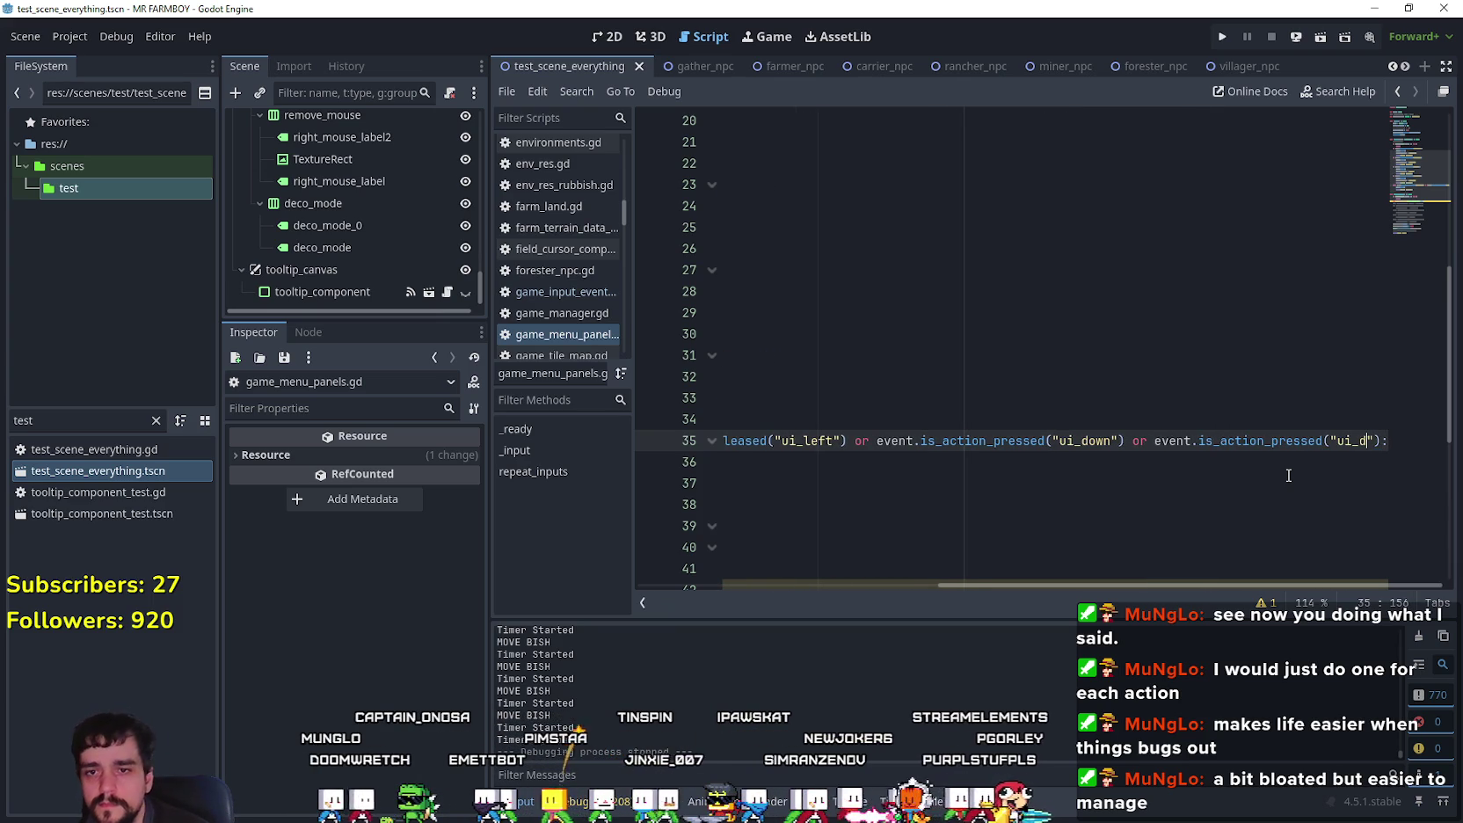
text(up)
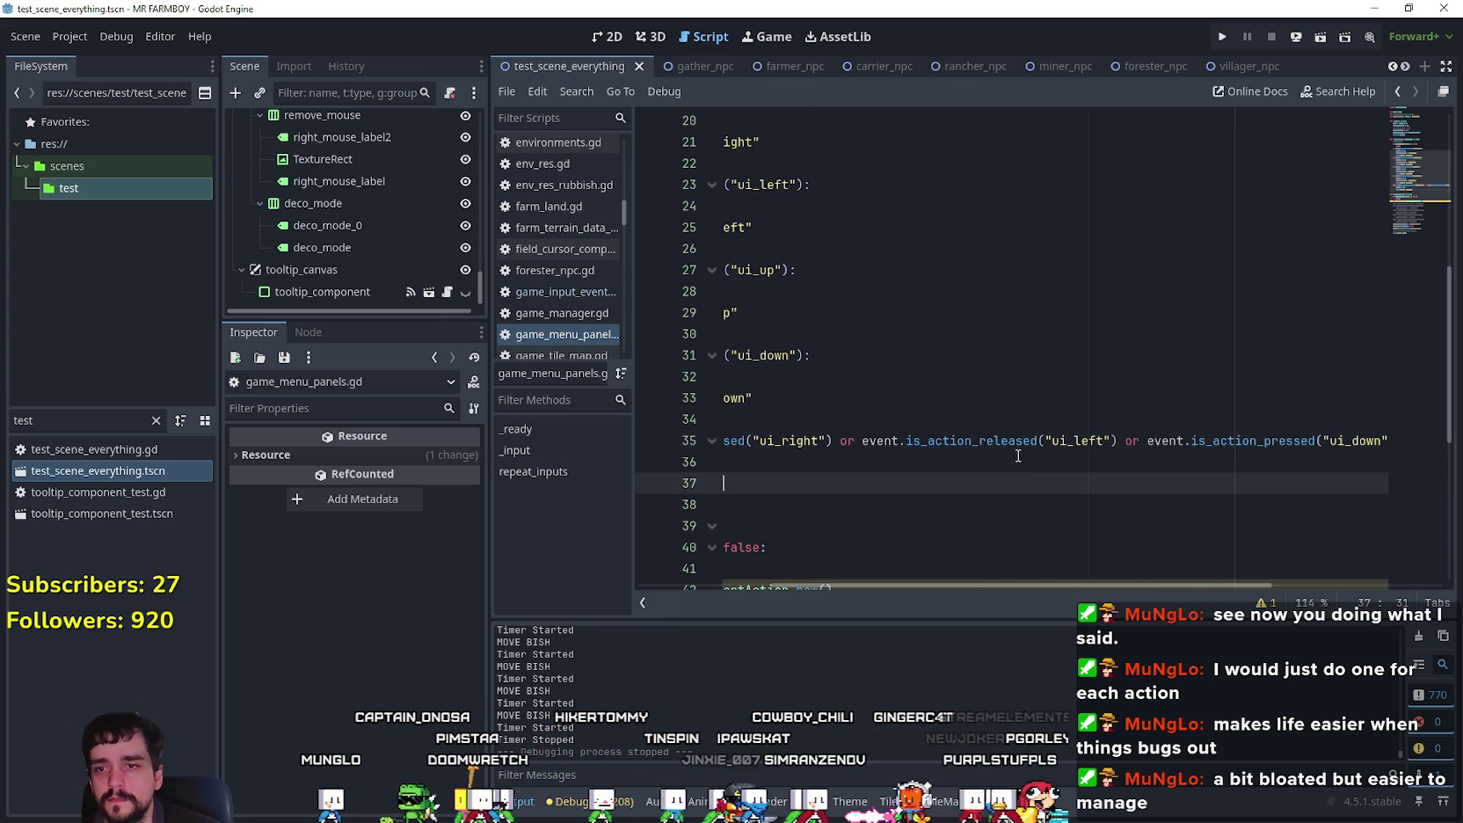
drag(1002, 505, 712, 356)
click(1000, 512)
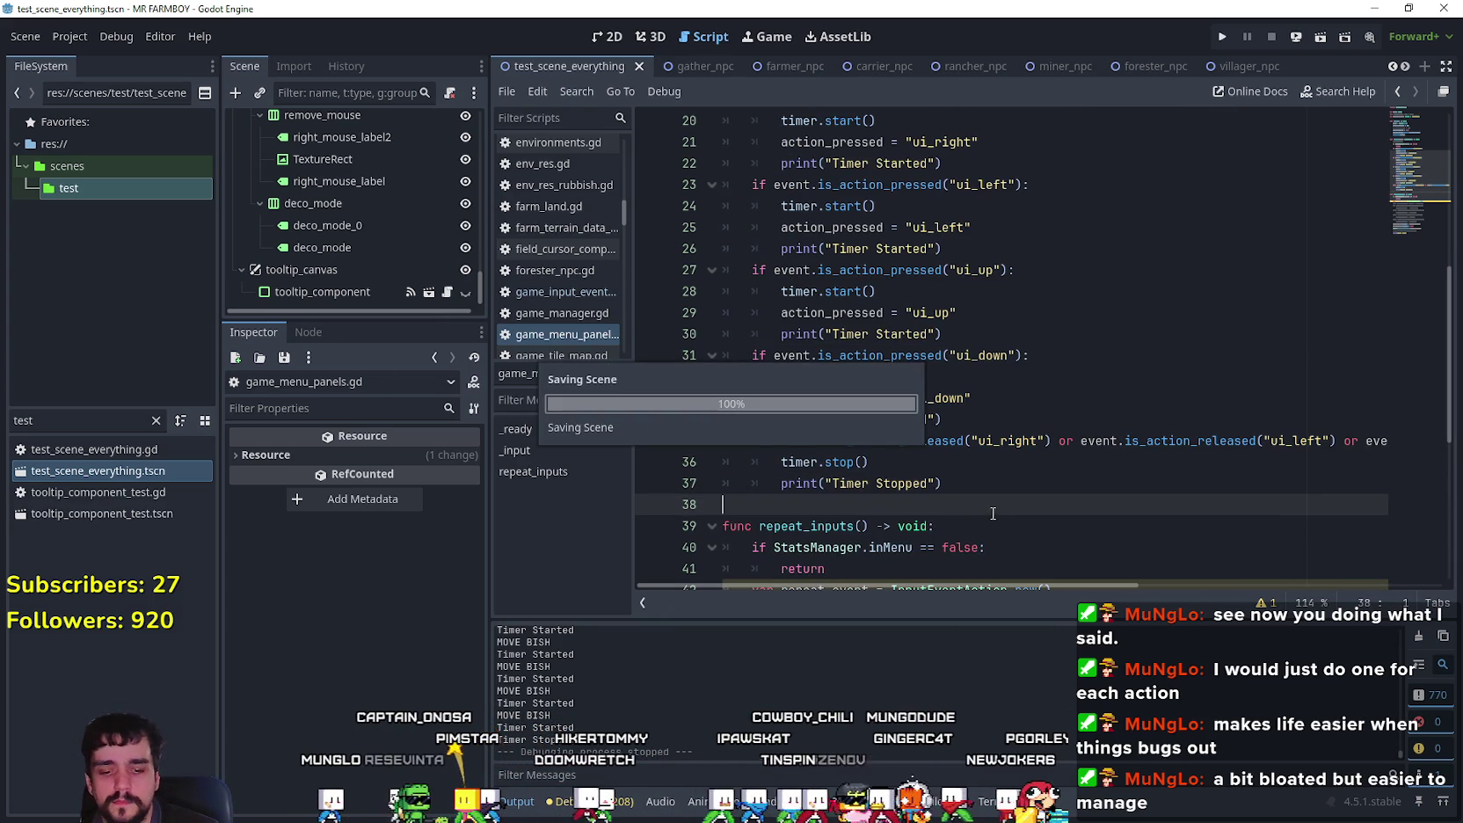
Step: Delete the commented-out lines, including Input.action_press, from repeat_inputs
scroll(1011, 475, down, 6)
drag(1033, 427, 1051, 228)
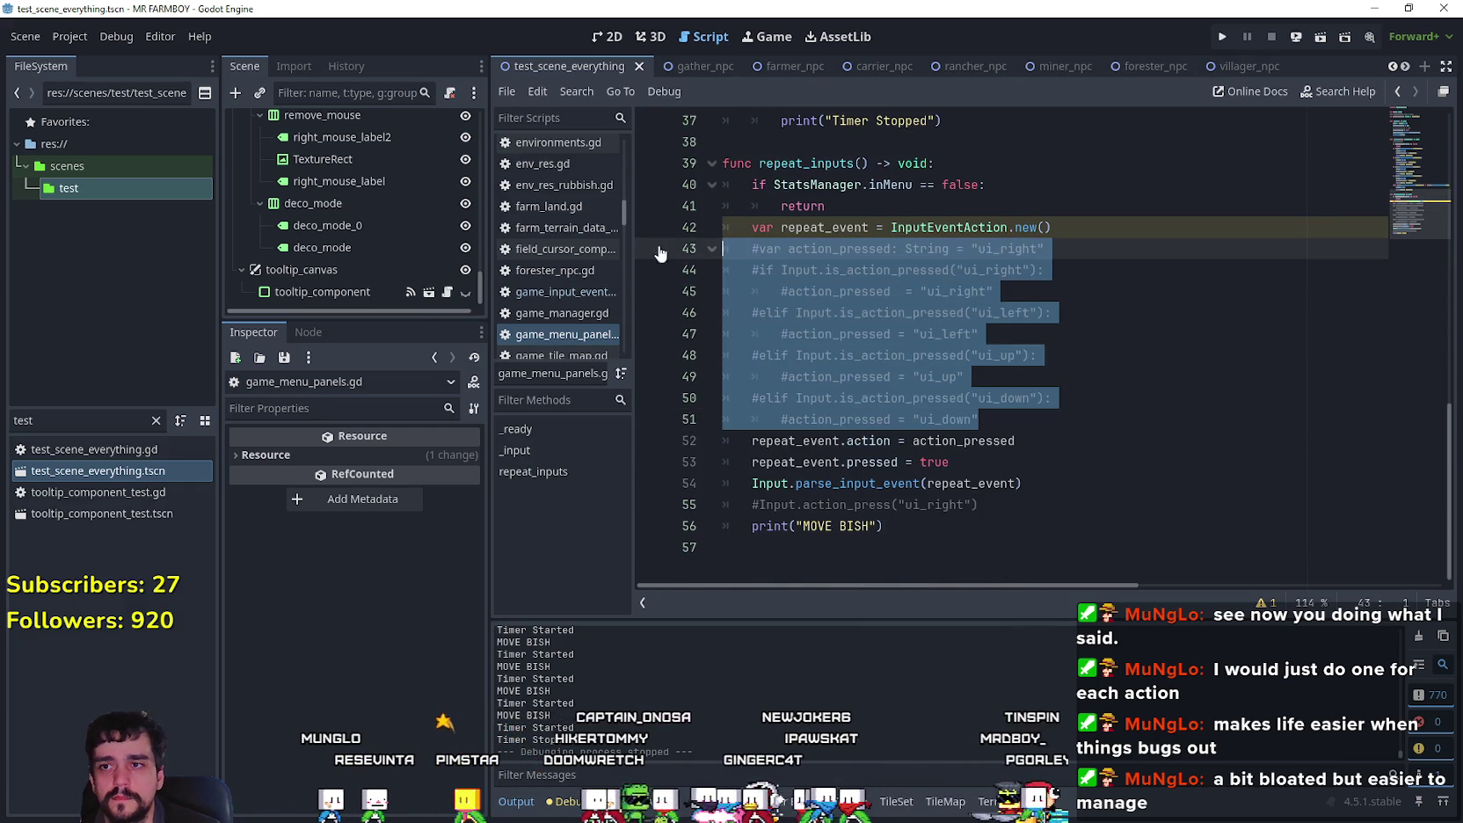
key(BackSpace)
drag(1021, 299, 1021, 270)
key(BackSpace)
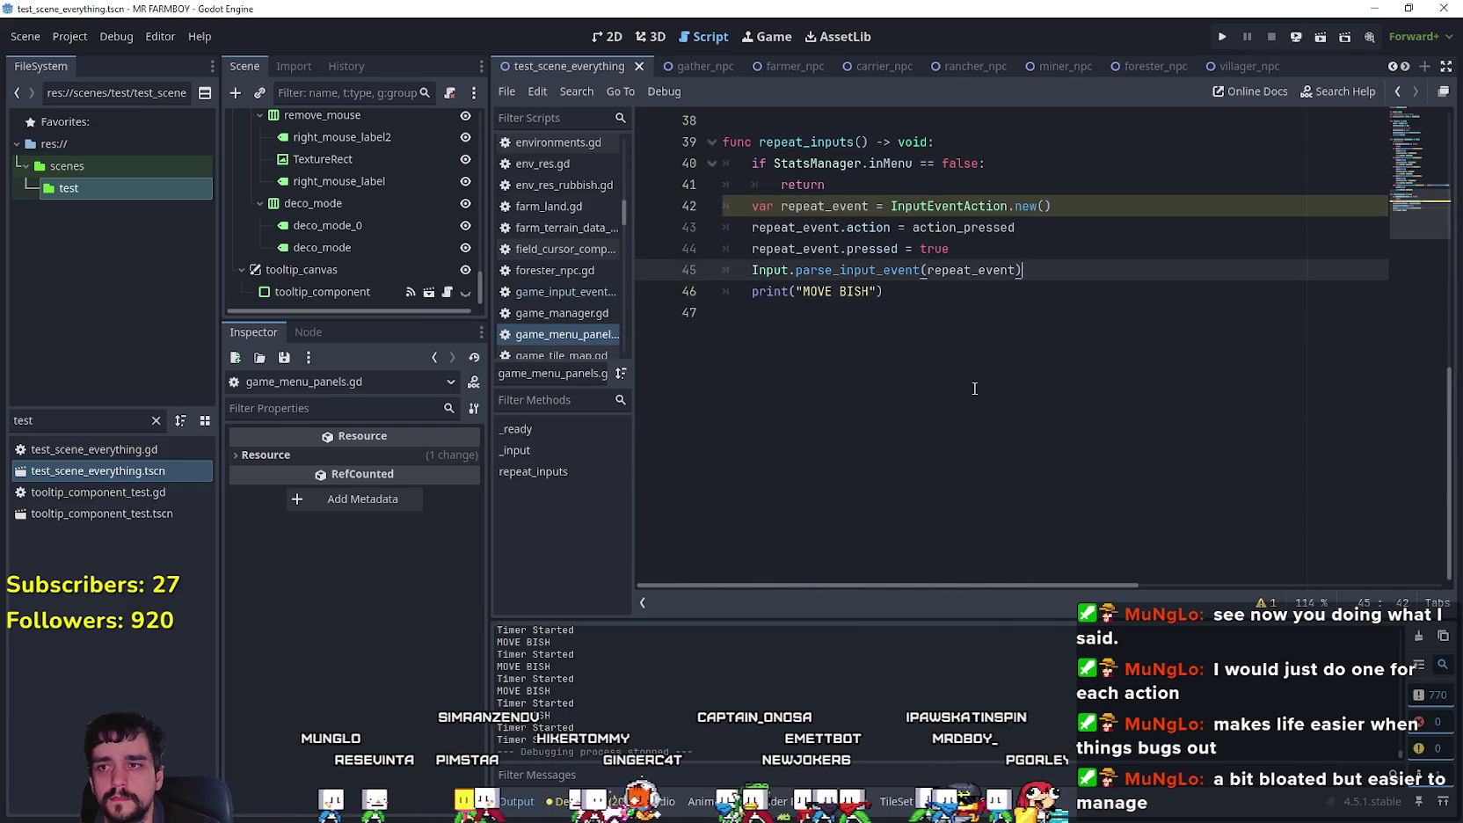
scroll(972, 381, up, 7)
scroll(855, 400, down, 4)
Step: Run MR FARMBOY with F5 to test the input repeat
click(941, 334)
click(925, 355)
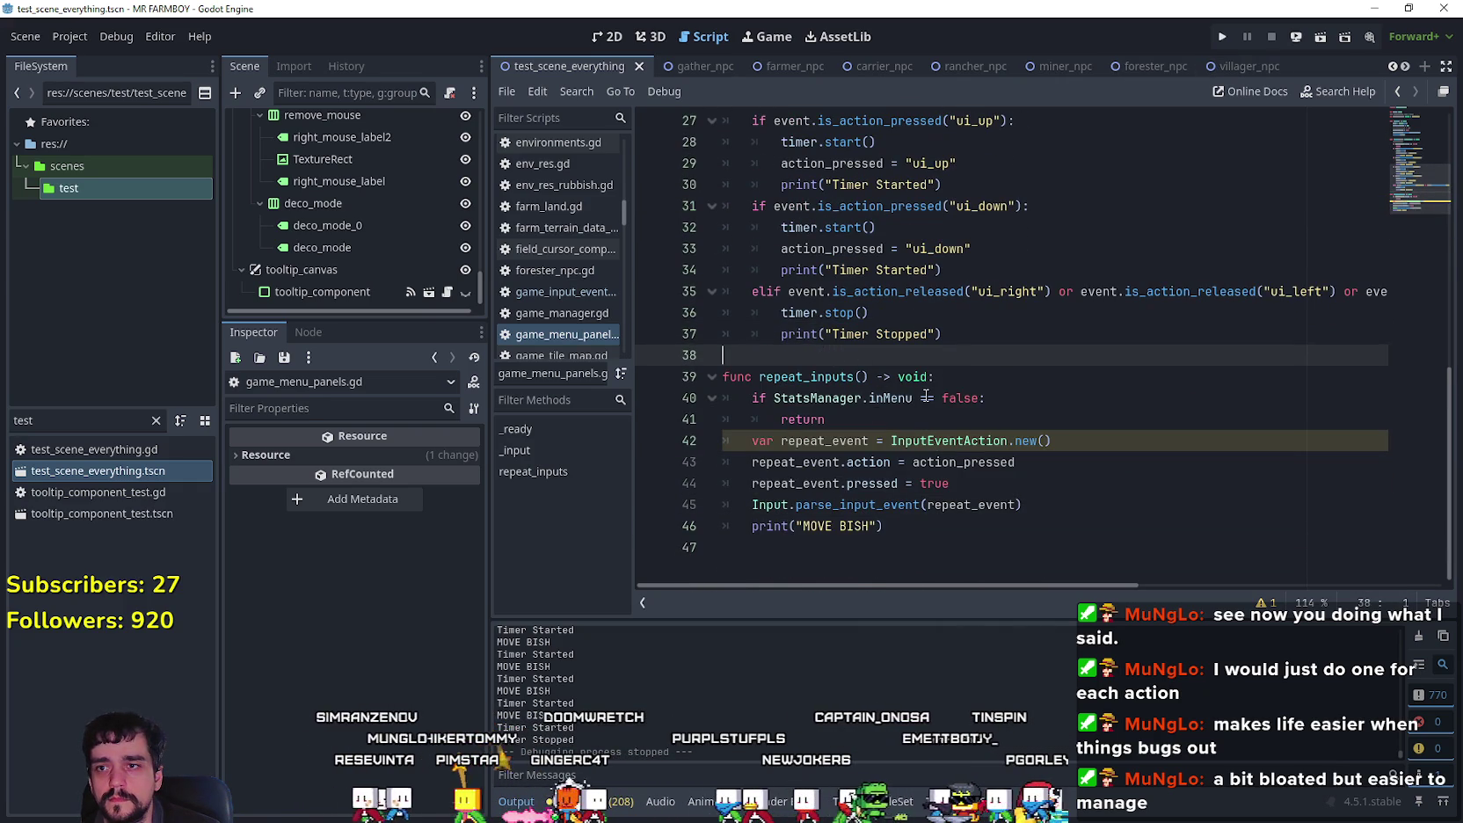
scroll(923, 378, up, 3)
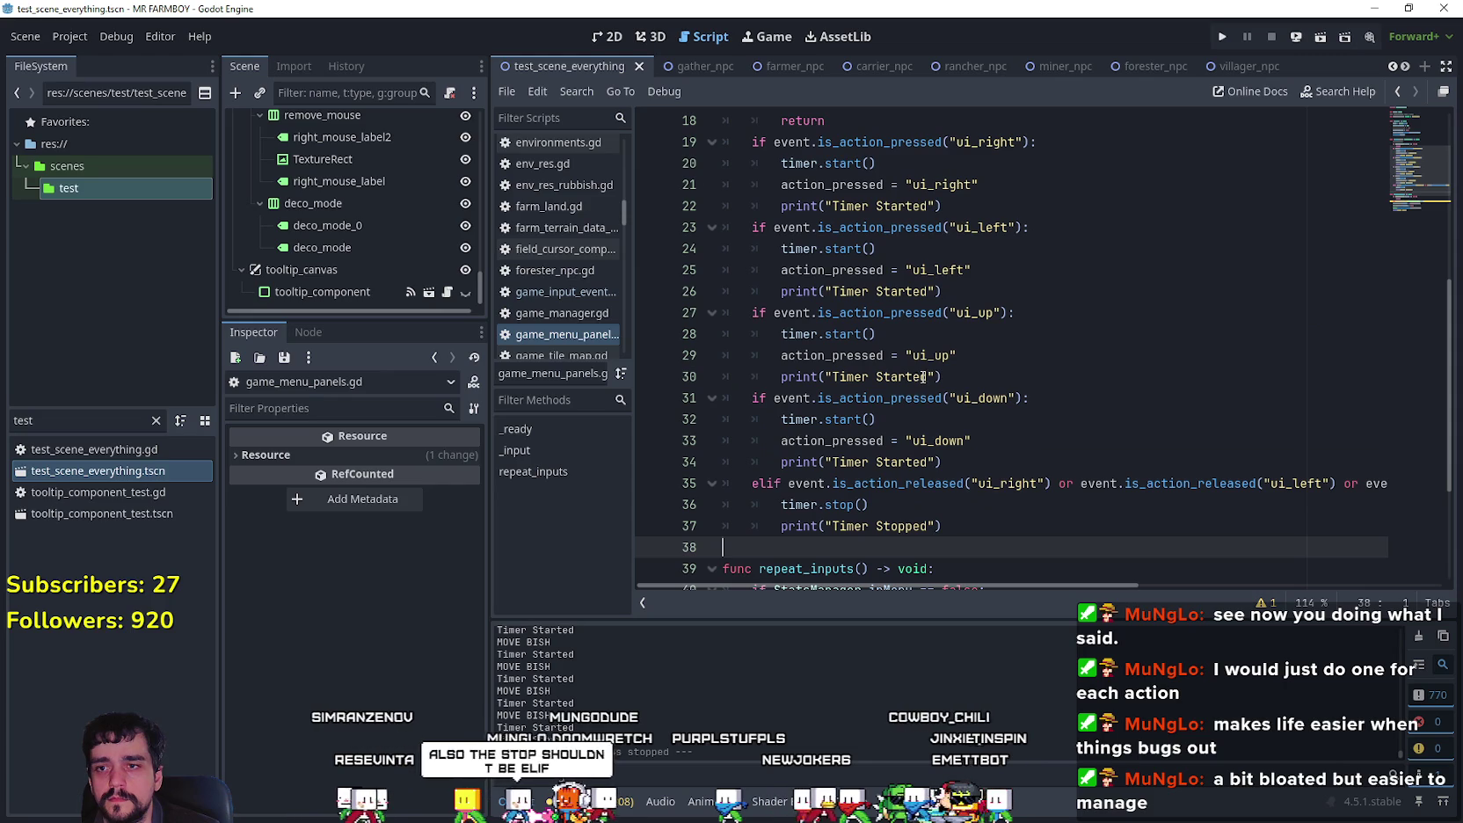
key(F5)
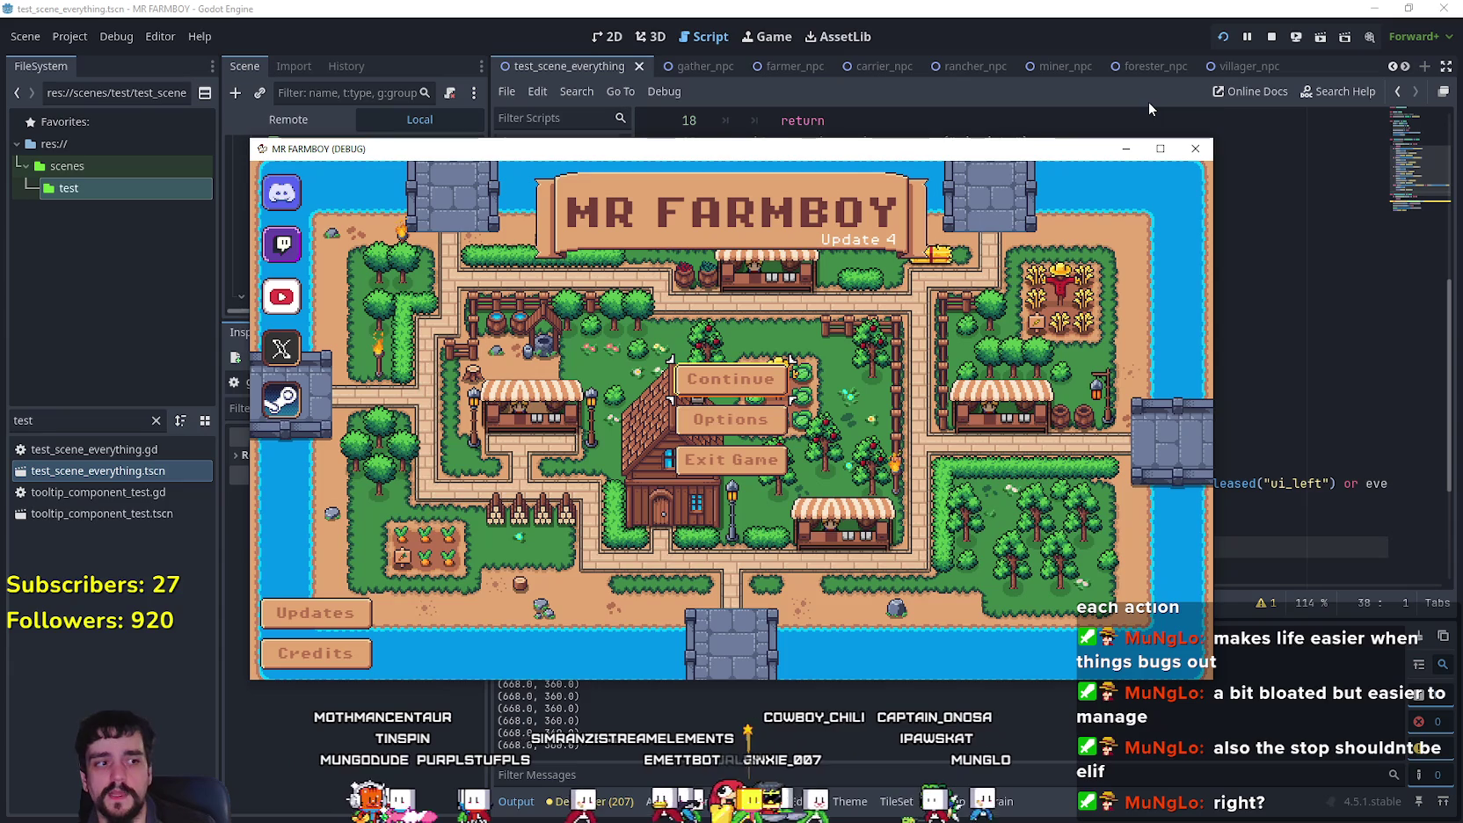
Step: Load a saved game and open the House workers panel with A
click(729, 380)
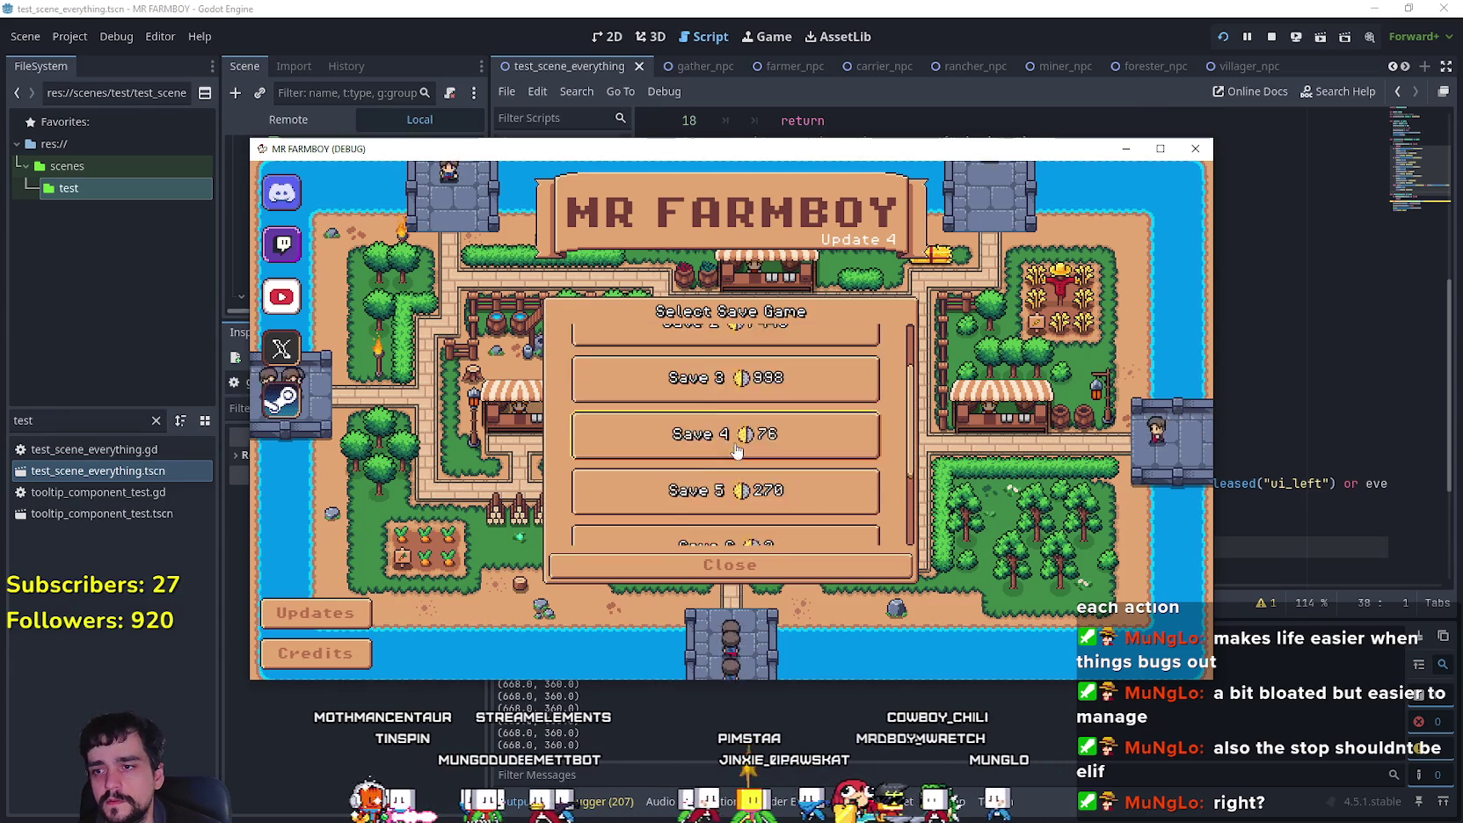
click(728, 406)
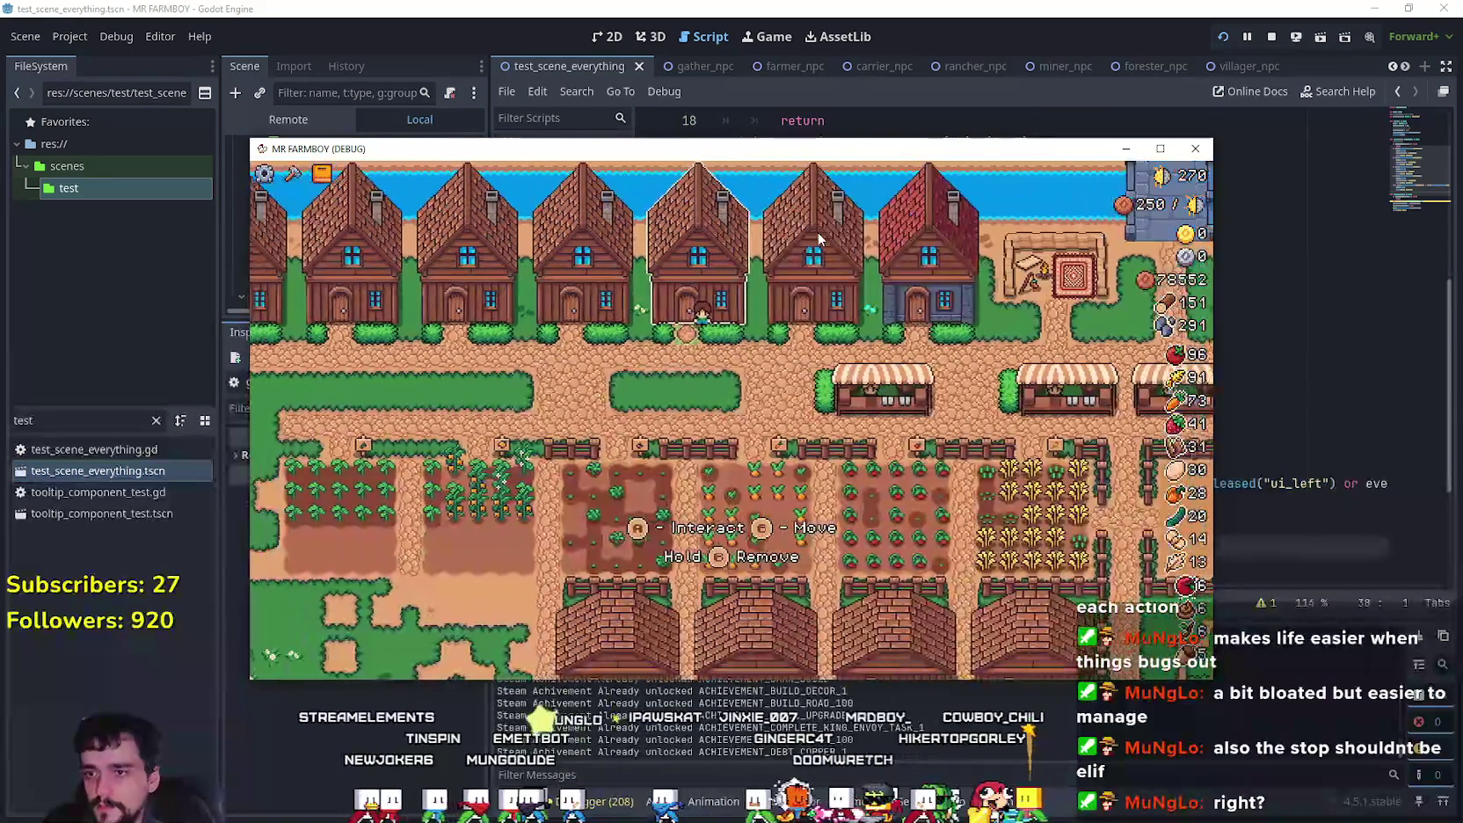
key(a)
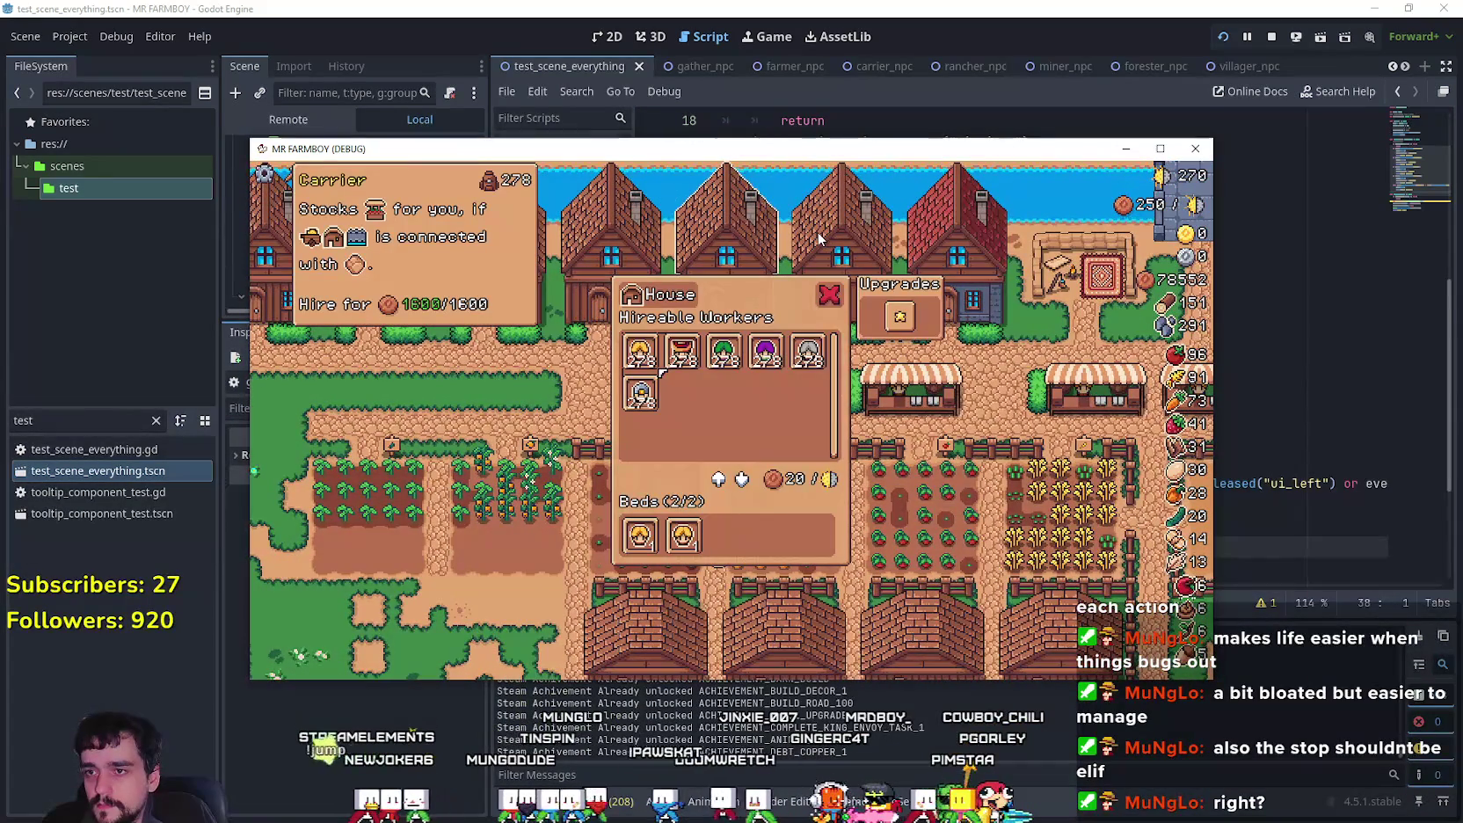
Step: Navigate the worker slots with arrow keys to test held-key repeat
key(Right)
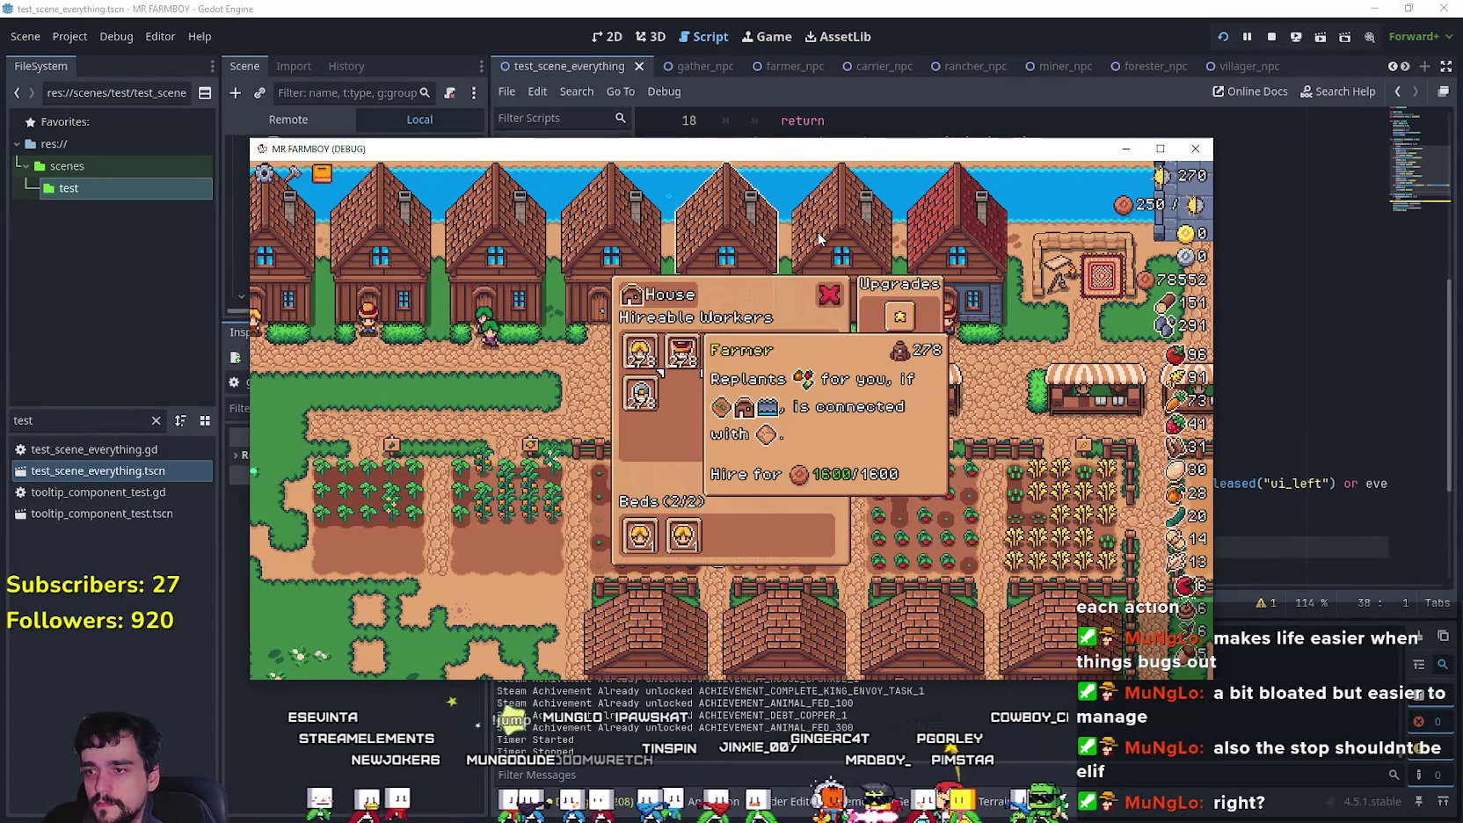
key(Right)
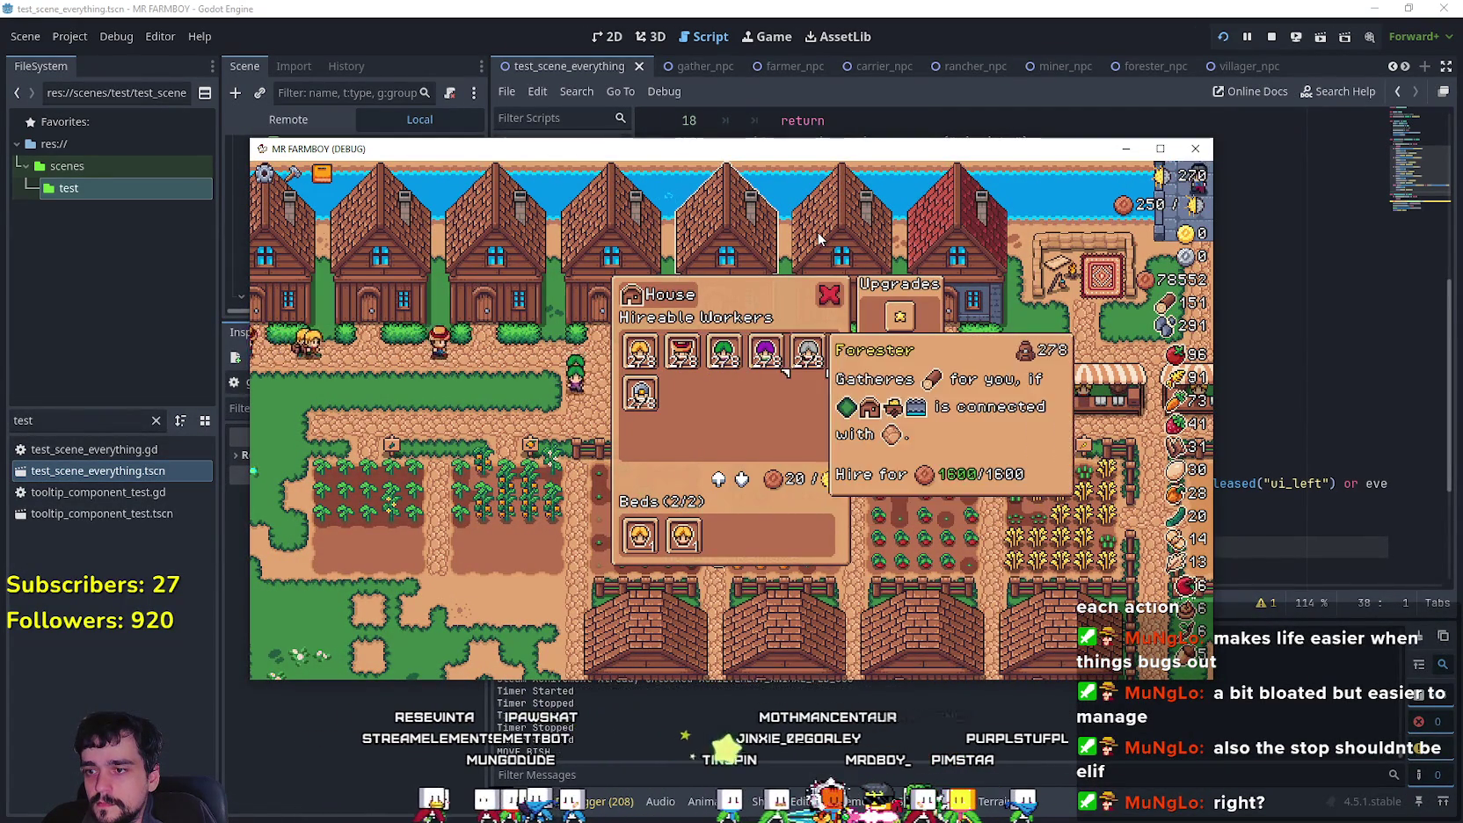
key(Up)
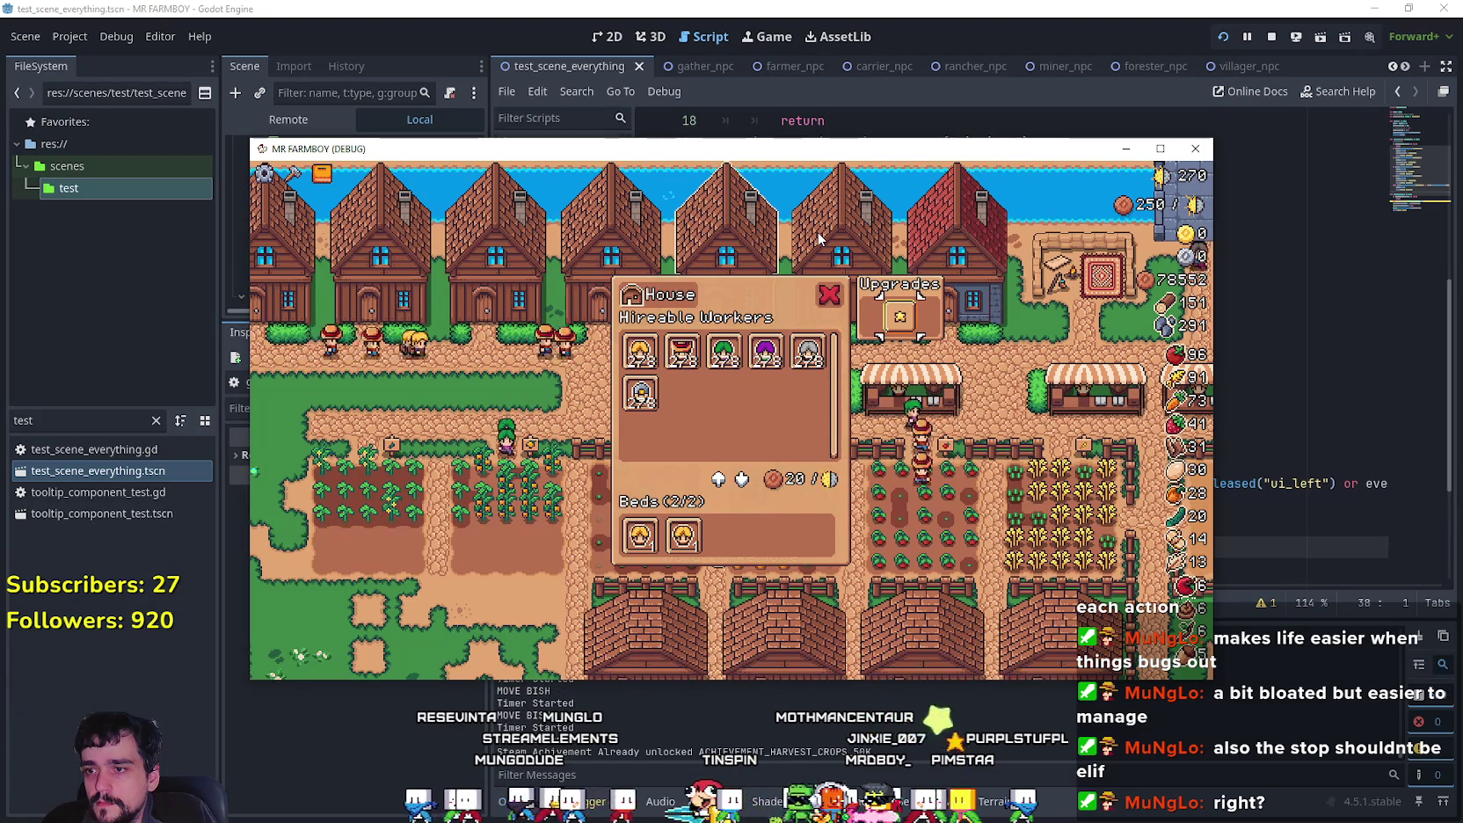
key(Left)
key(Left)
key(Left)
key(Left)
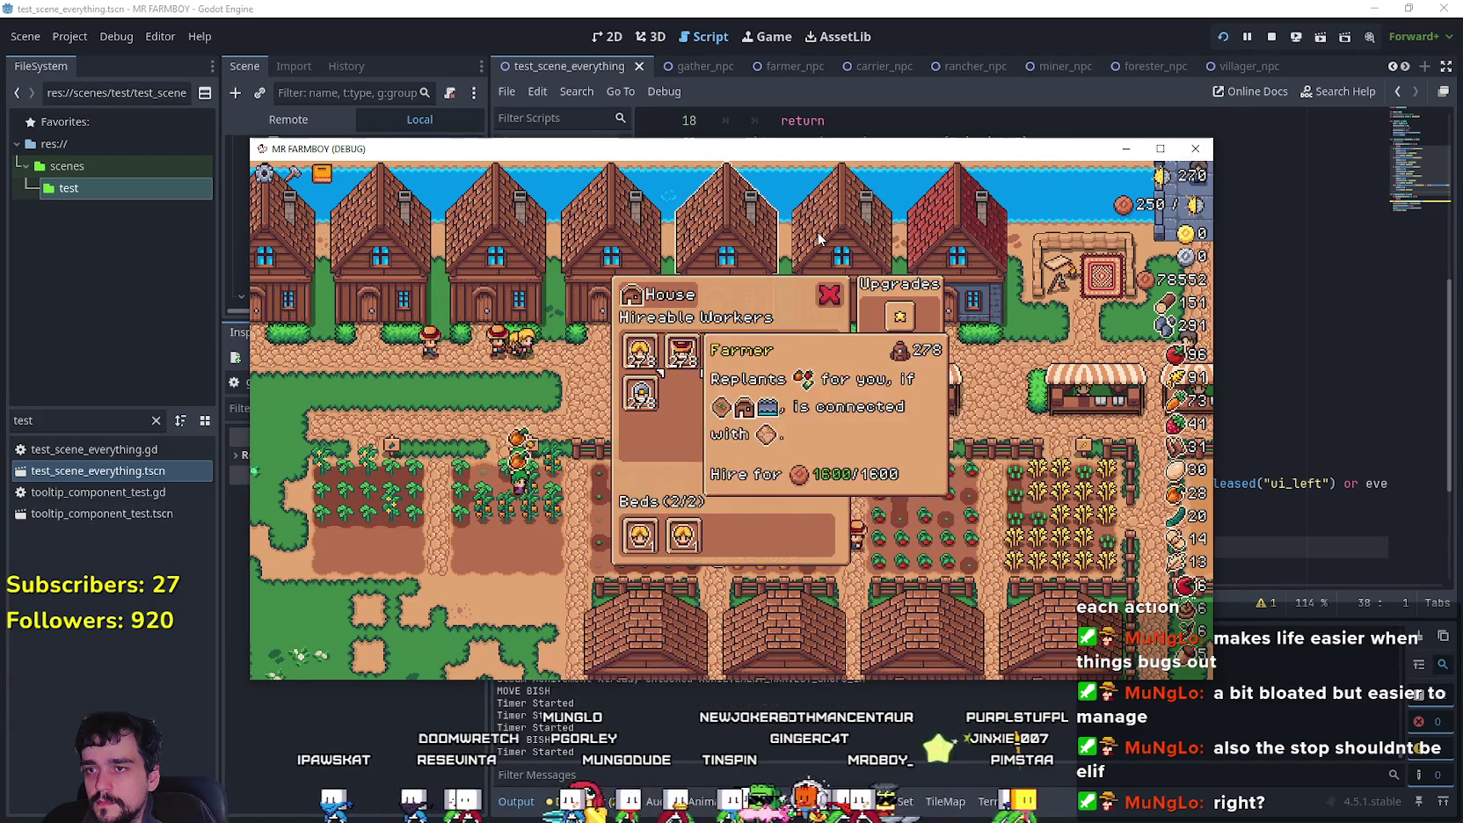
key(Down)
key(Up)
key(Right)
key(Right)
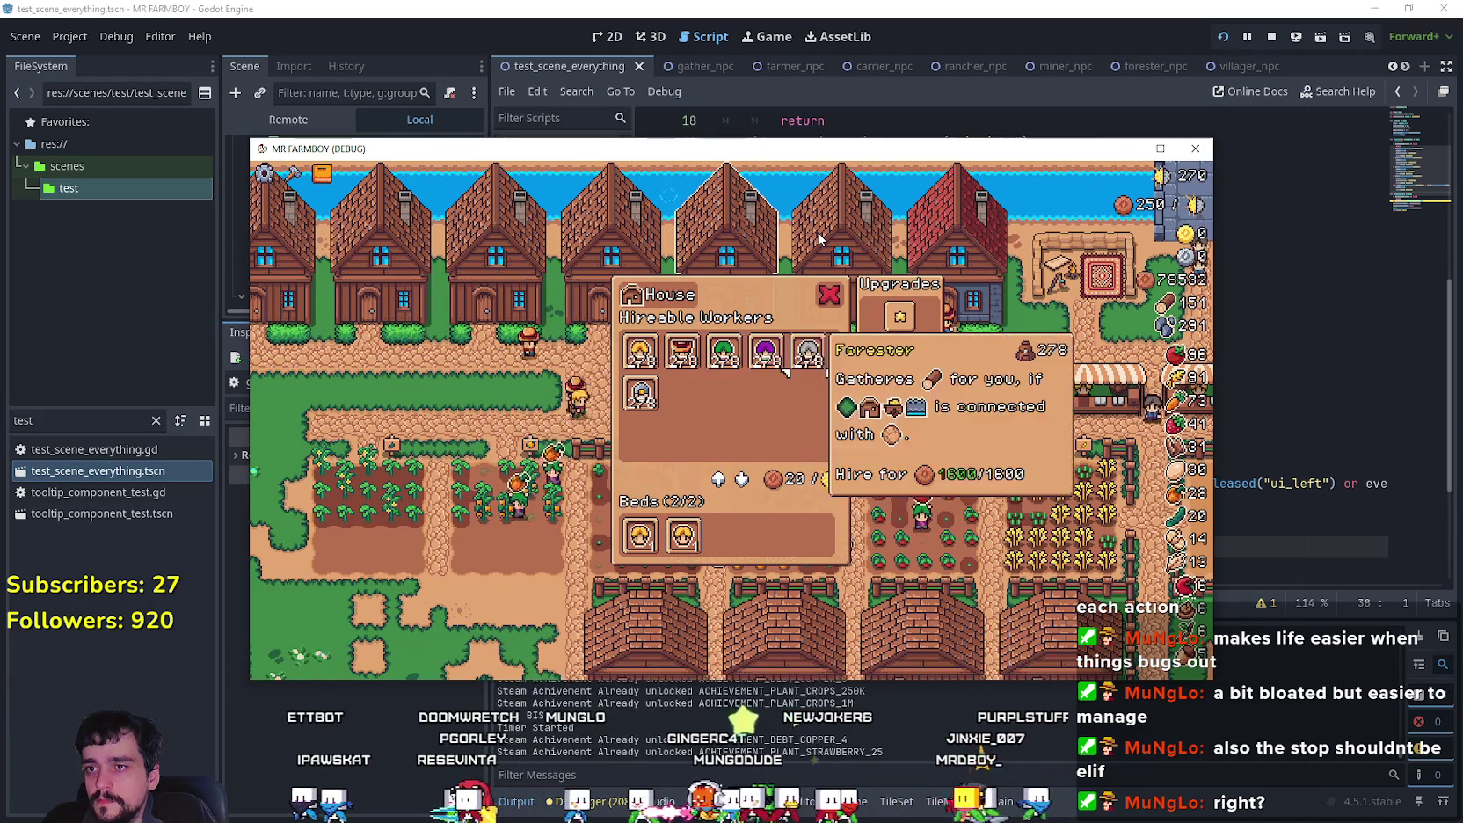
key(Up)
key(Down)
key(Left)
key(Right)
key(Right)
key(Left)
key(Down)
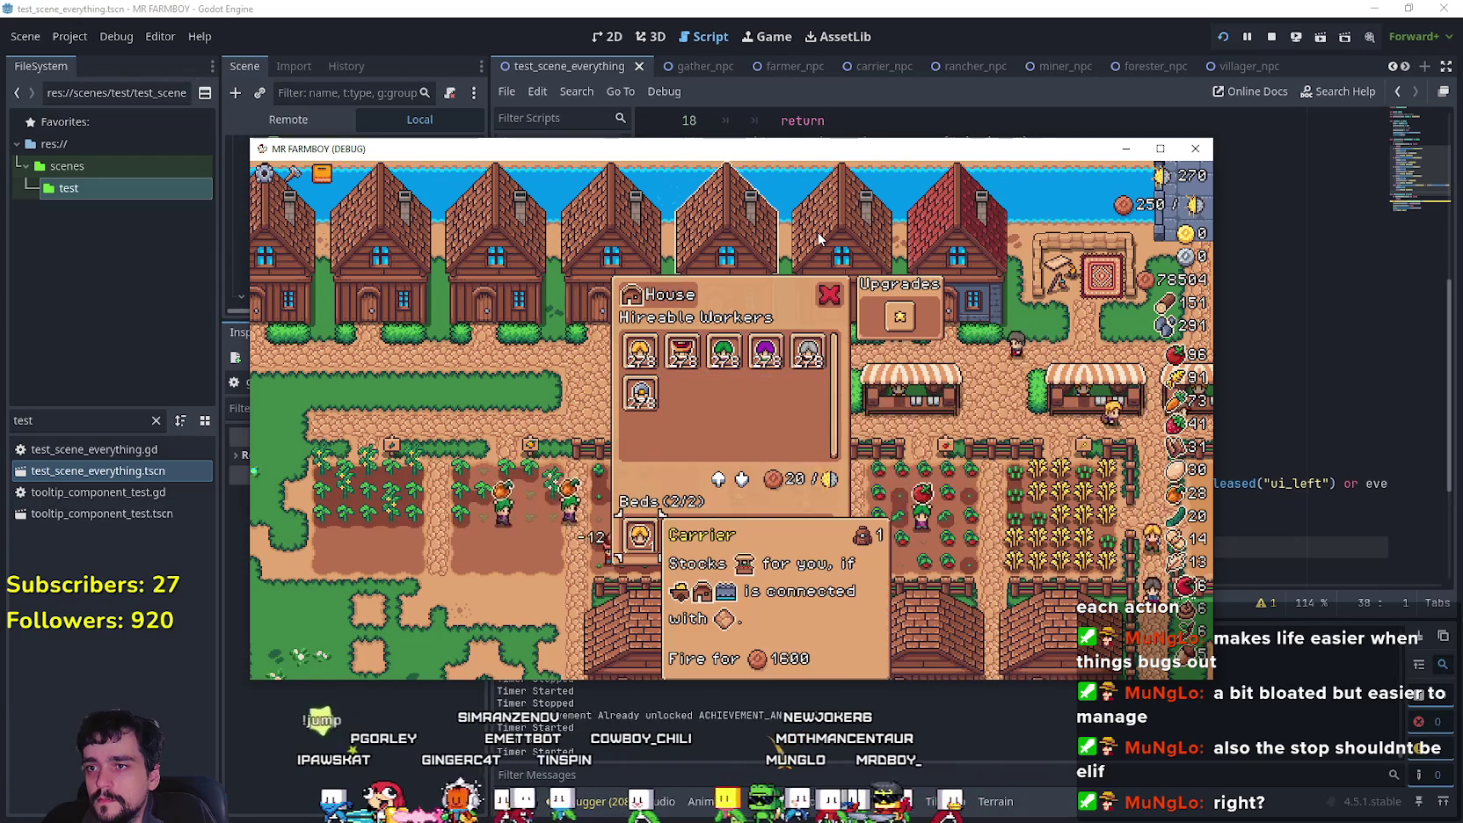
key(Up)
key(Up)
key(Down)
key(Down)
key(Up)
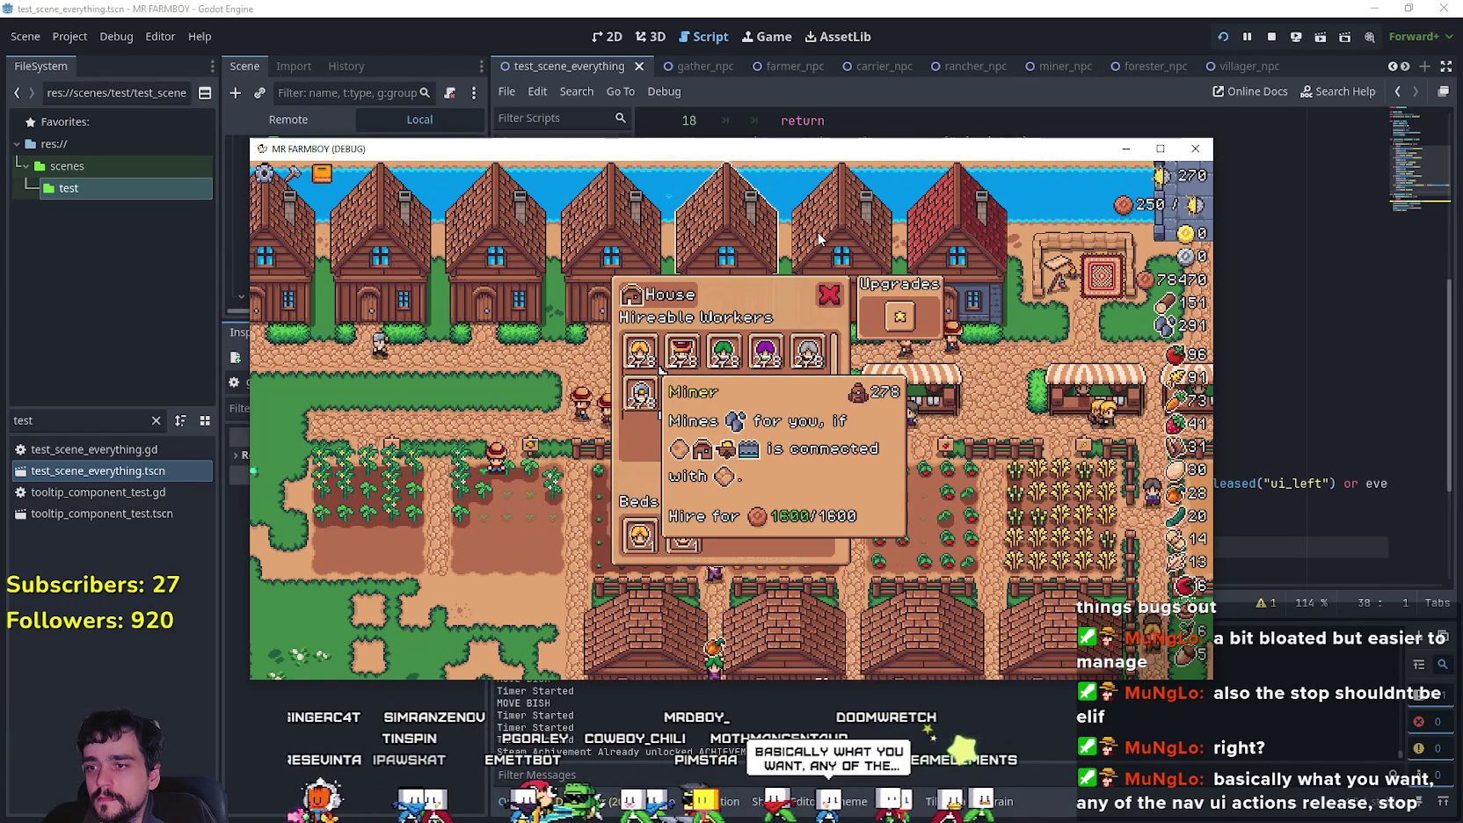
Step: Cycle focus among Miner, Carrier beds, Farmer, Rancher and Gatherer, then stop the game
key(Down)
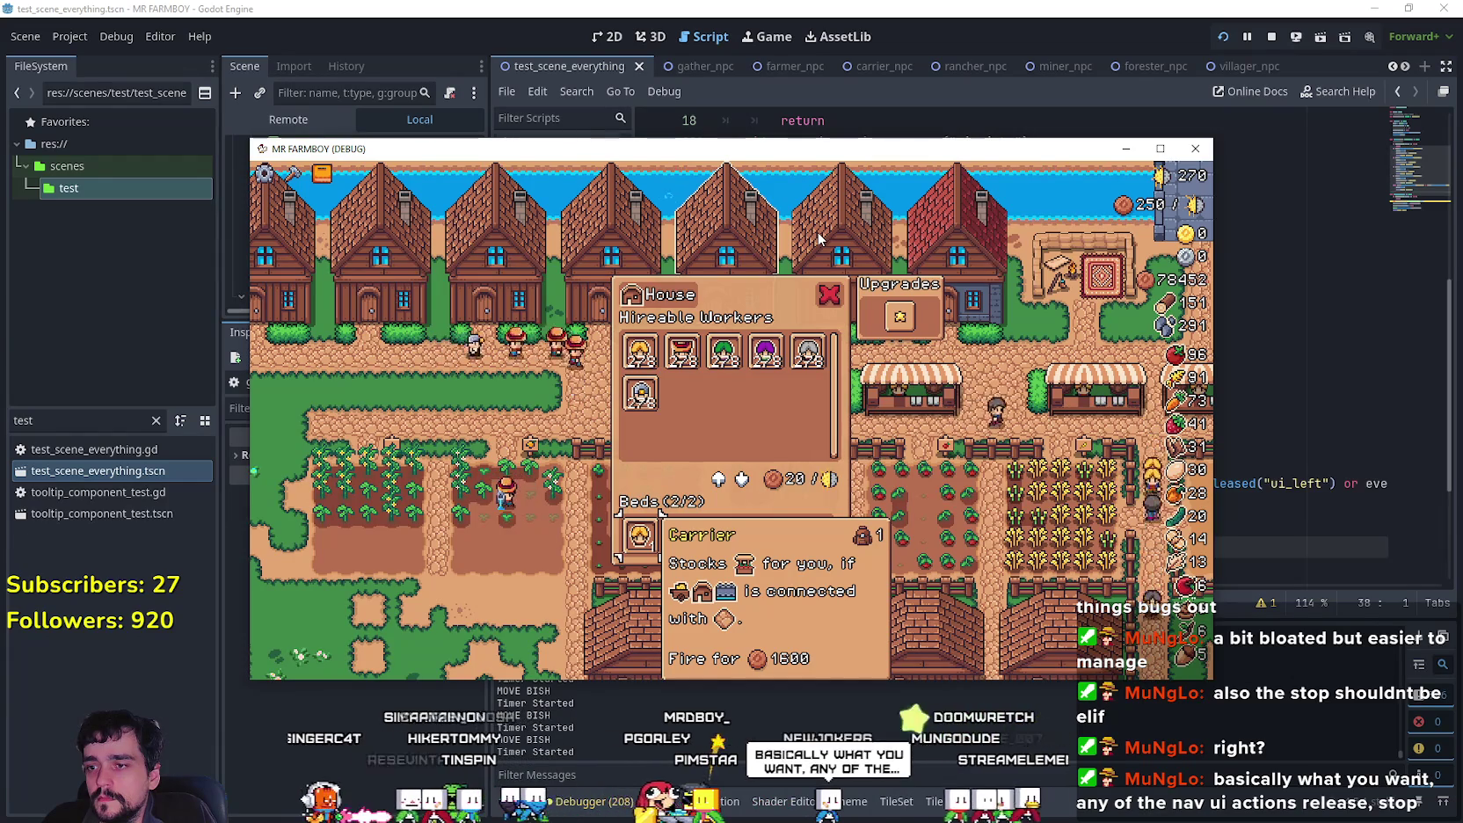
key(Up)
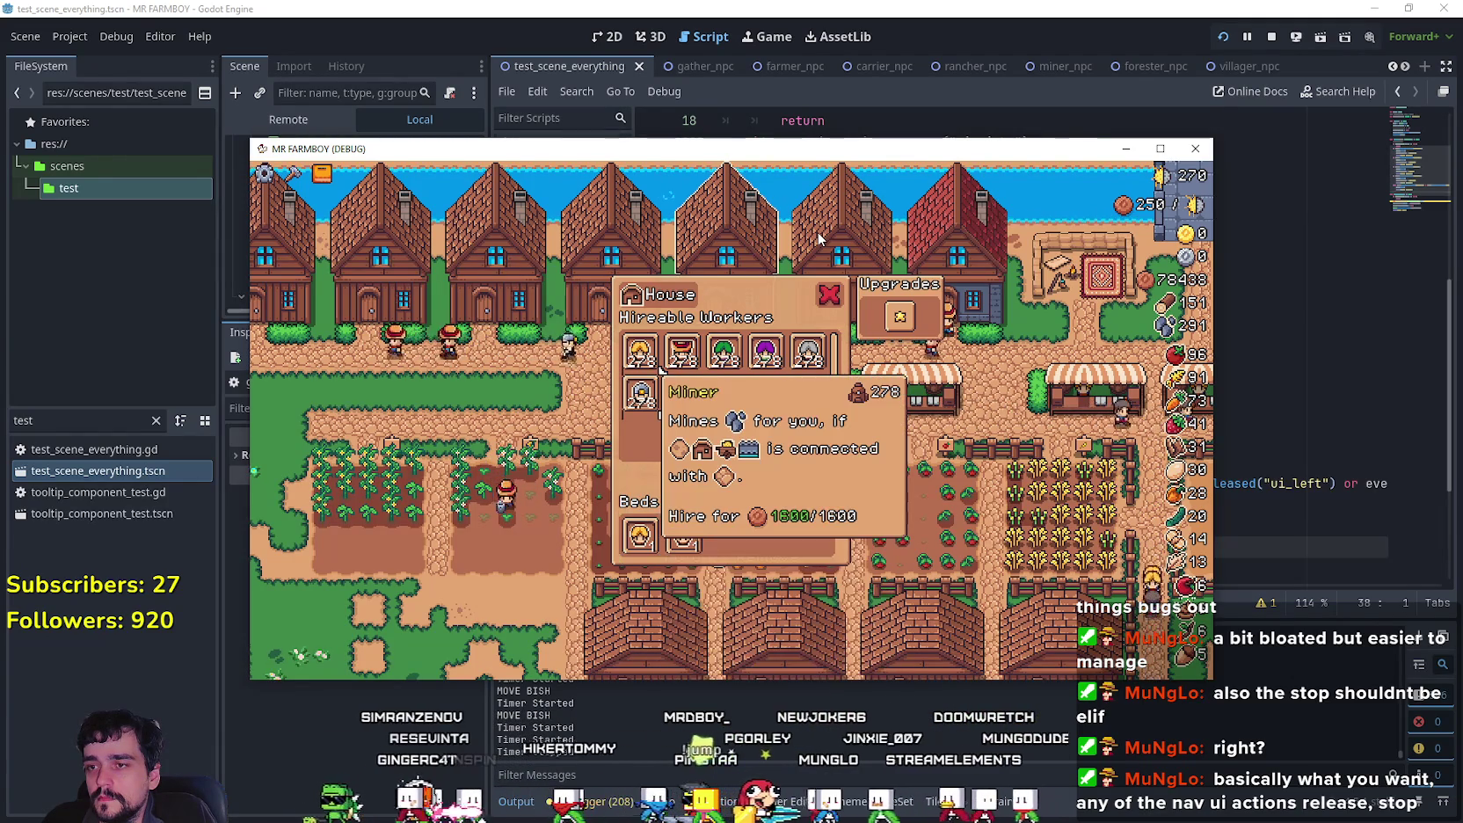
key(Down)
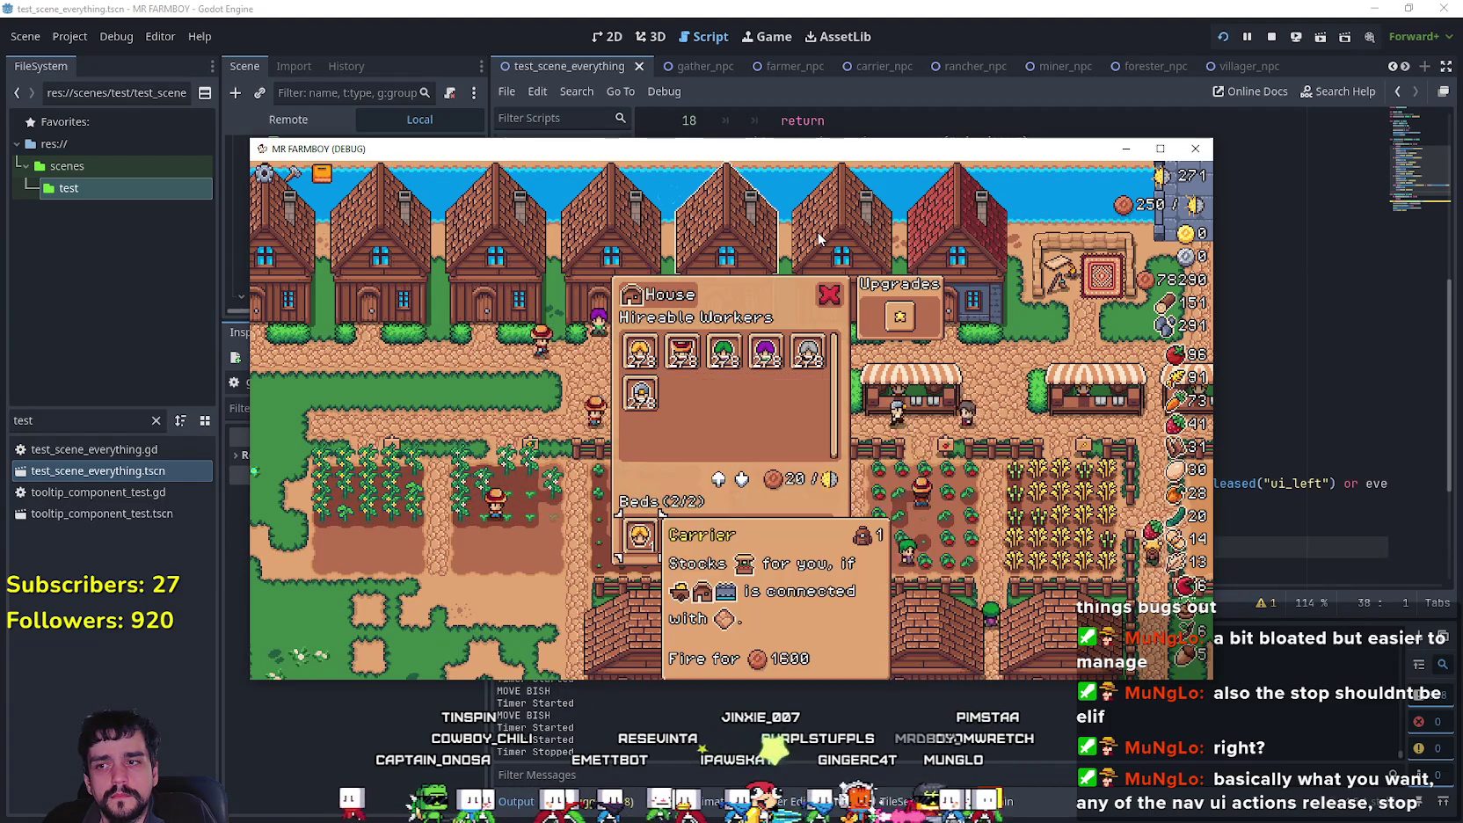
key(Up)
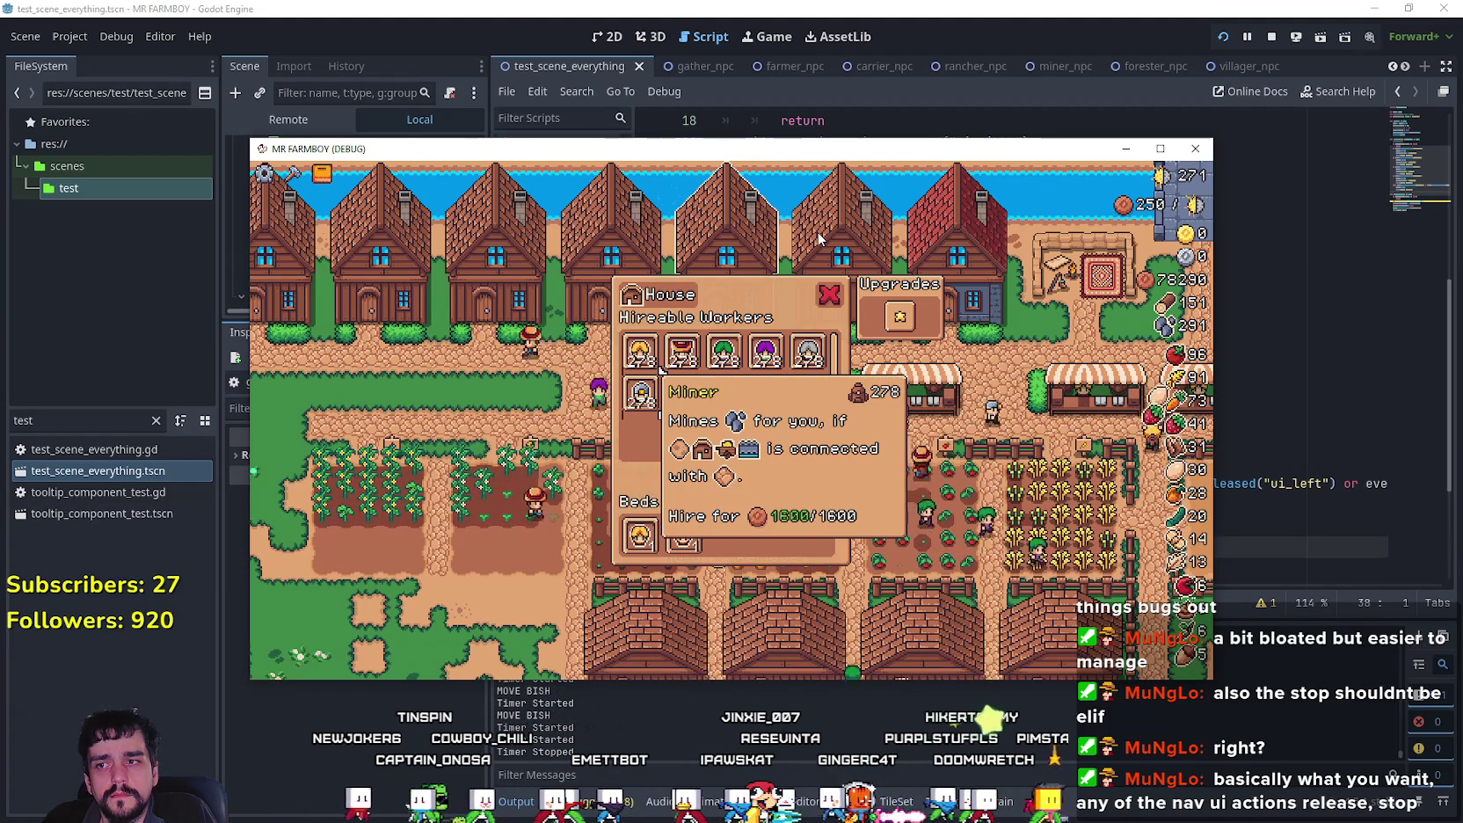
key(Up)
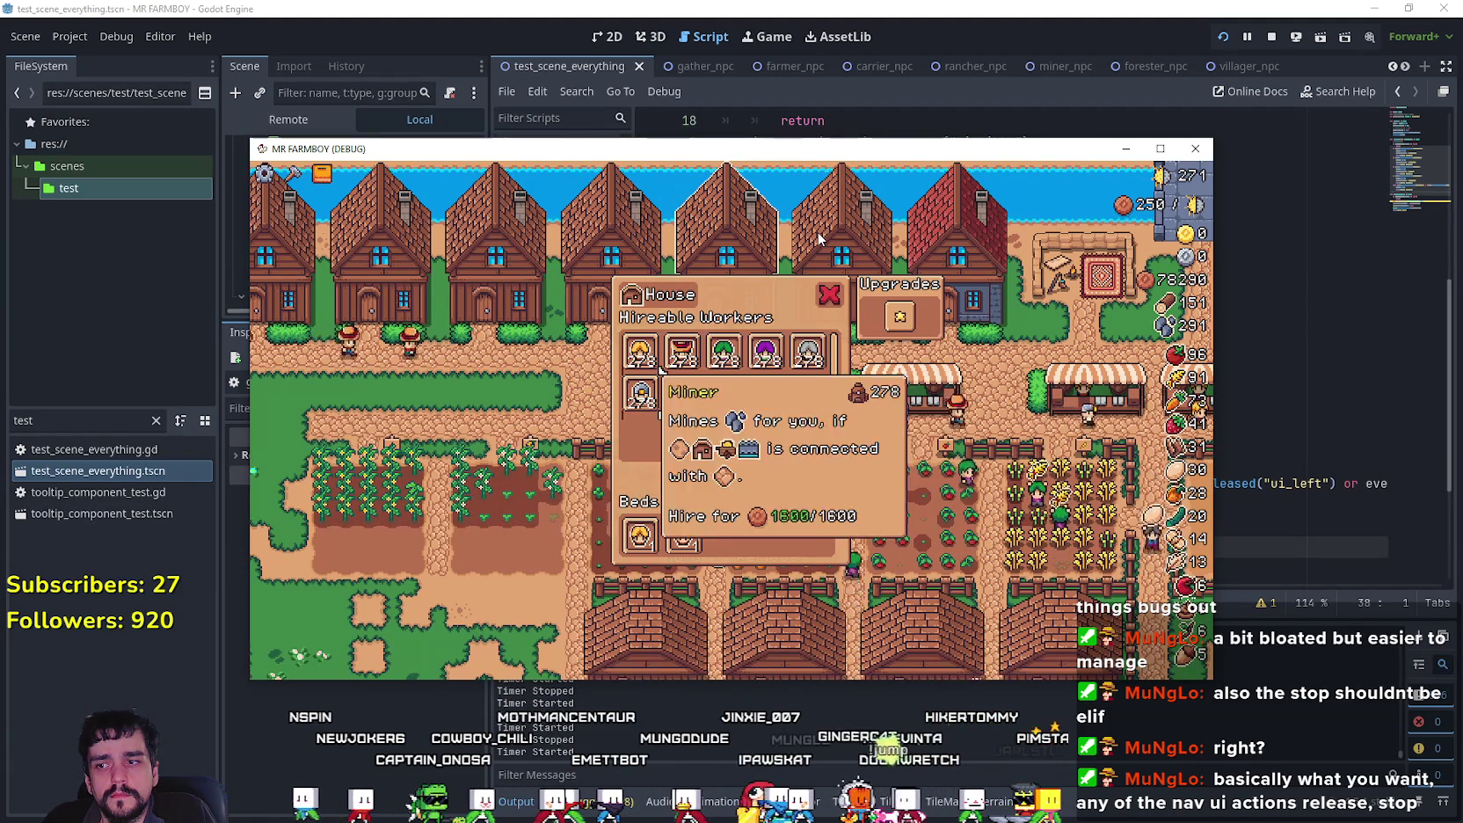
key(Down)
key(Up)
key(Right)
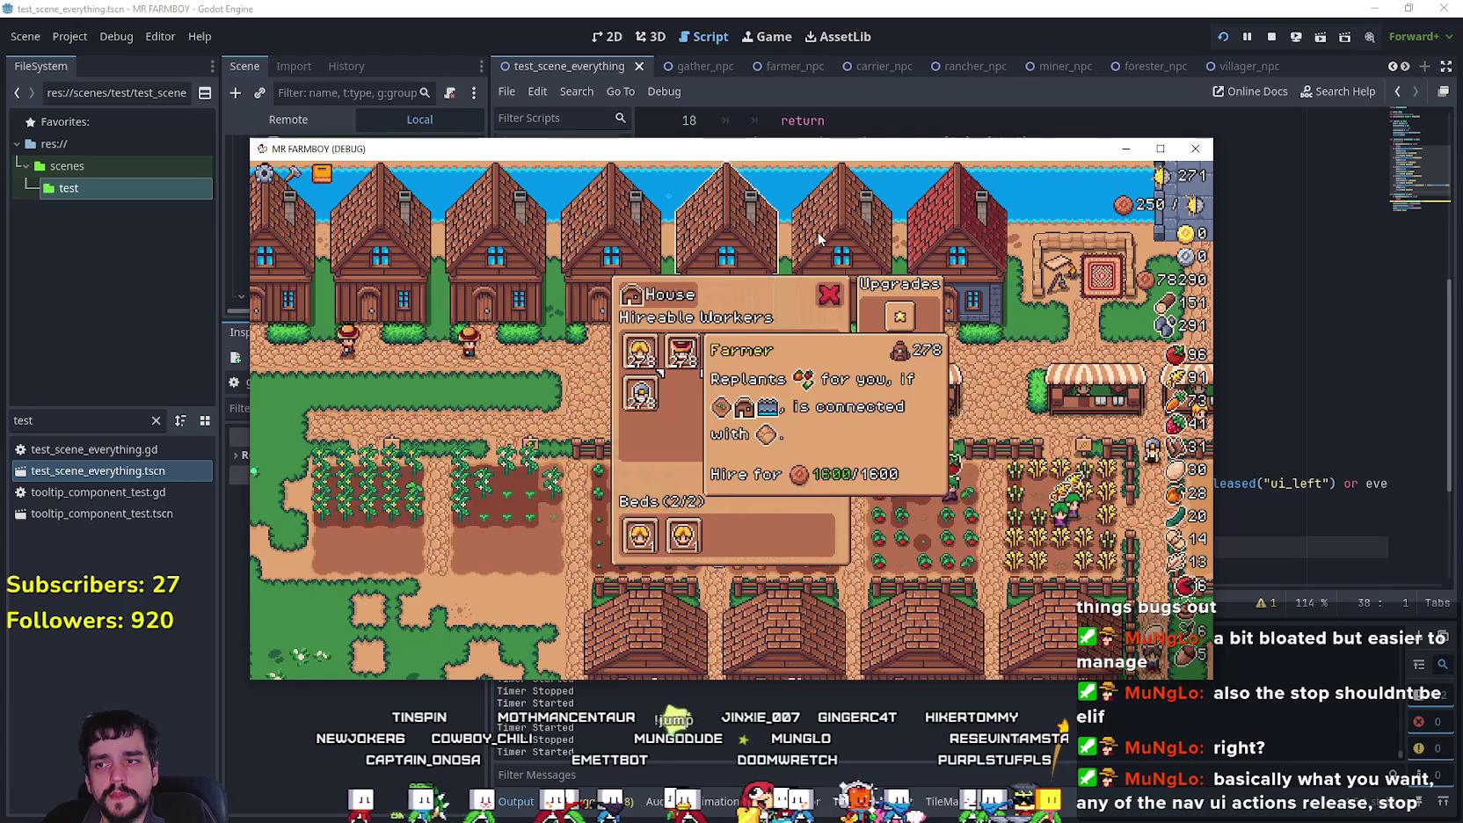
key(Left)
key(Right)
key(Right)
key(Right)
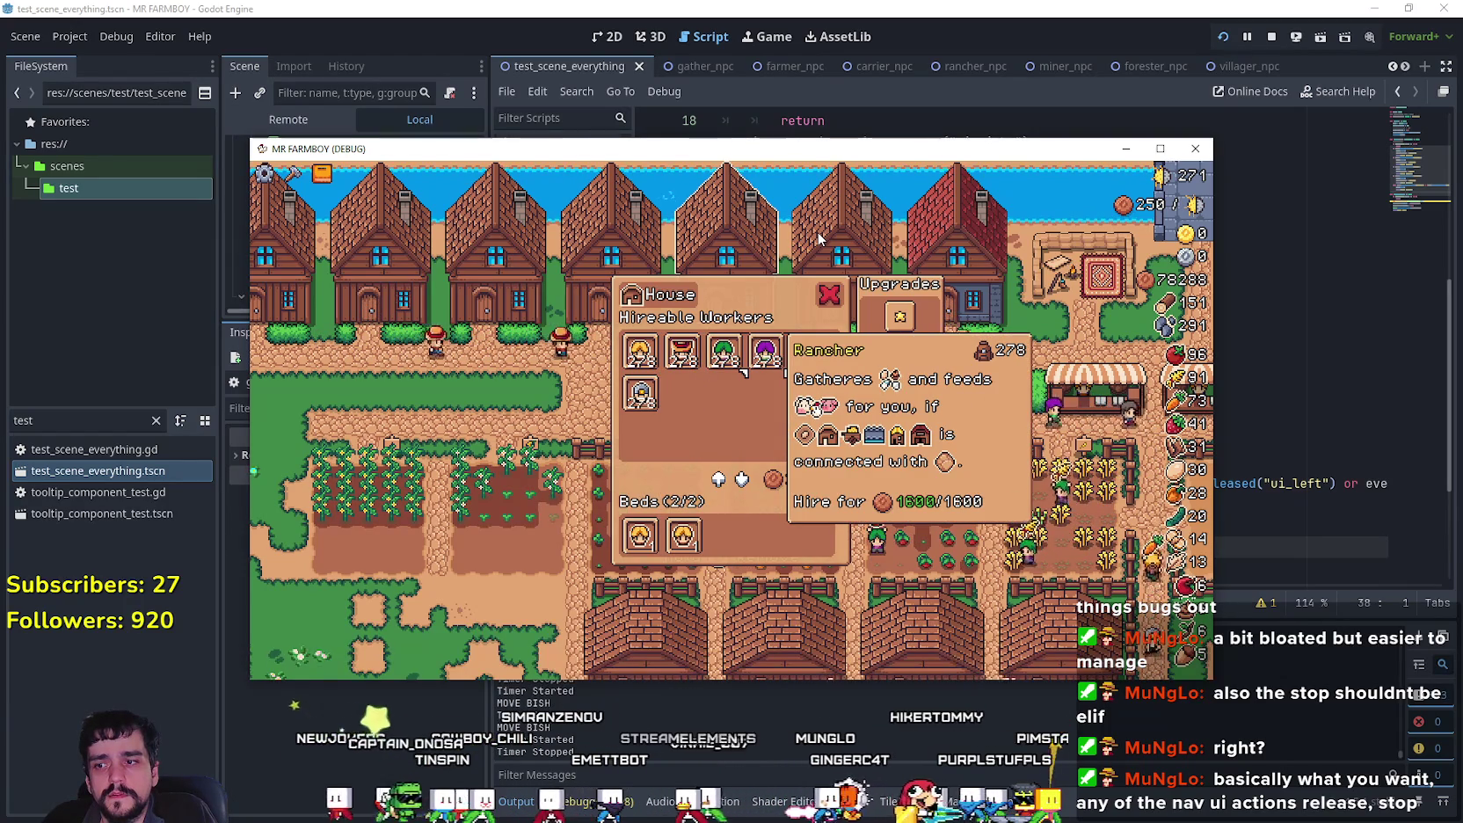
key(Right)
key(Down)
key(Down)
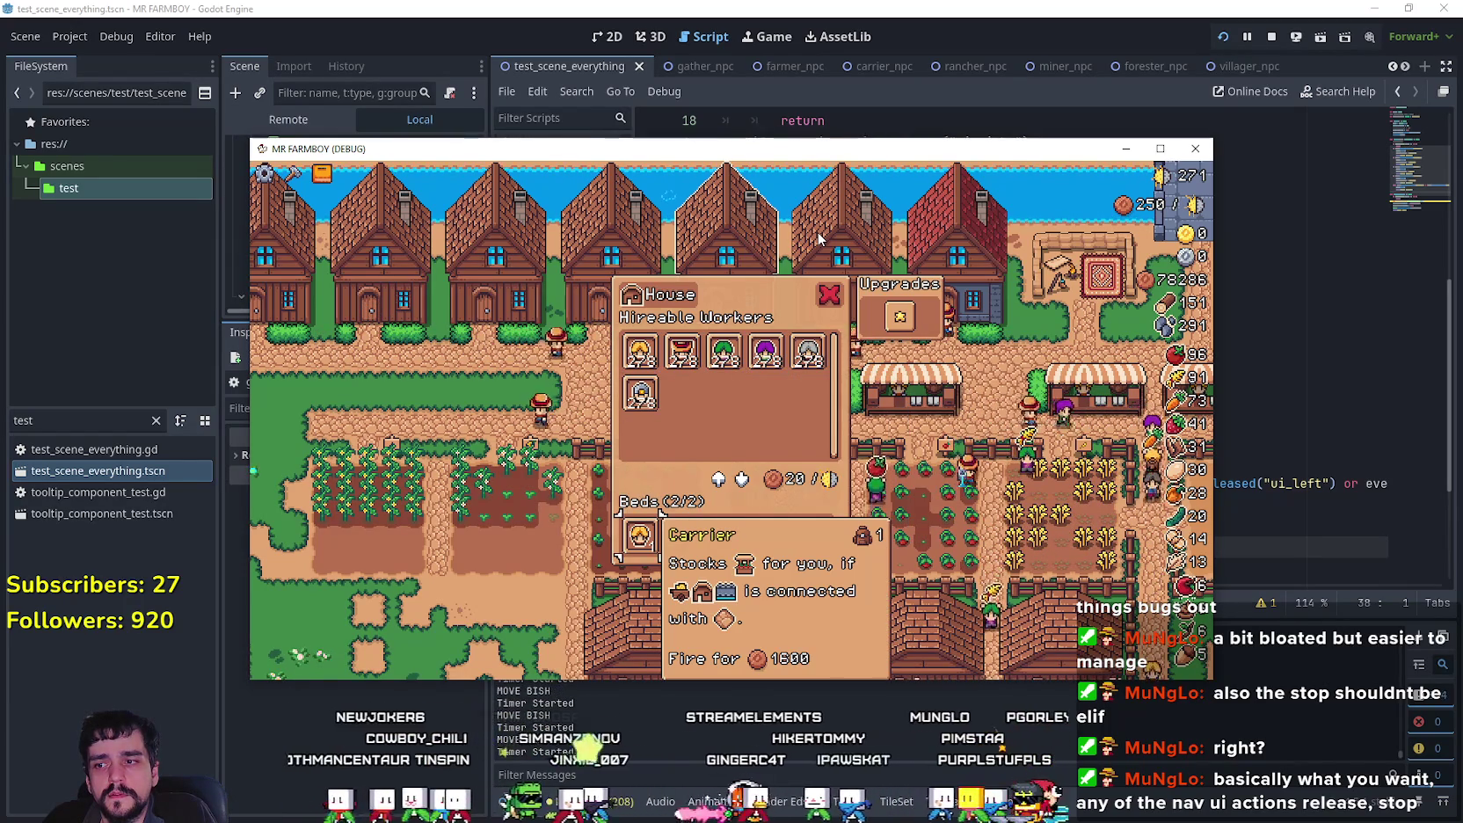
key(Right)
key(Up)
key(Up)
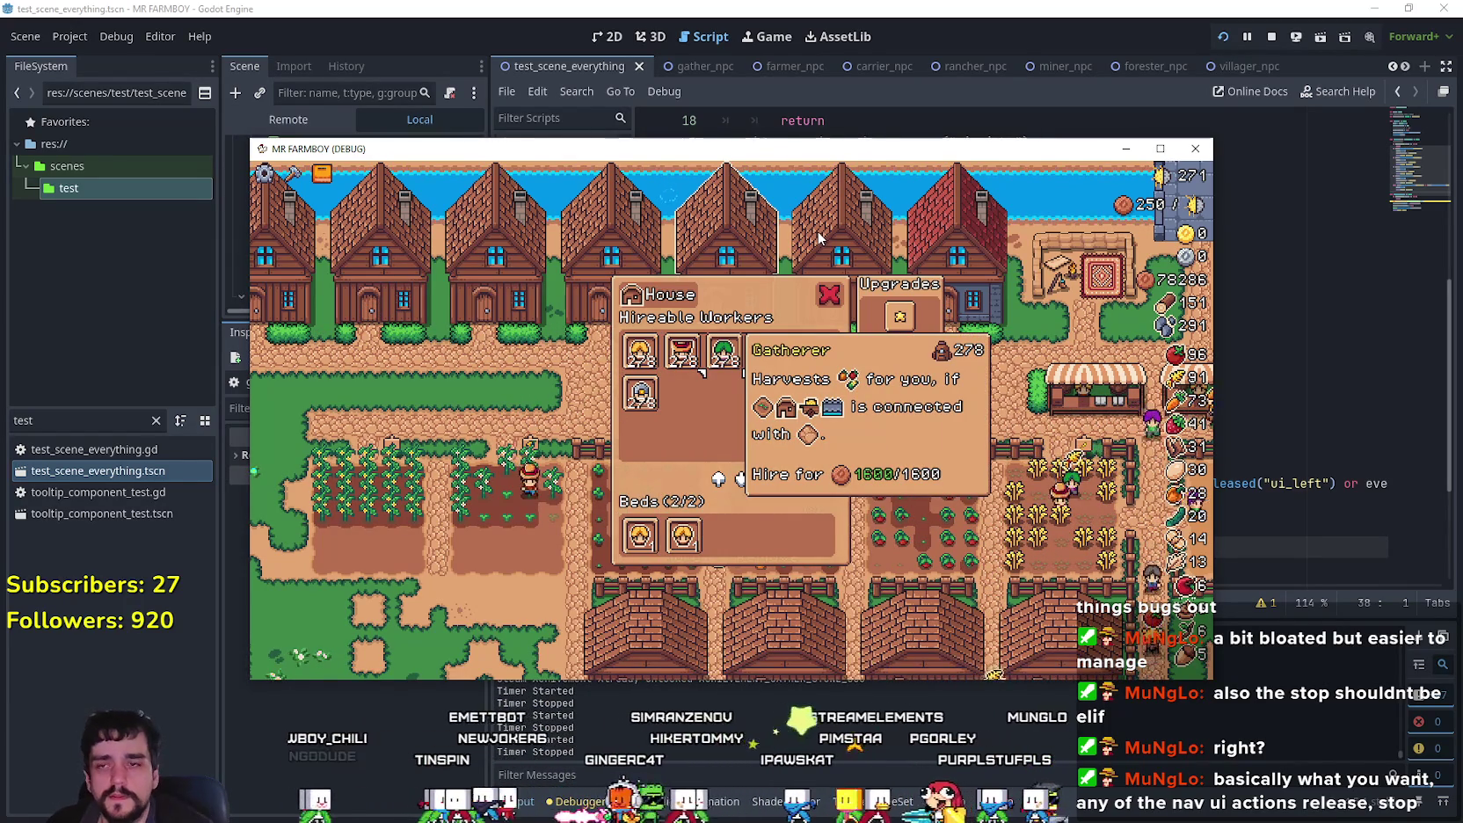
click(1195, 148)
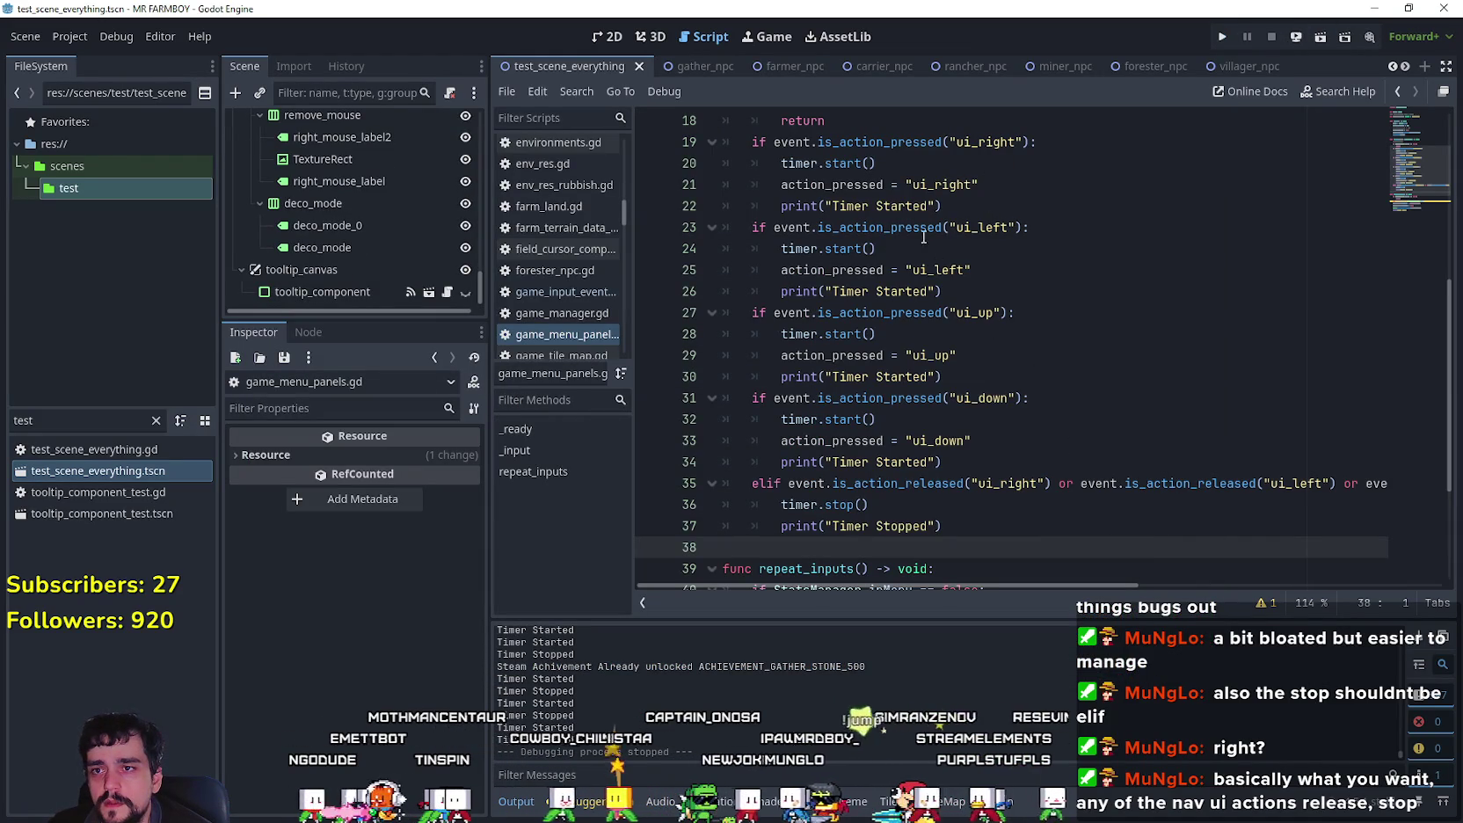
Step: Change the if keywords on lines 23, 27 and 31 to elif
double_click(974, 313)
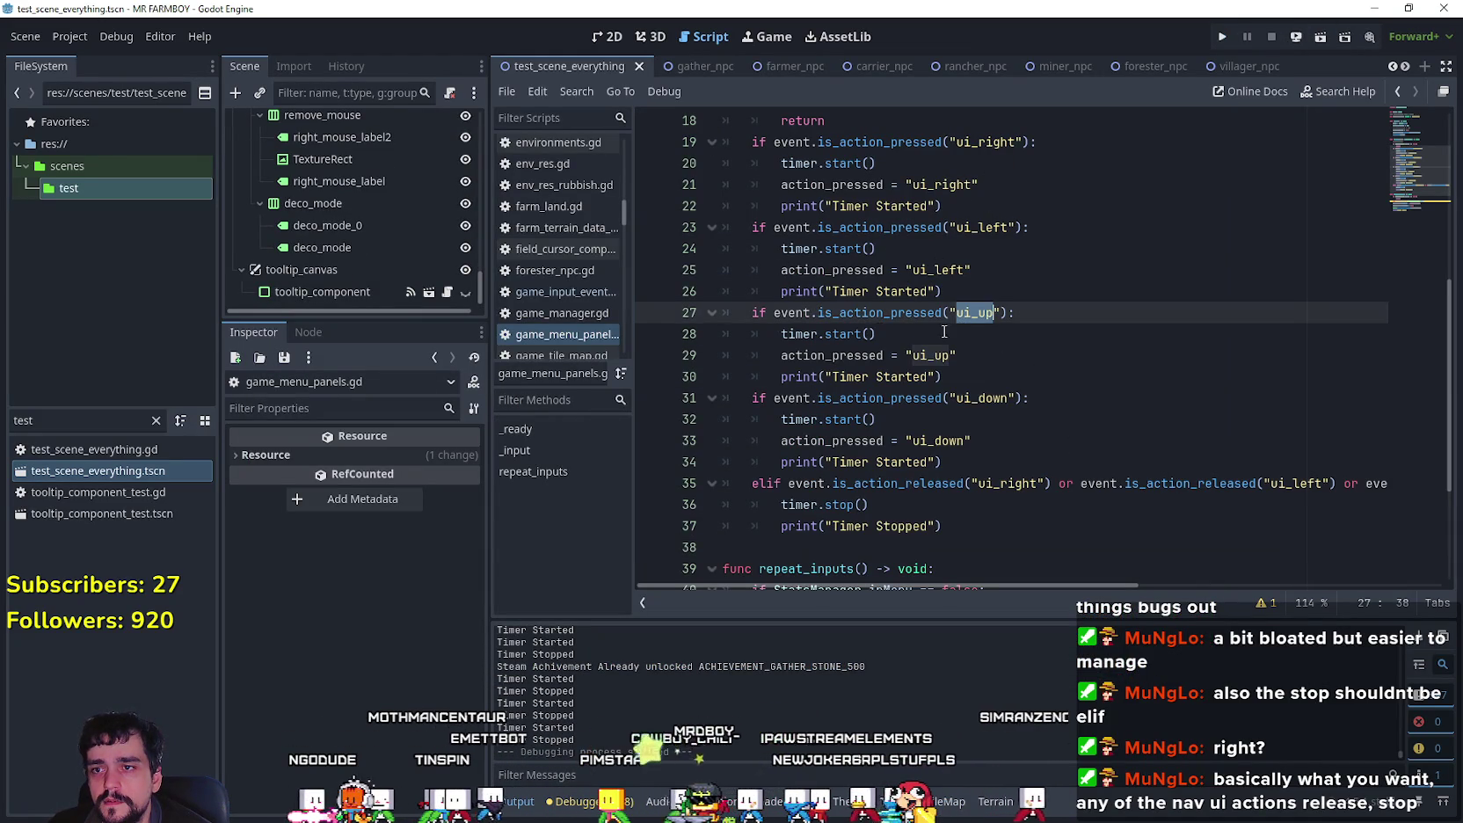
double_click(983, 400)
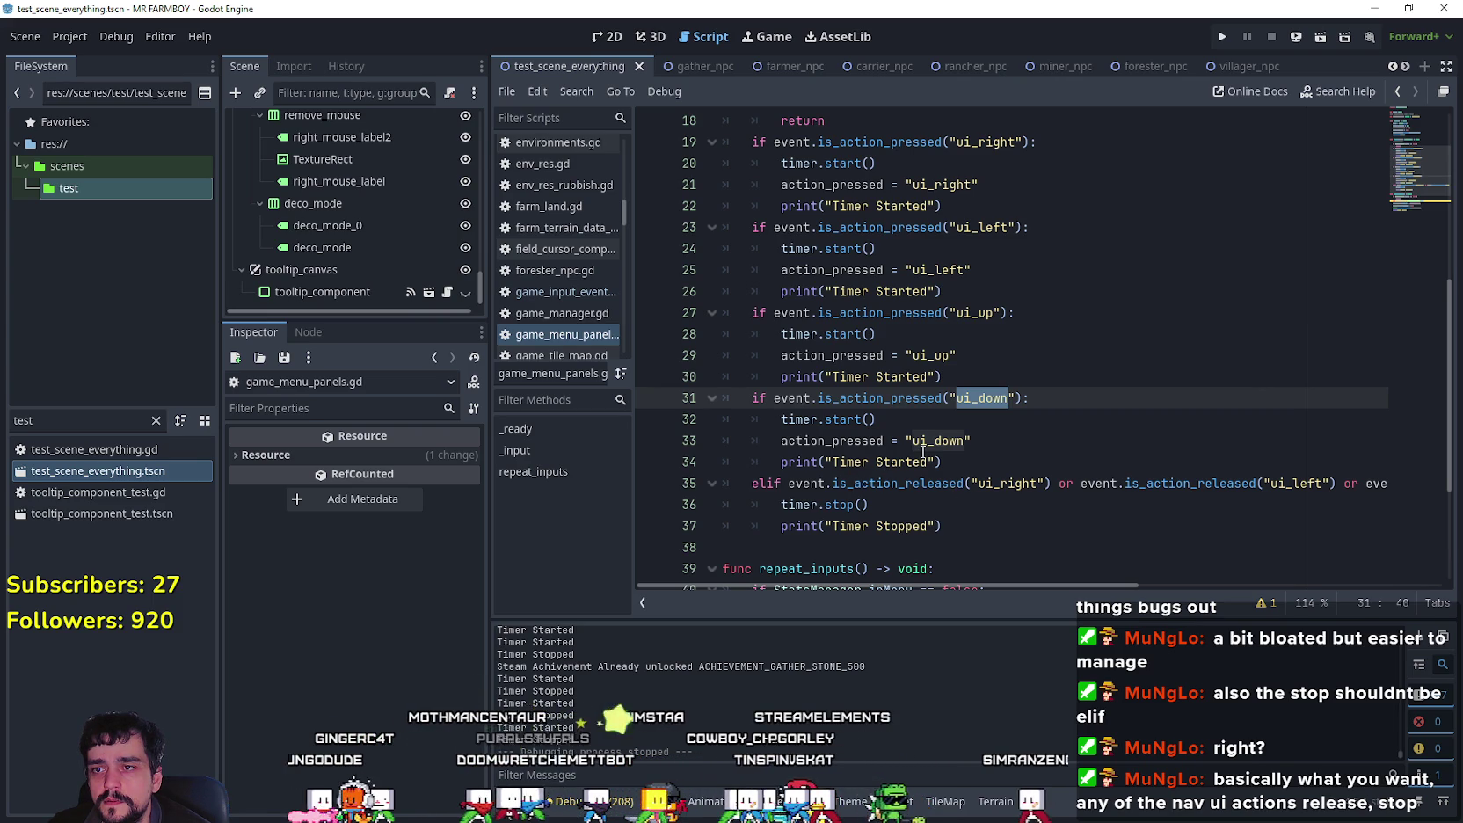
scroll(1037, 431, up, 1)
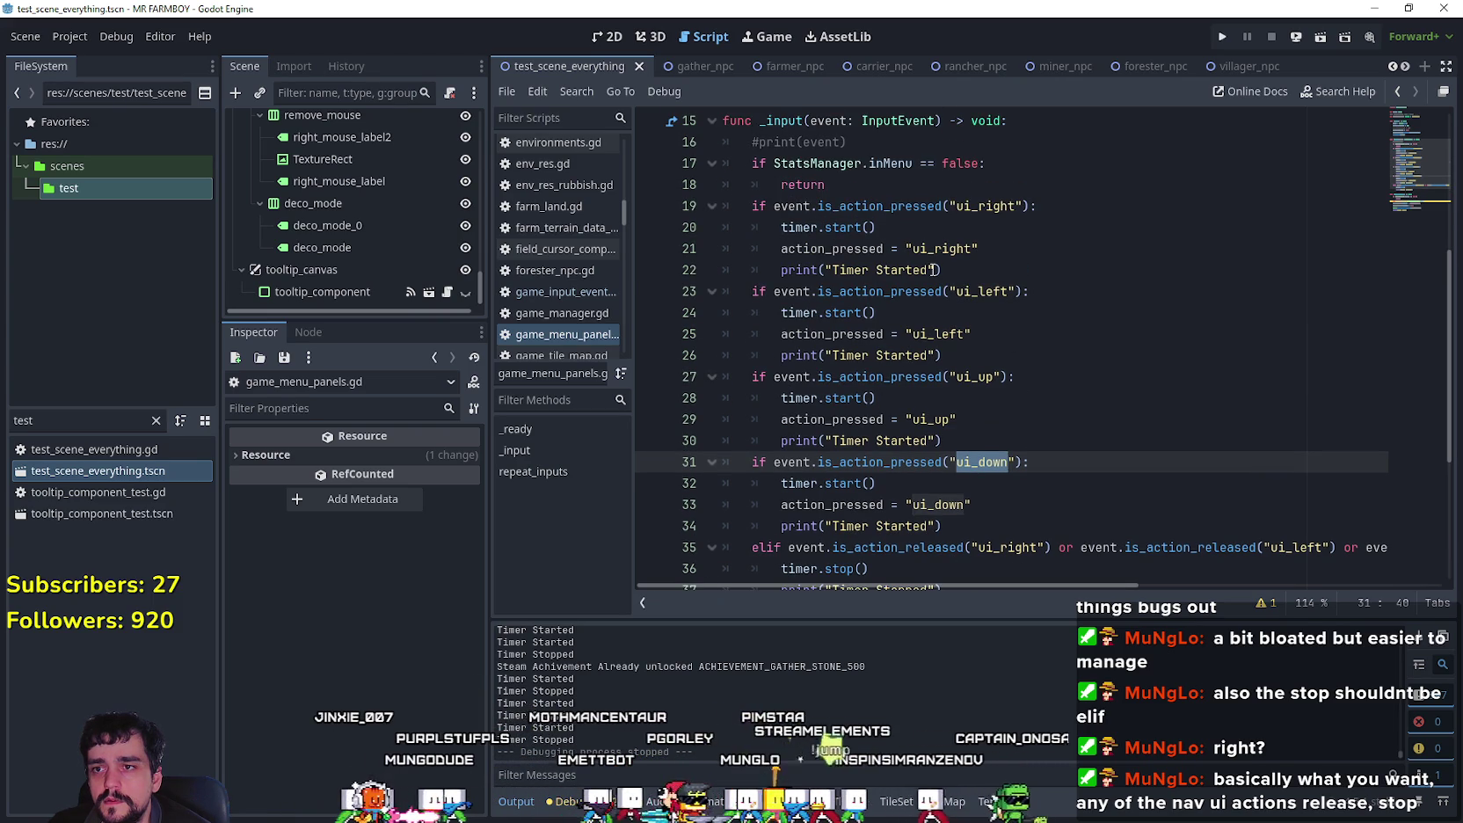
click(966, 271)
click(752, 291)
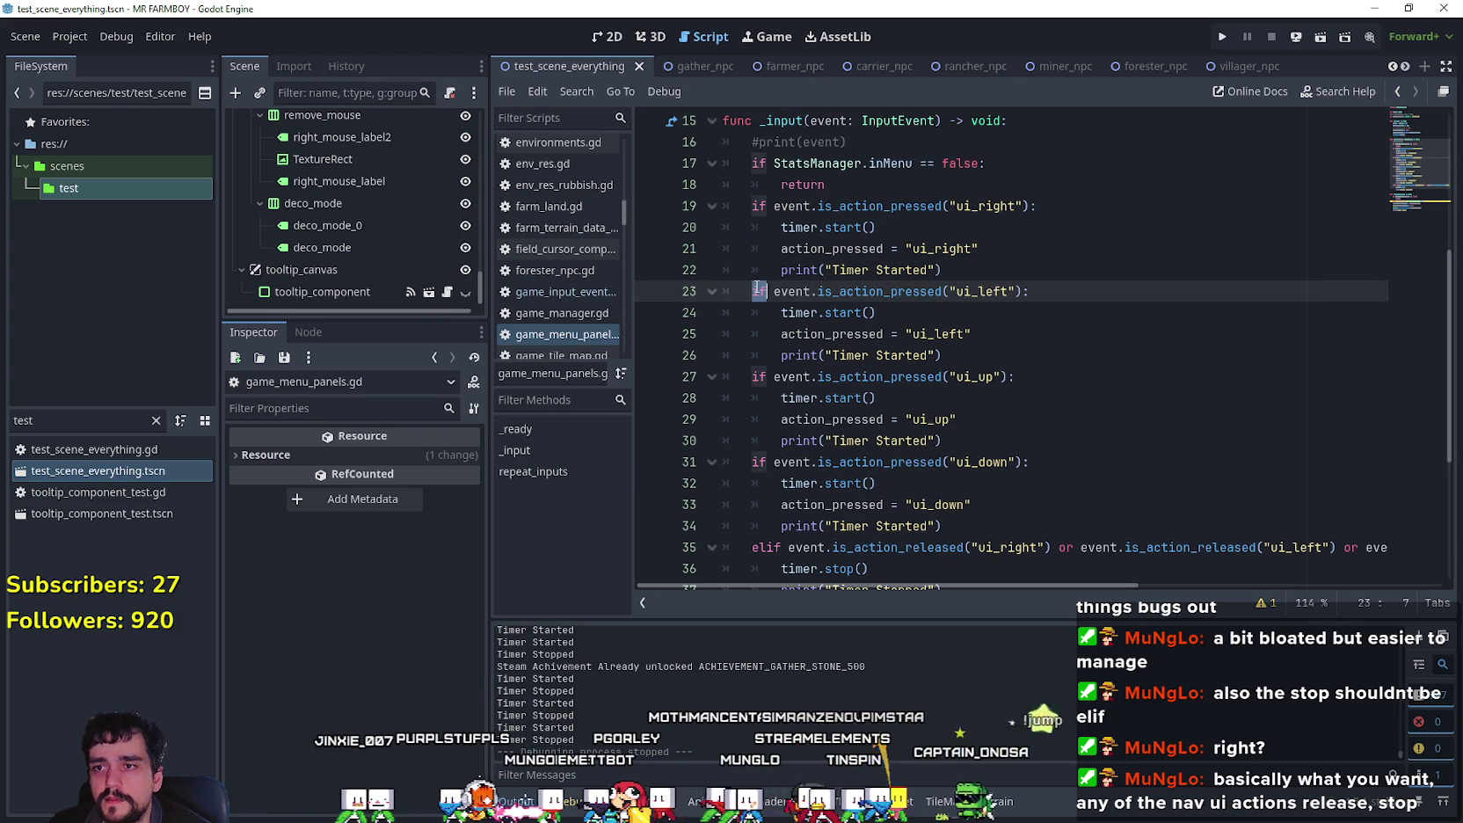
text(elif)
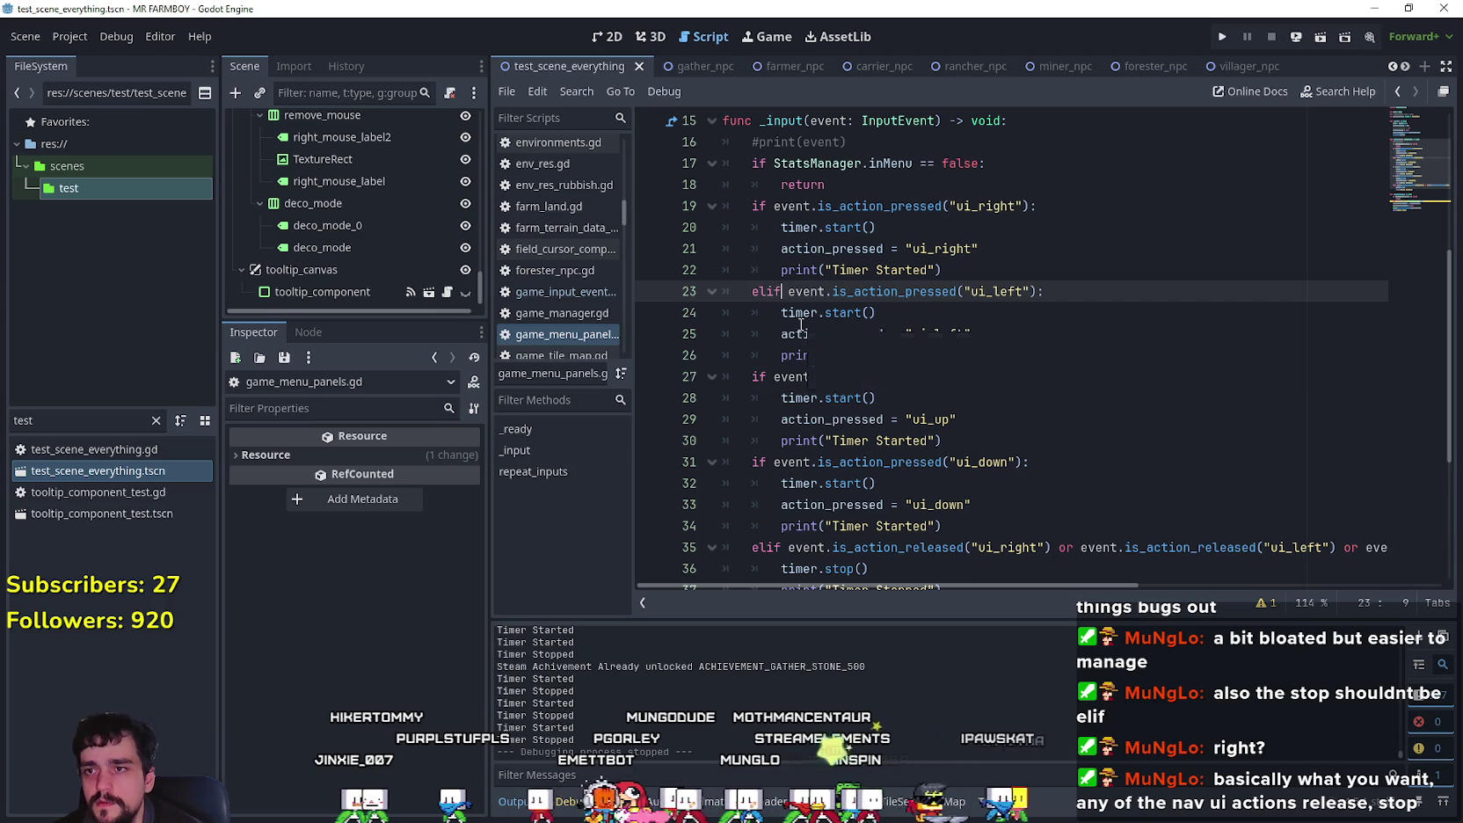
key(Escape)
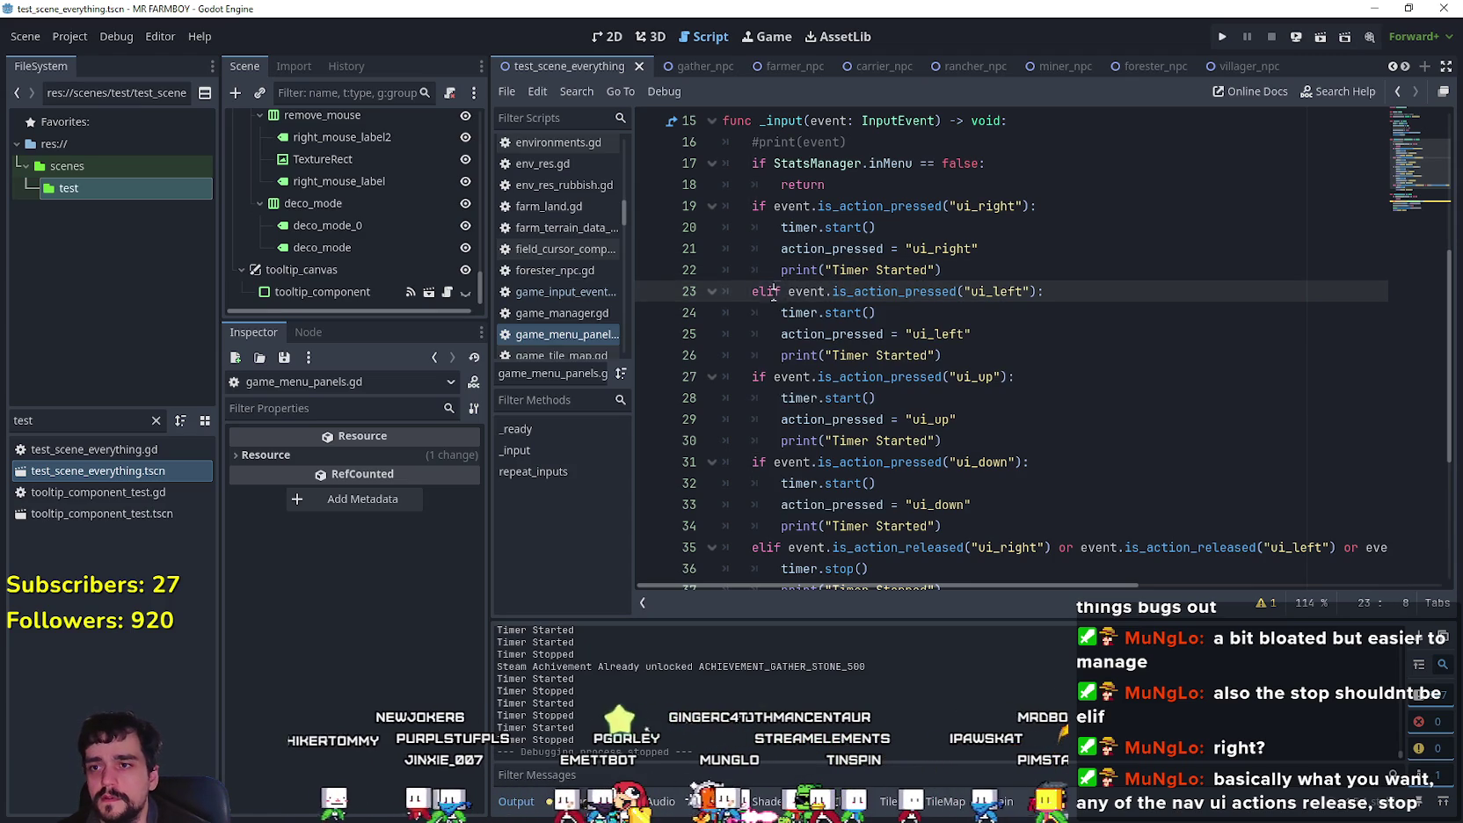
click(761, 378)
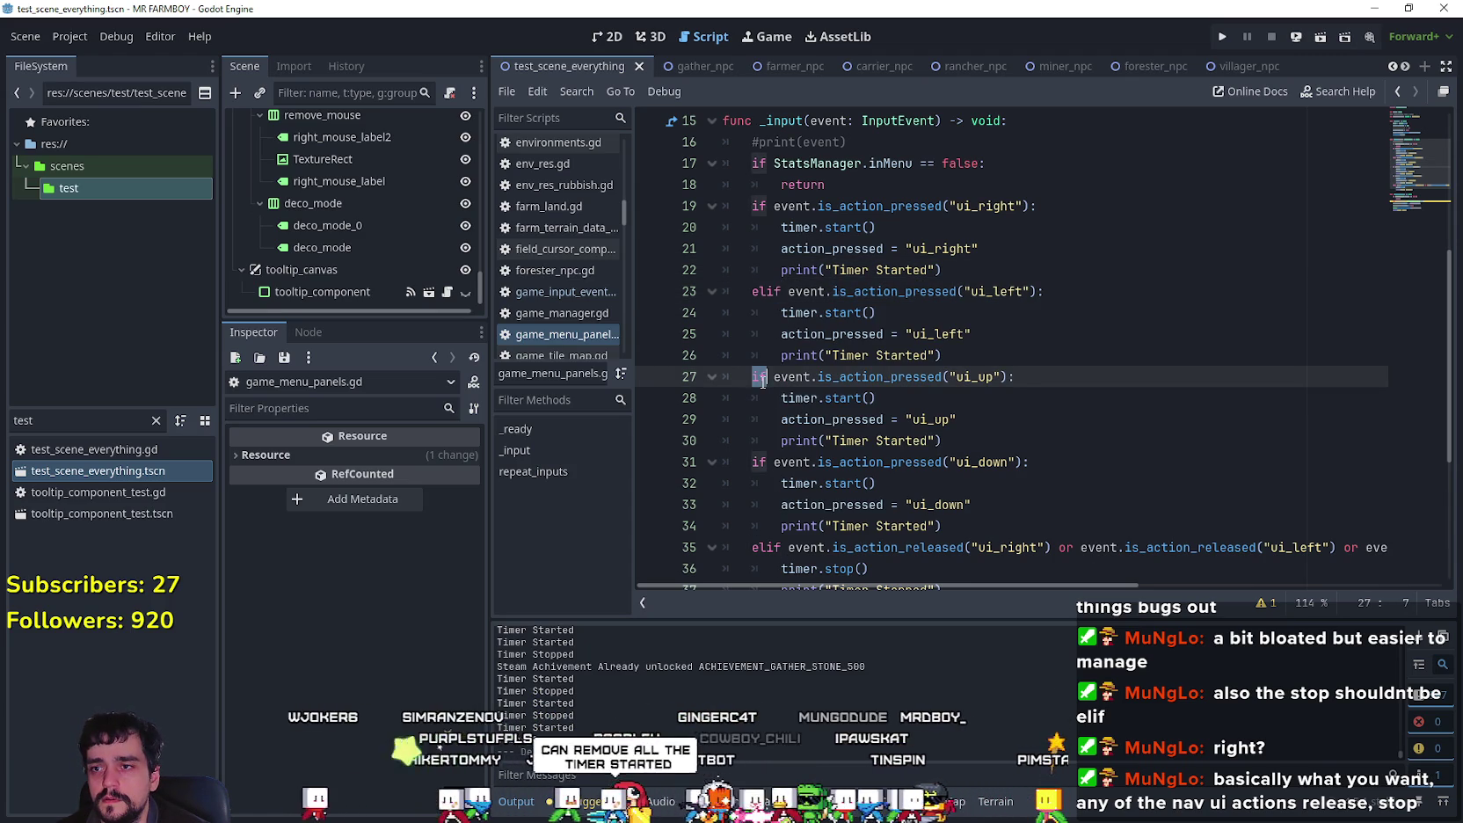
text(elif)
scroll(762, 379, down, 1)
double_click(758, 397)
text(elif)
Step: Turn line 35's elif back into a plain if and save the script
click(1098, 484)
key(ctrl+s)
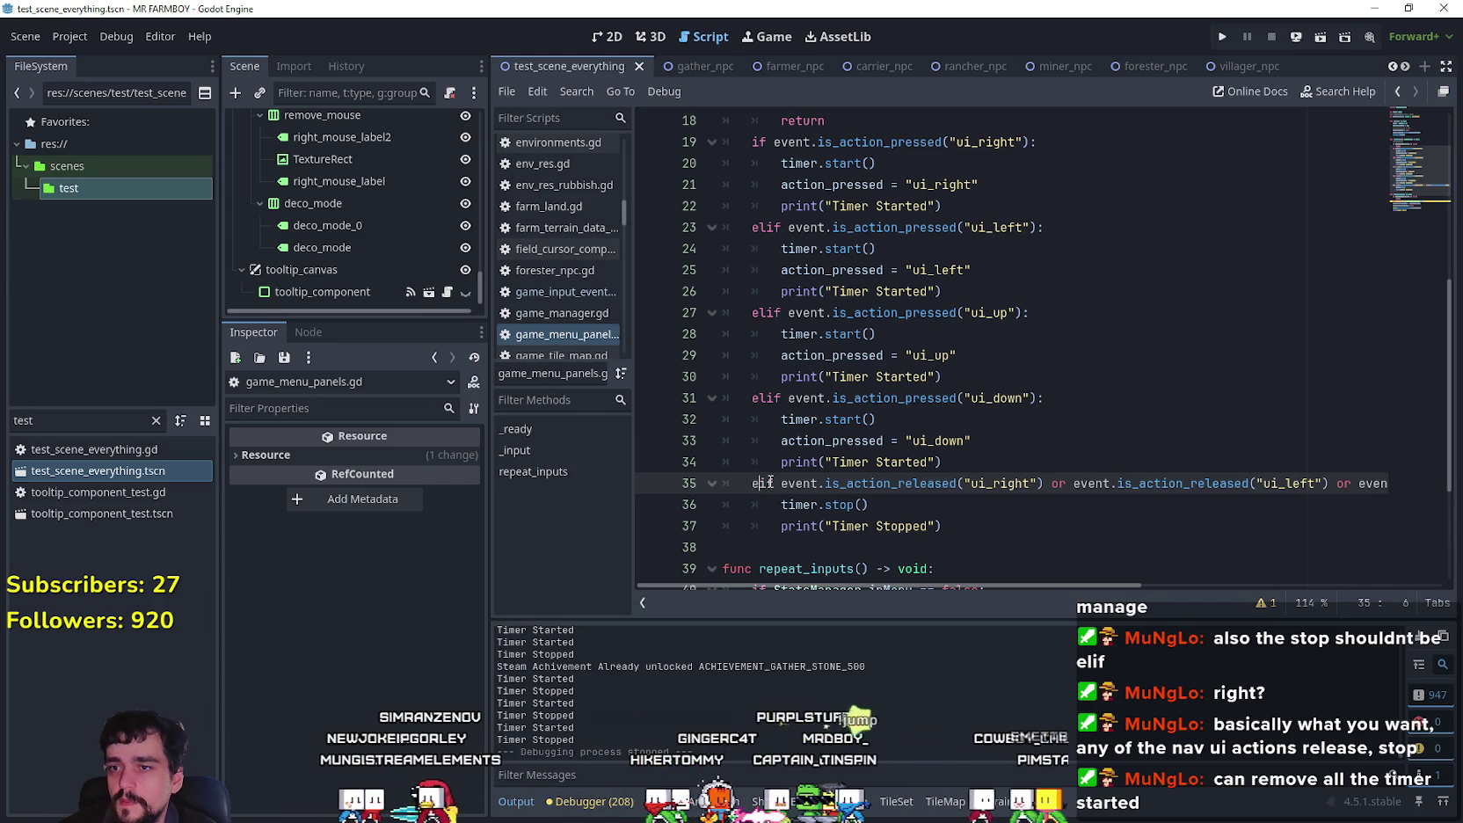
key(BackSpace)
key(BackSpace)
click(1071, 397)
key(ctrl+s)
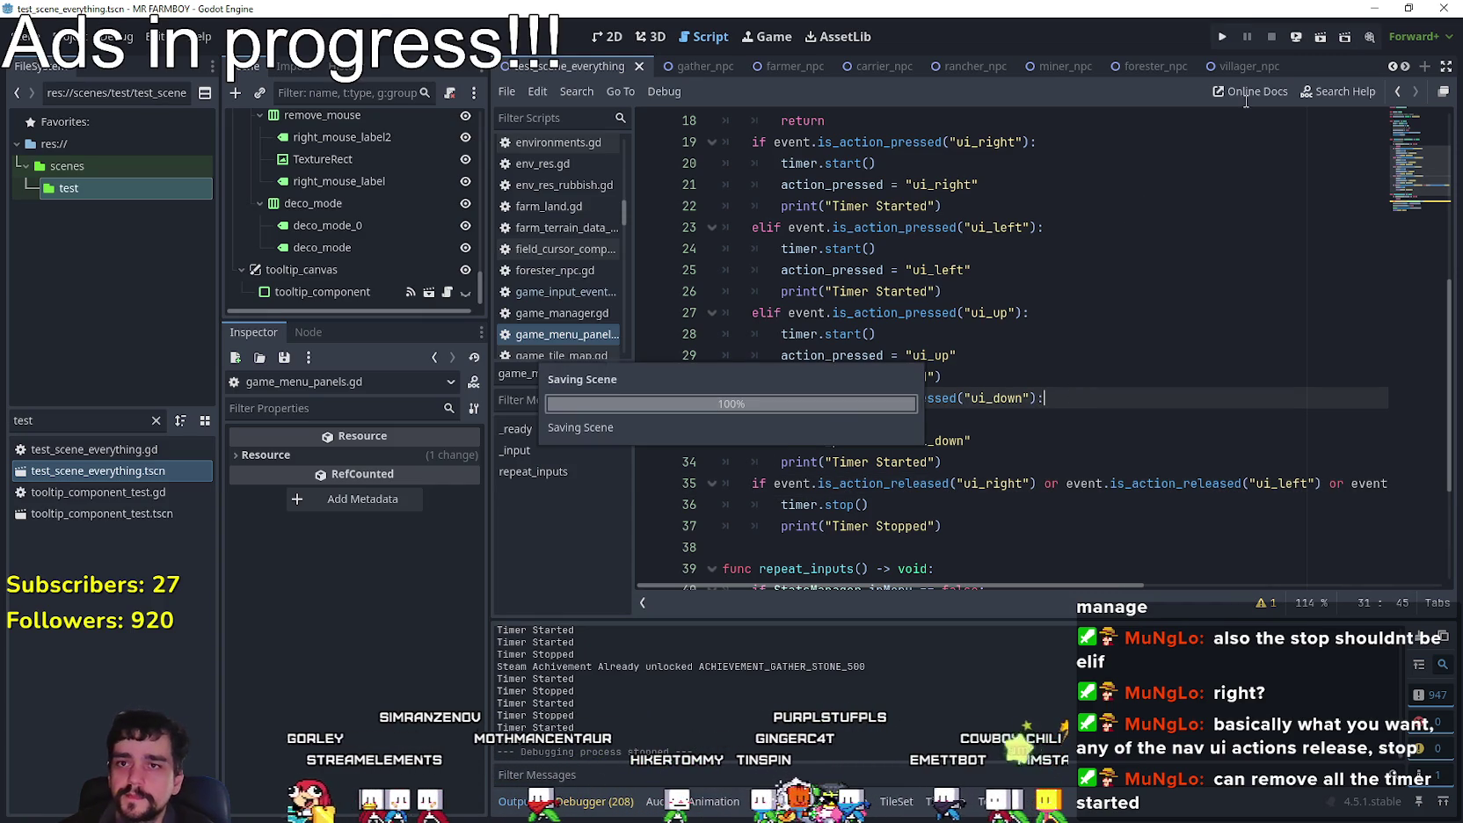
Step: Launch the game, test the House workers panel maximized, then restore the window size
click(1228, 32)
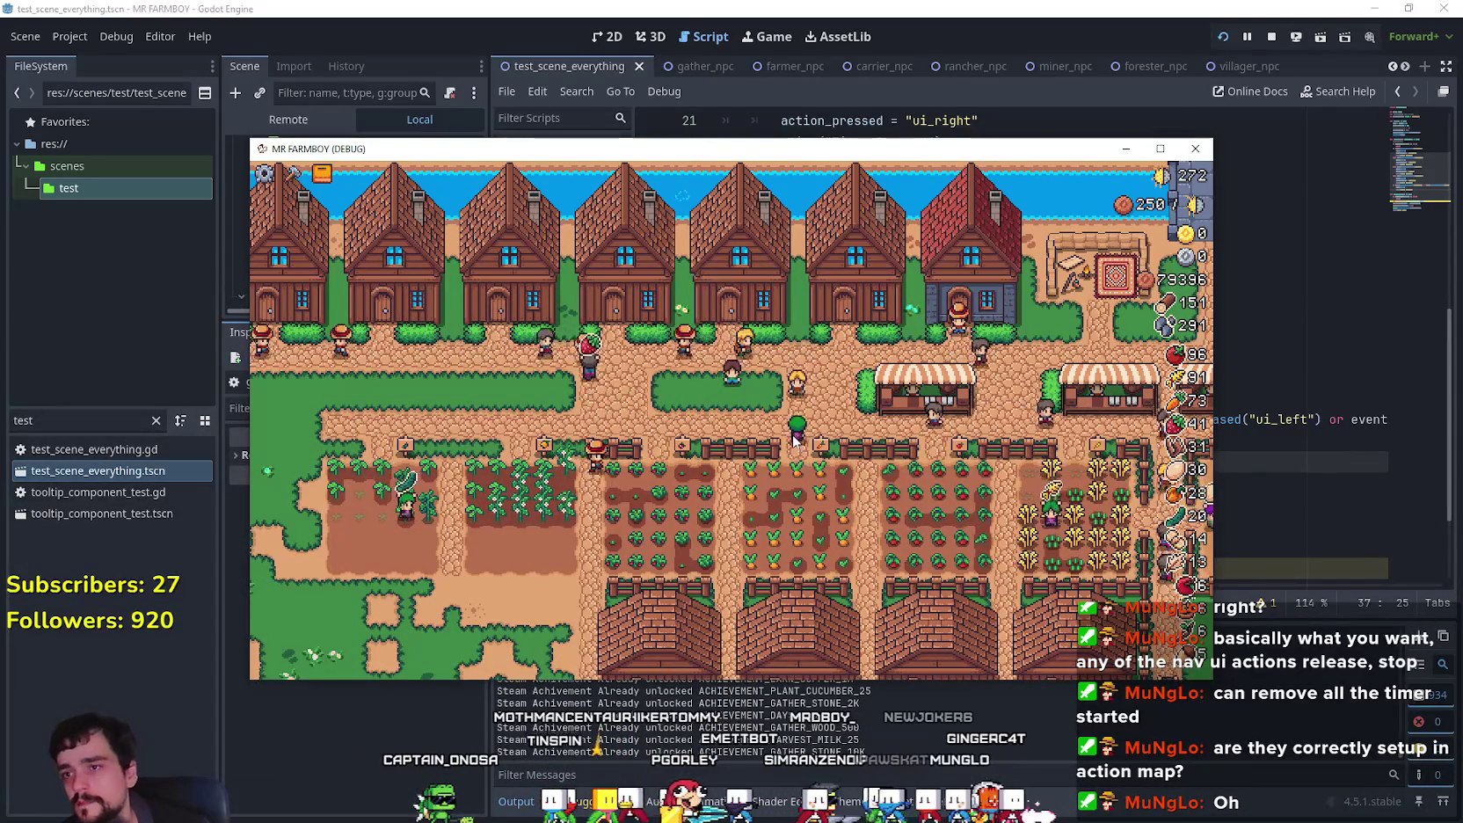
key(Up)
key(Return)
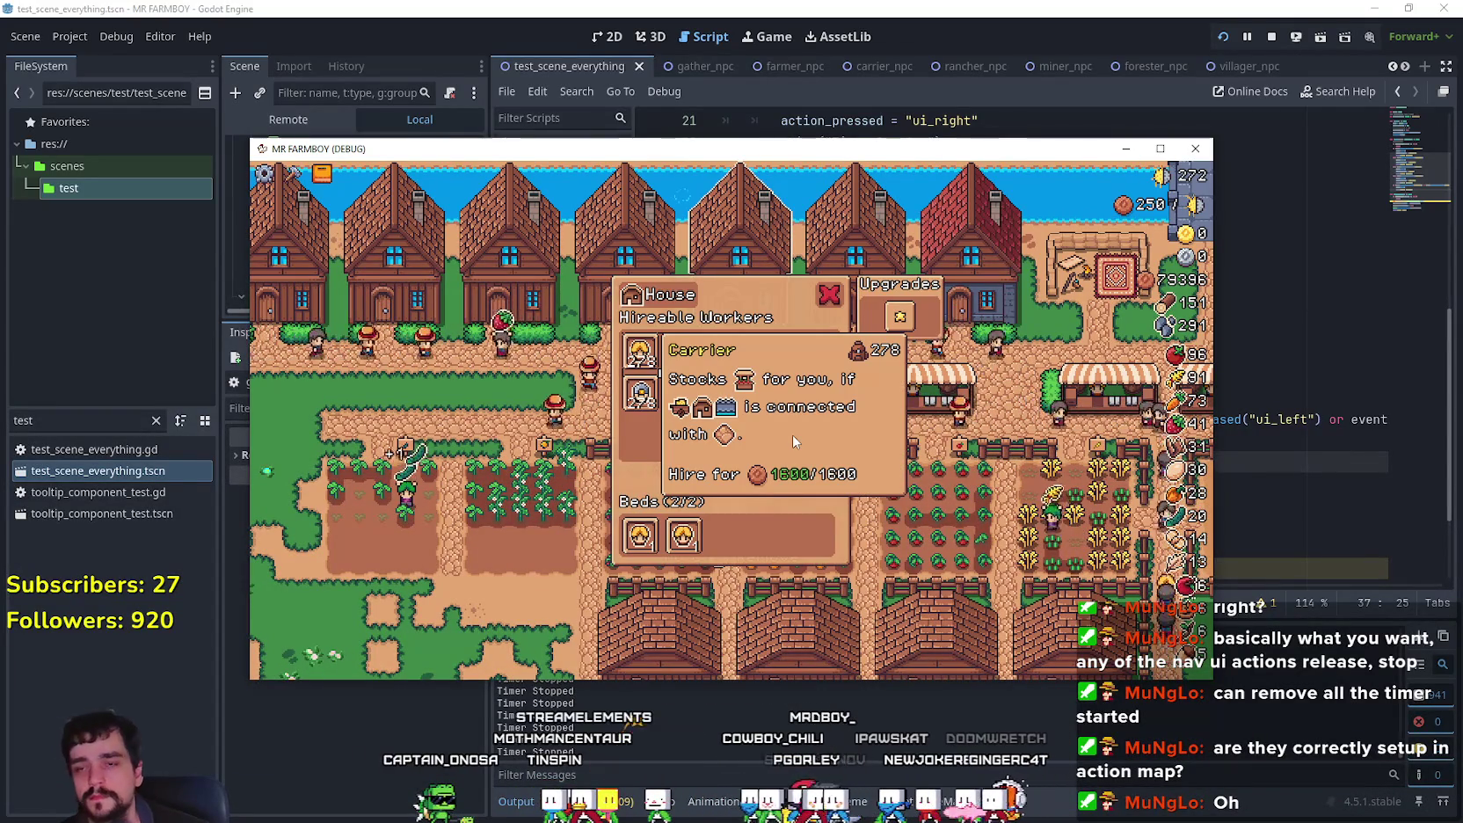
click(1161, 150)
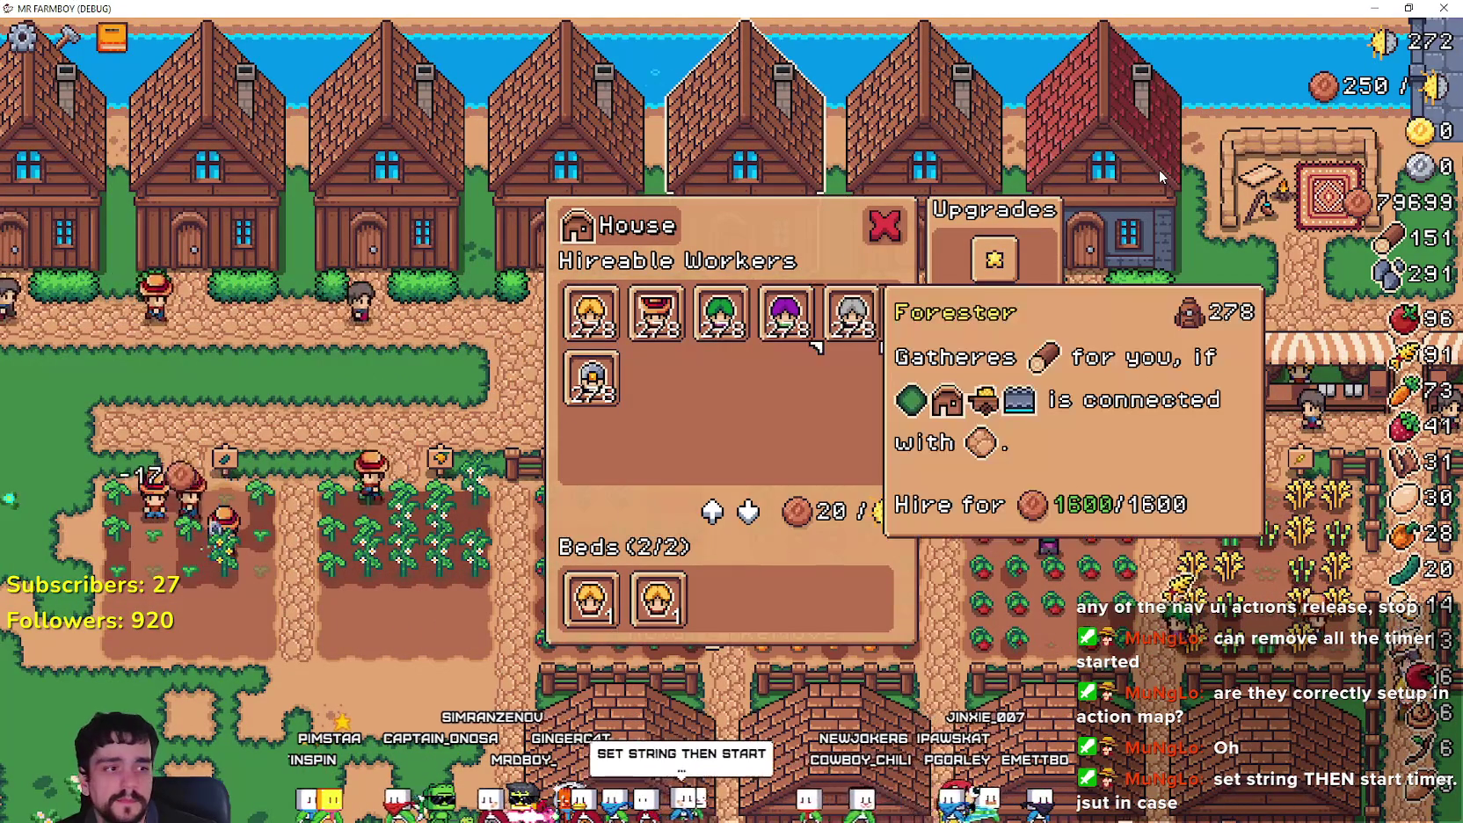
key(Escape)
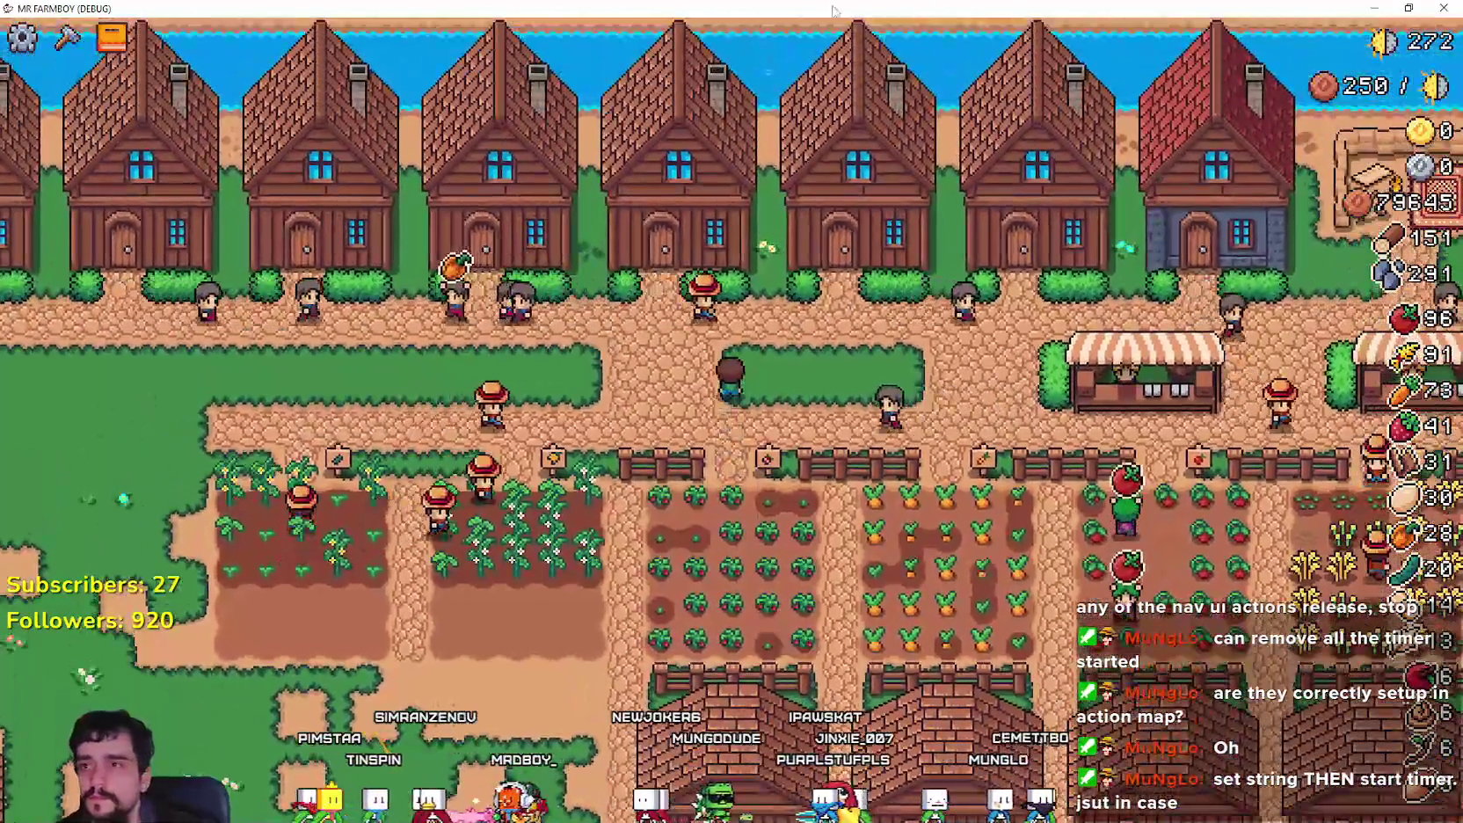
double_click(833, 10)
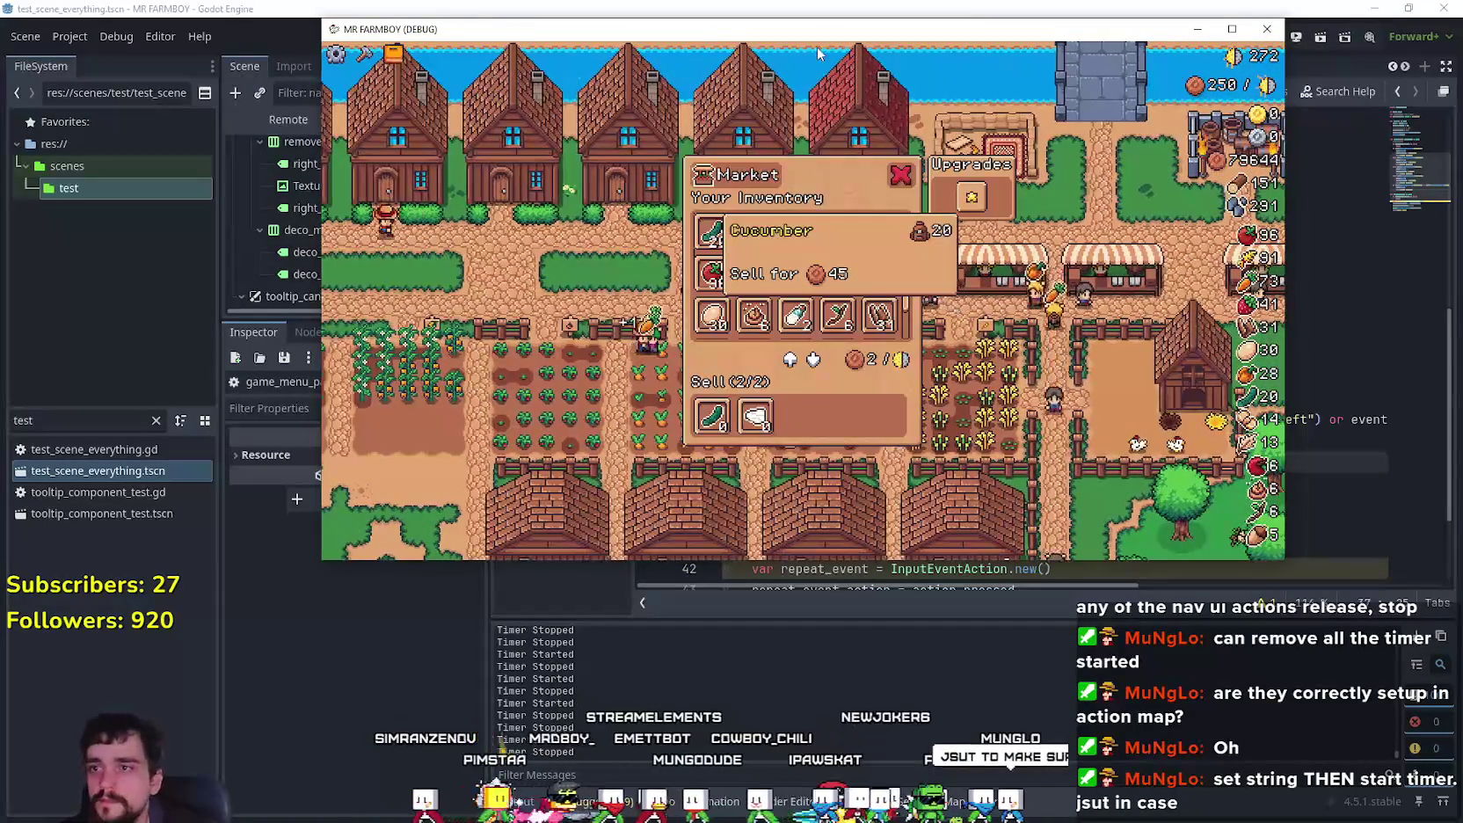
Step: Hold arrow keys to move the Market selection from Wheat through the inventory toward Carrot
key(Right)
key(Right)
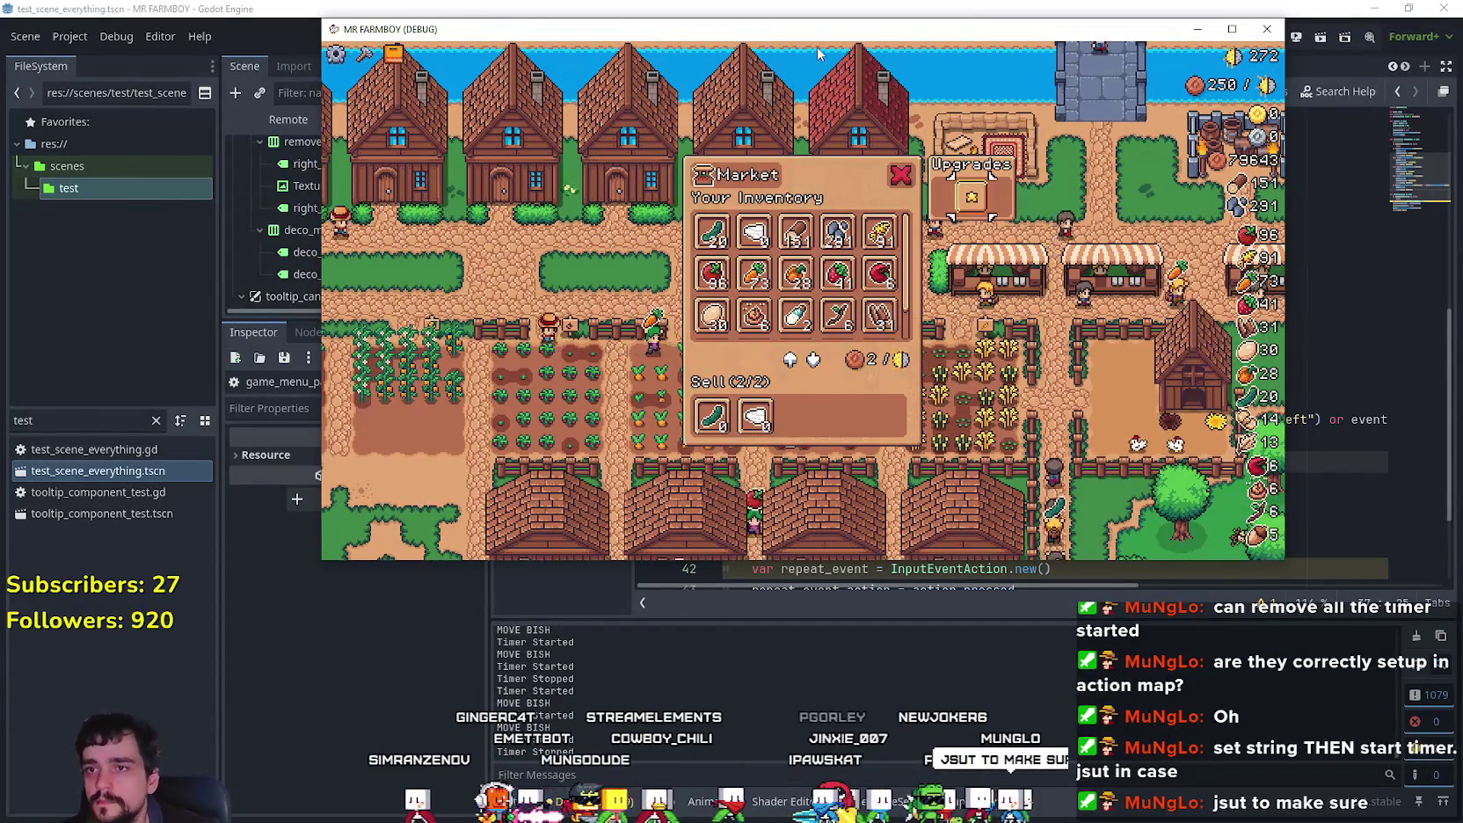
key(Down)
key(Down)
key(Up)
key(Up)
key(Left)
key(Left)
key(Up)
key(Up)
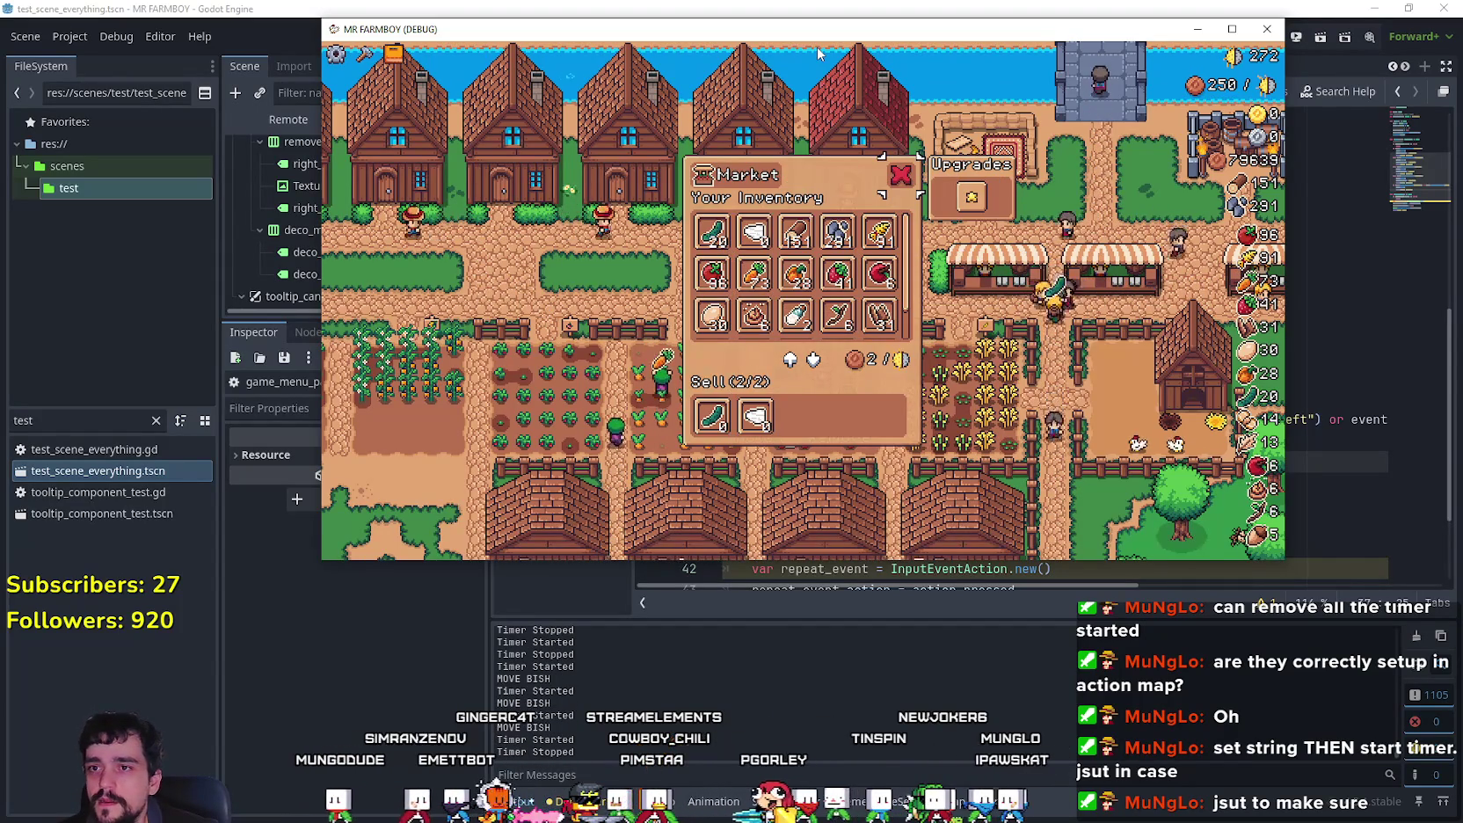
Step: Walk the farmer left through town and down into the crop plots
key(Left)
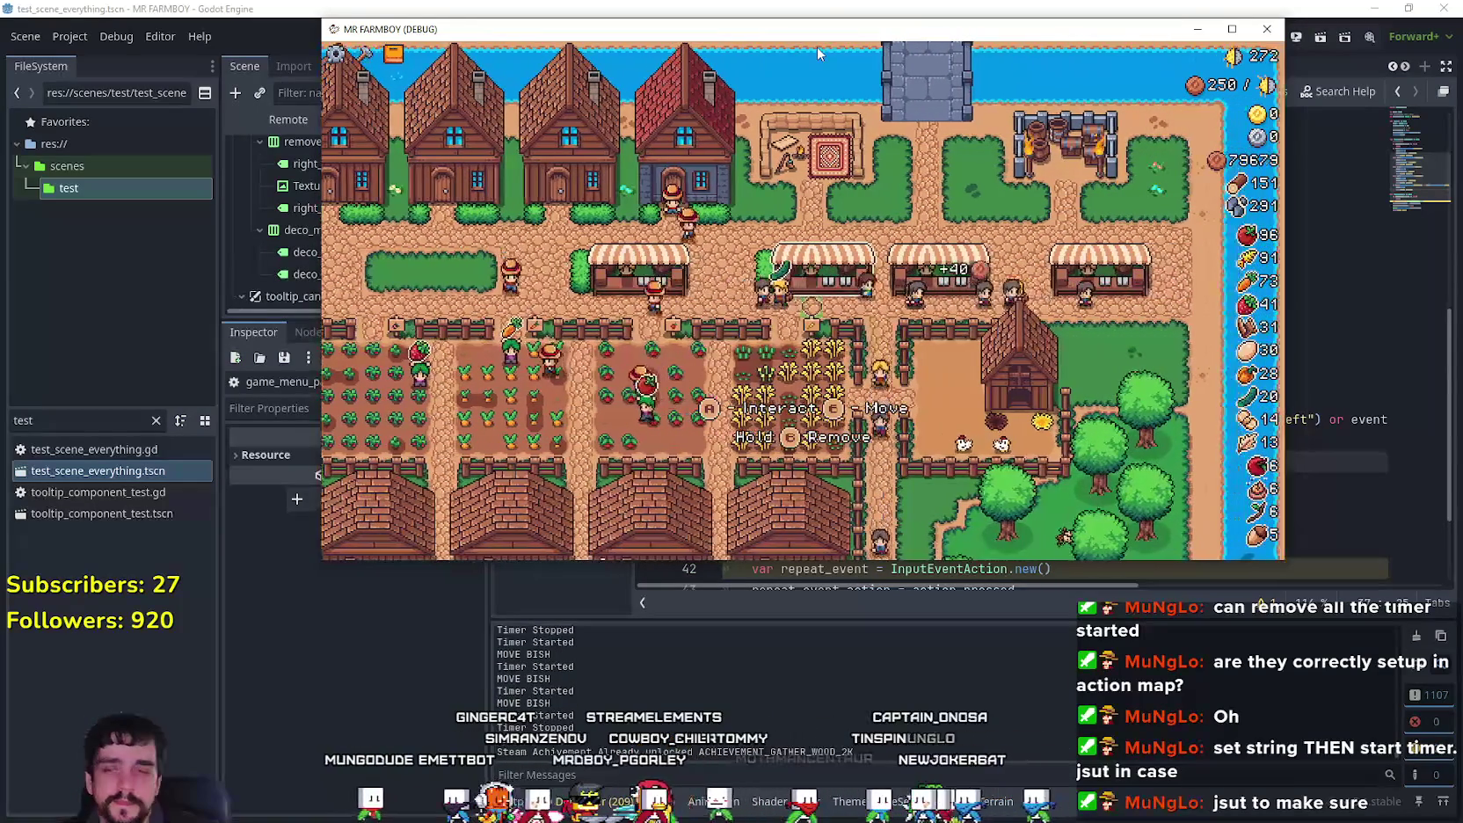
key(Up)
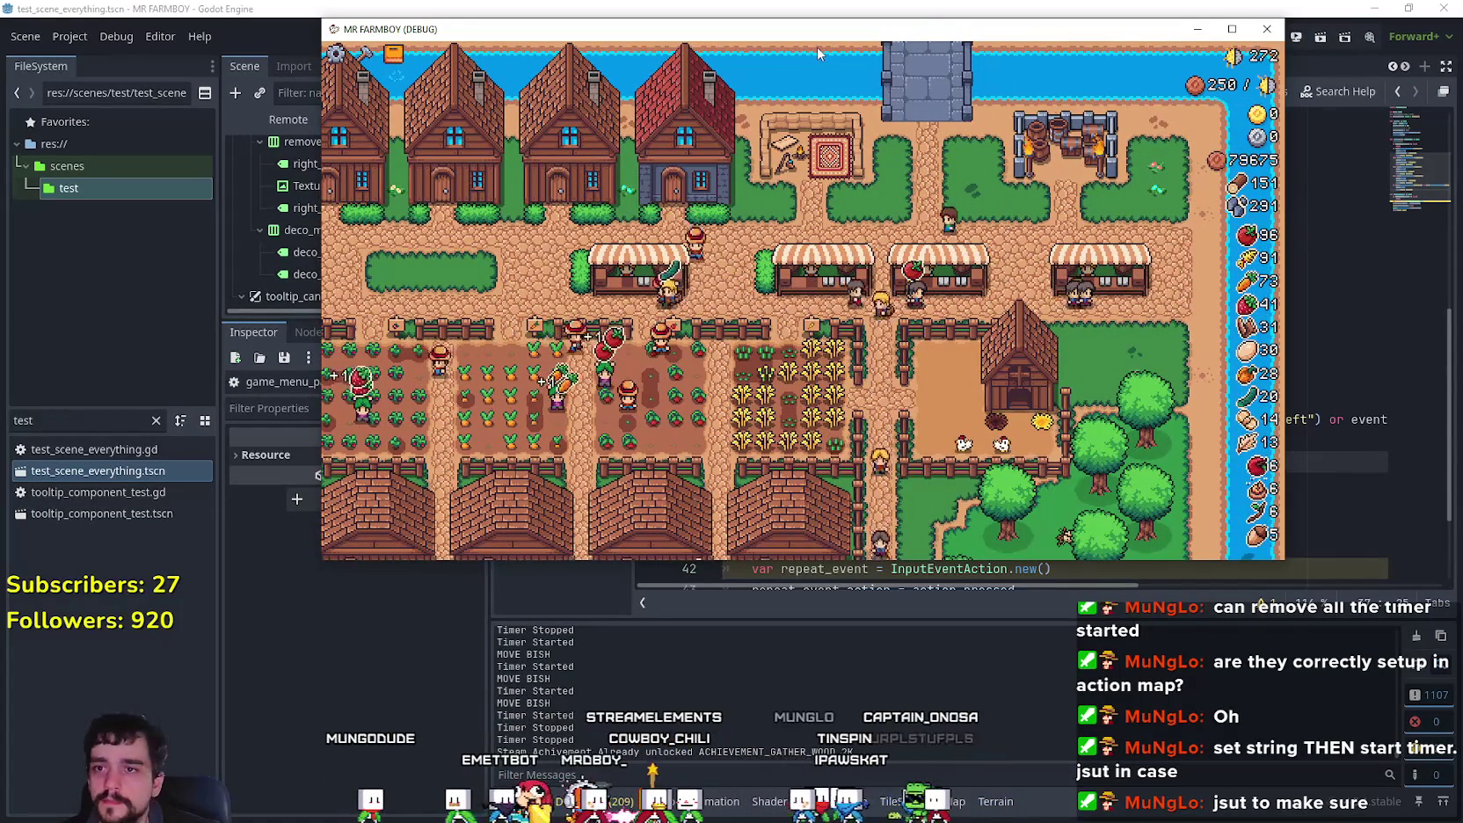
key(Down)
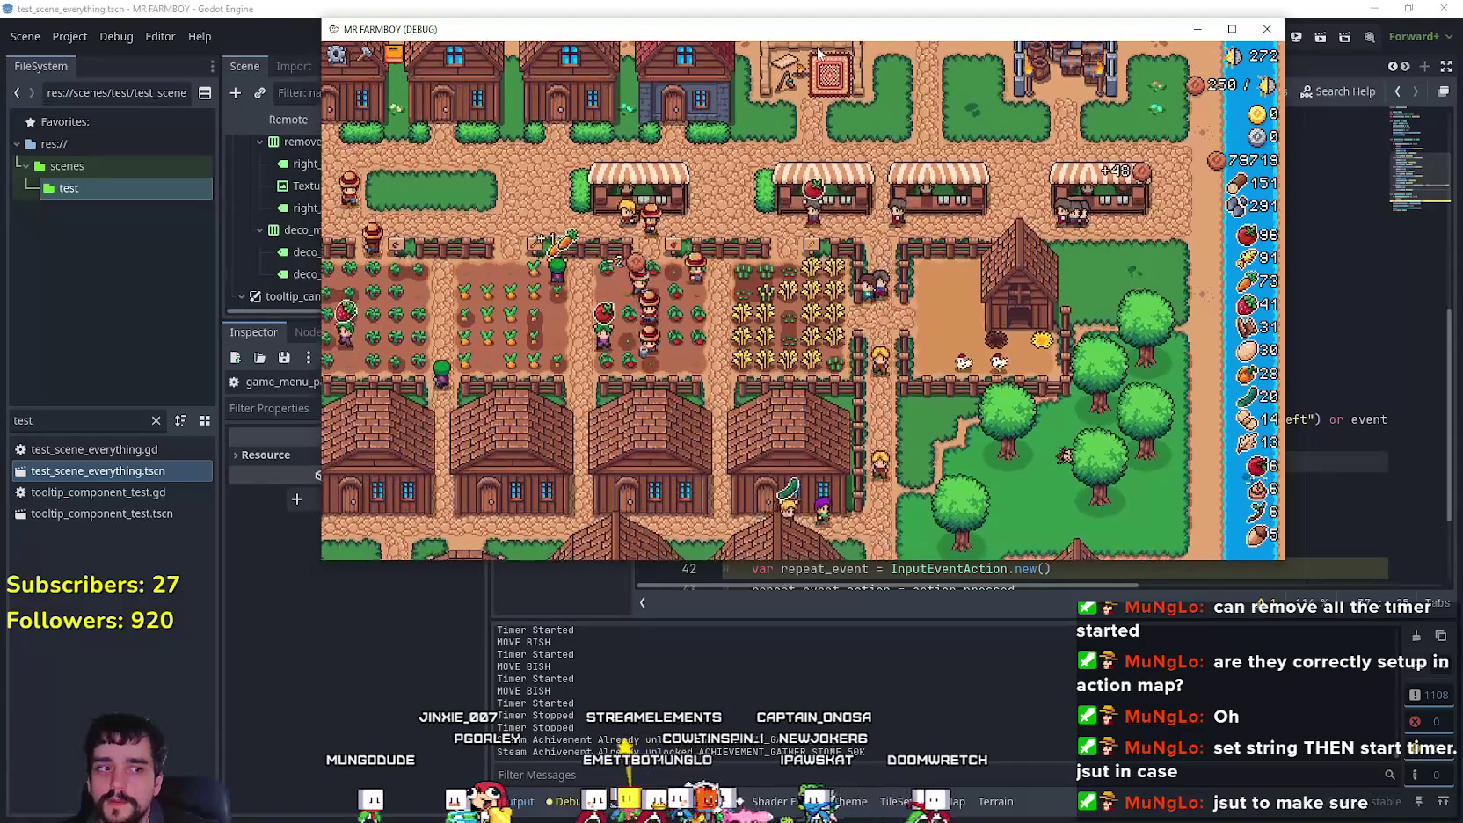
key(Up)
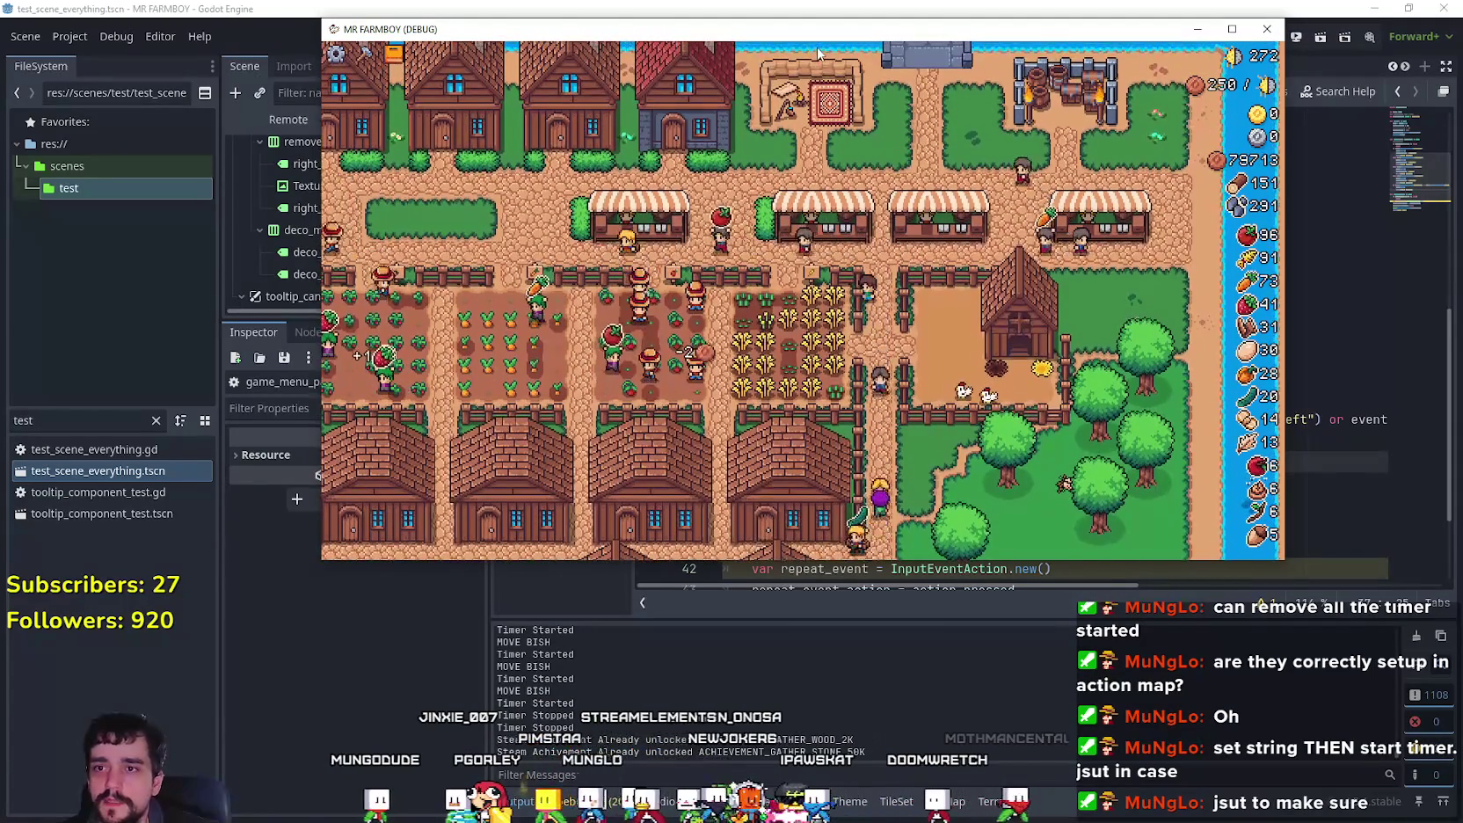
key(Down)
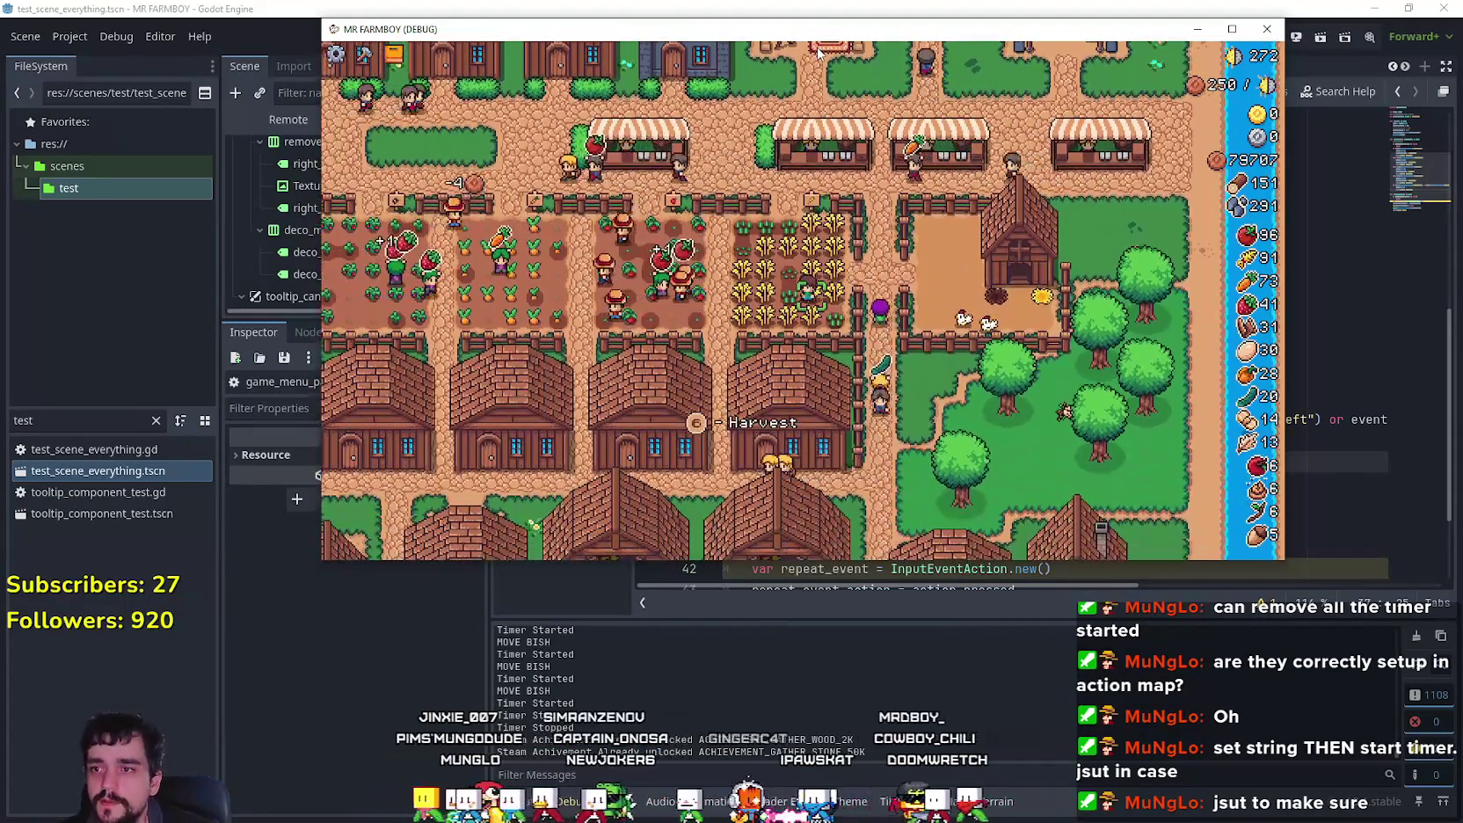
Step: Harvest tomatoes while walking left and down through the tomato plot
key(Left)
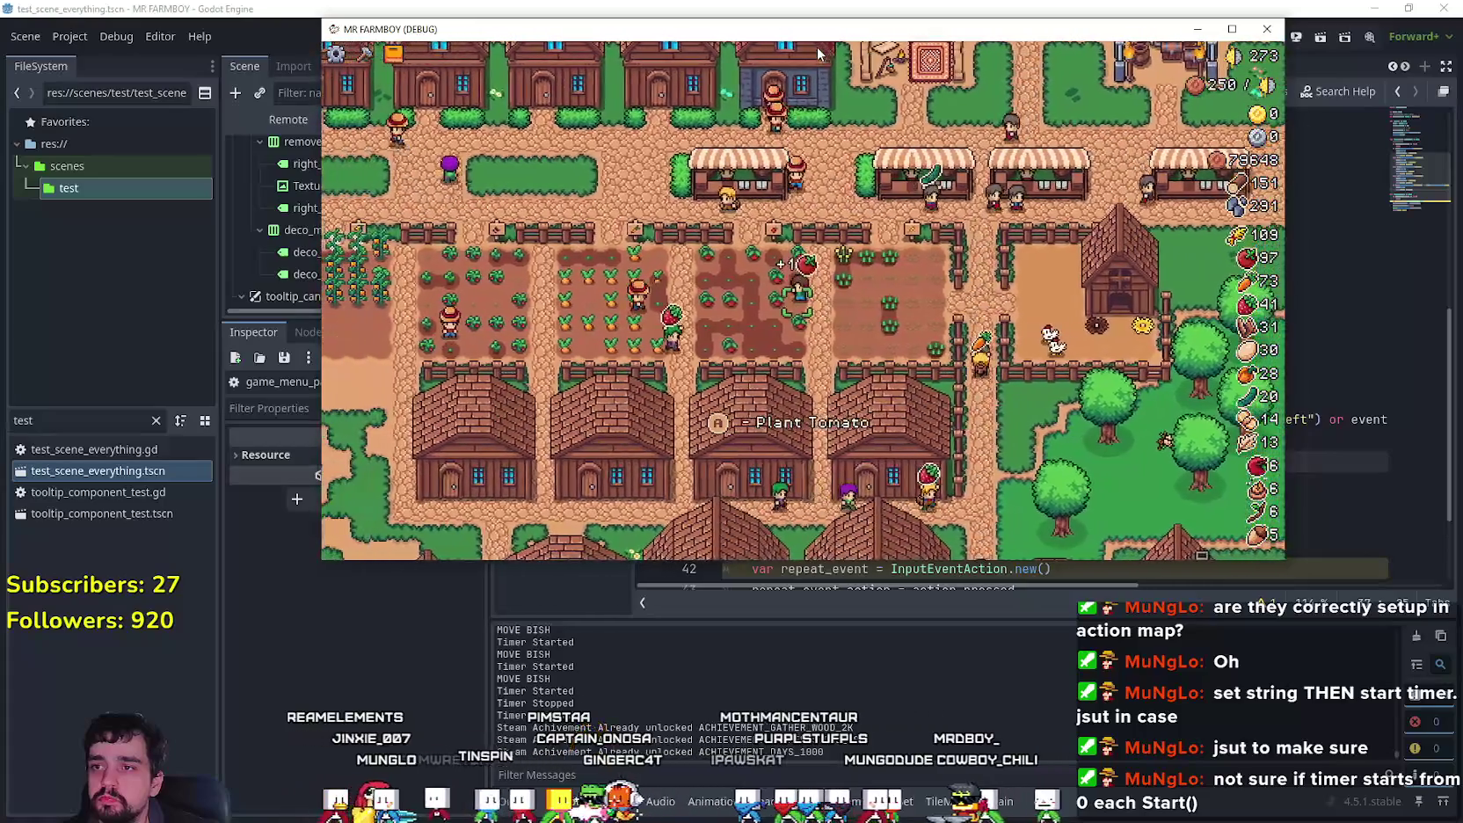
key(e)
key(Down)
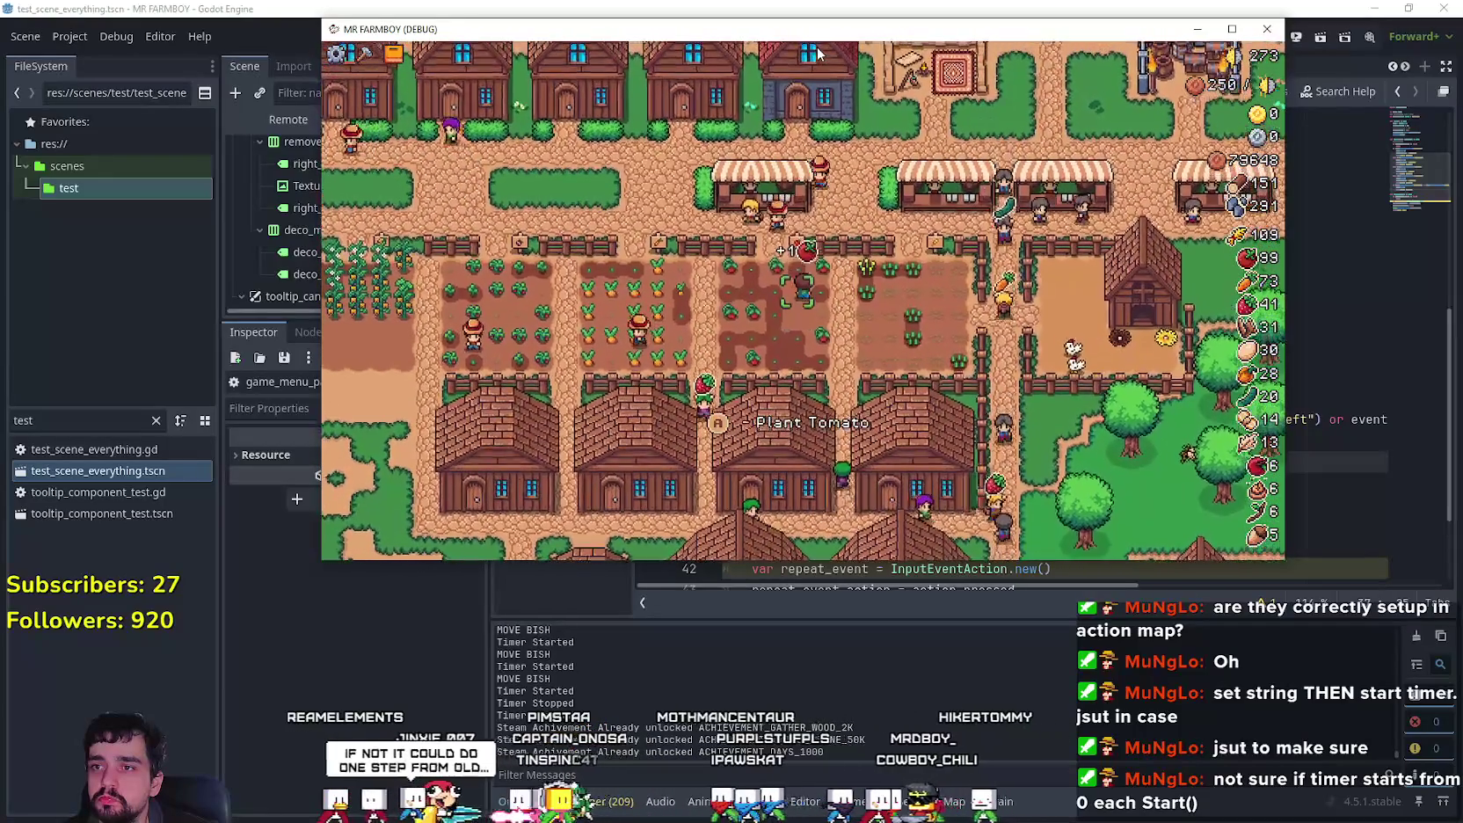
key(e)
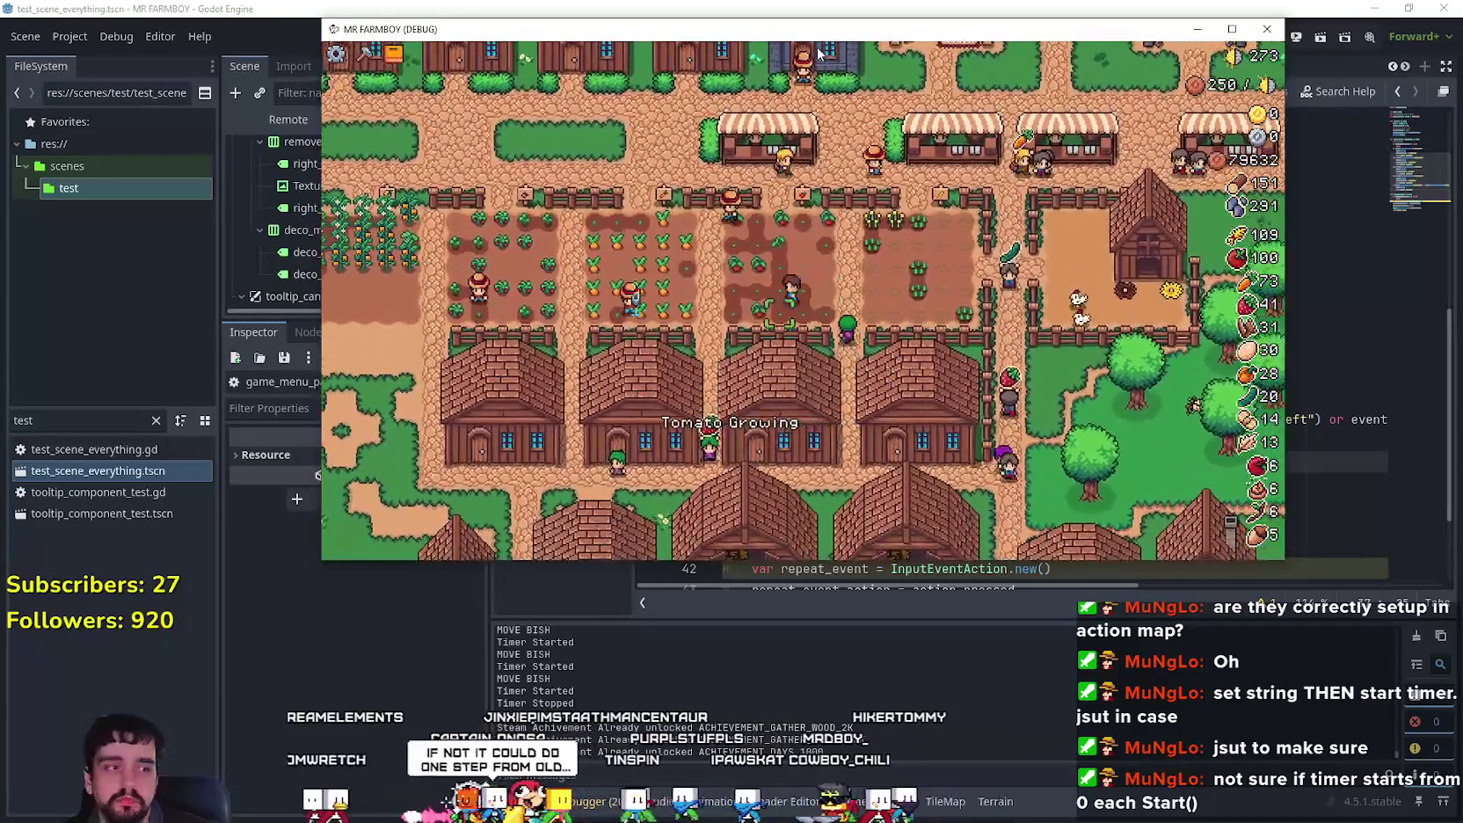
Step: Harvest carrots while moving down, then up and left, in the carrot plot
key(Left)
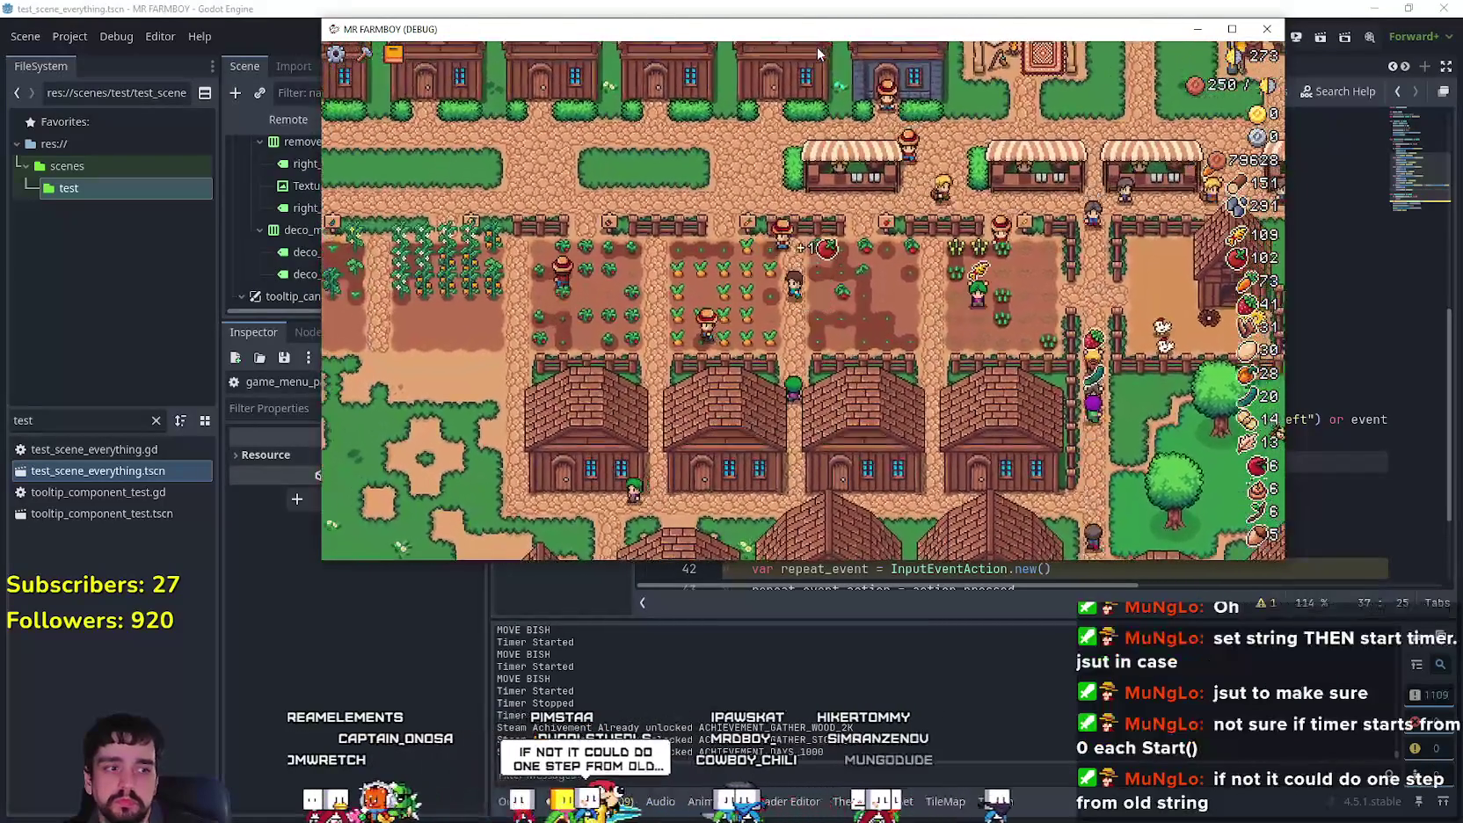
key(e)
key(Down)
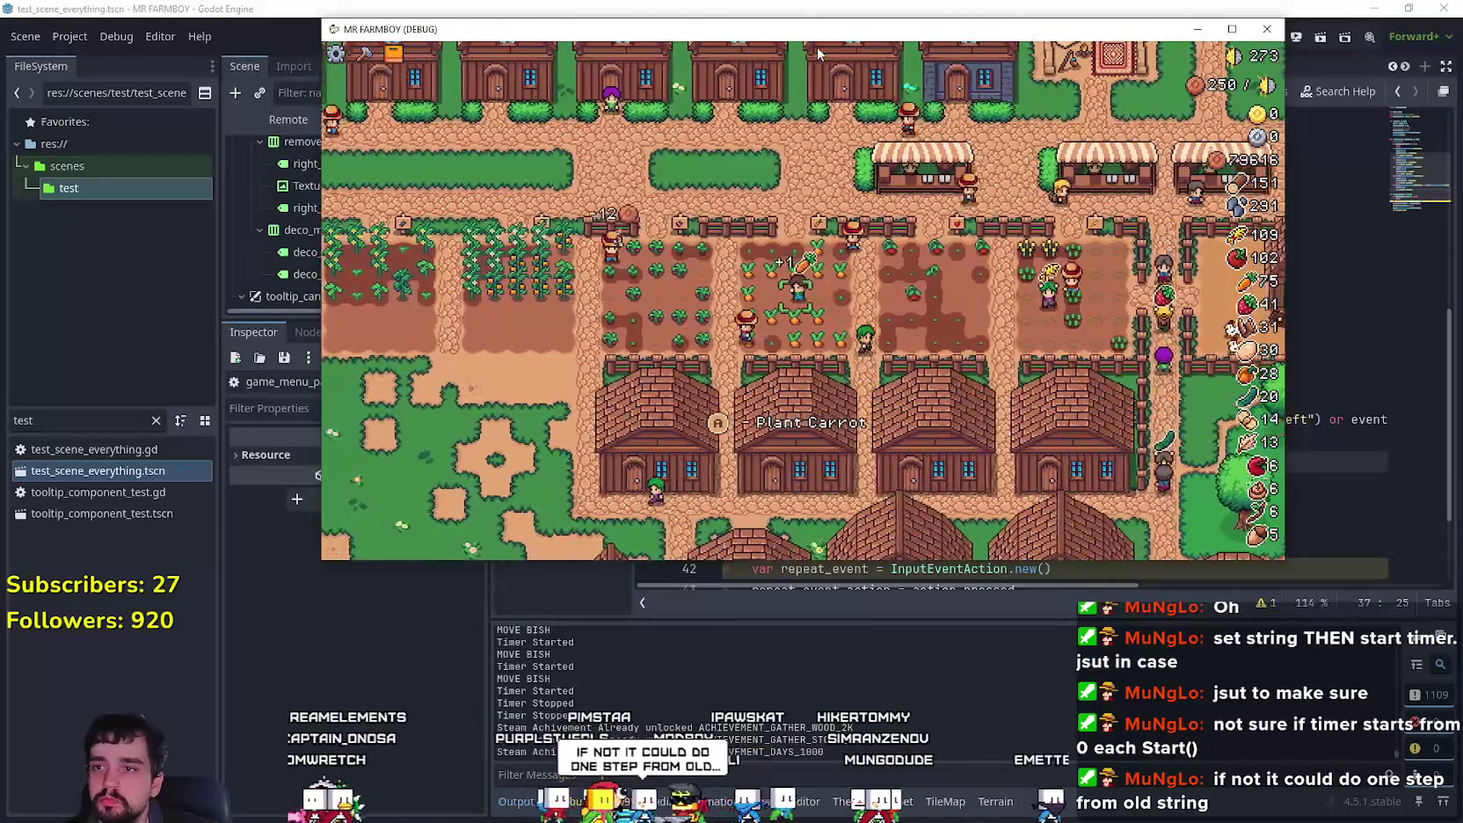
key(e)
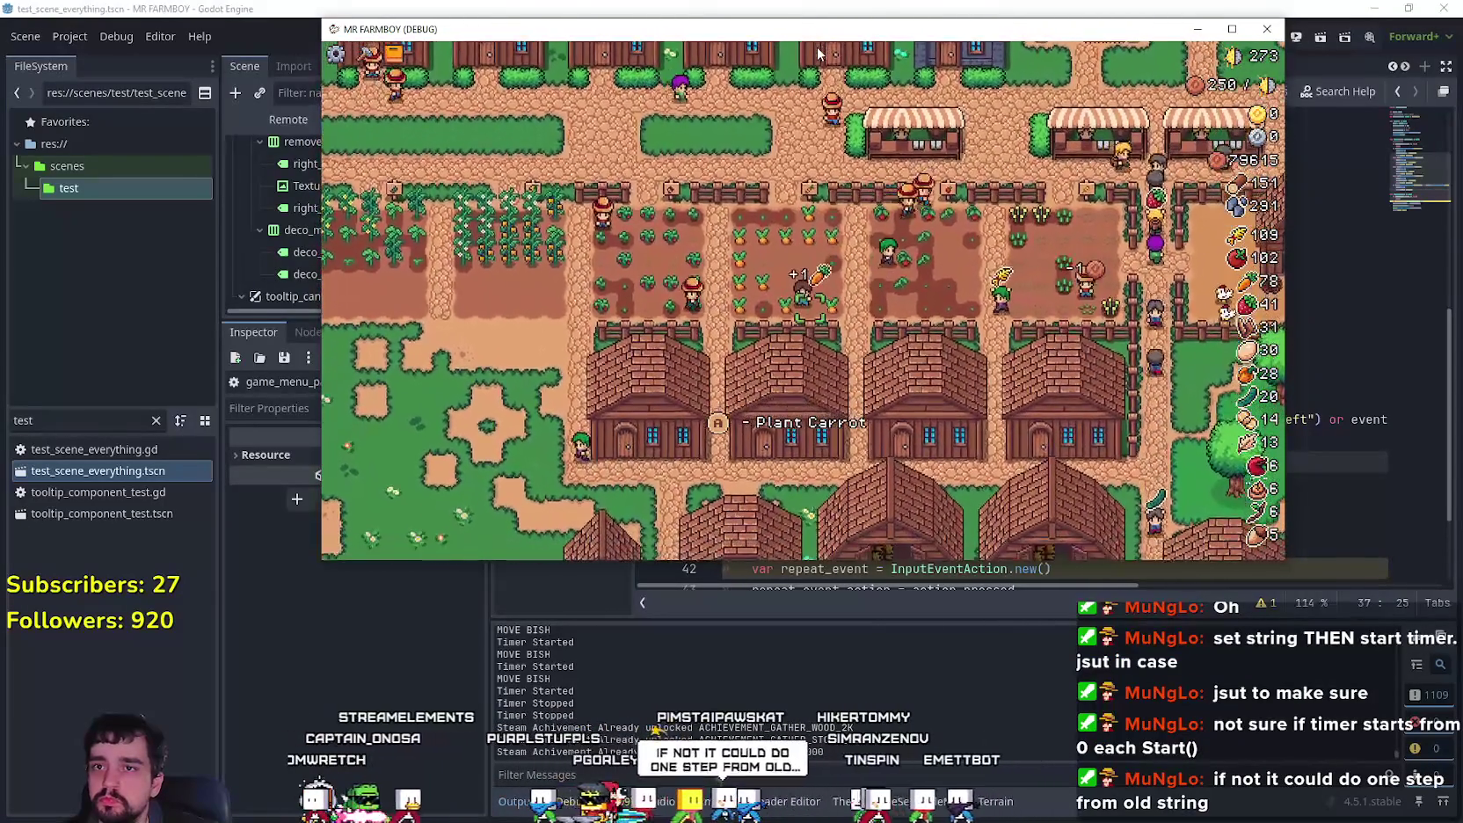
key(Up)
key(Left)
key(e)
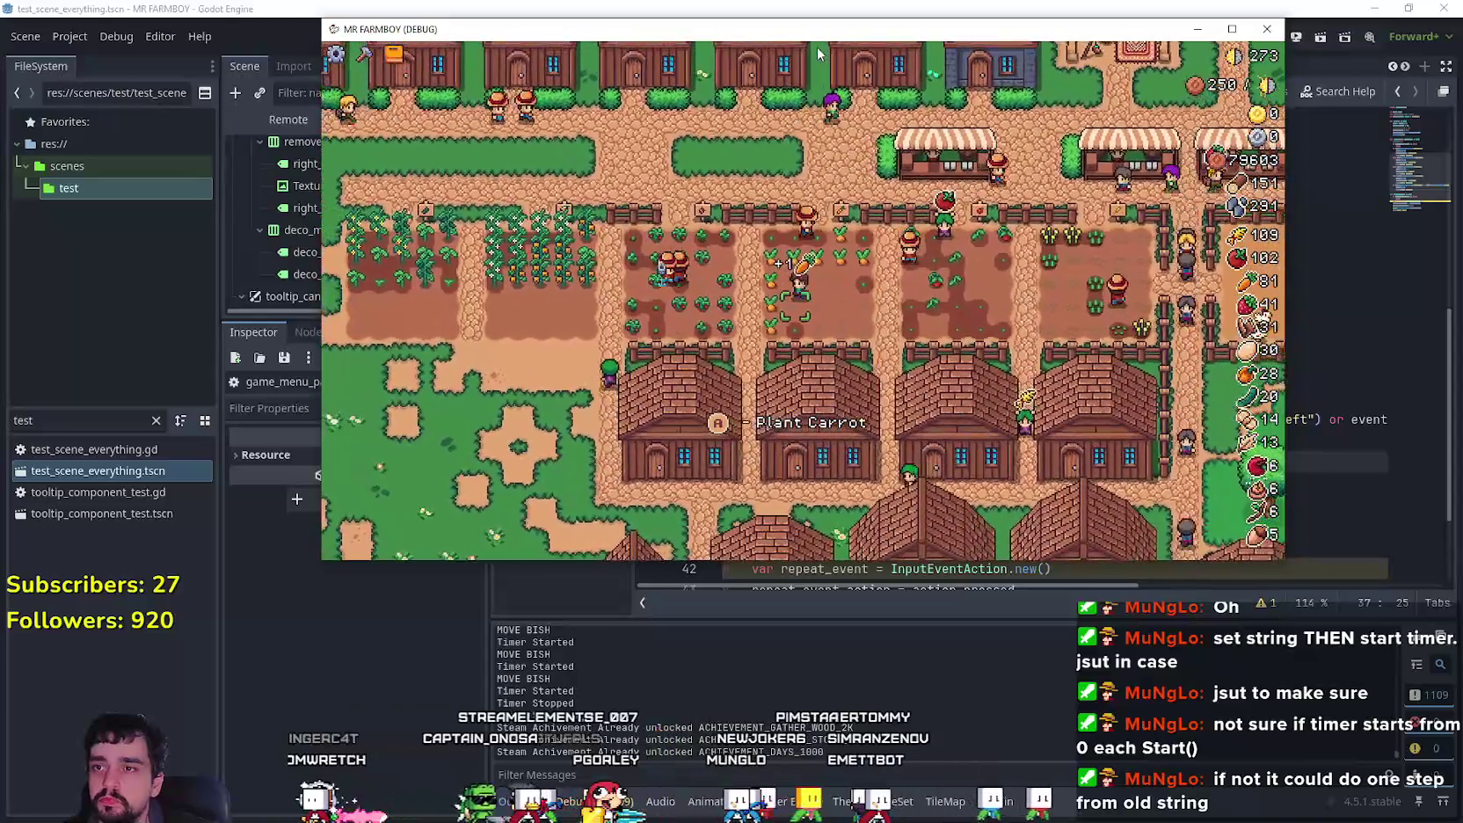
Step: Finish harvesting across the carrot plot and walk the farmer away from it
key(Up)
key(Left)
key(e)
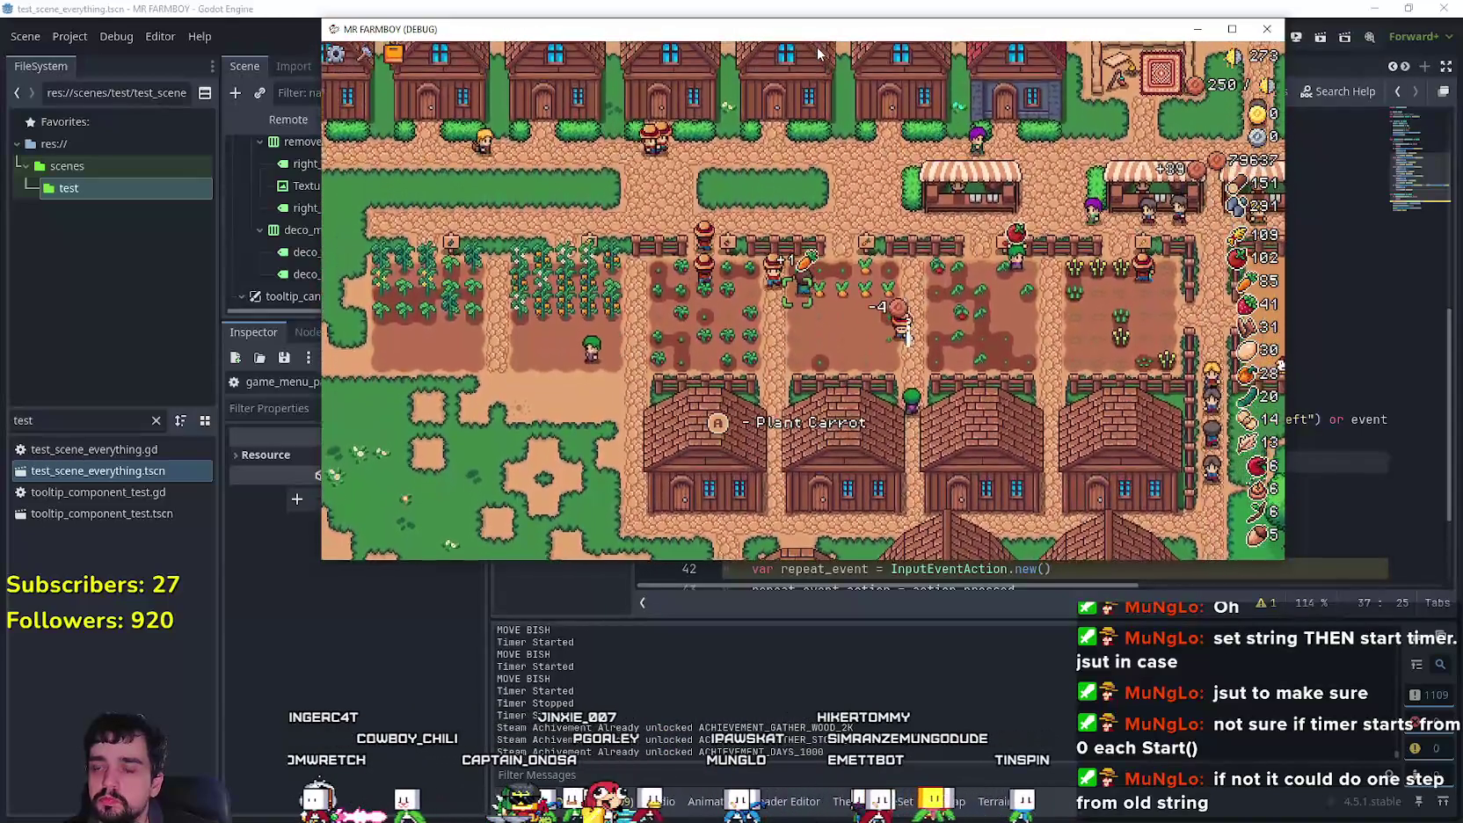
key(Right)
key(e)
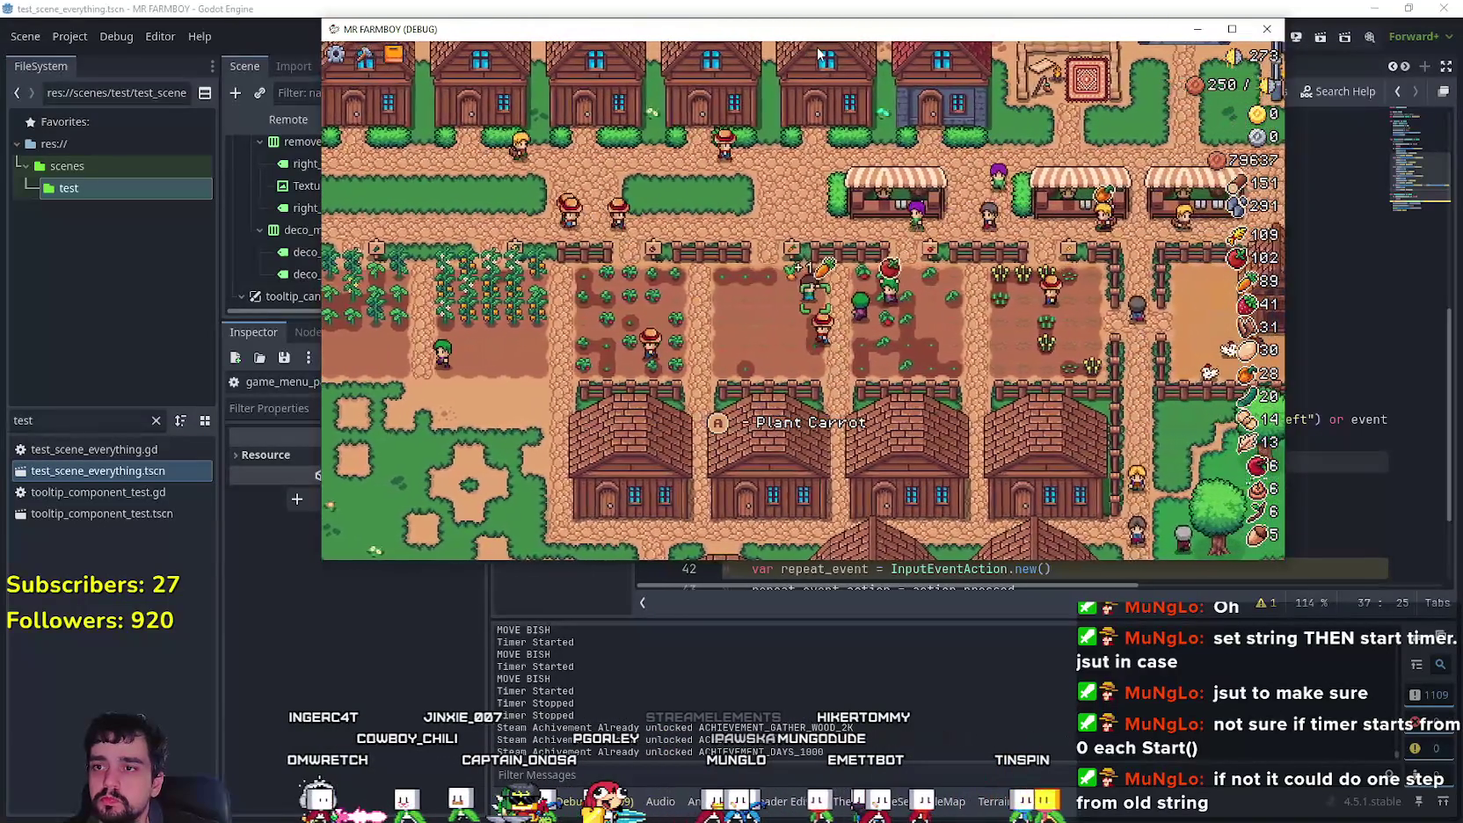
key(Up)
key(Left)
key(e)
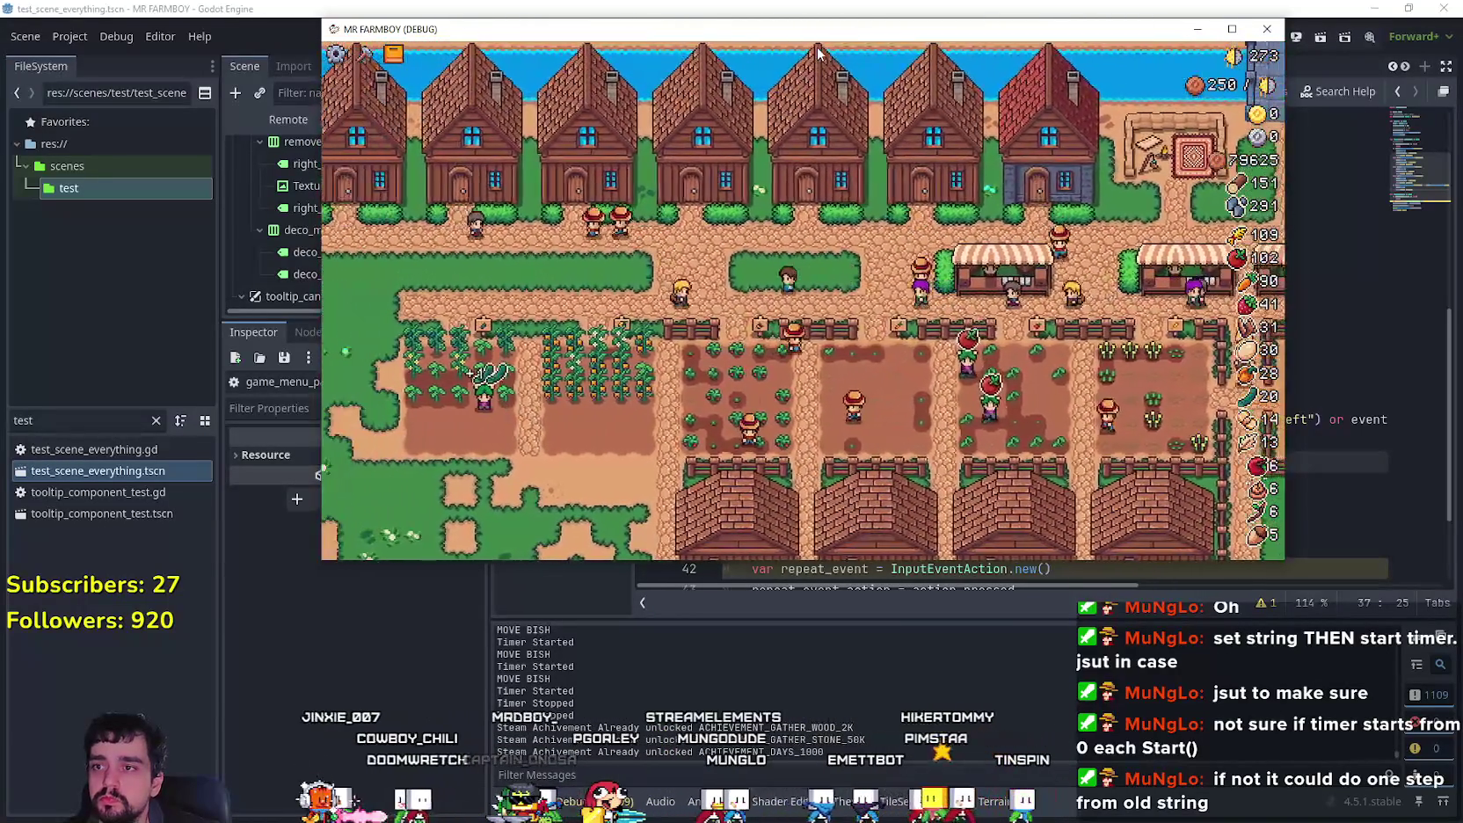
Step: Walk the farmer along the road through the empty orange-pepper and middle crop plots
key(Left)
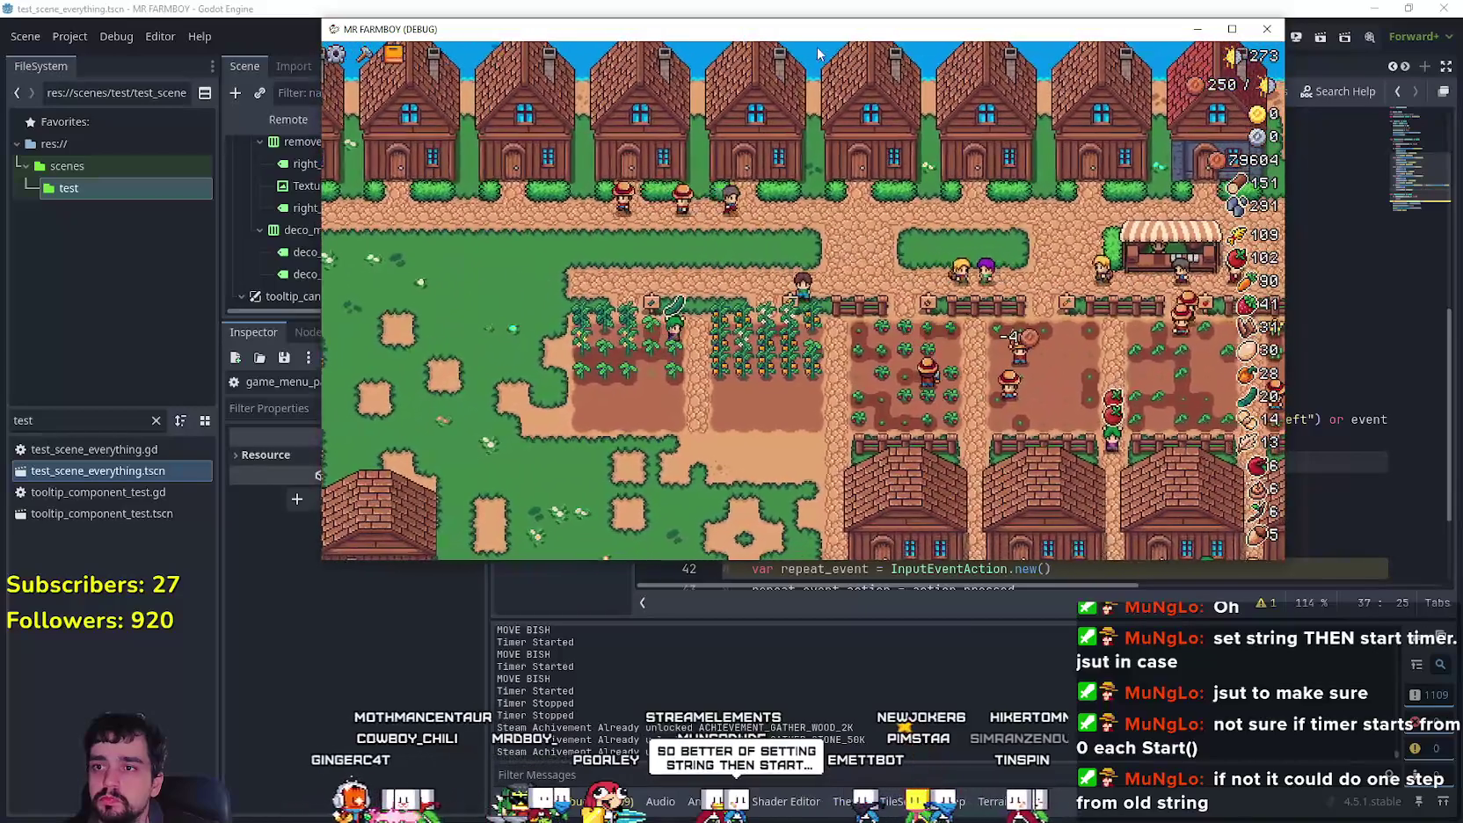
key(Down)
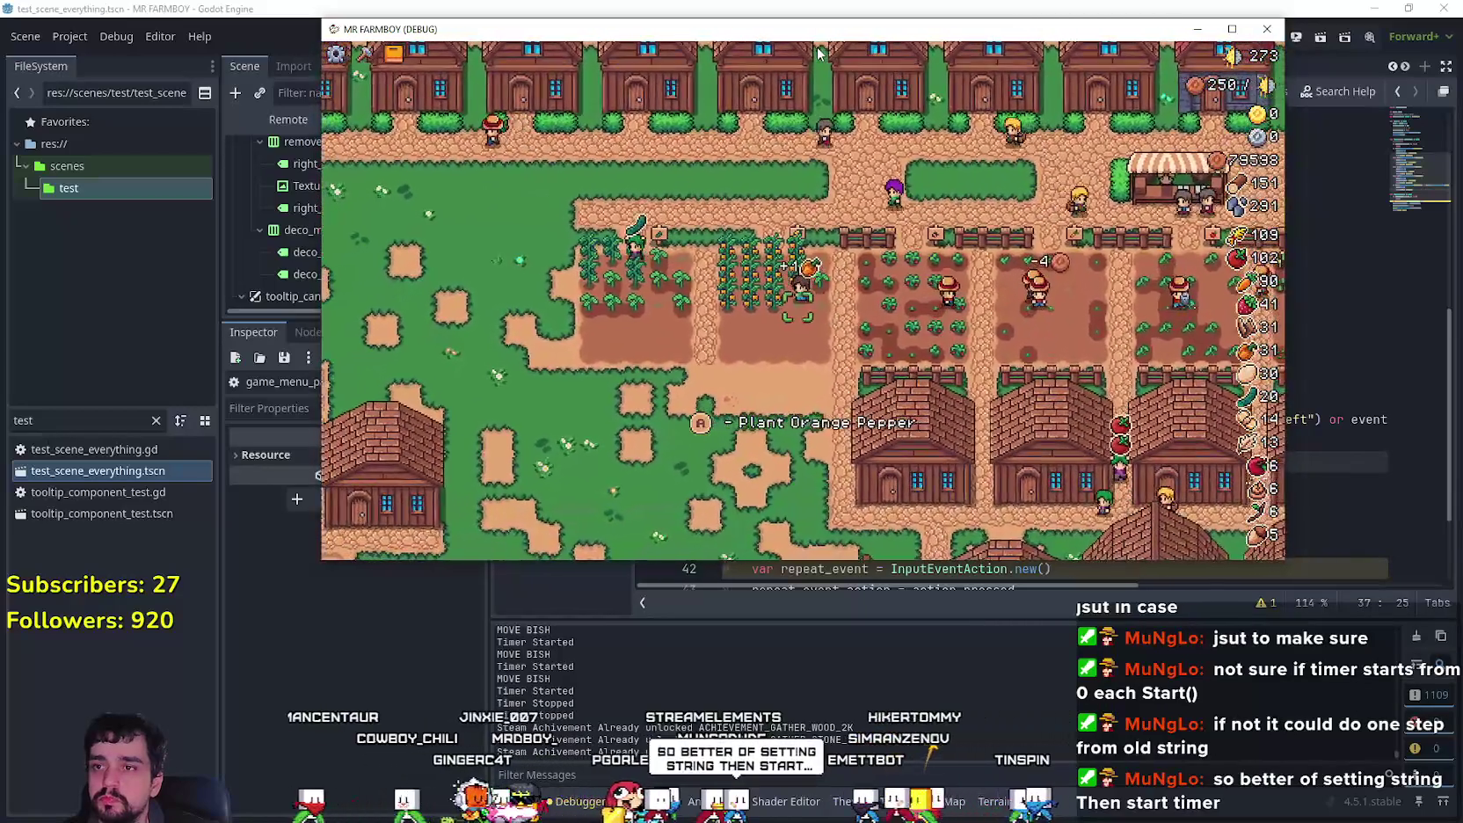
key(Left)
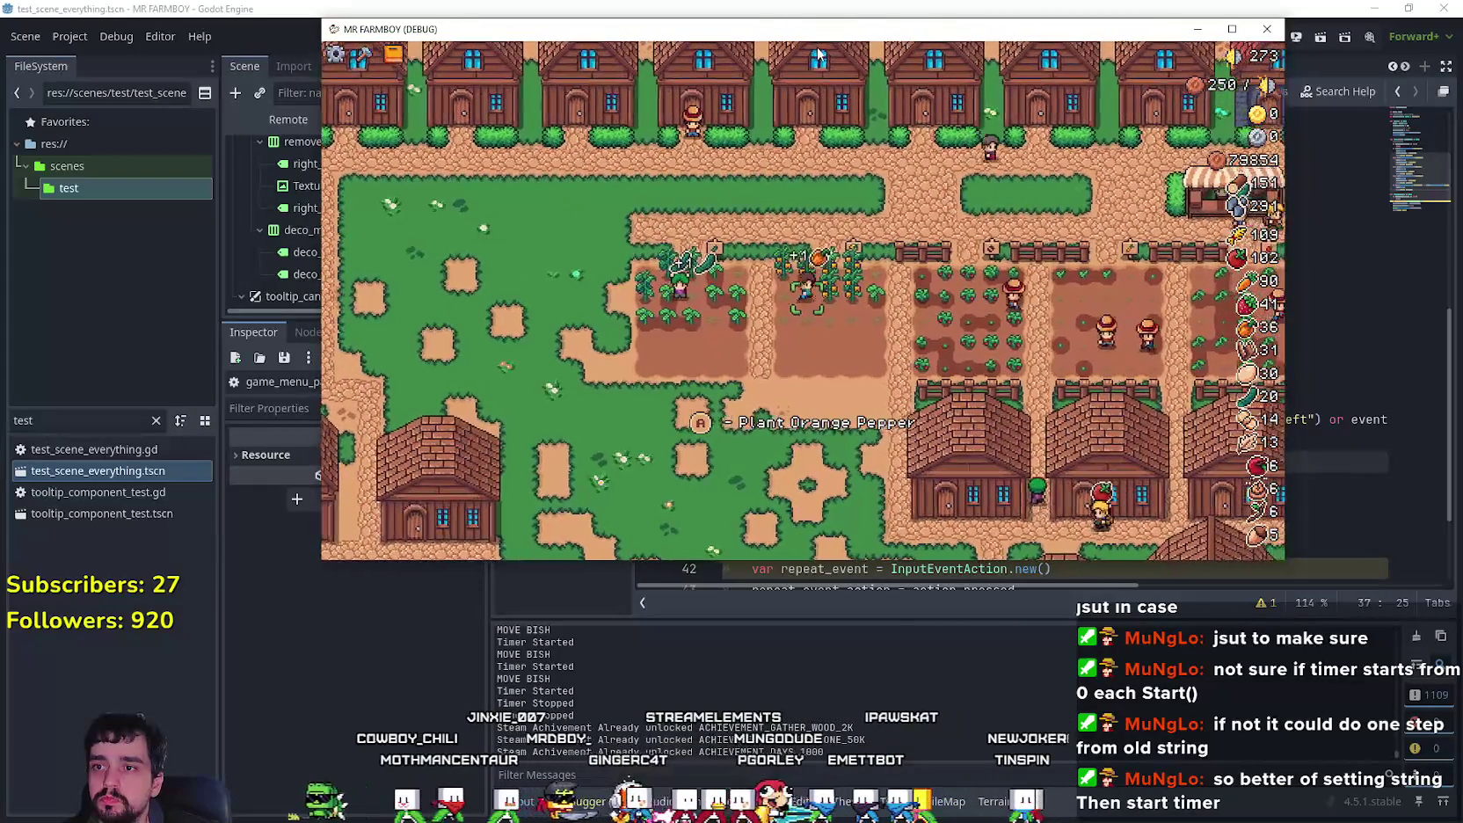
key(Right)
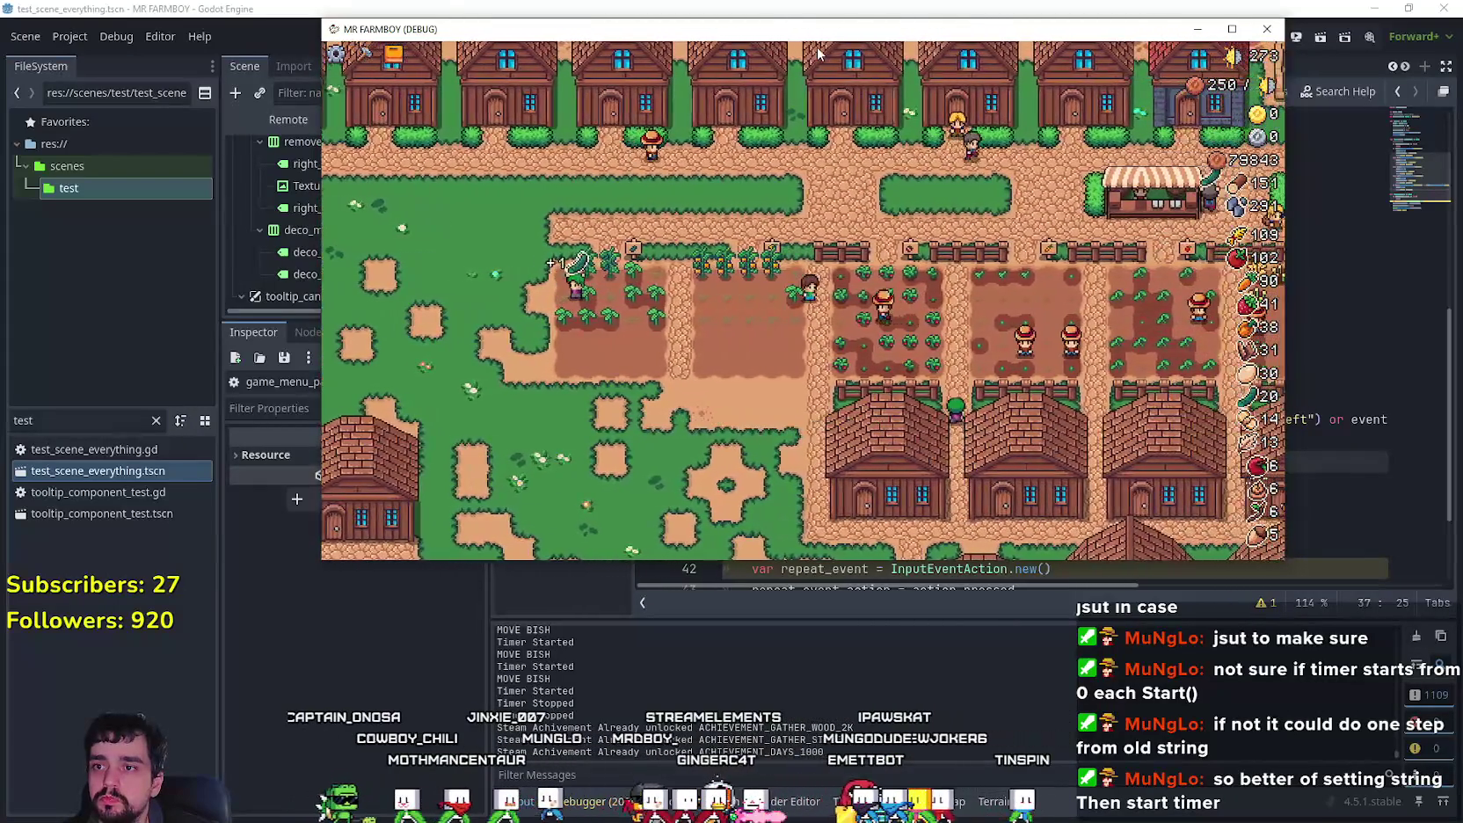
key(Left)
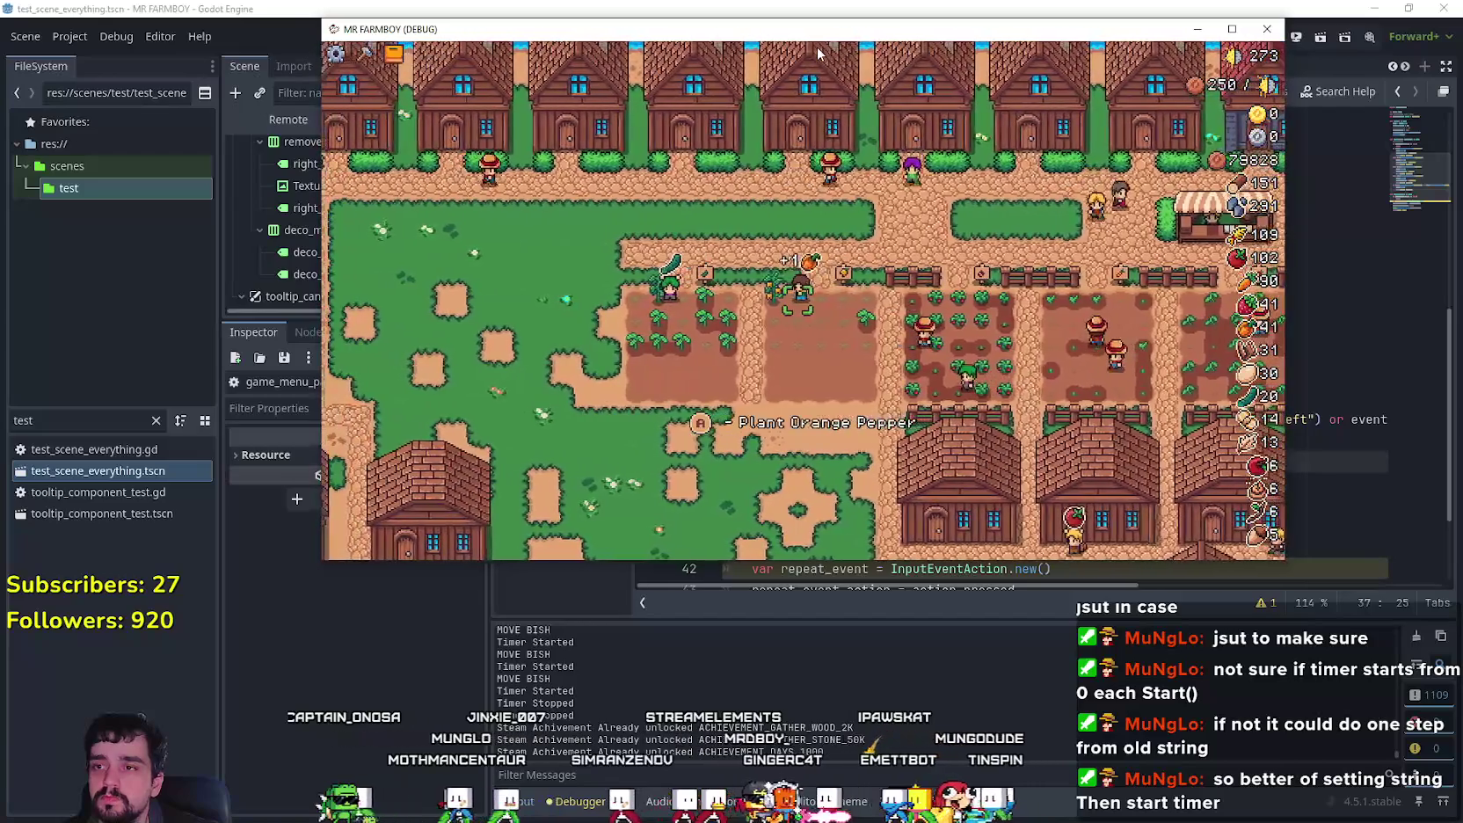
key(Left)
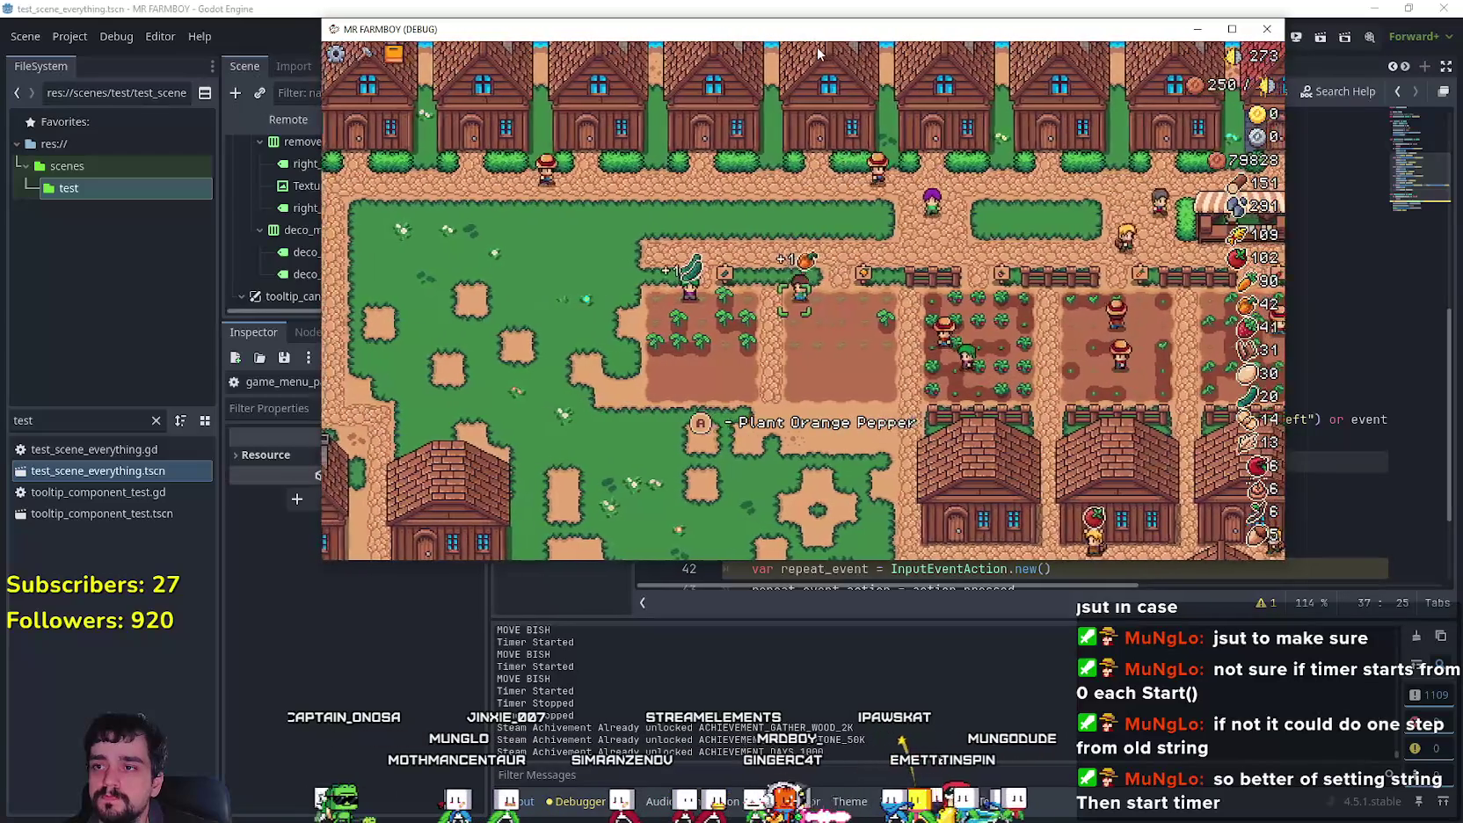
key(Up)
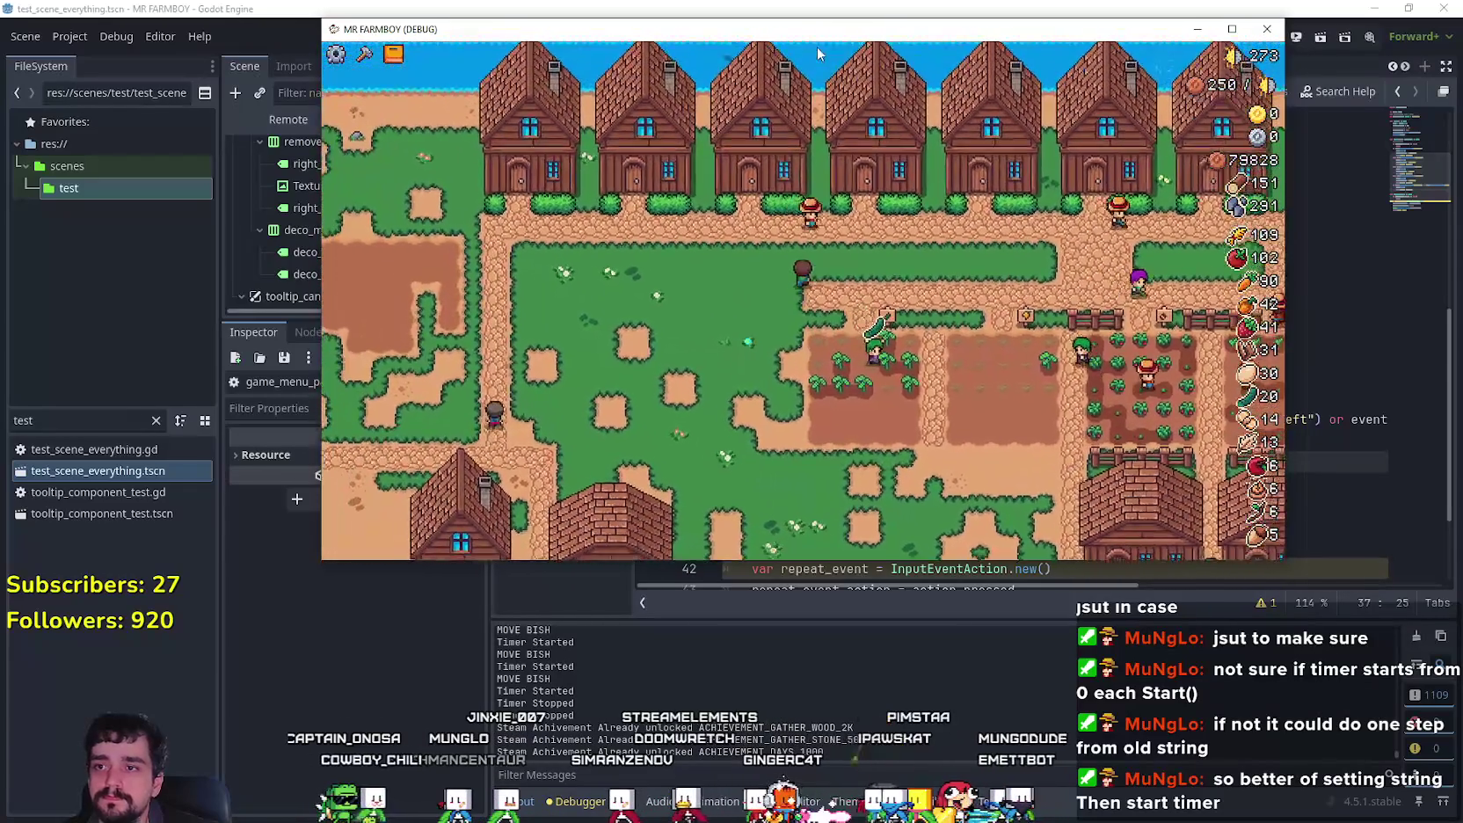
key(Right)
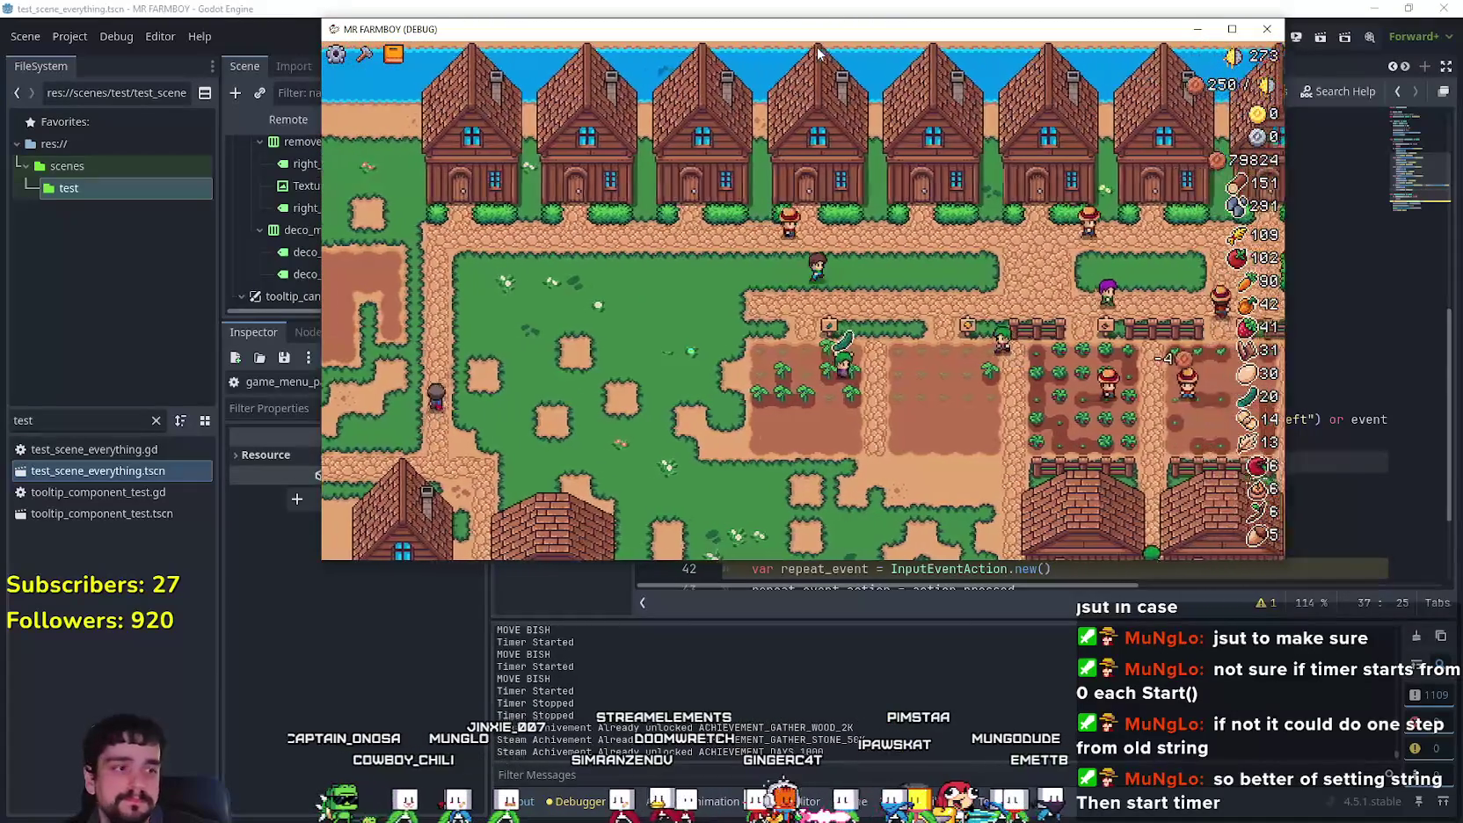
key(Down)
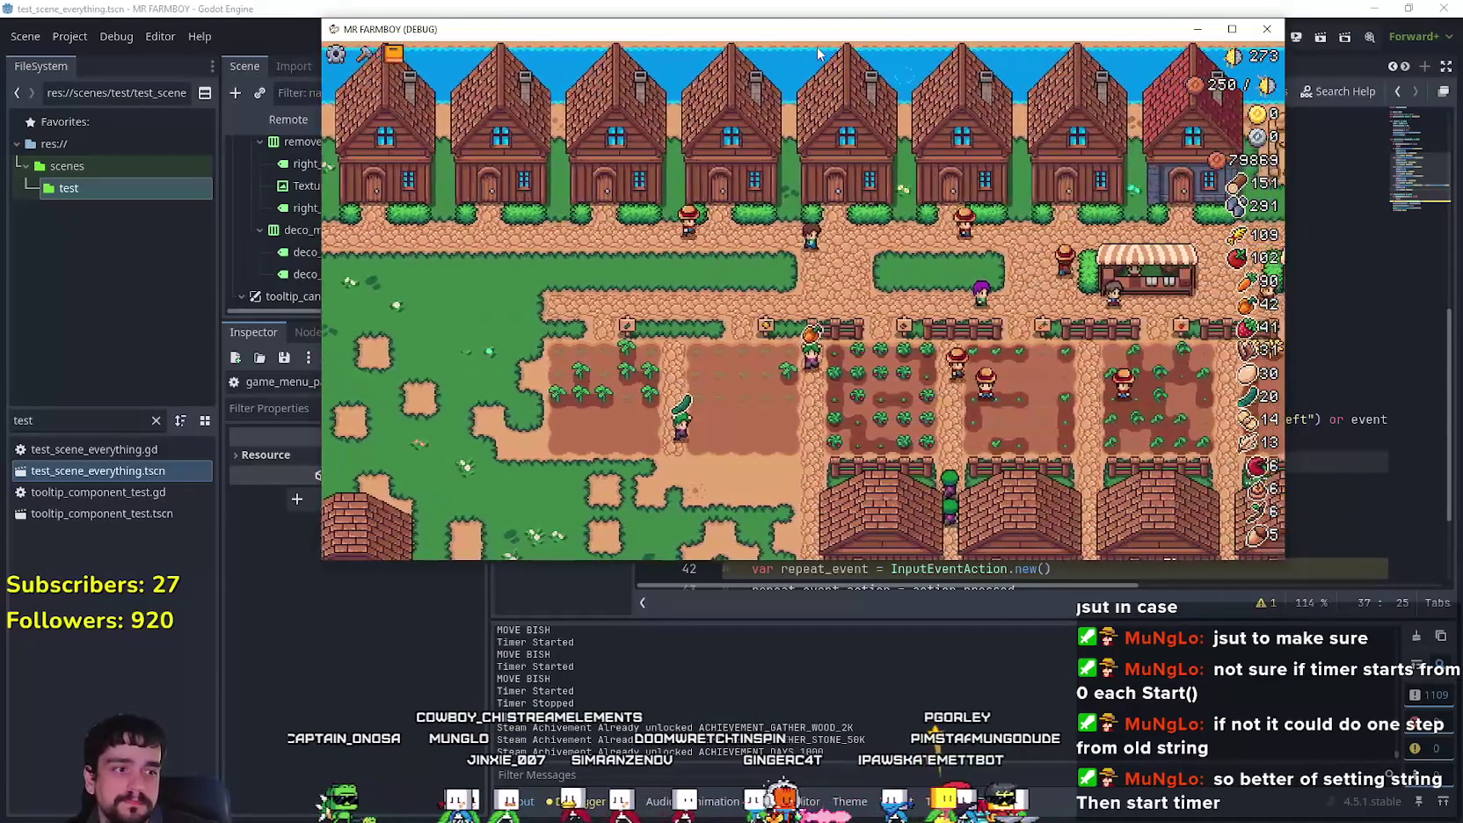
Step: Open the house's hireable workers panel, close it, then reopen it showing the Rancher
key(Right)
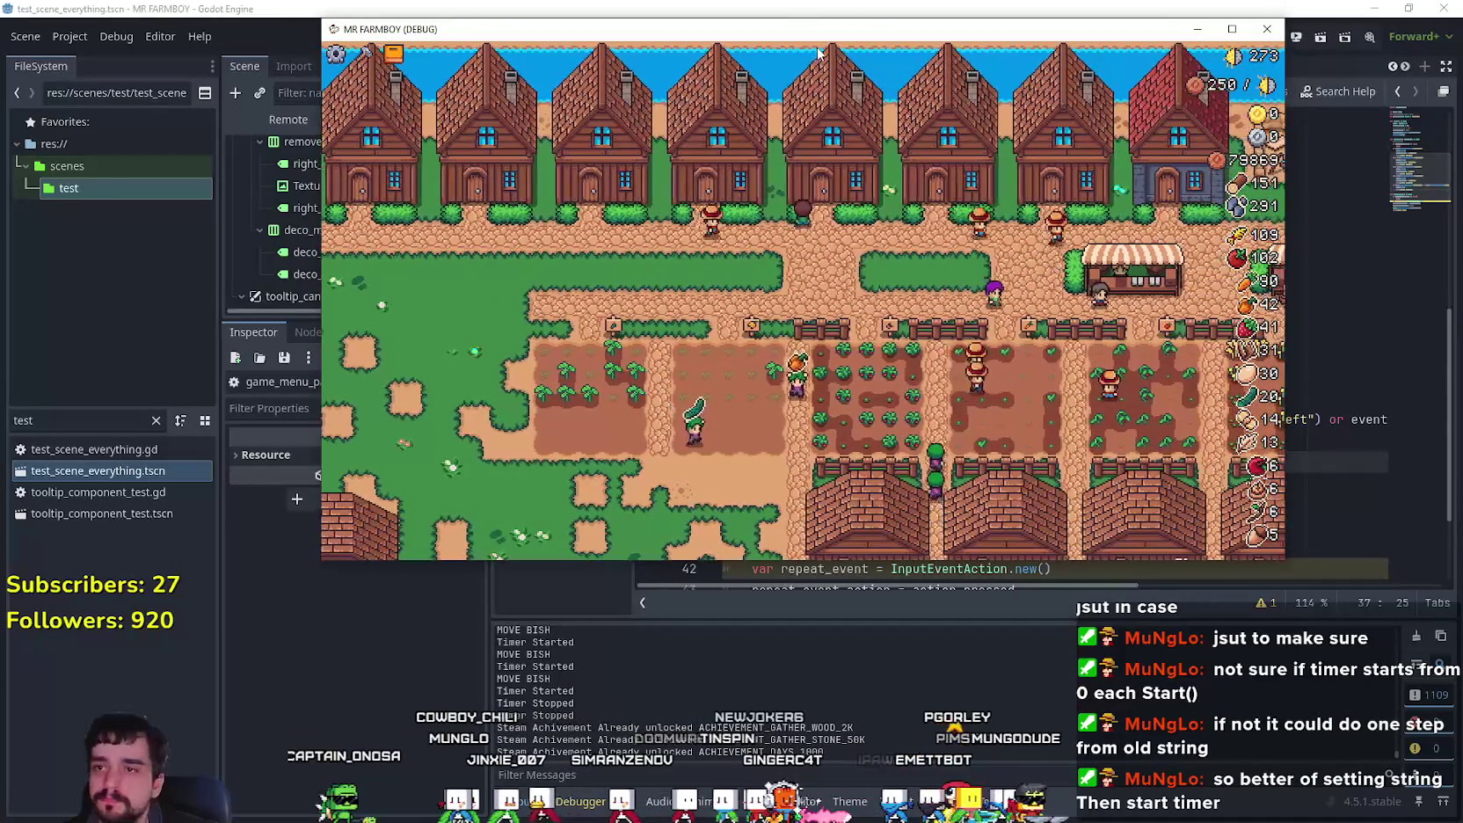
click(818, 53)
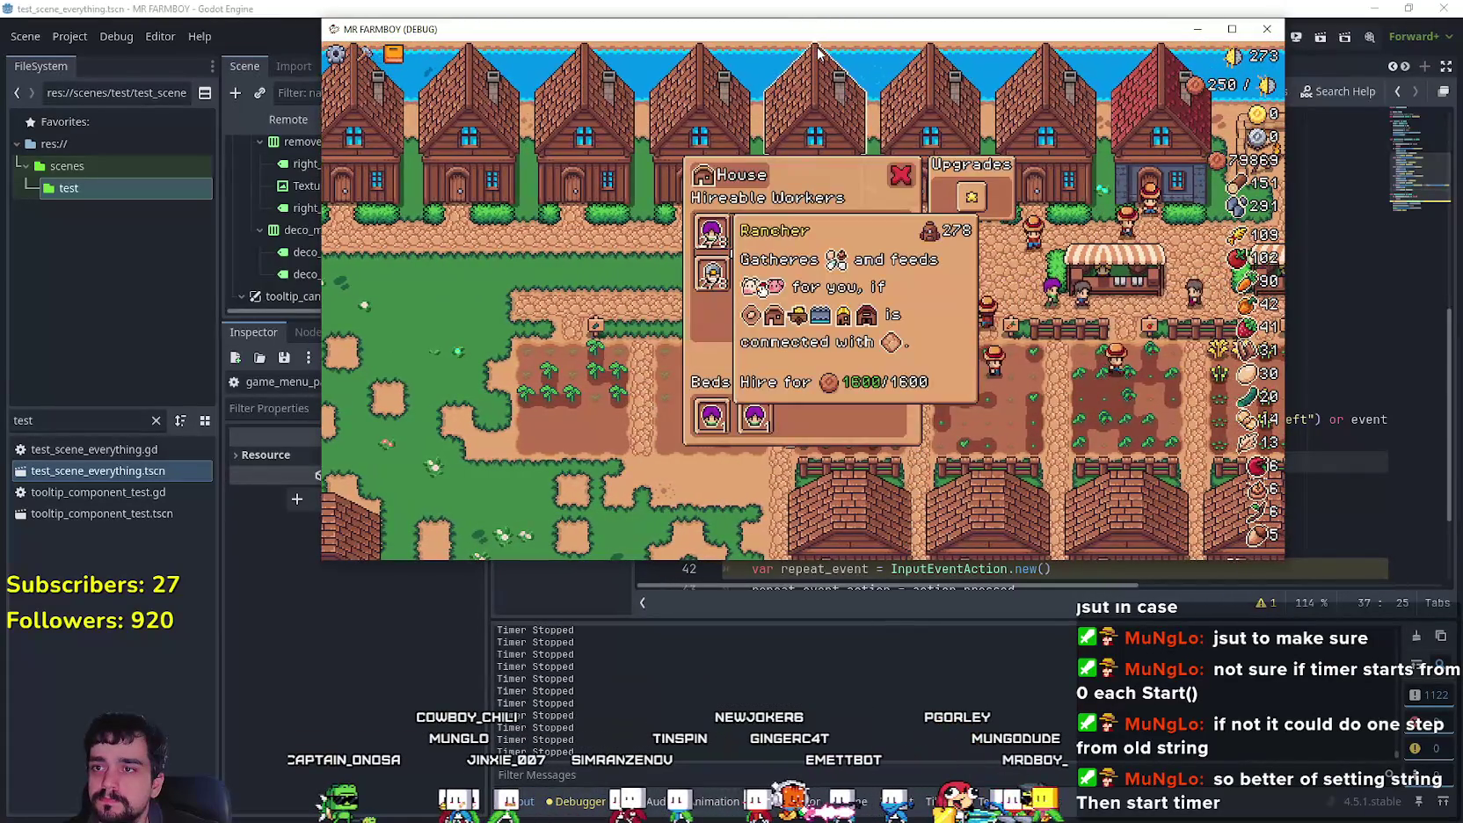
click(817, 54)
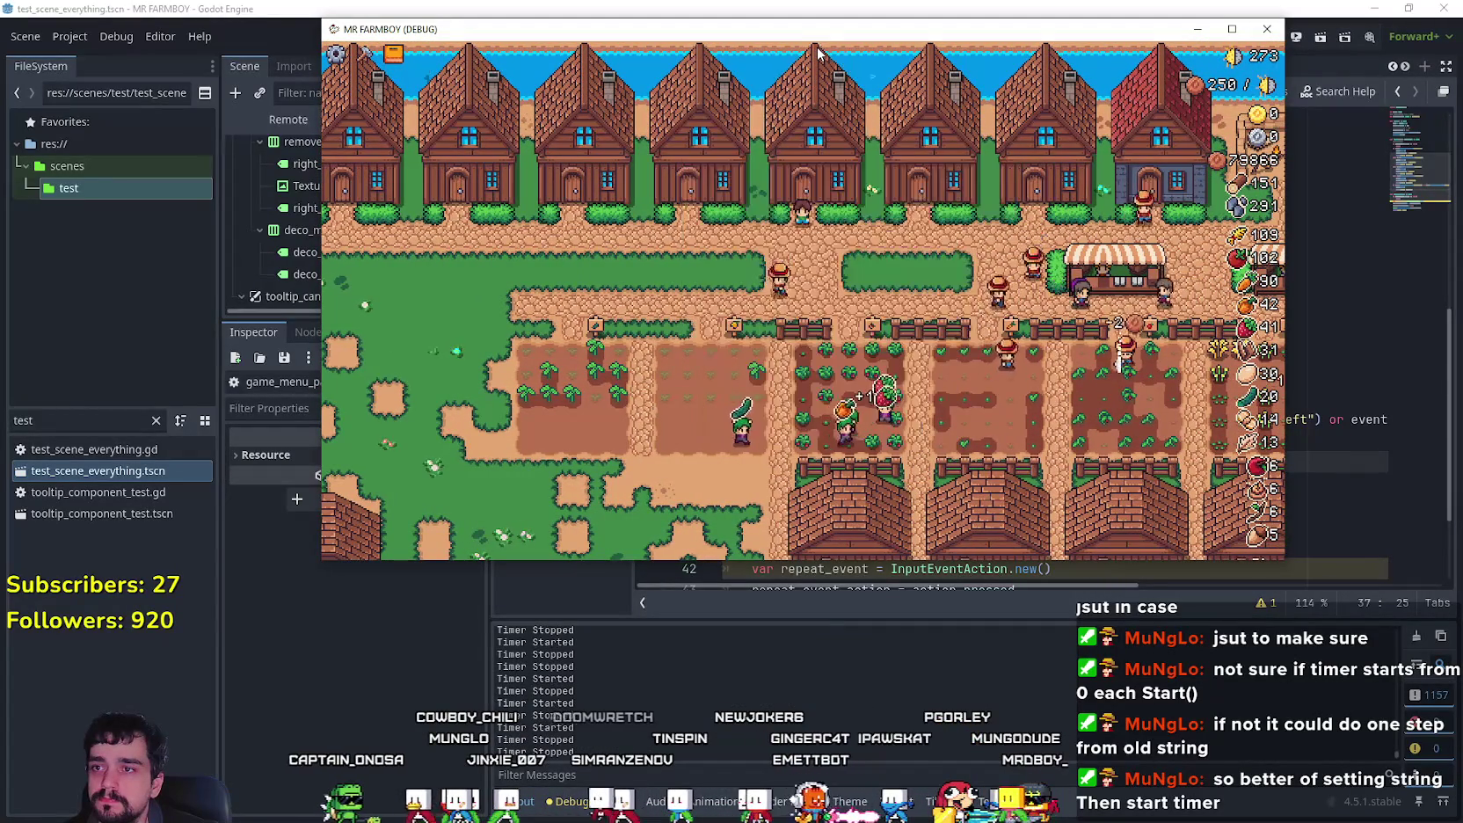
click(818, 54)
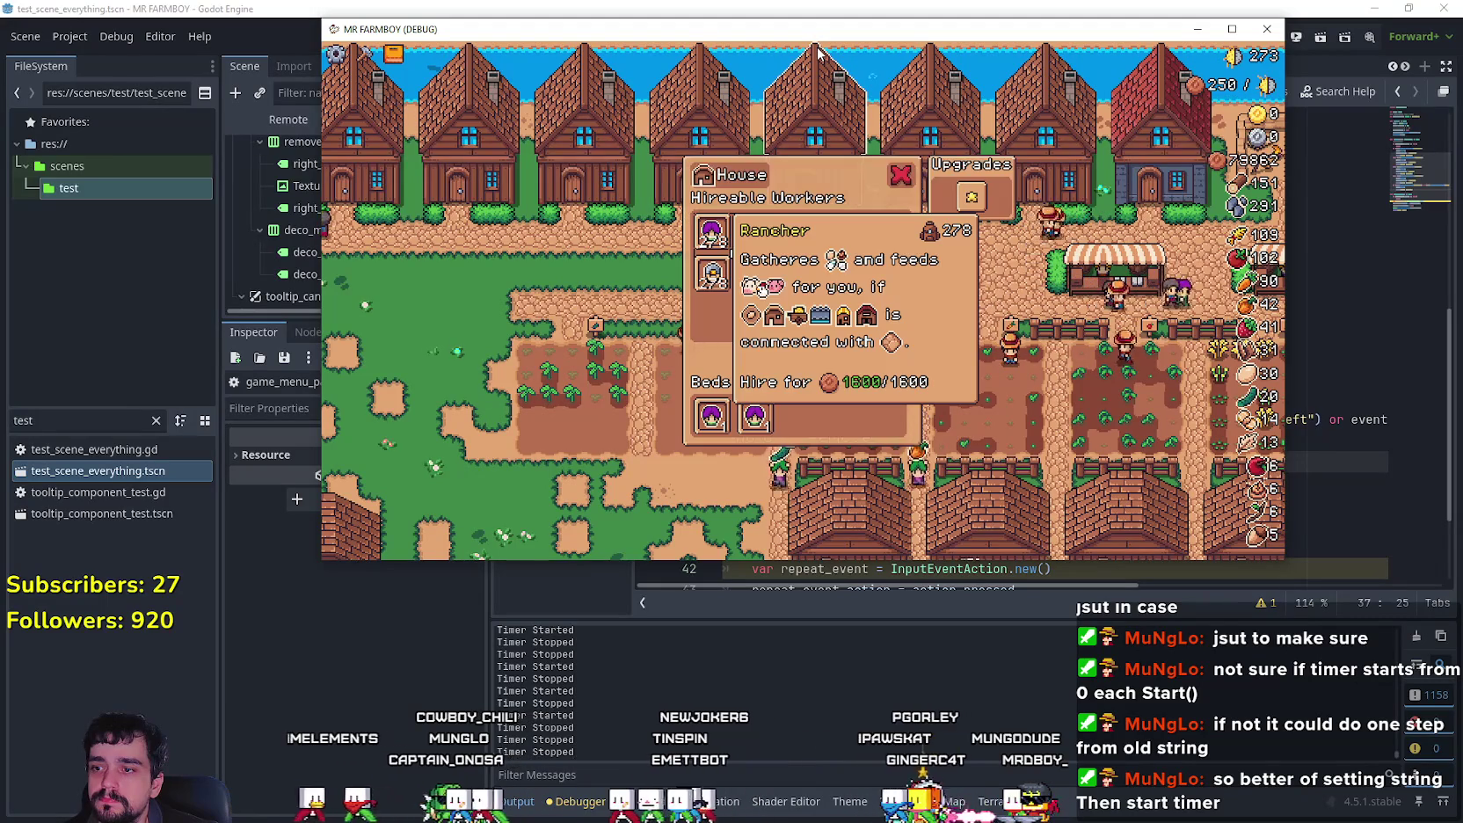
Step: Step through the house worker slots from the Farmer with held arrow keys, then close the panel
key(Right)
key(Right)
key(Right)
key(Right)
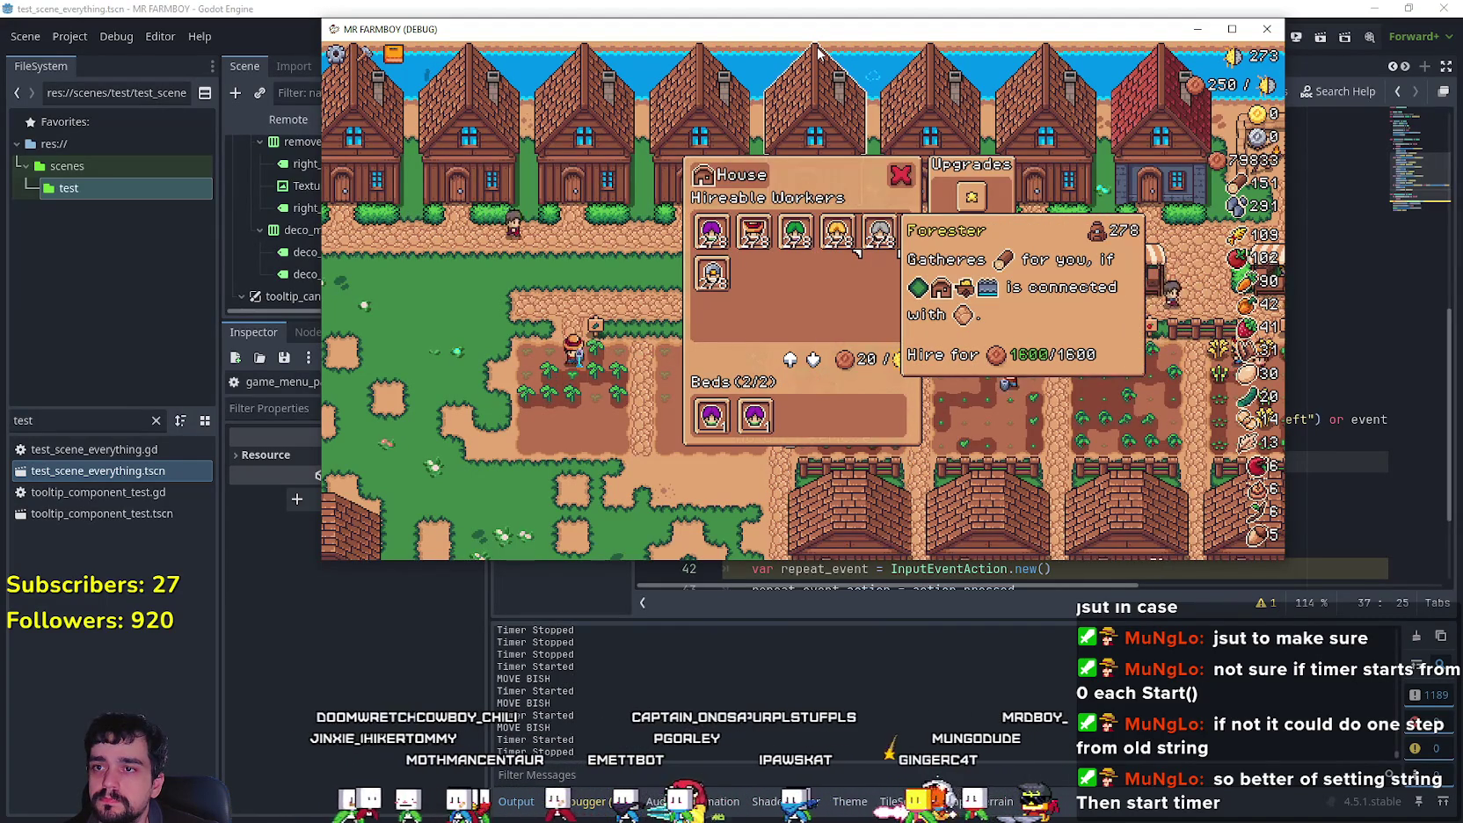
key(Left)
key(Left)
key(Left)
key(Up)
key(Down)
key(Up)
key(Escape)
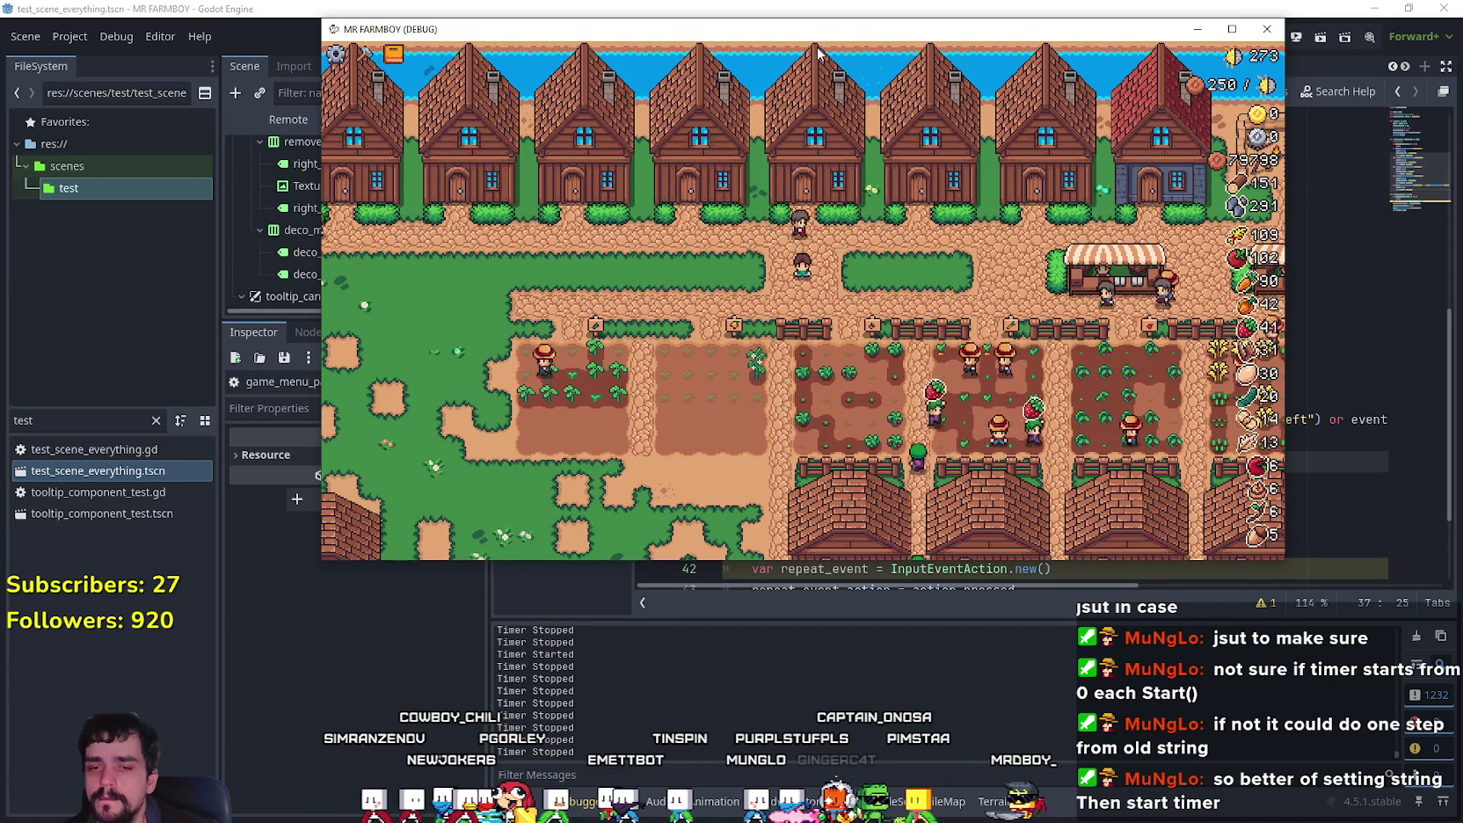
Step: Clear the old Output log messages in the editor and bring the running game back
key(alt+Tab)
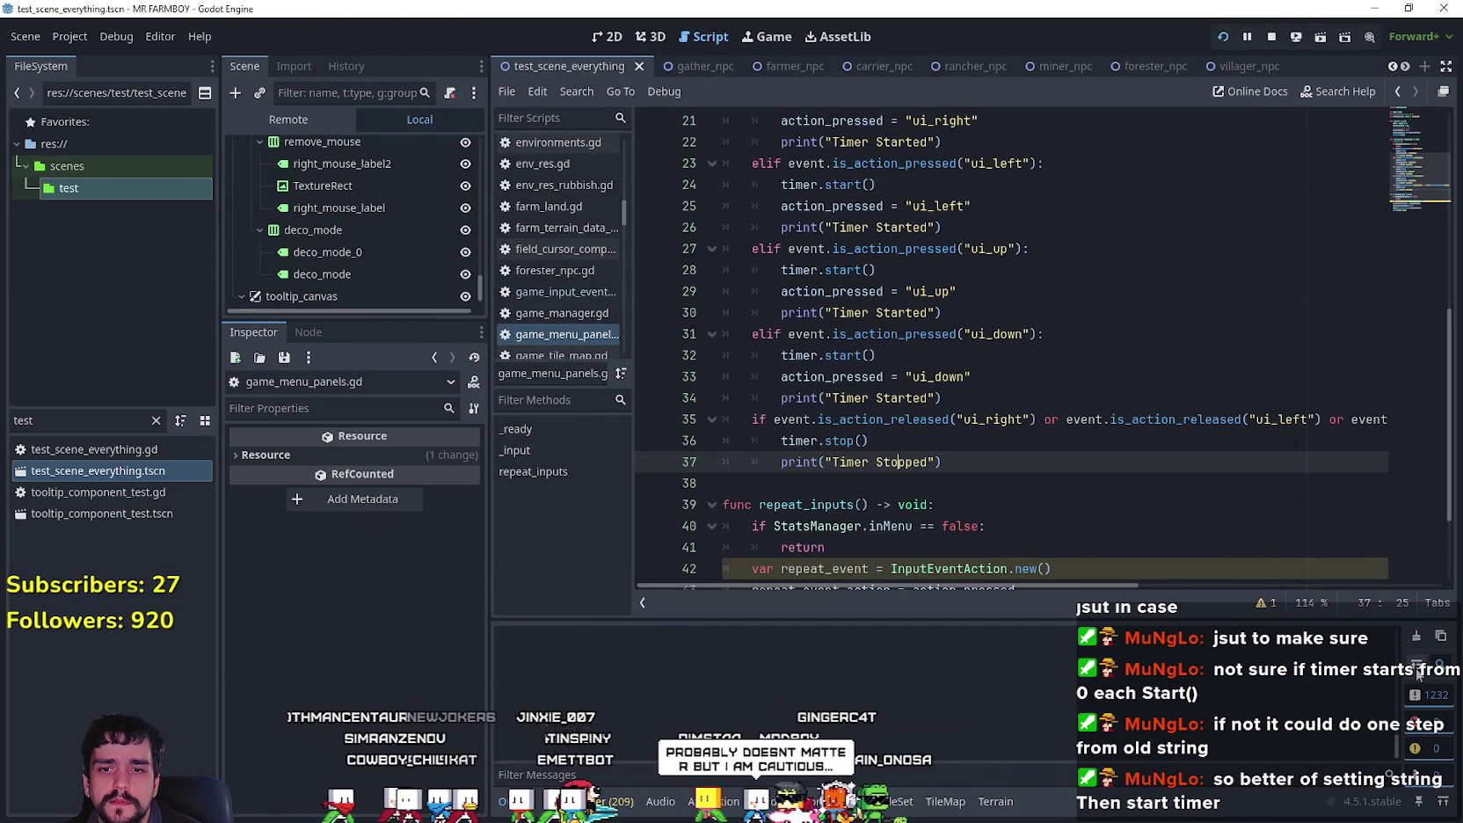
click(1416, 637)
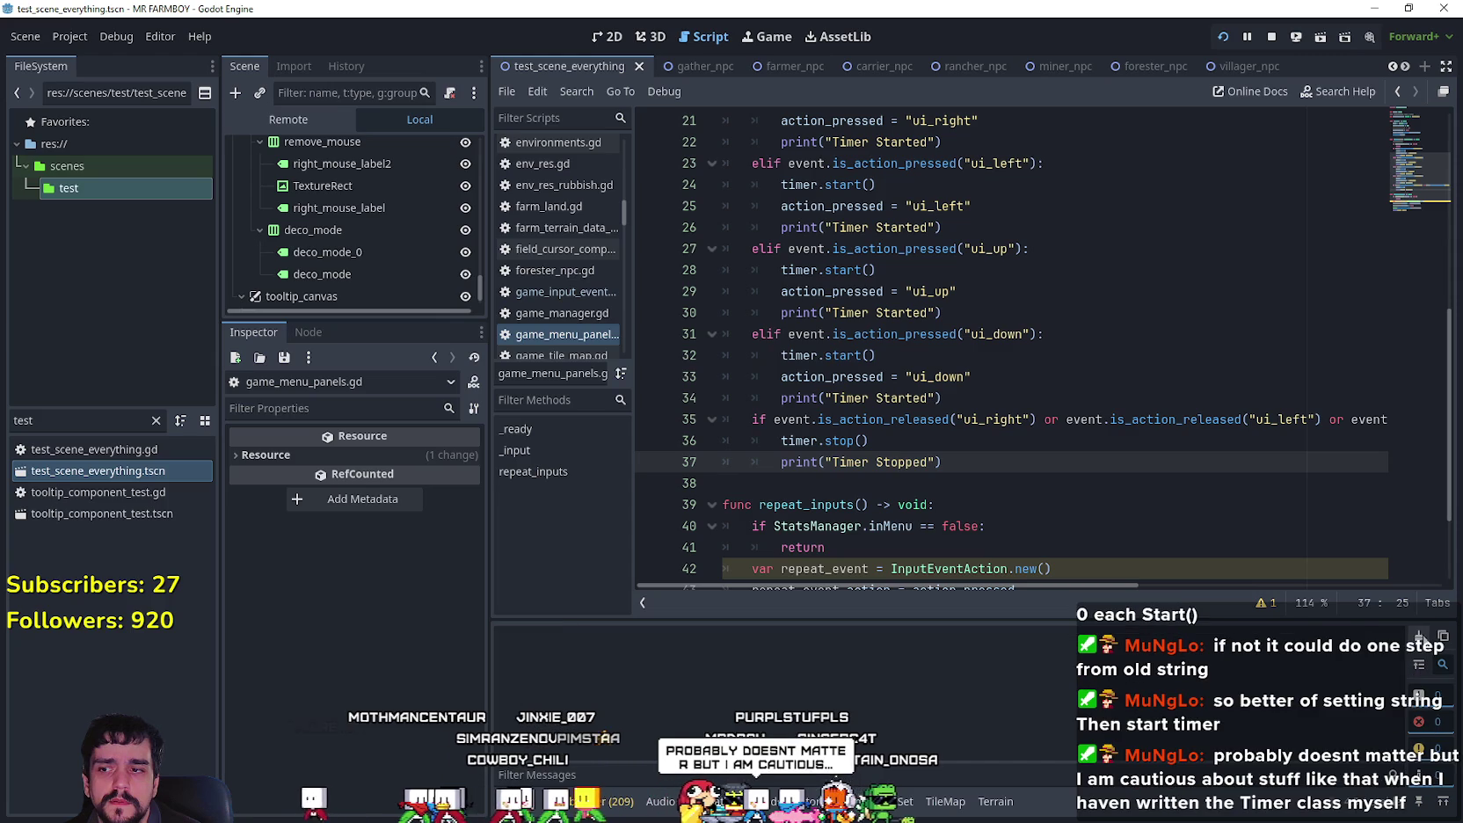
key(alt+Tab)
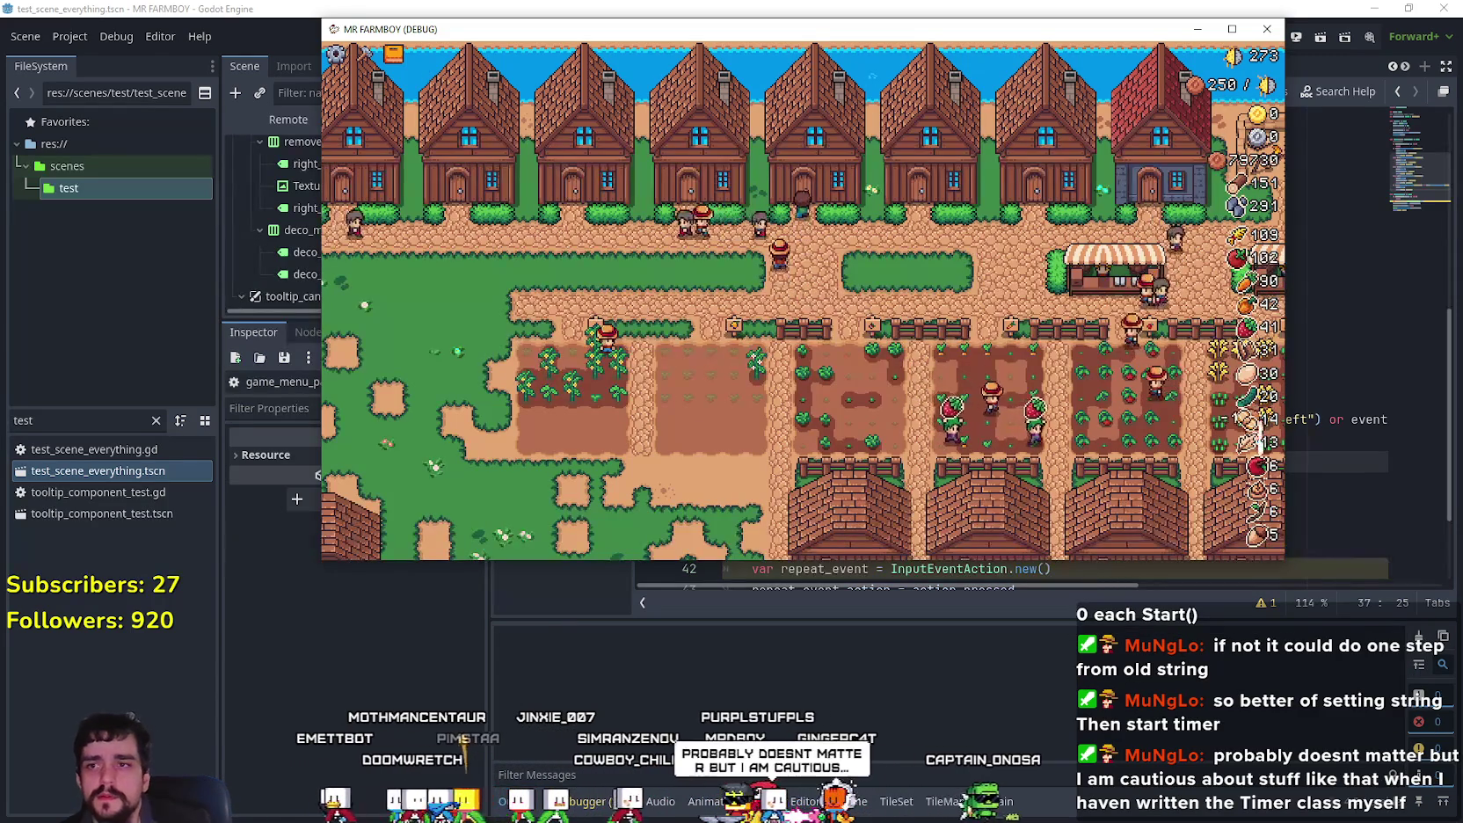
Step: Open the house's Hireable Workers panel to view the Farmer's 1600 hire cost, then close the debug game
click(815, 158)
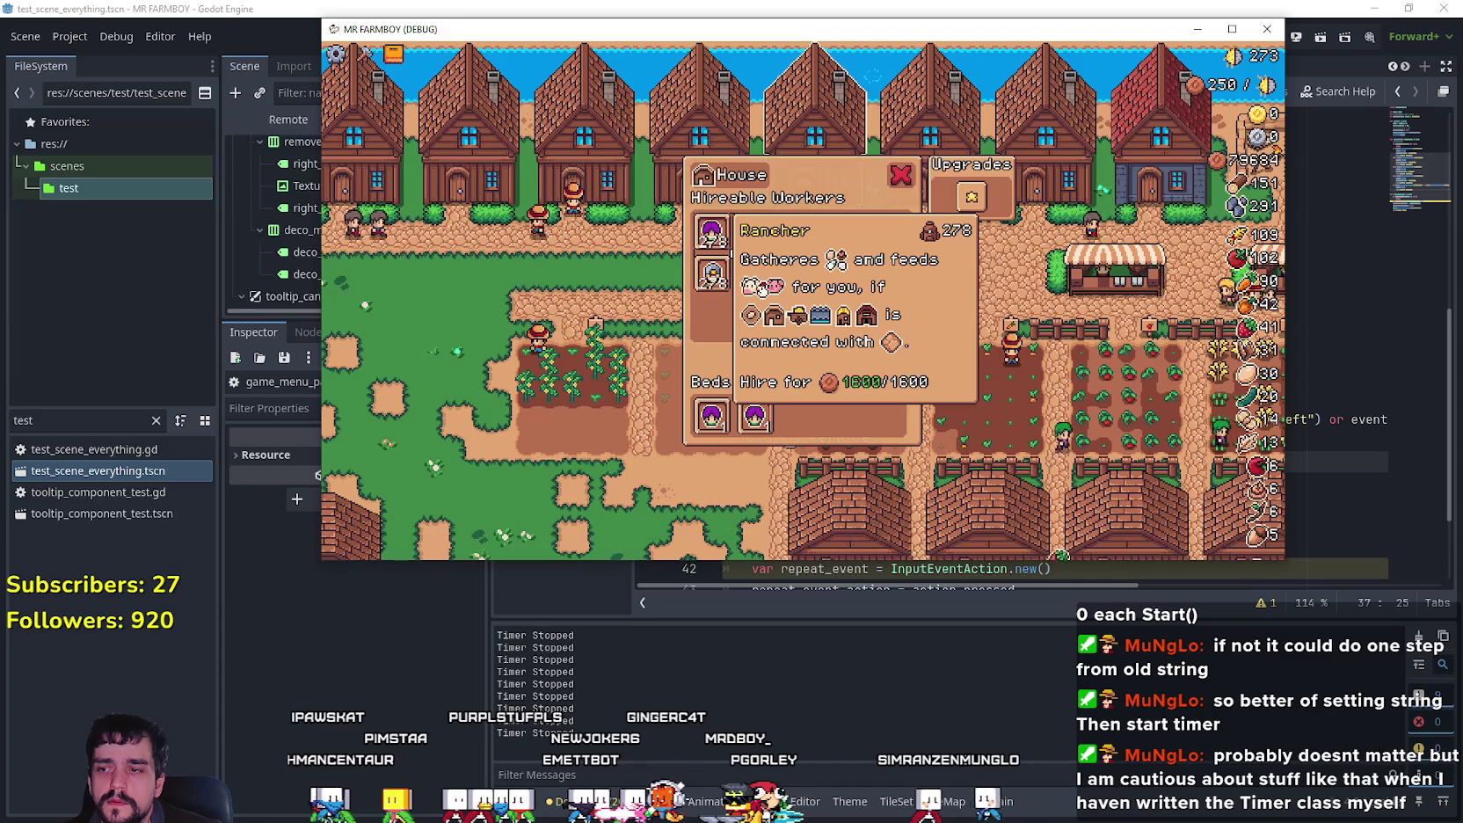
mouse_move(772, 253)
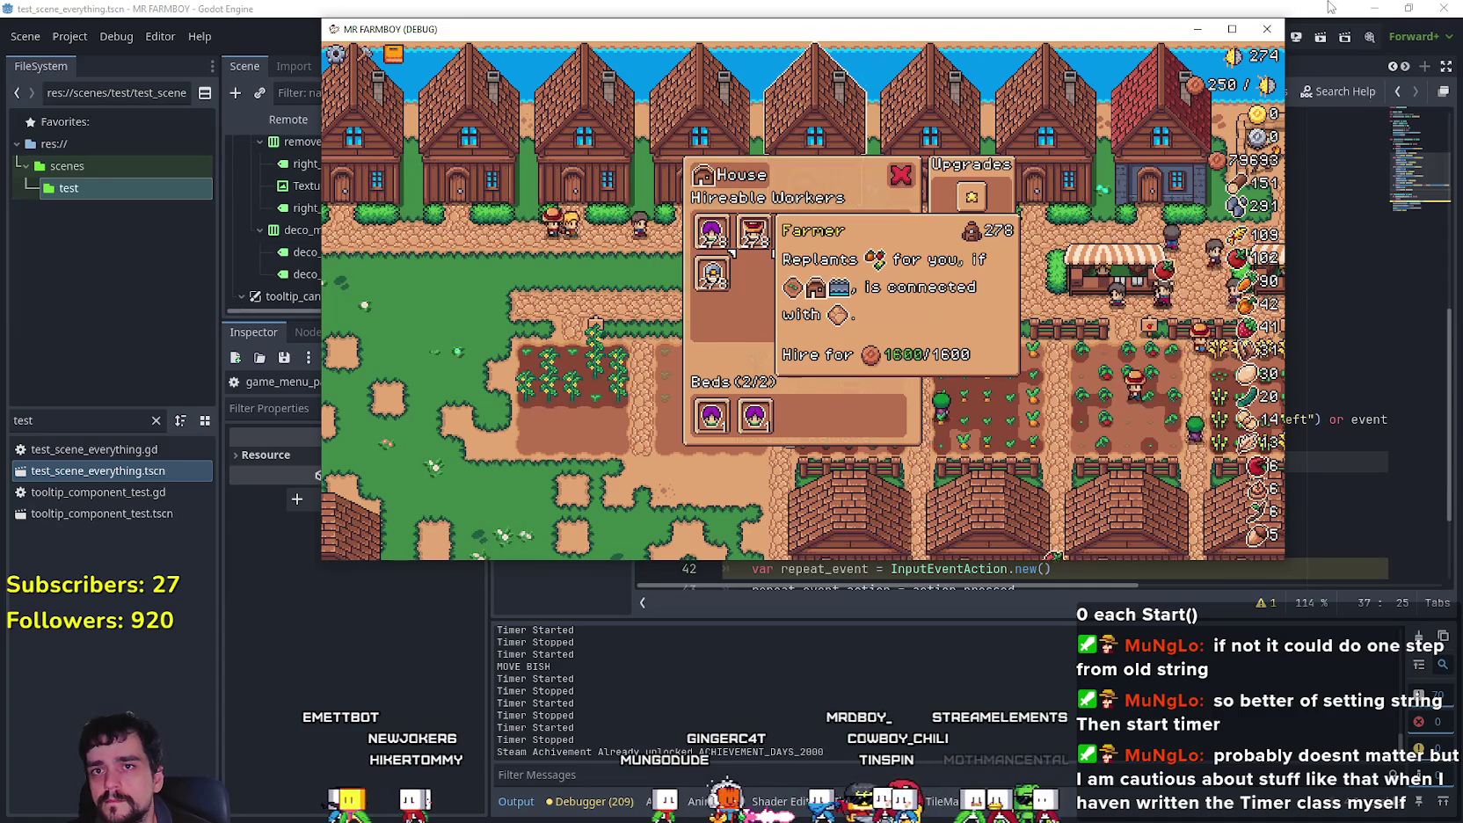
click(1270, 26)
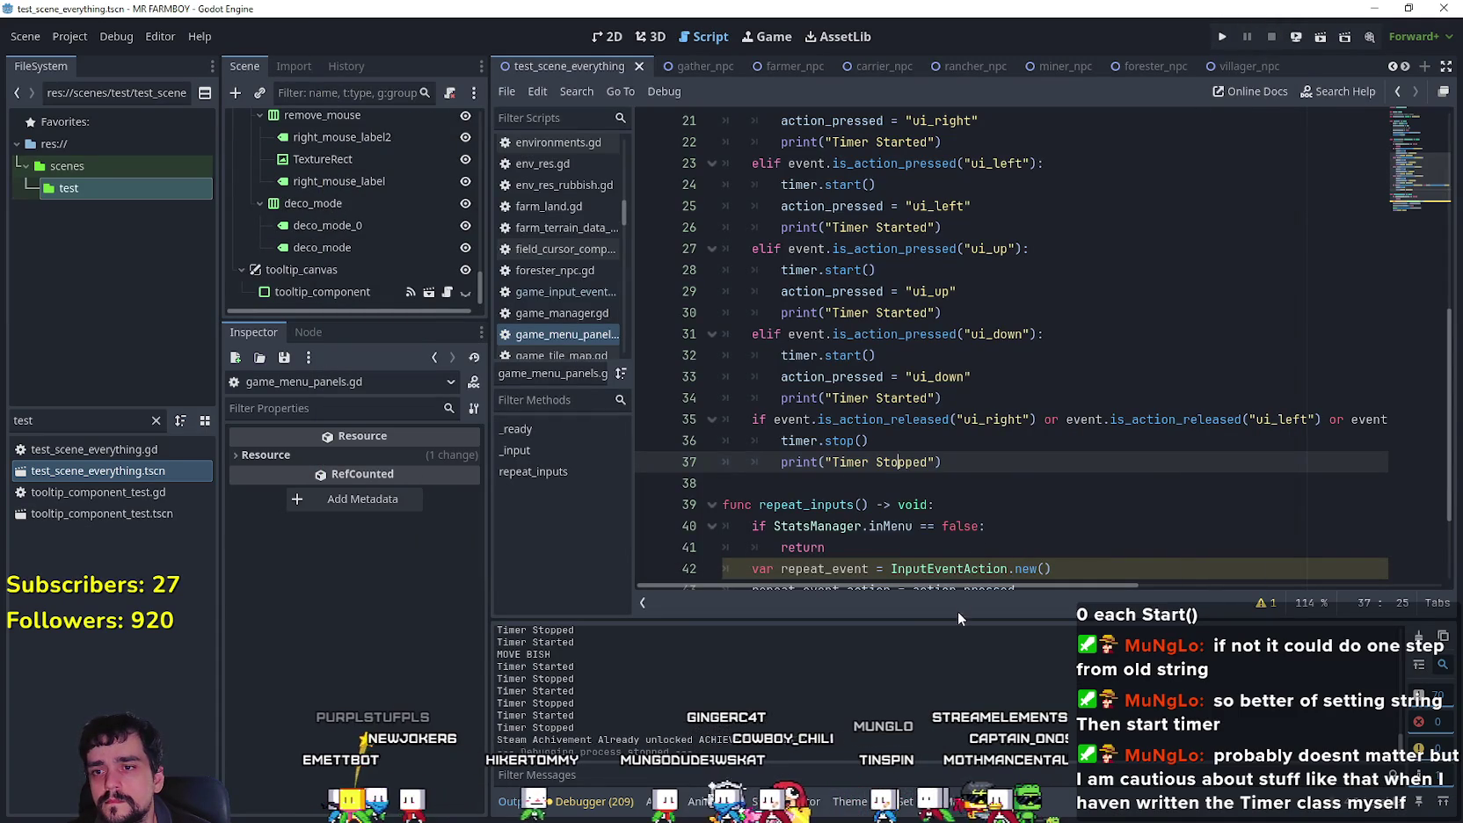
mouse_move(983, 587)
mouse_down()
mouse_move(1320, 588)
mouse_move(865, 553)
mouse_up()
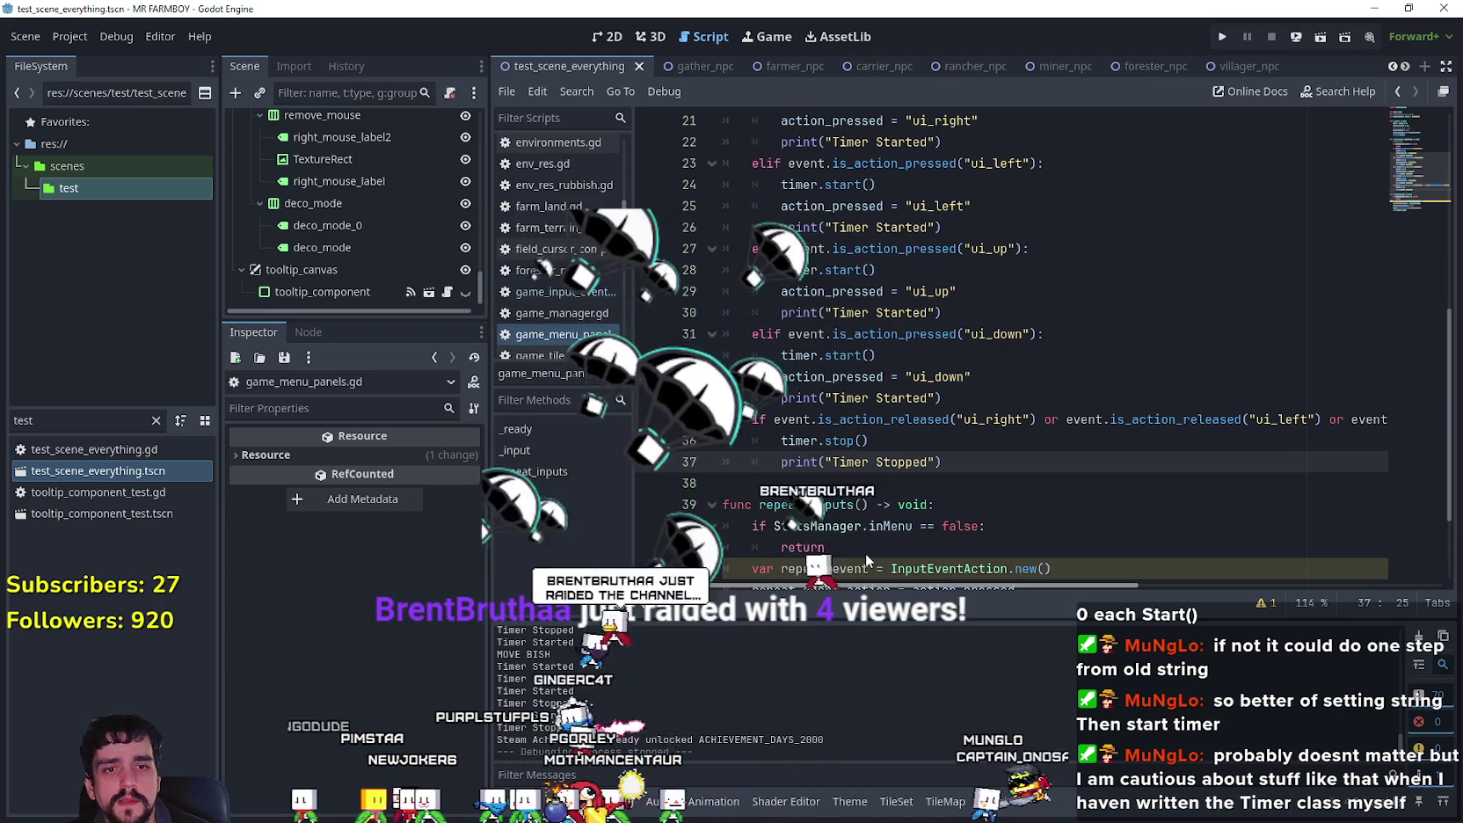
scroll(1257, 537, right, 5)
scroll(1337, 545, left, 5)
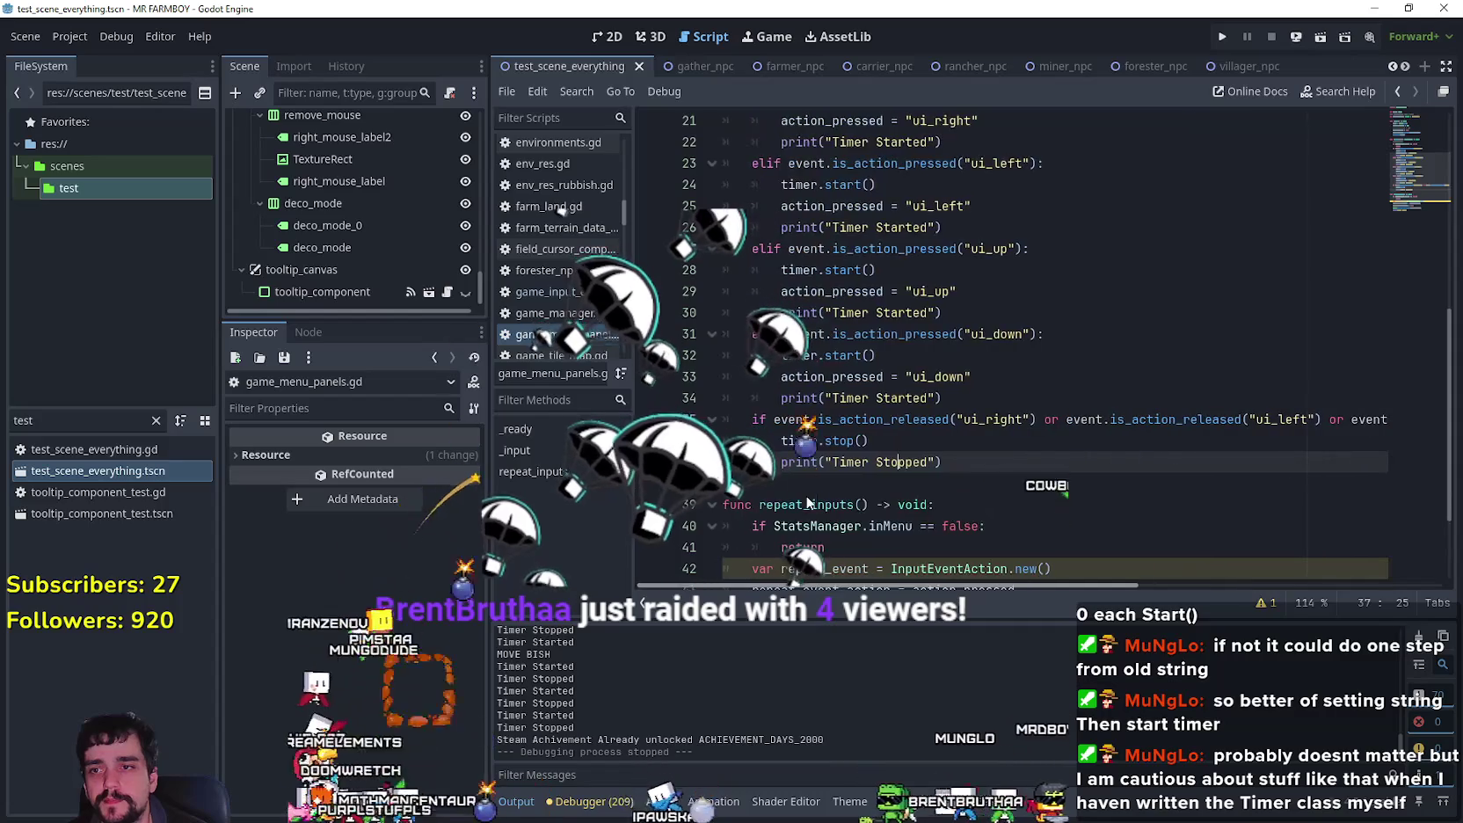
click(860, 485)
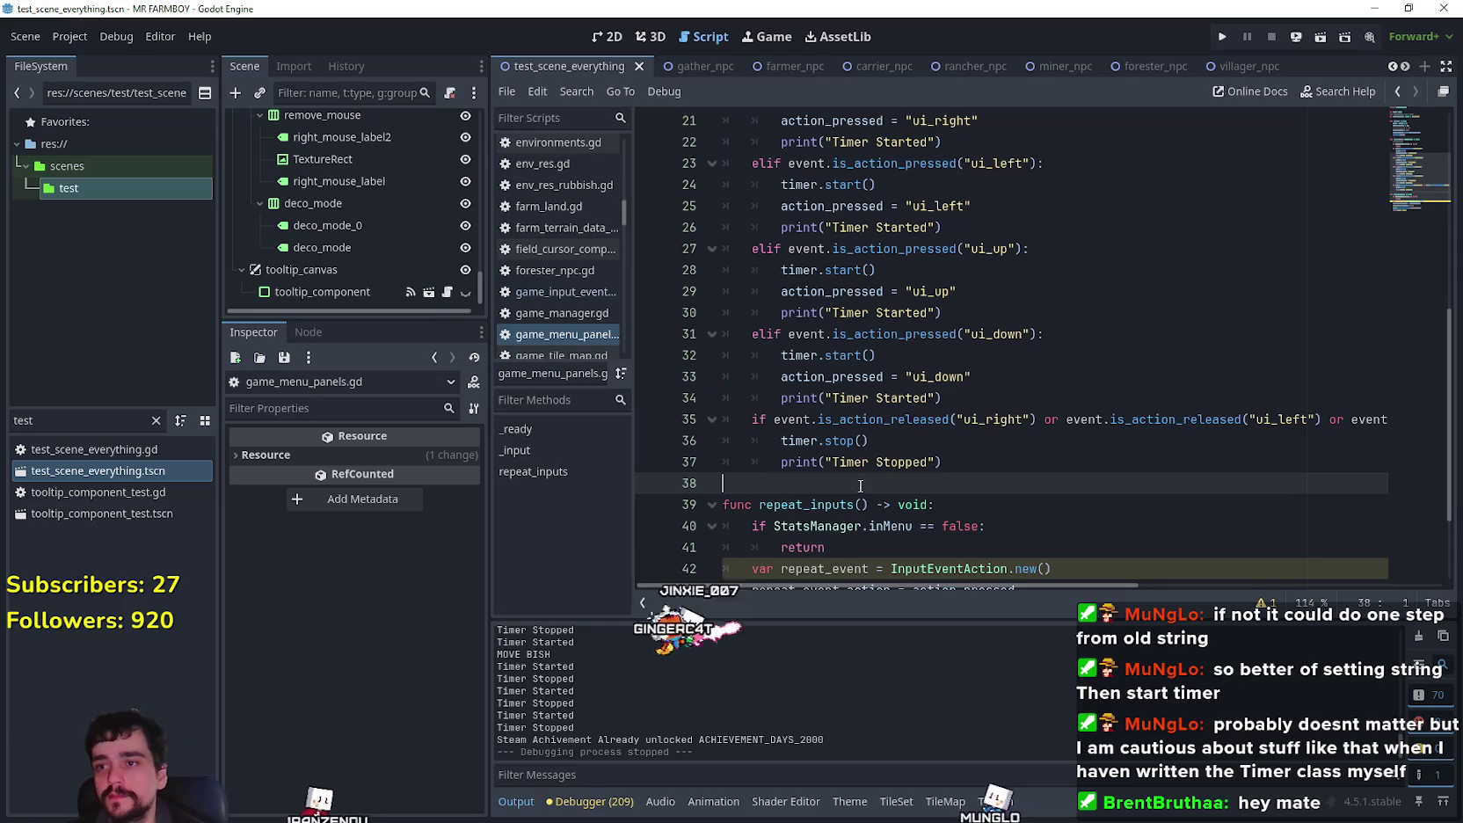
mouse_move(1012, 586)
mouse_down()
mouse_move(1326, 583)
mouse_move(1046, 585)
mouse_up()
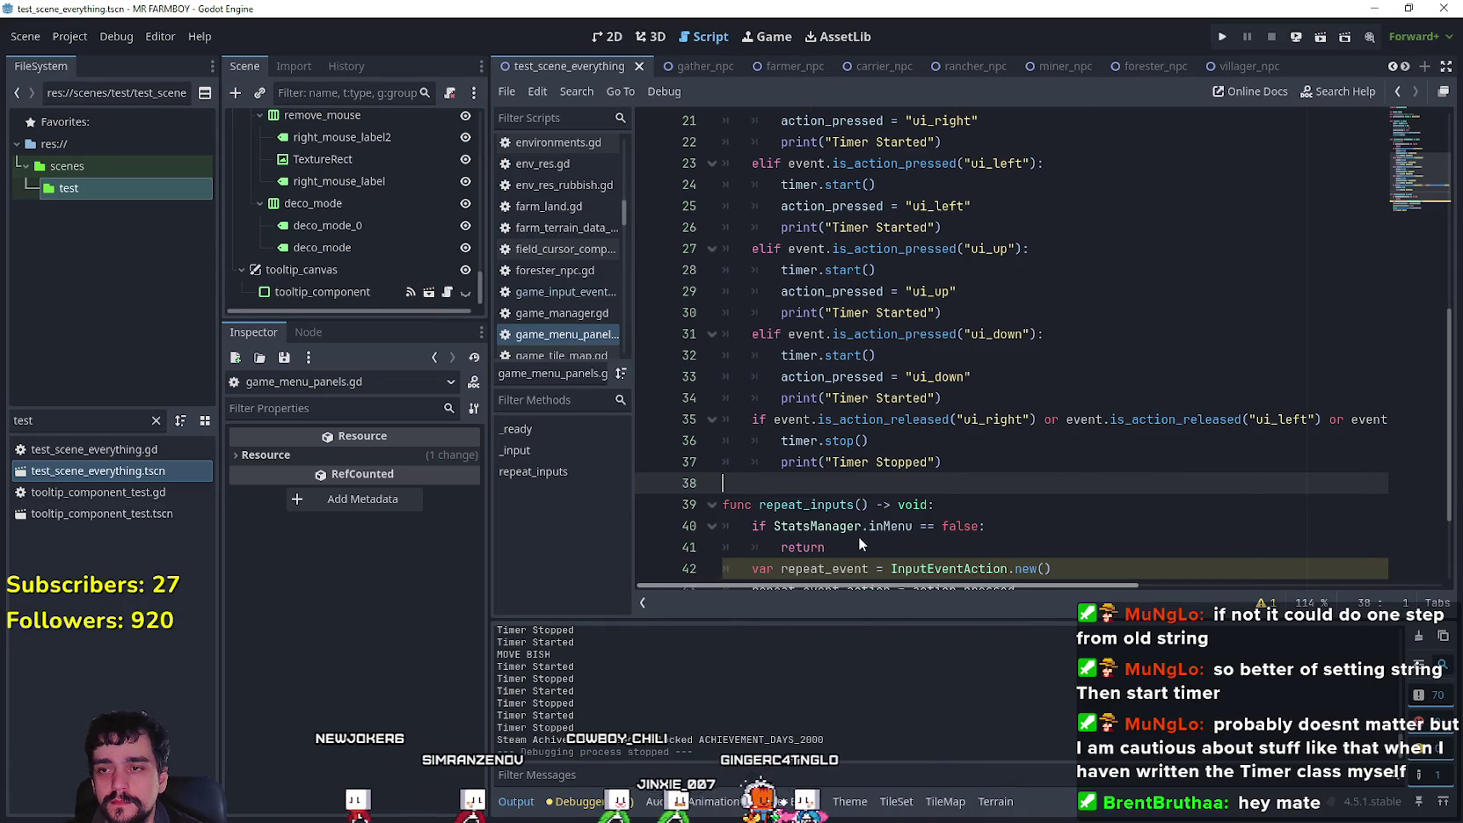
click(837, 462)
scroll(865, 448, up, 2)
scroll(865, 449, up, 3)
scroll(861, 475, down, 5)
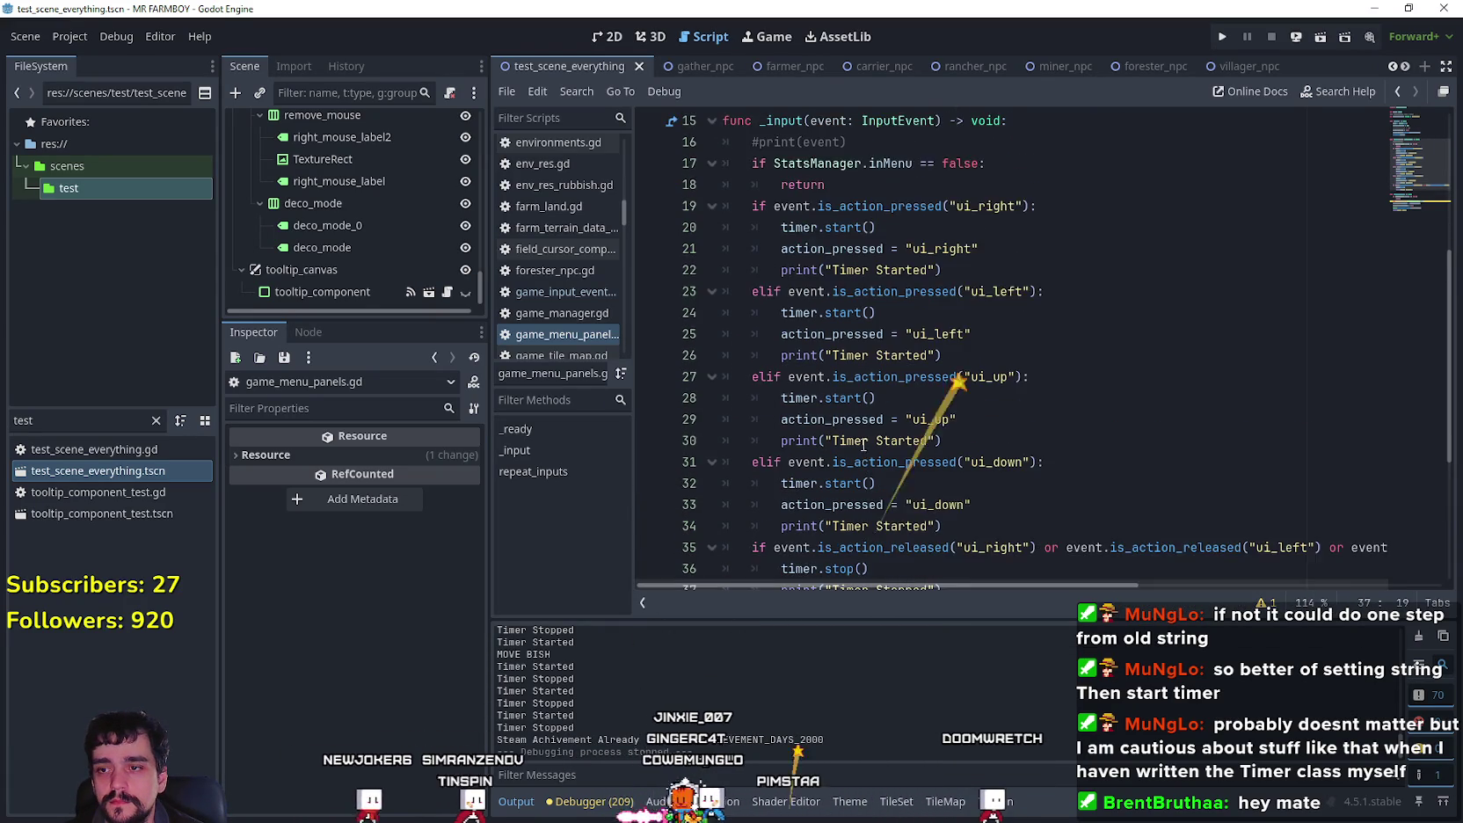
scroll(859, 505, up, 2)
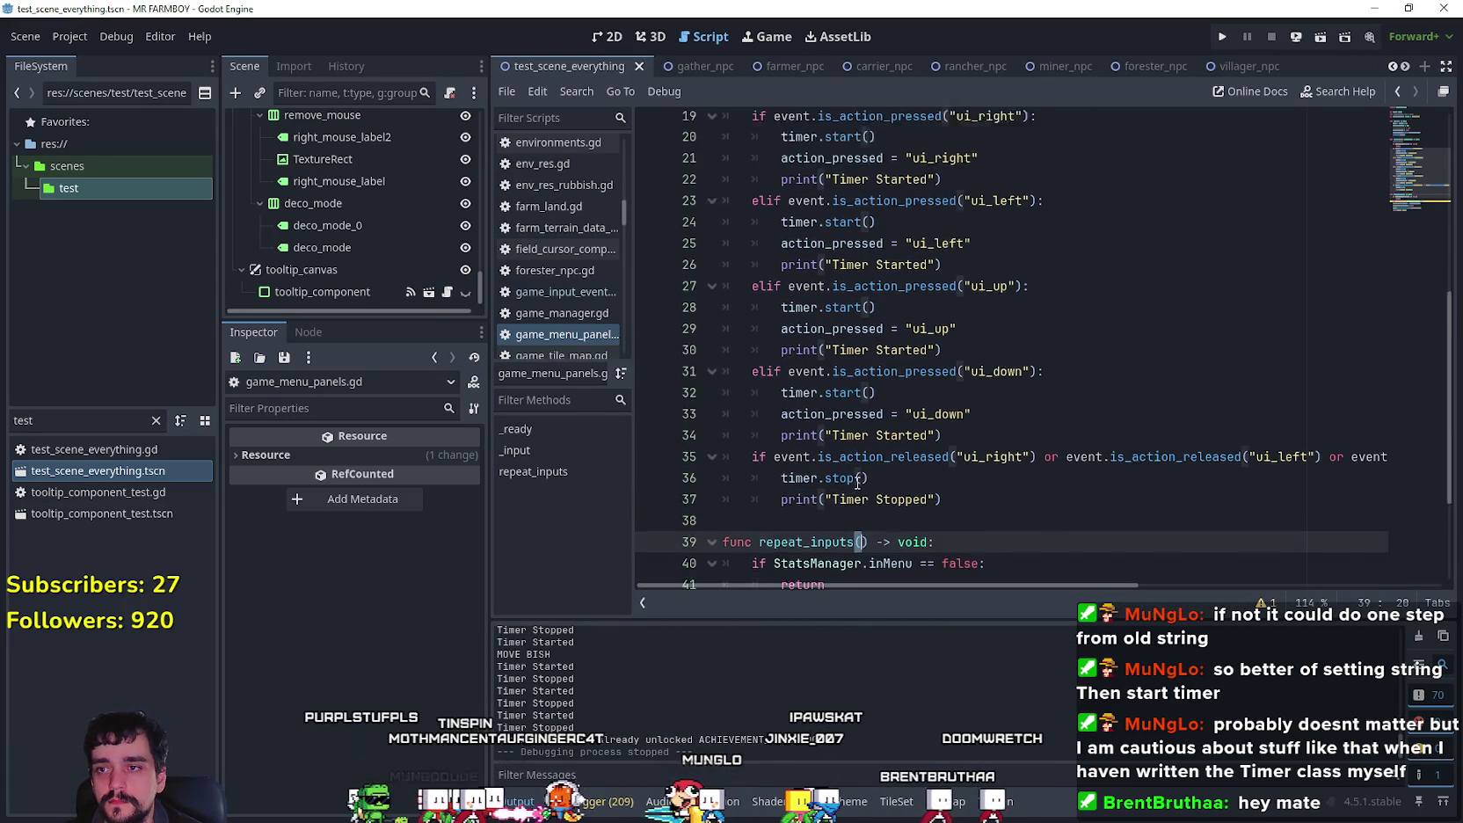
click(913, 398)
scroll(912, 397, up, 2)
scroll(911, 397, down, 2)
scroll(910, 397, up, 5)
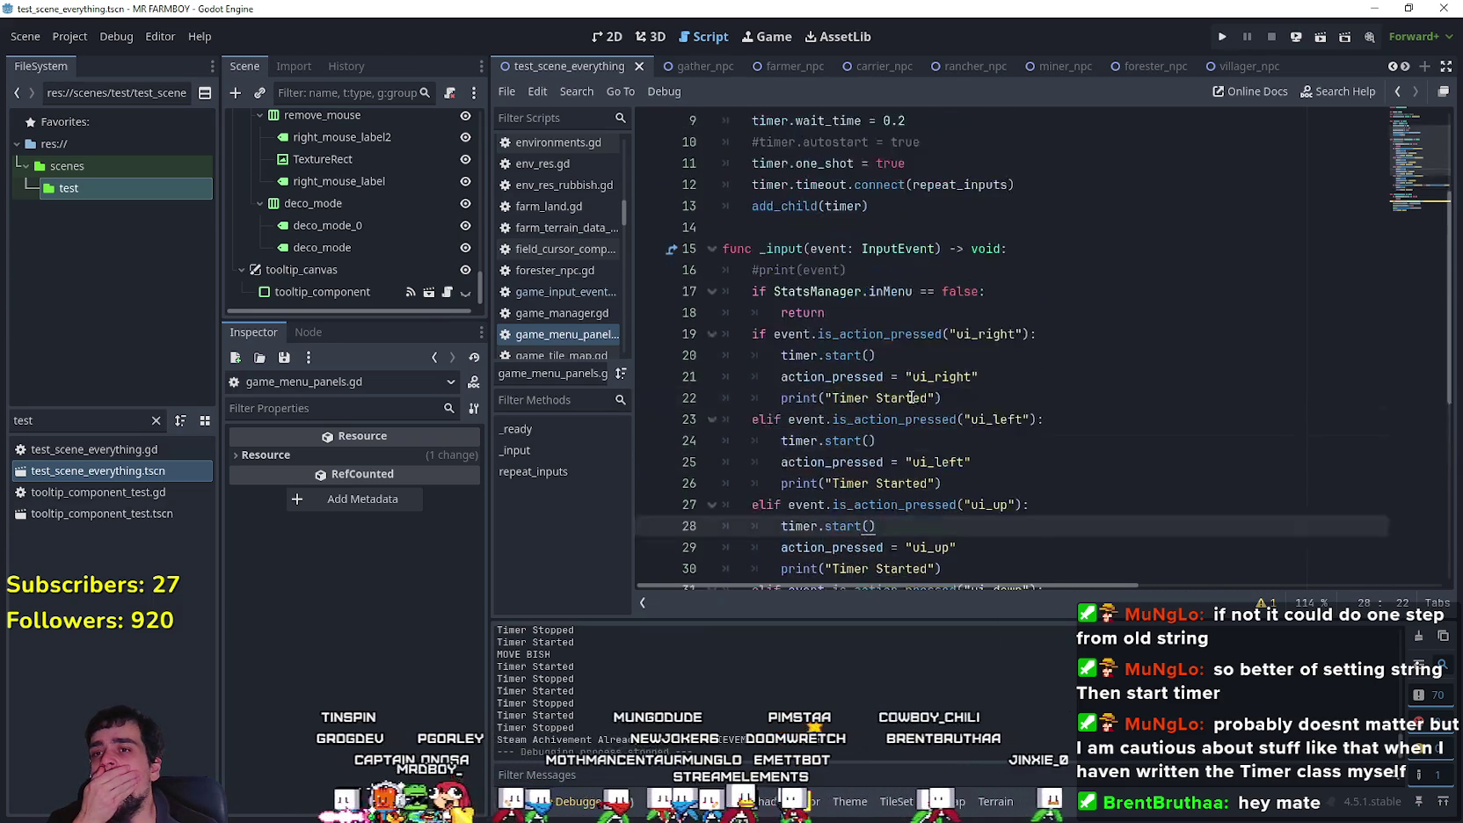
scroll(870, 369, down, 9)
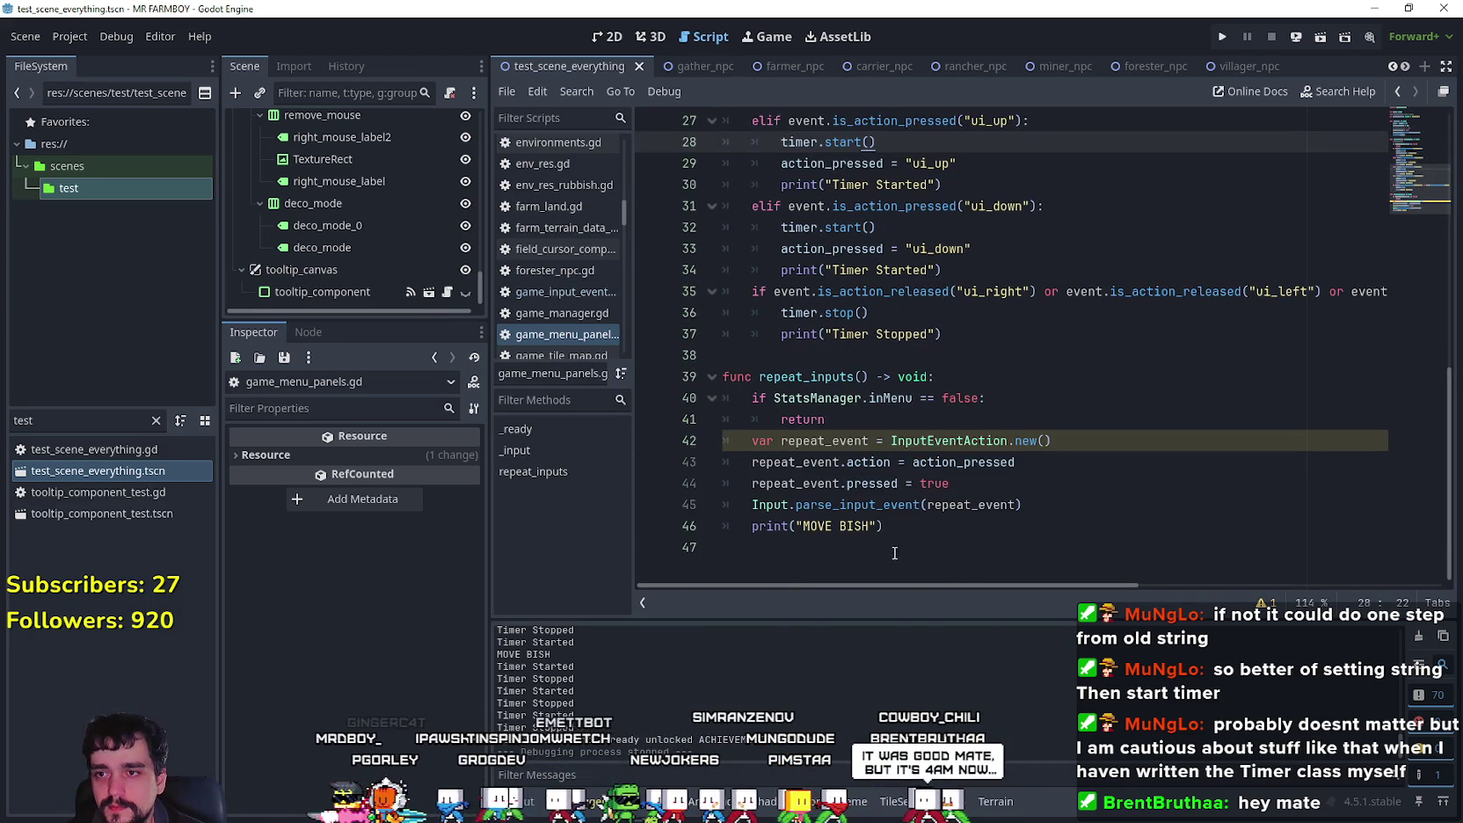
scroll(894, 553, up, 1)
click(894, 553)
click(858, 374)
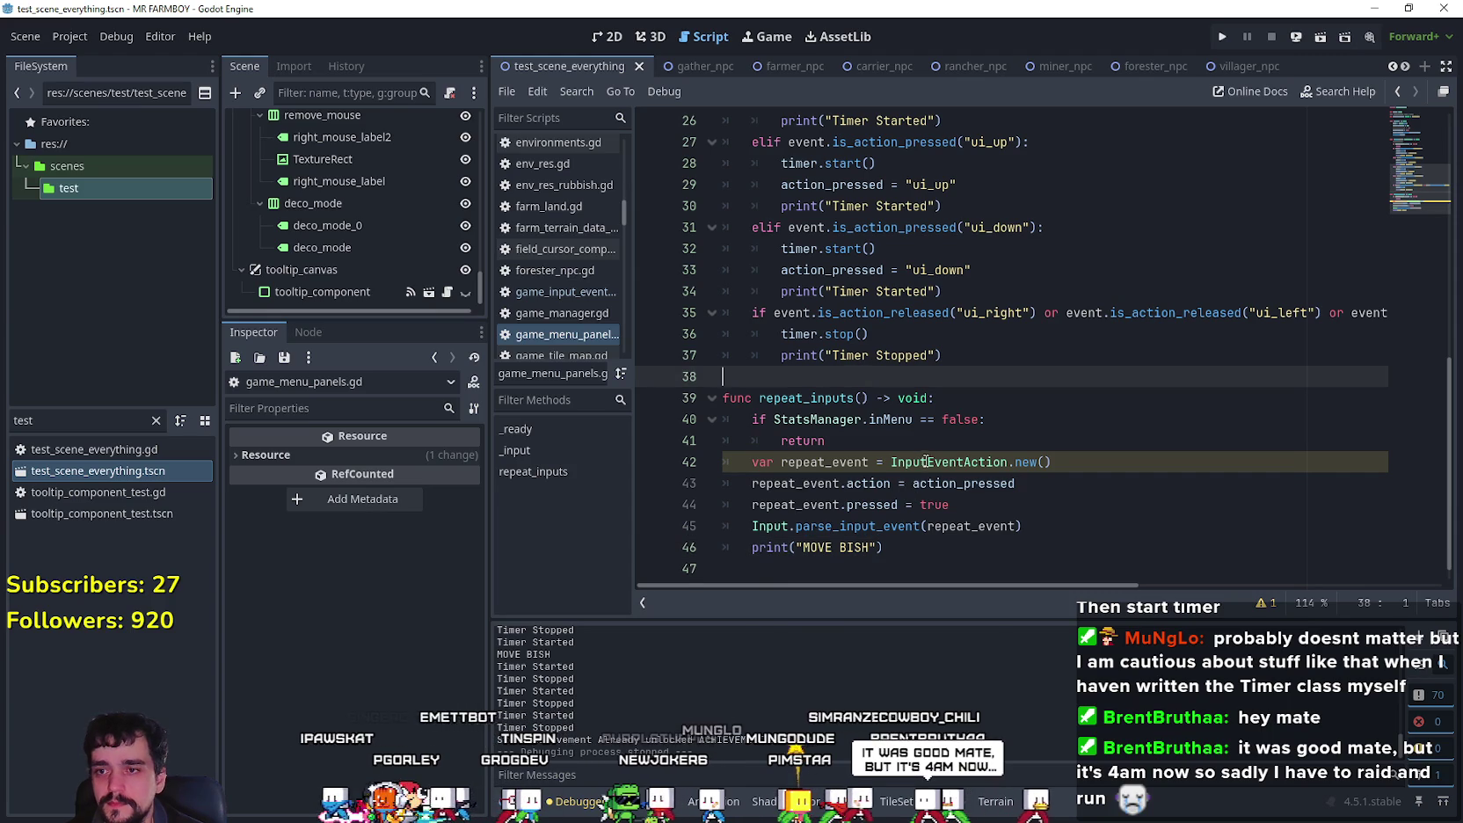
scroll(1081, 216, up, 1)
scroll(1067, 225, down, 2)
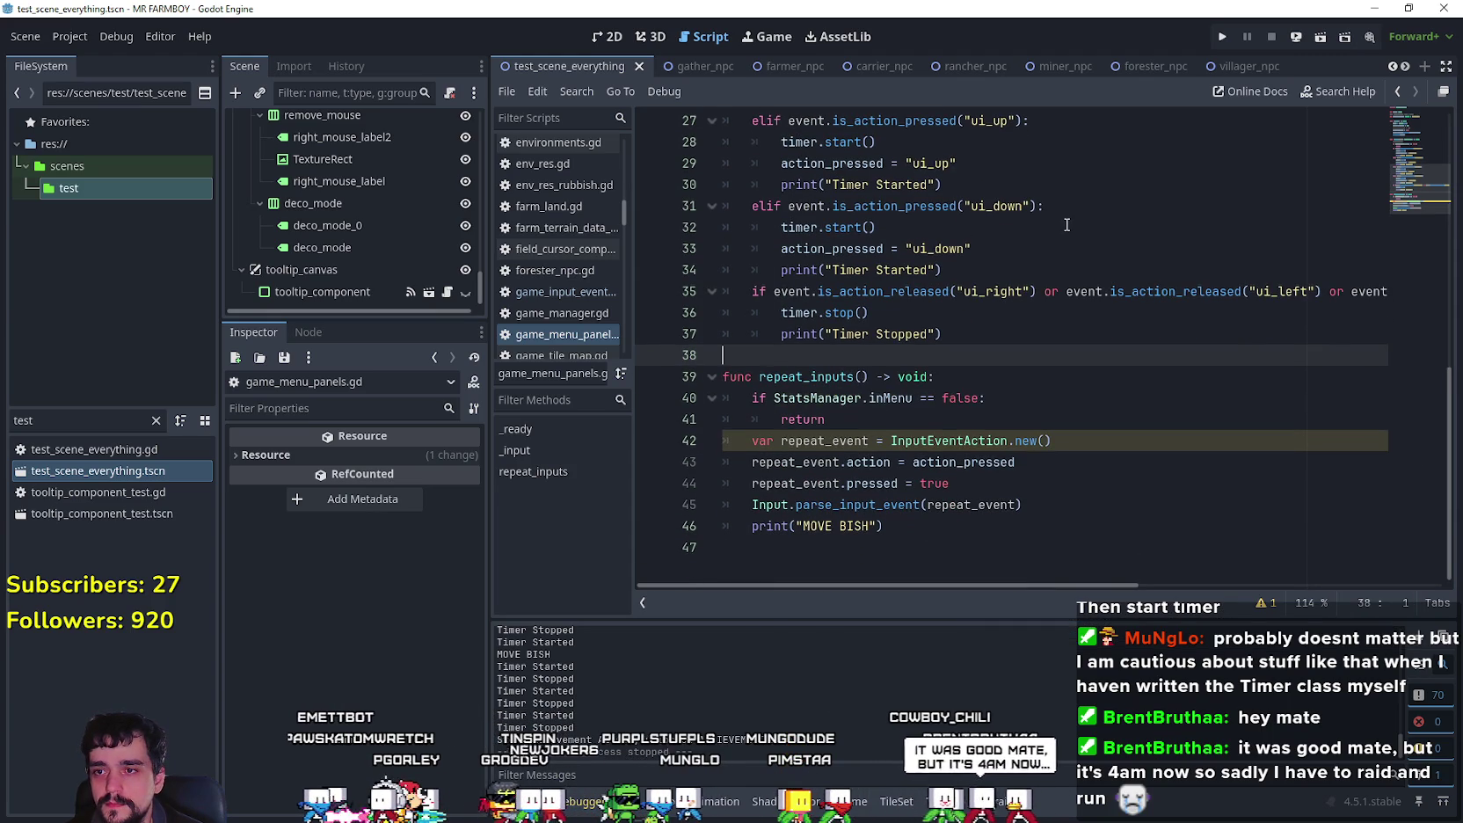
click(845, 414)
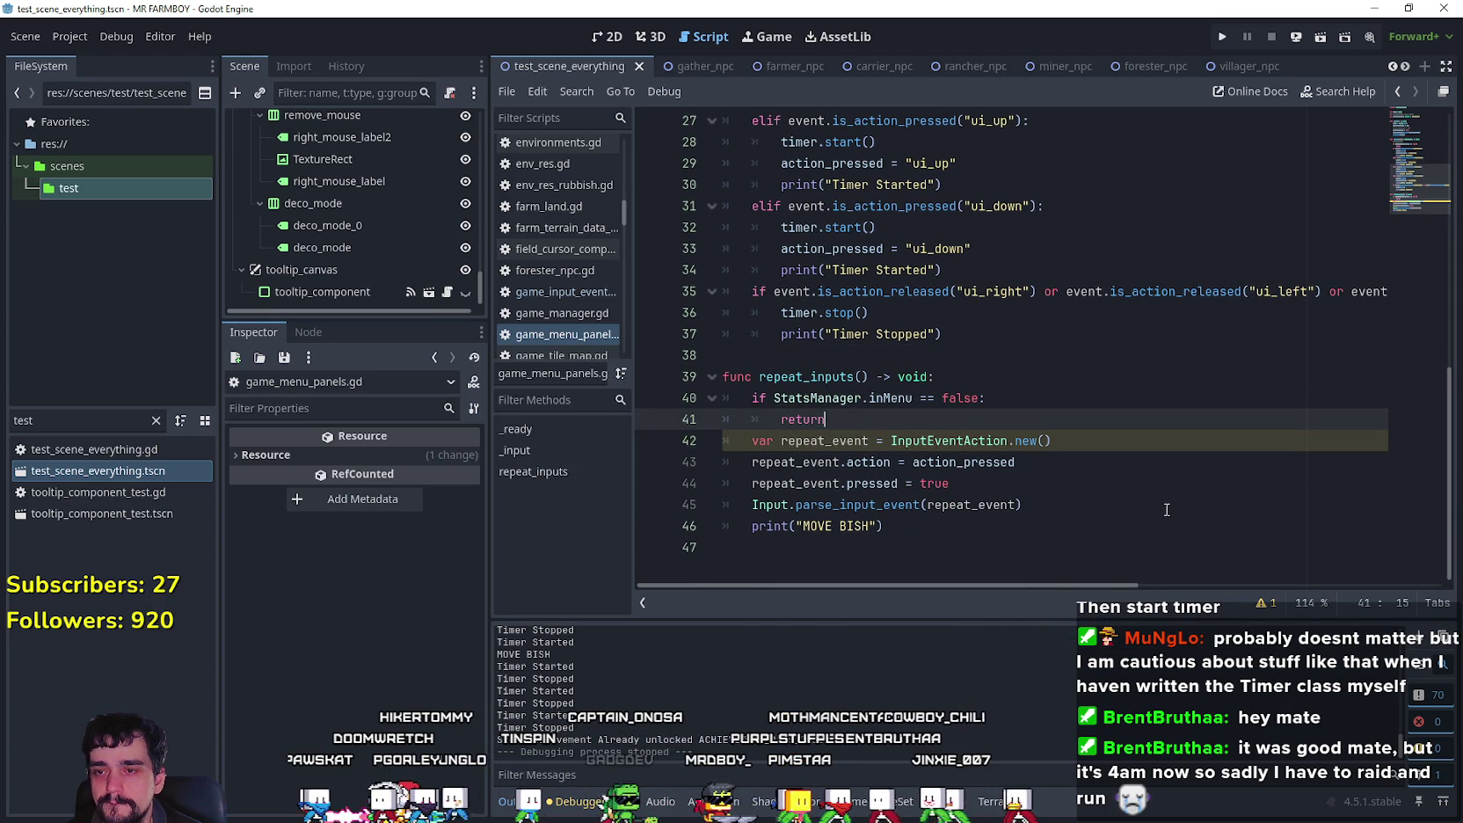
mouse_move(950, 548)
mouse_down()
mouse_move(730, 400)
mouse_move(682, 407)
mouse_up()
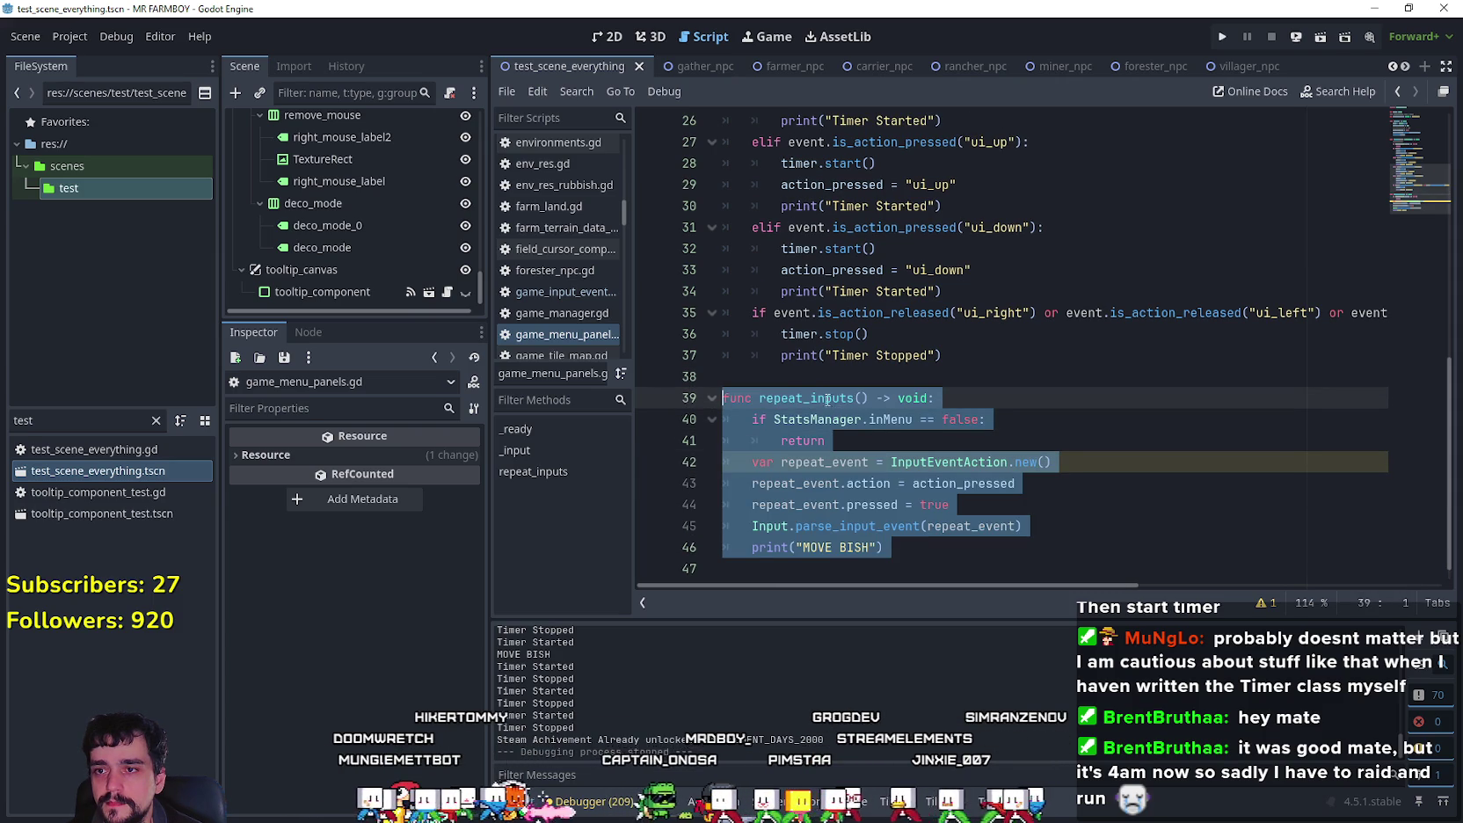
double_click(829, 398)
scroll(879, 369, up, 3)
scroll(879, 369, down, 3)
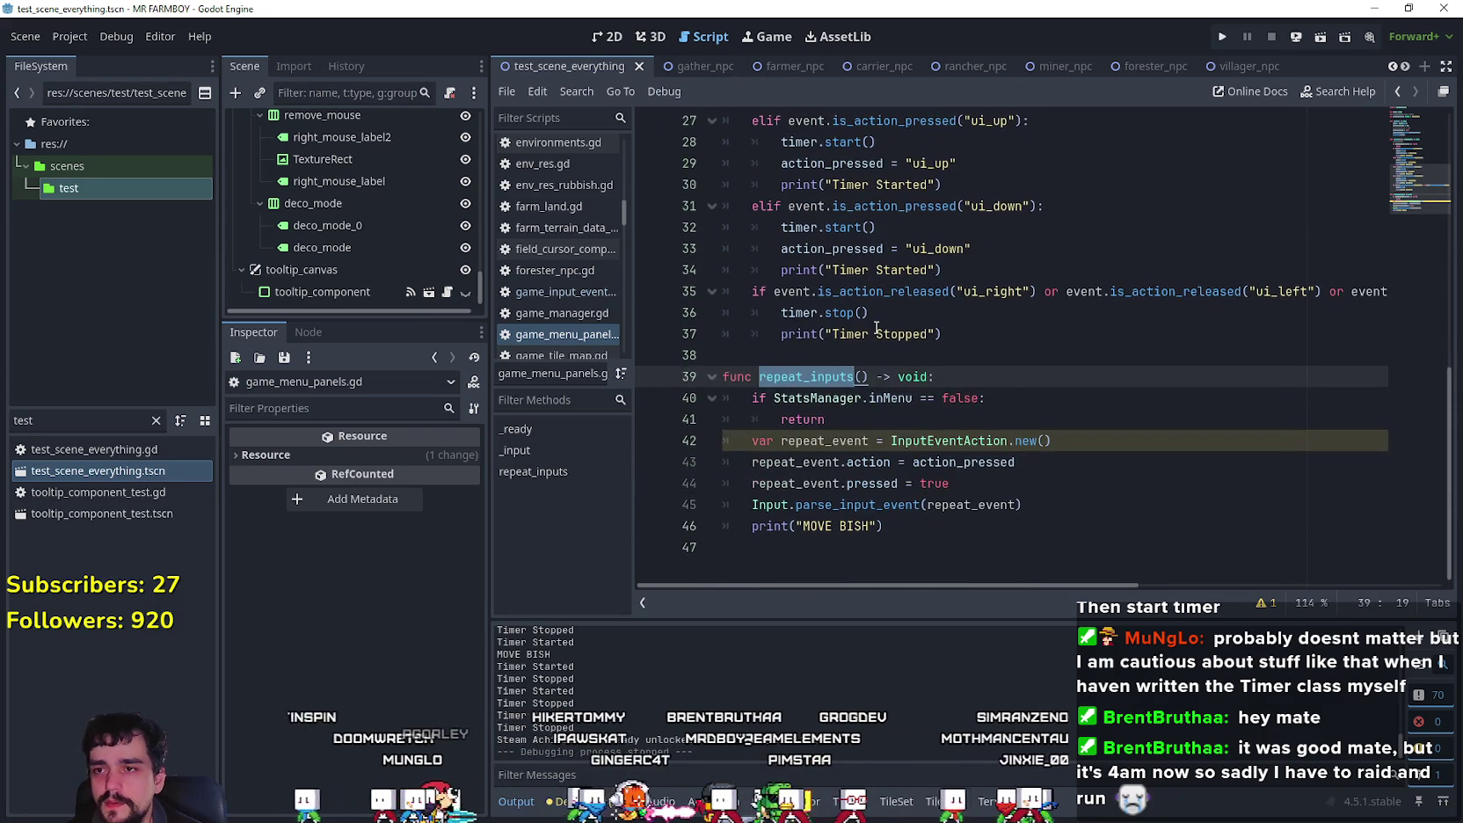
click(877, 359)
click(949, 313)
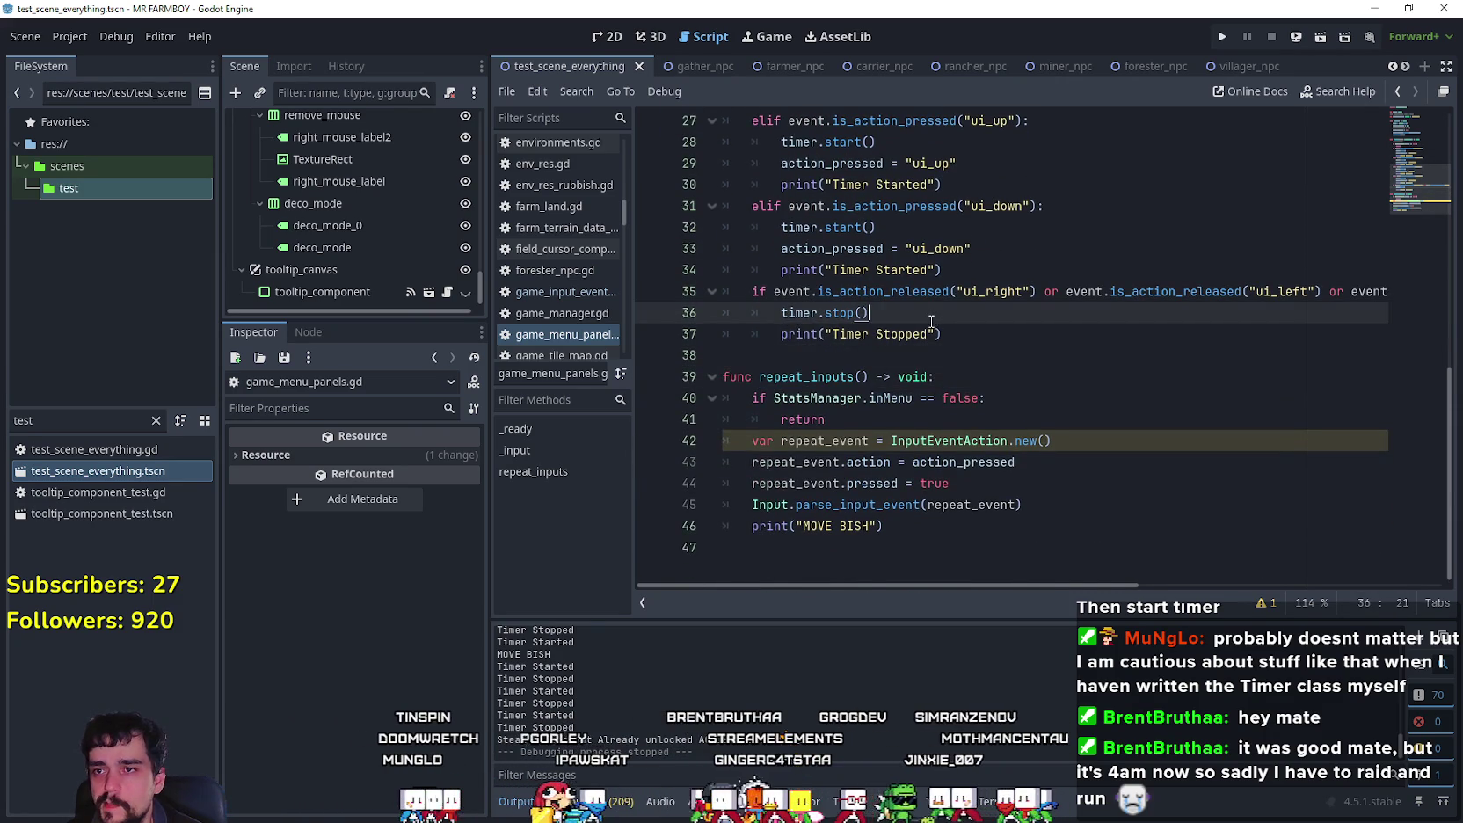
scroll(1041, 396, up, 4)
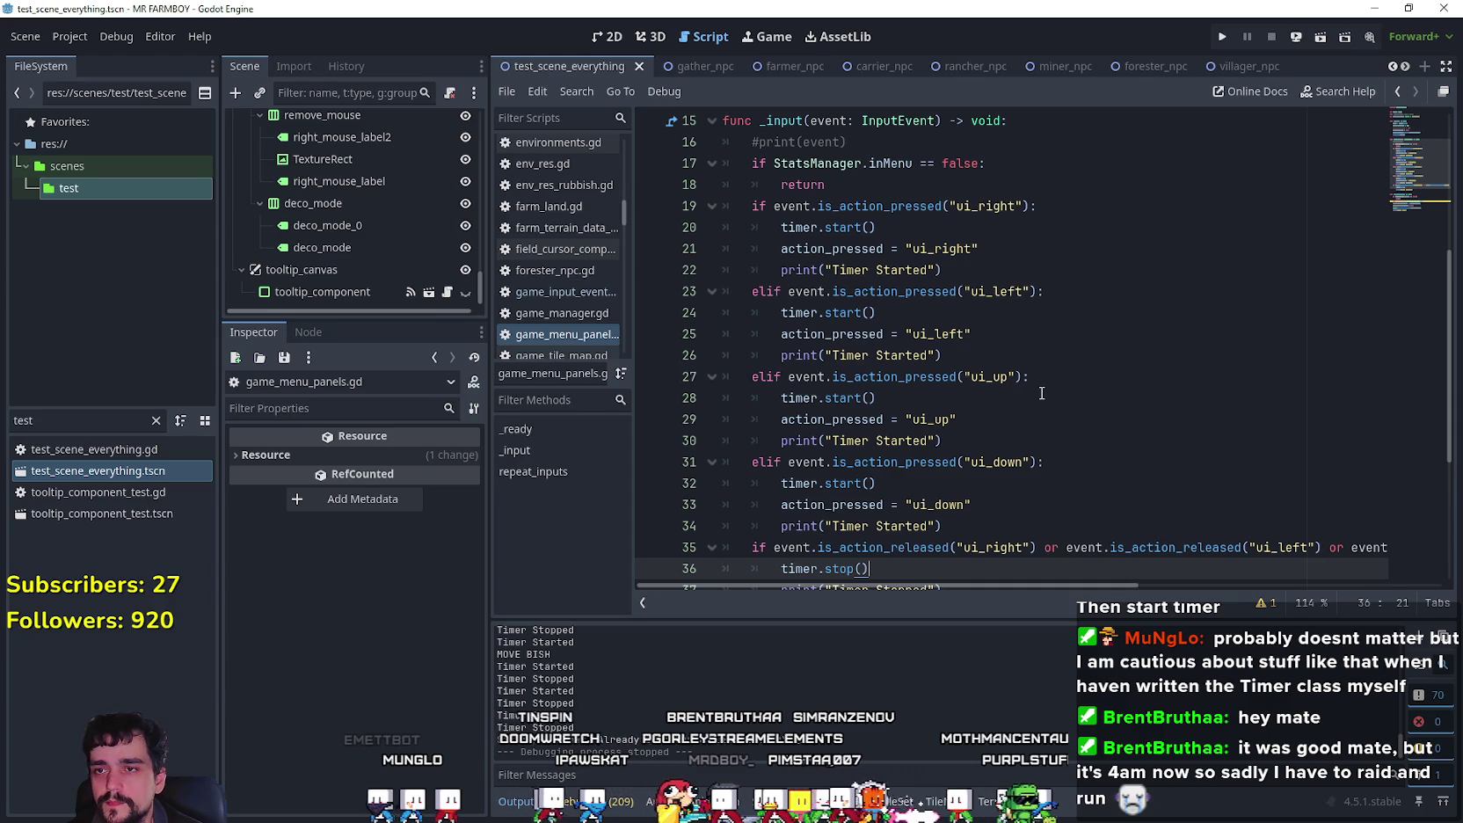
scroll(1041, 392, down, 3)
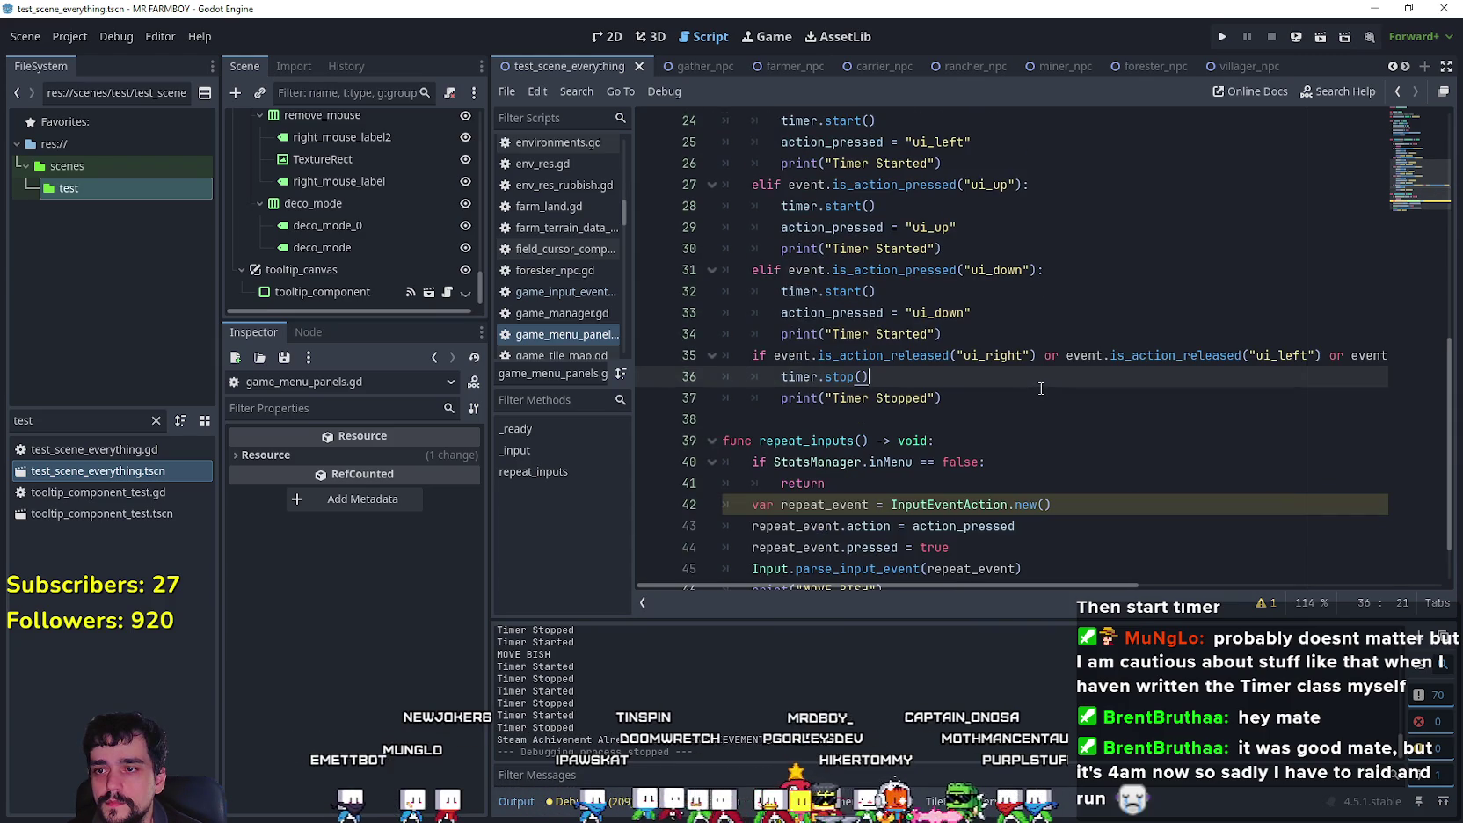
scroll(1040, 387, up, 2)
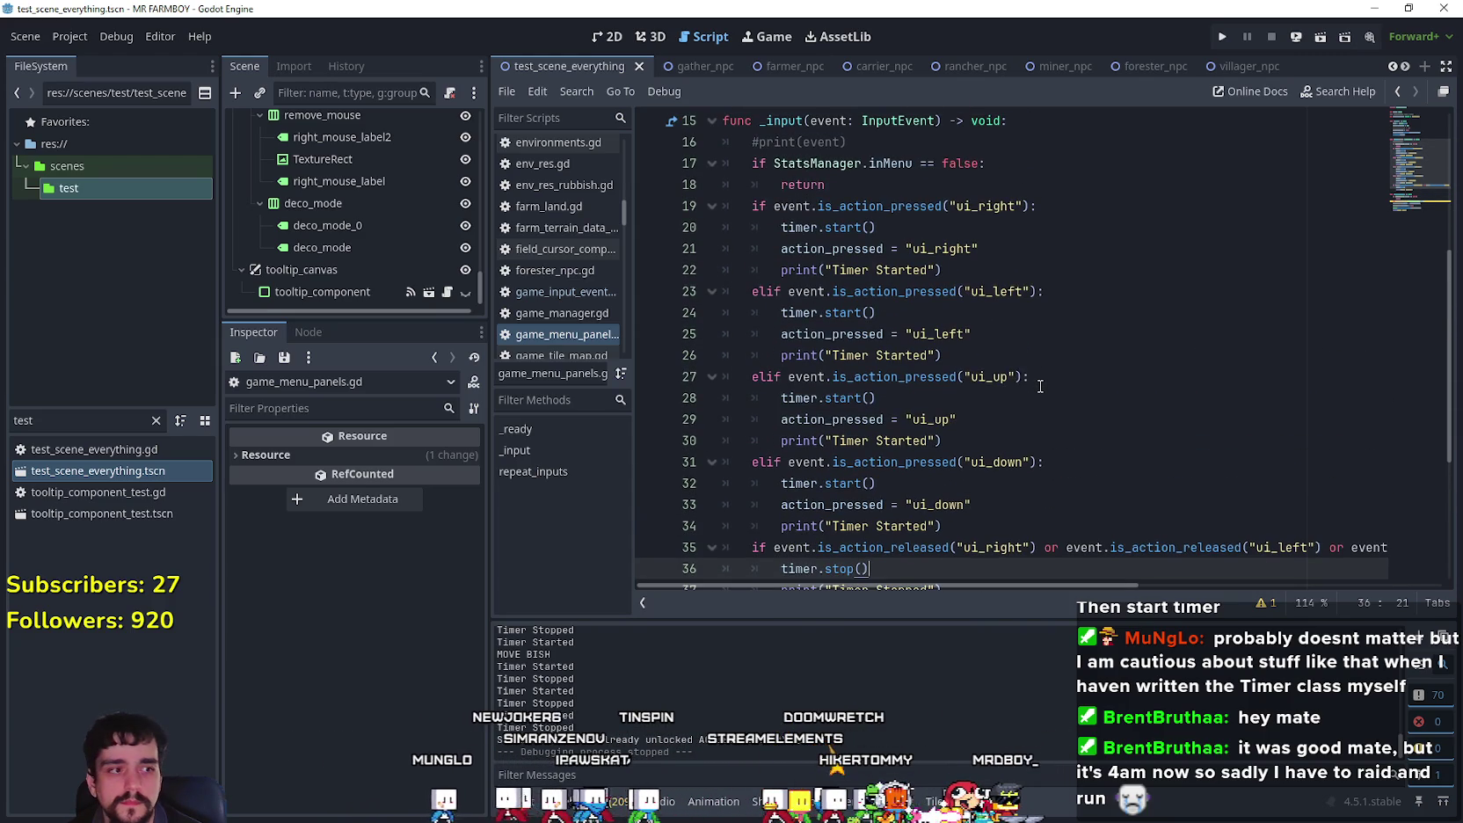
scroll(1039, 386, down, 3)
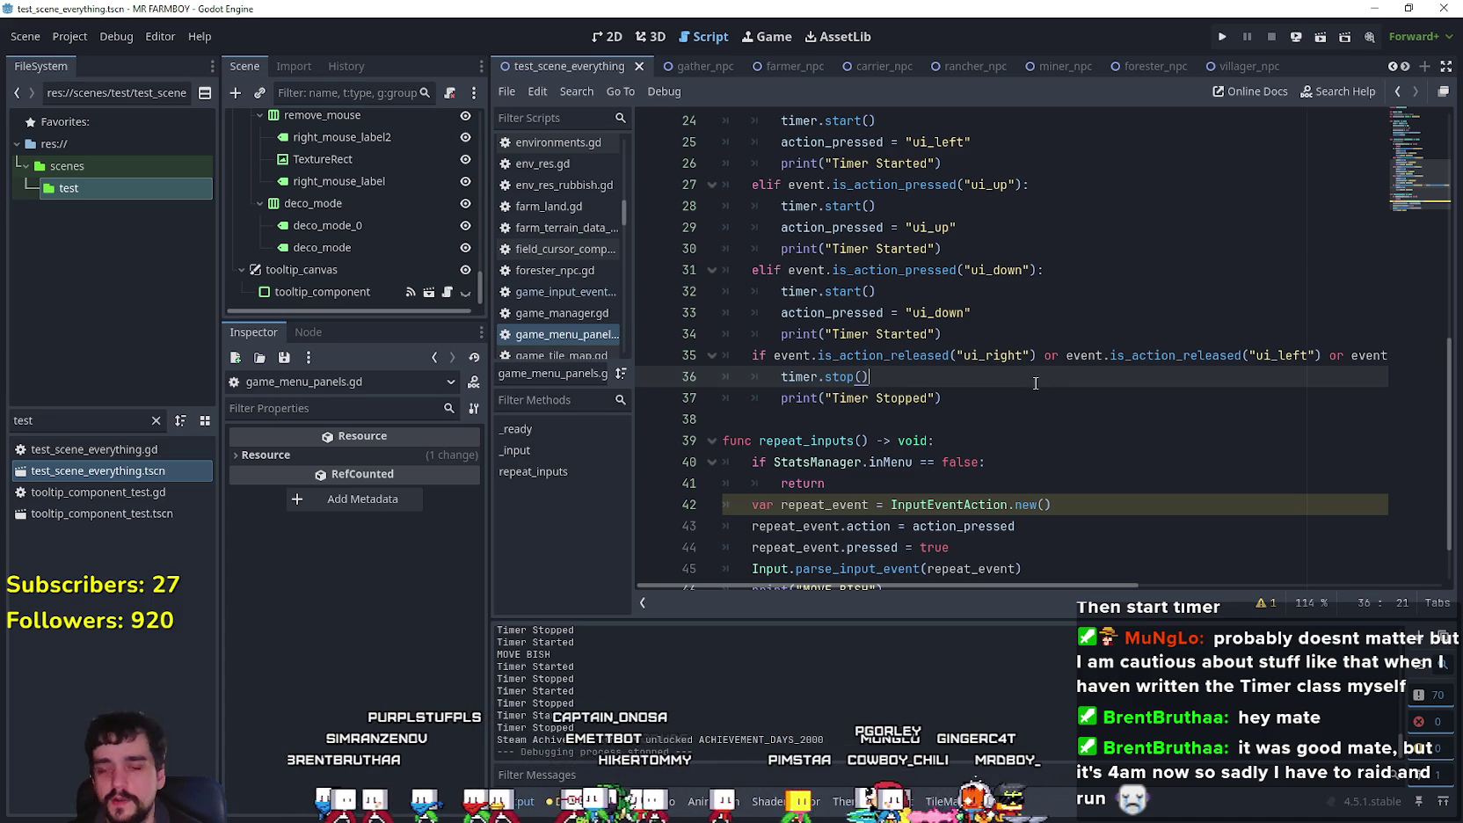
key(Down)
key(Down)
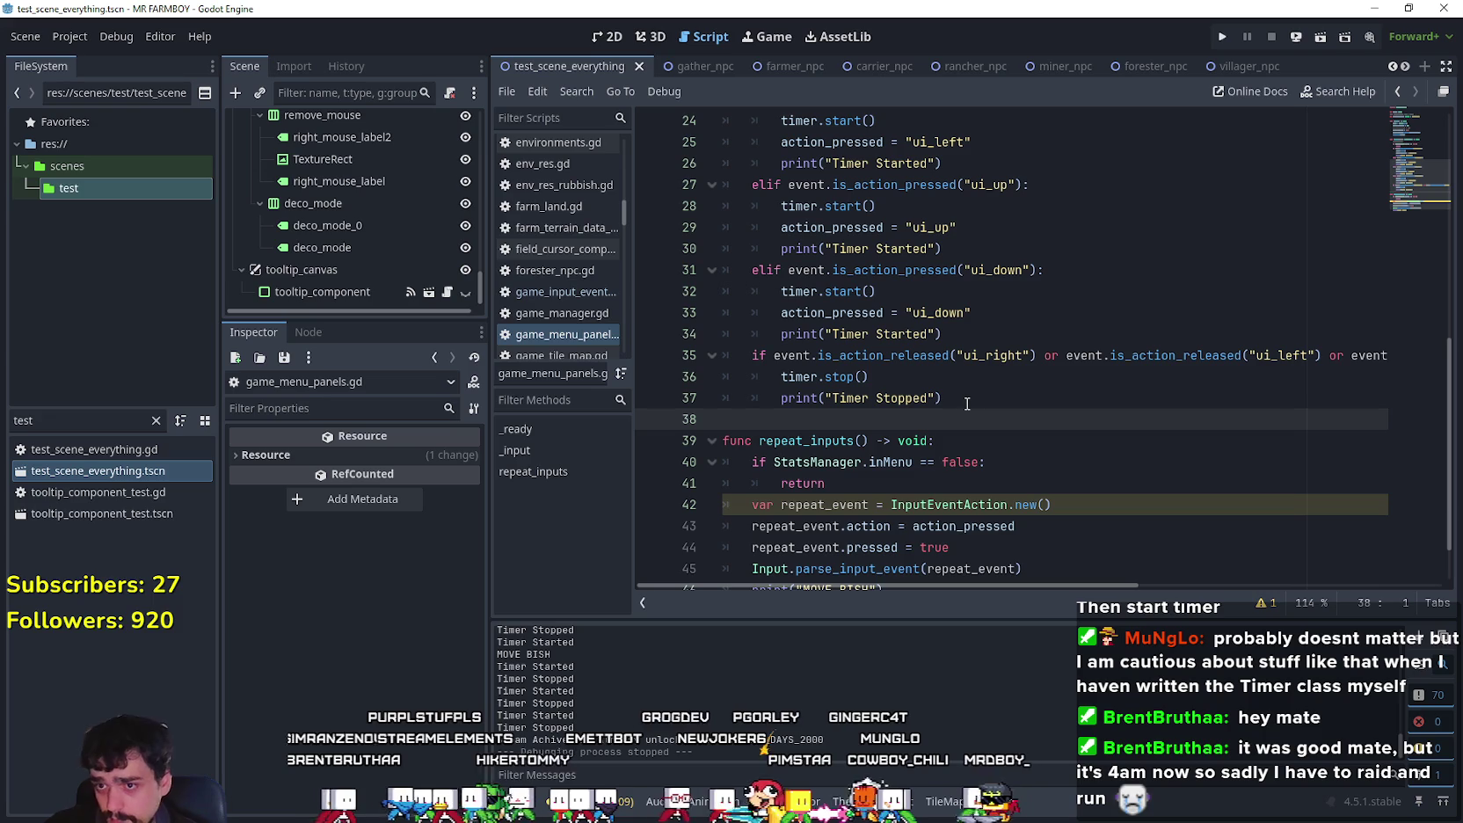
mouse_move(950, 504)
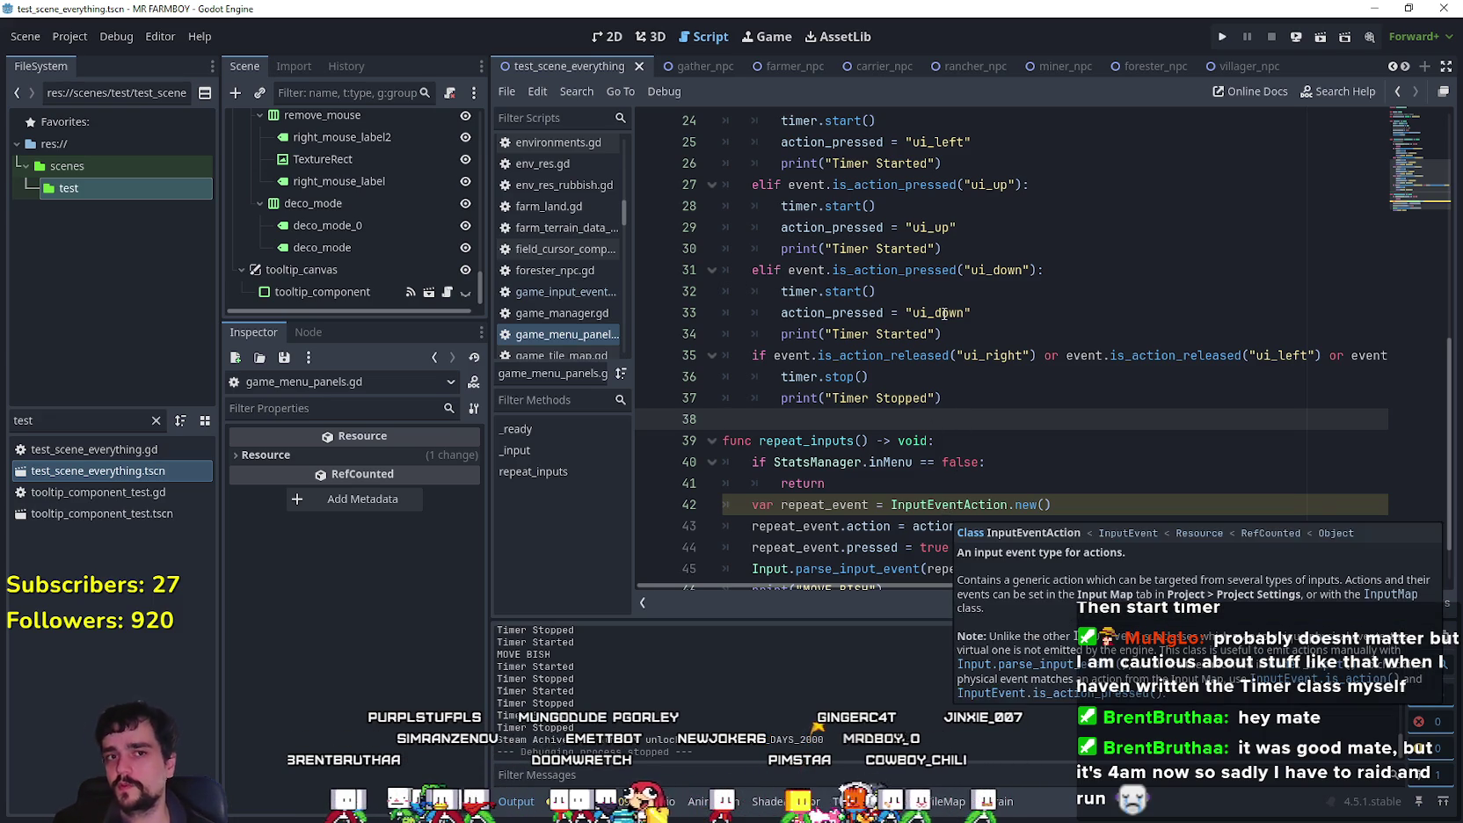